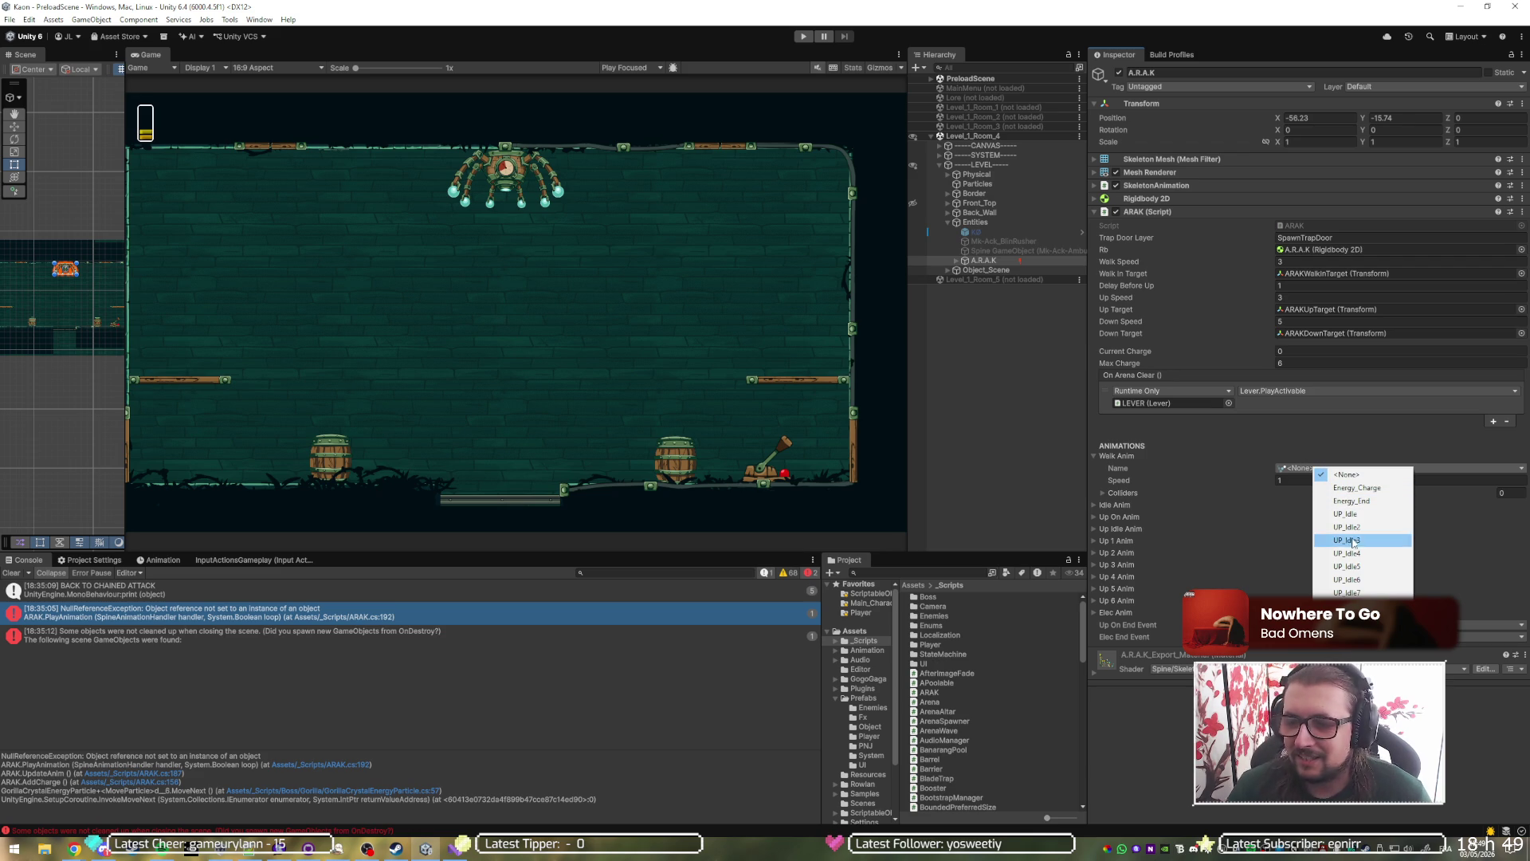
# Set the walk animation to Walk and review the idle animation choices without changing them.
pyautogui.click(1355, 630)
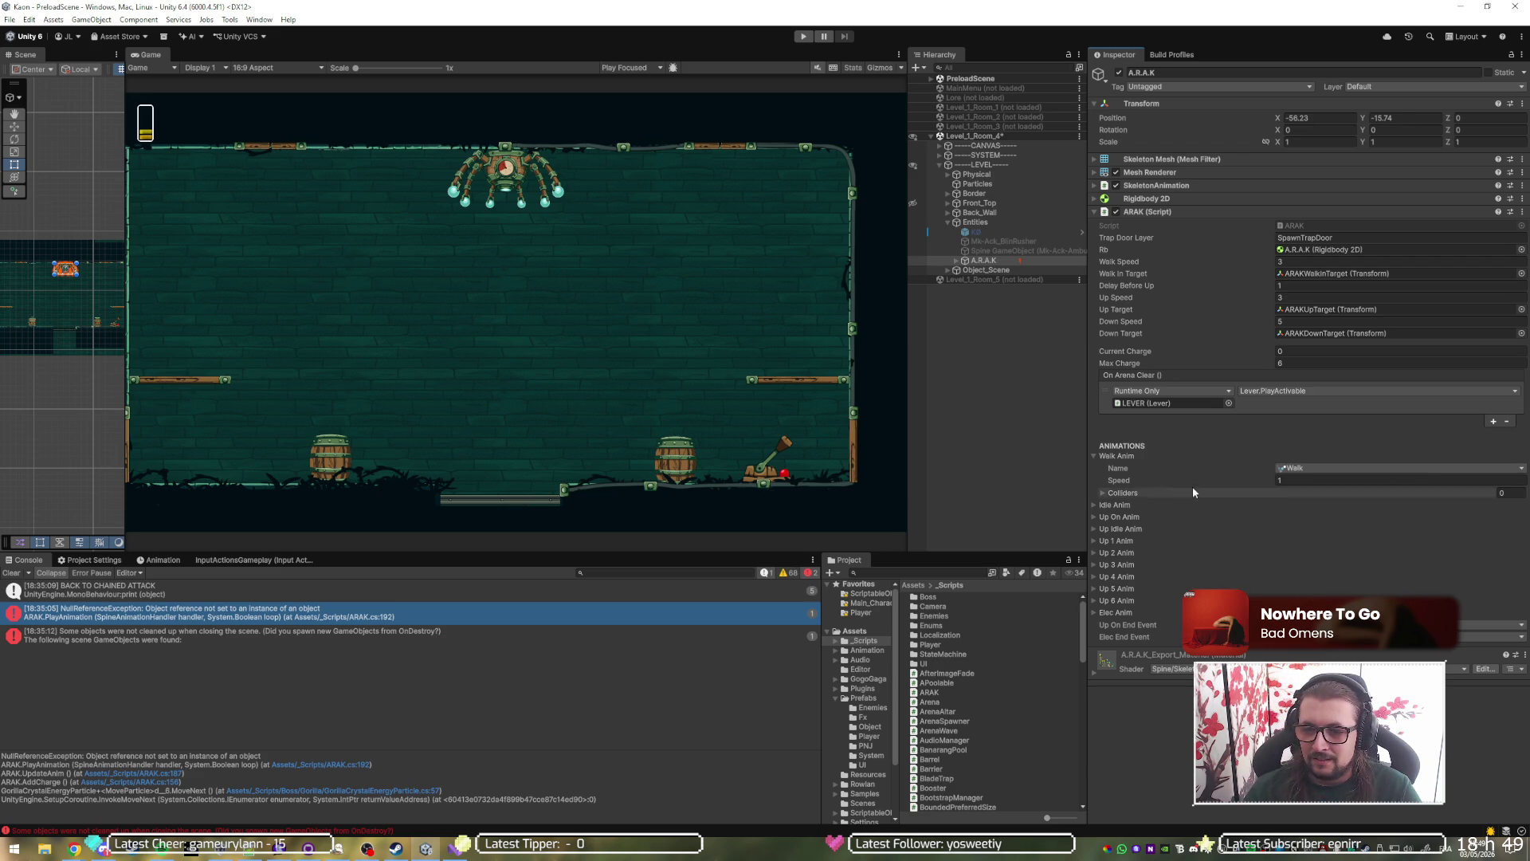
pyautogui.click(1179, 454)
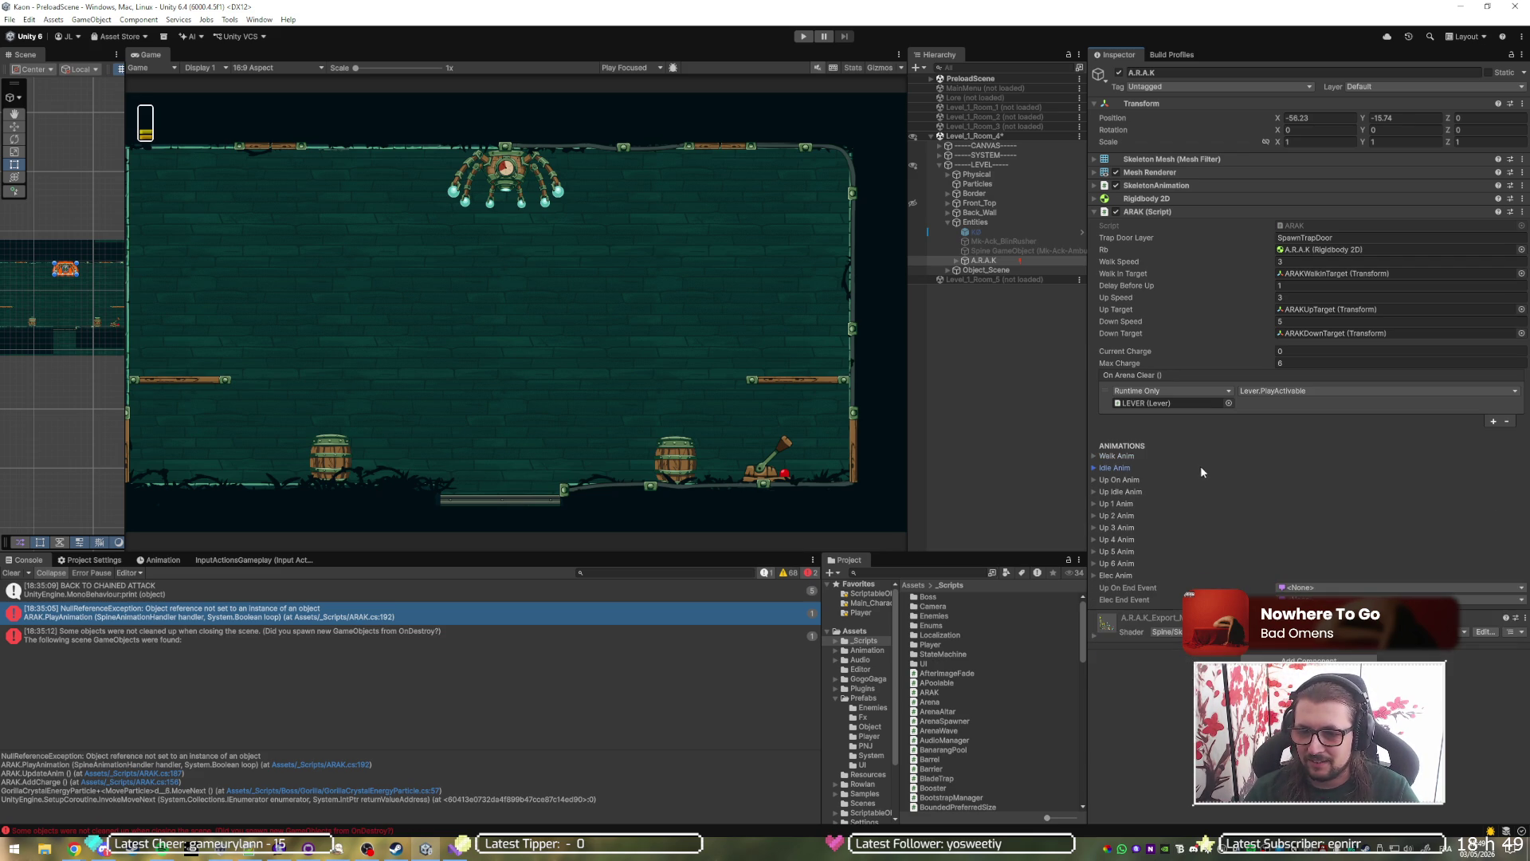
pyautogui.click(1199, 467)
pyautogui.click(1299, 479)
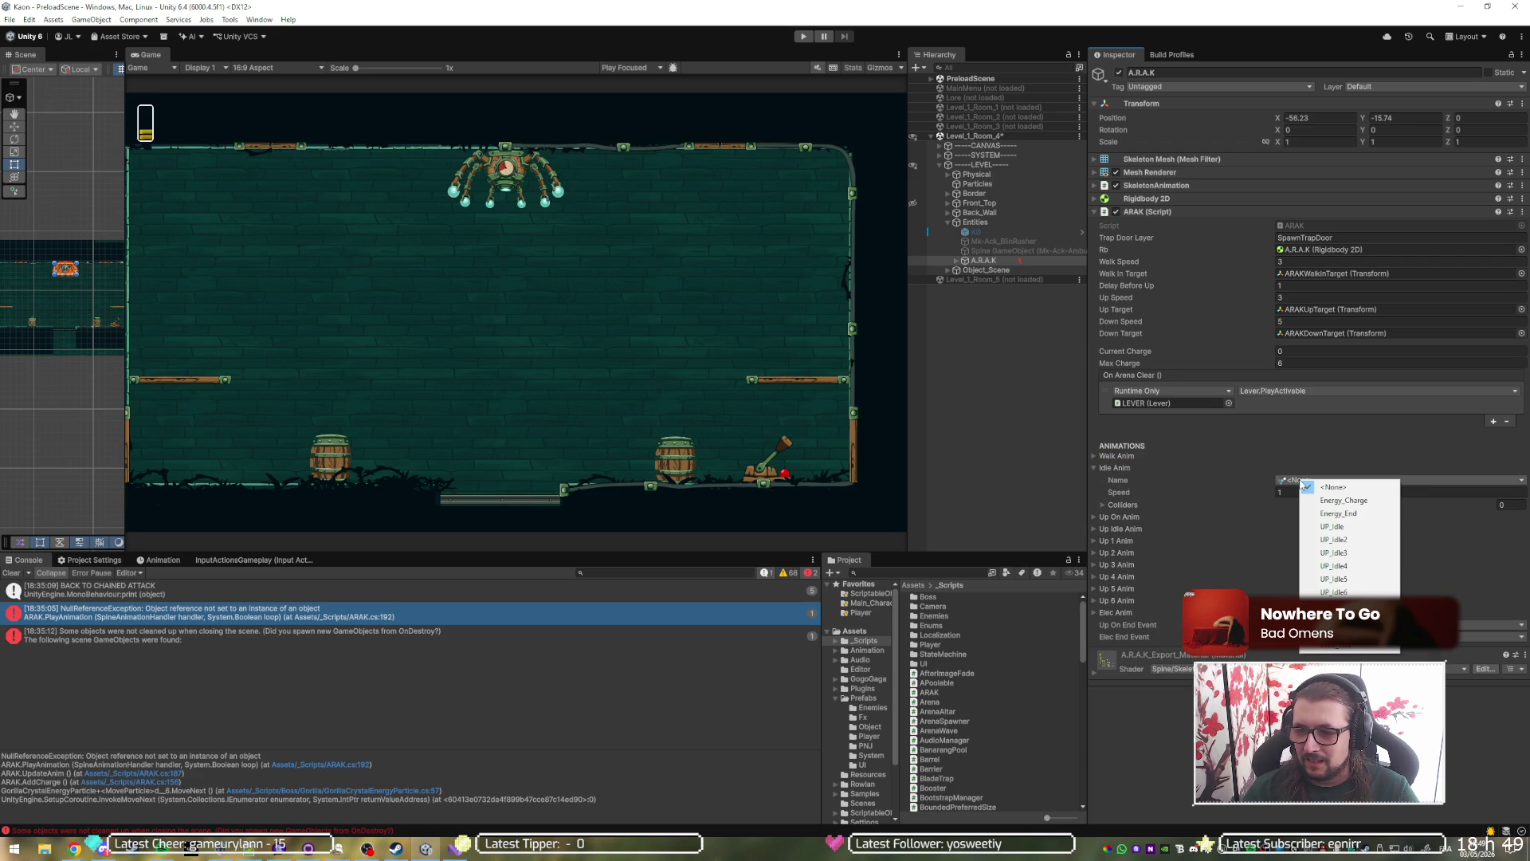
pyautogui.click(1245, 486)
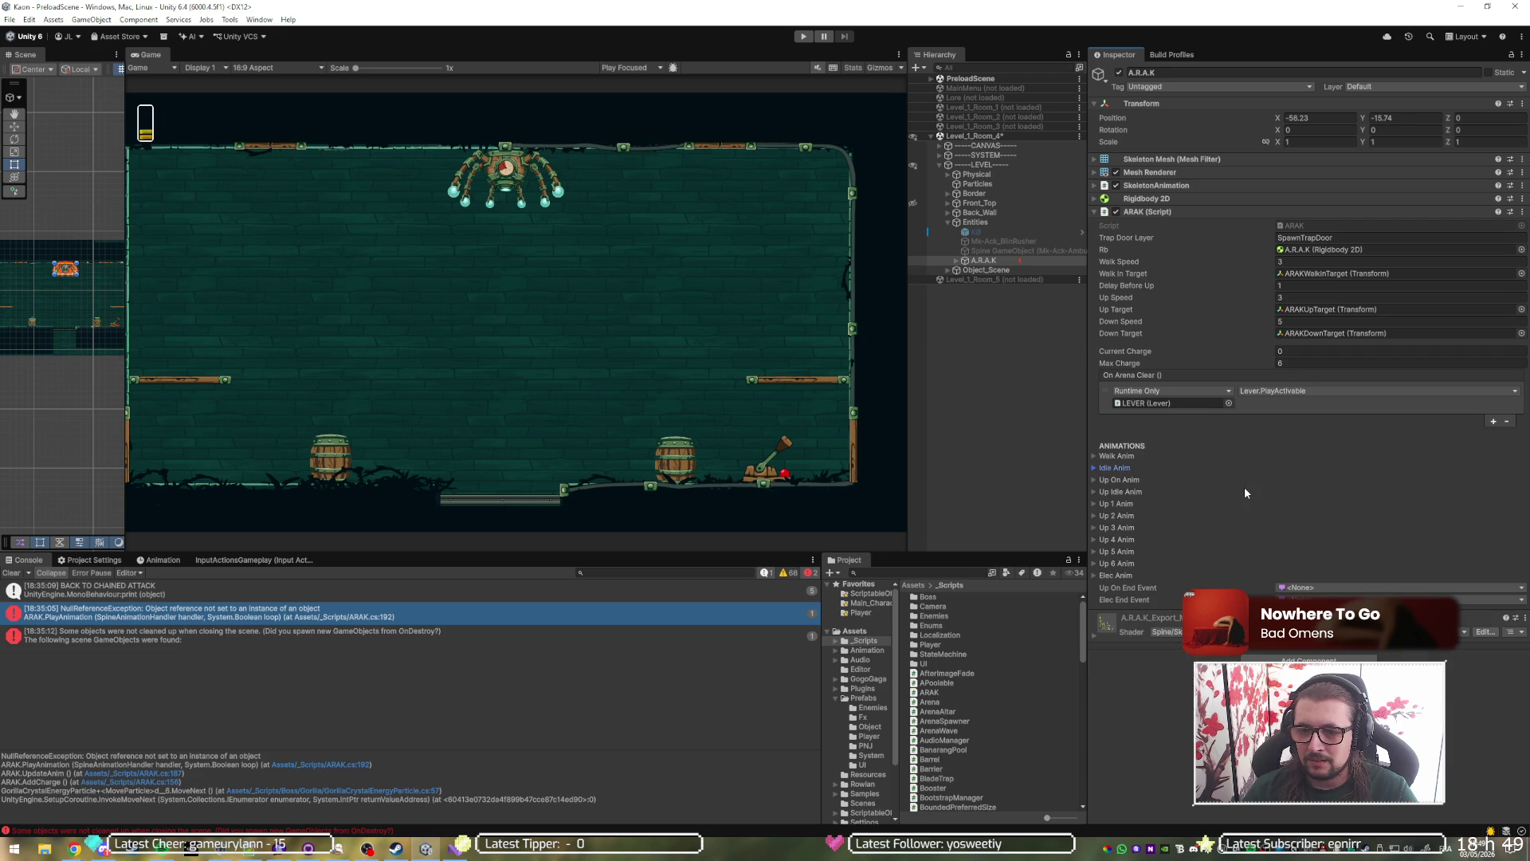
# Set Up On Anim to Up_On and Up Idle Anim to UP_Idle.
pyautogui.click(1245, 486)
pyautogui.click(1246, 477)
pyautogui.click(1333, 493)
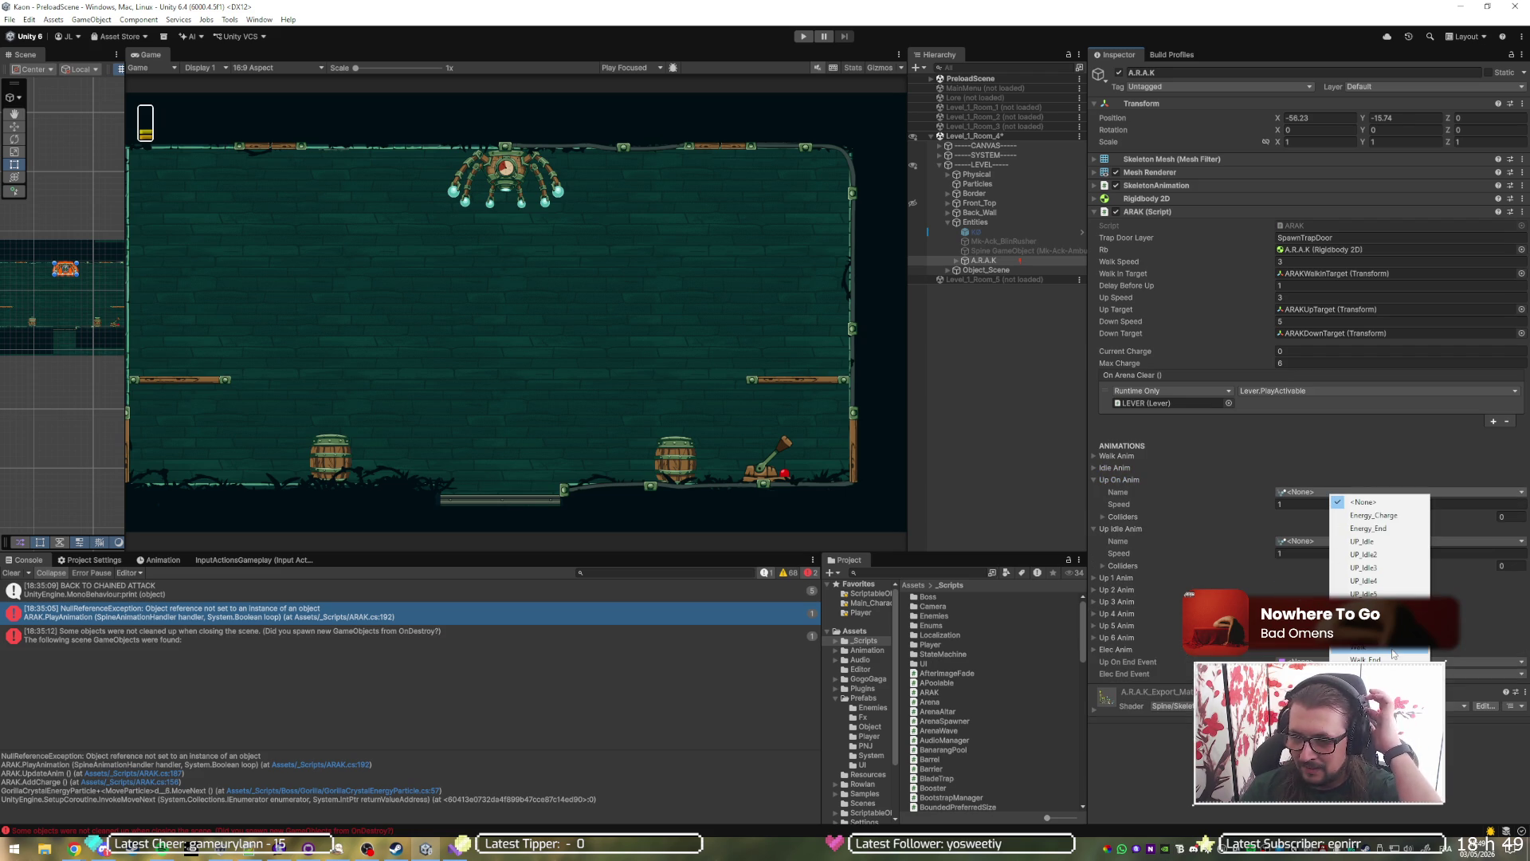
pyautogui.click(1371, 620)
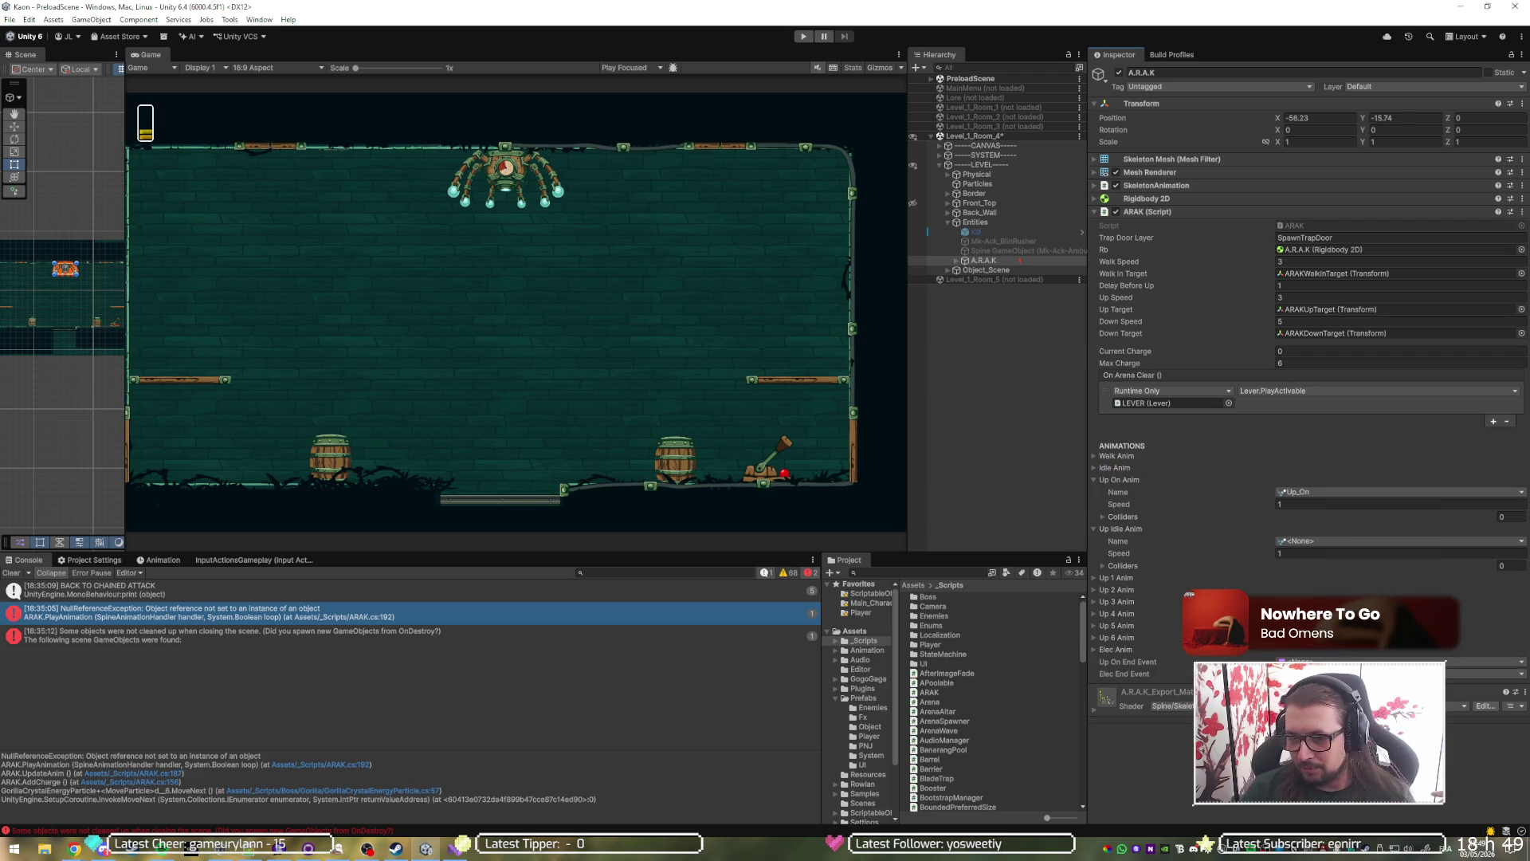
pyautogui.click(1343, 549)
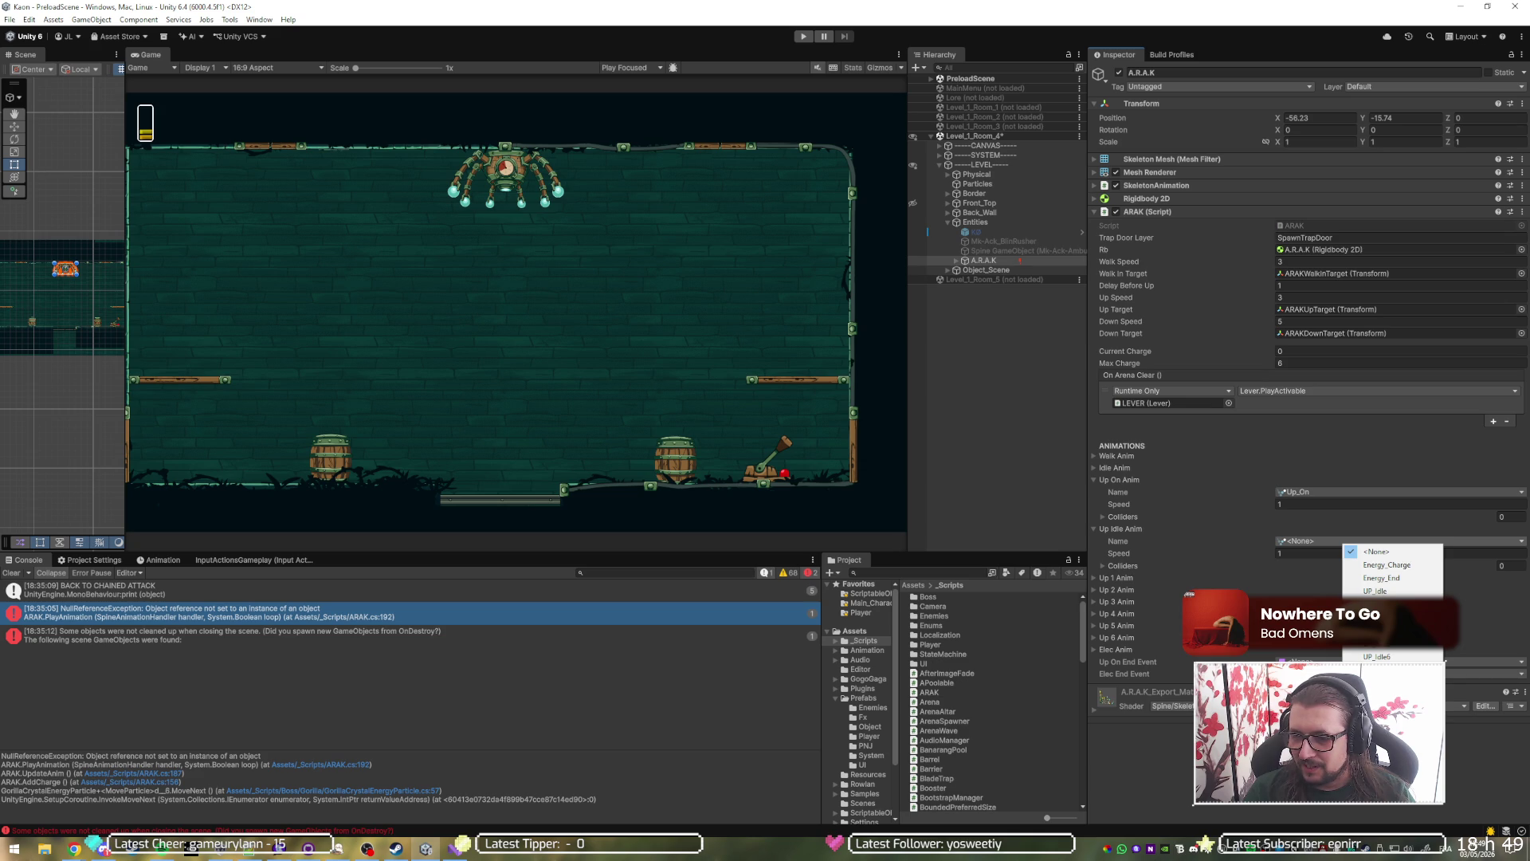
pyautogui.click(1393, 592)
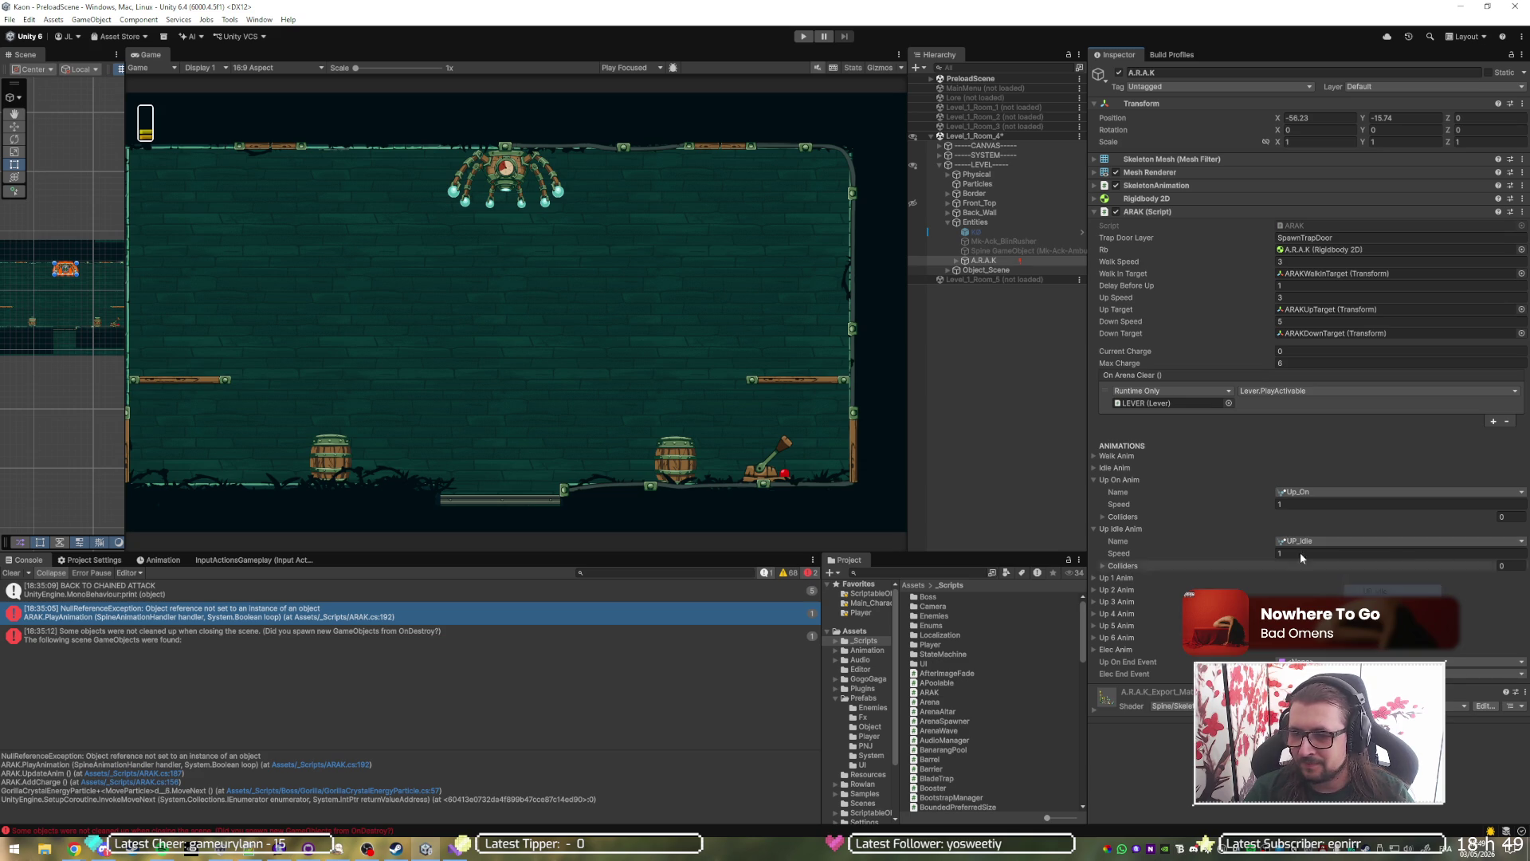
pyautogui.click(1197, 532)
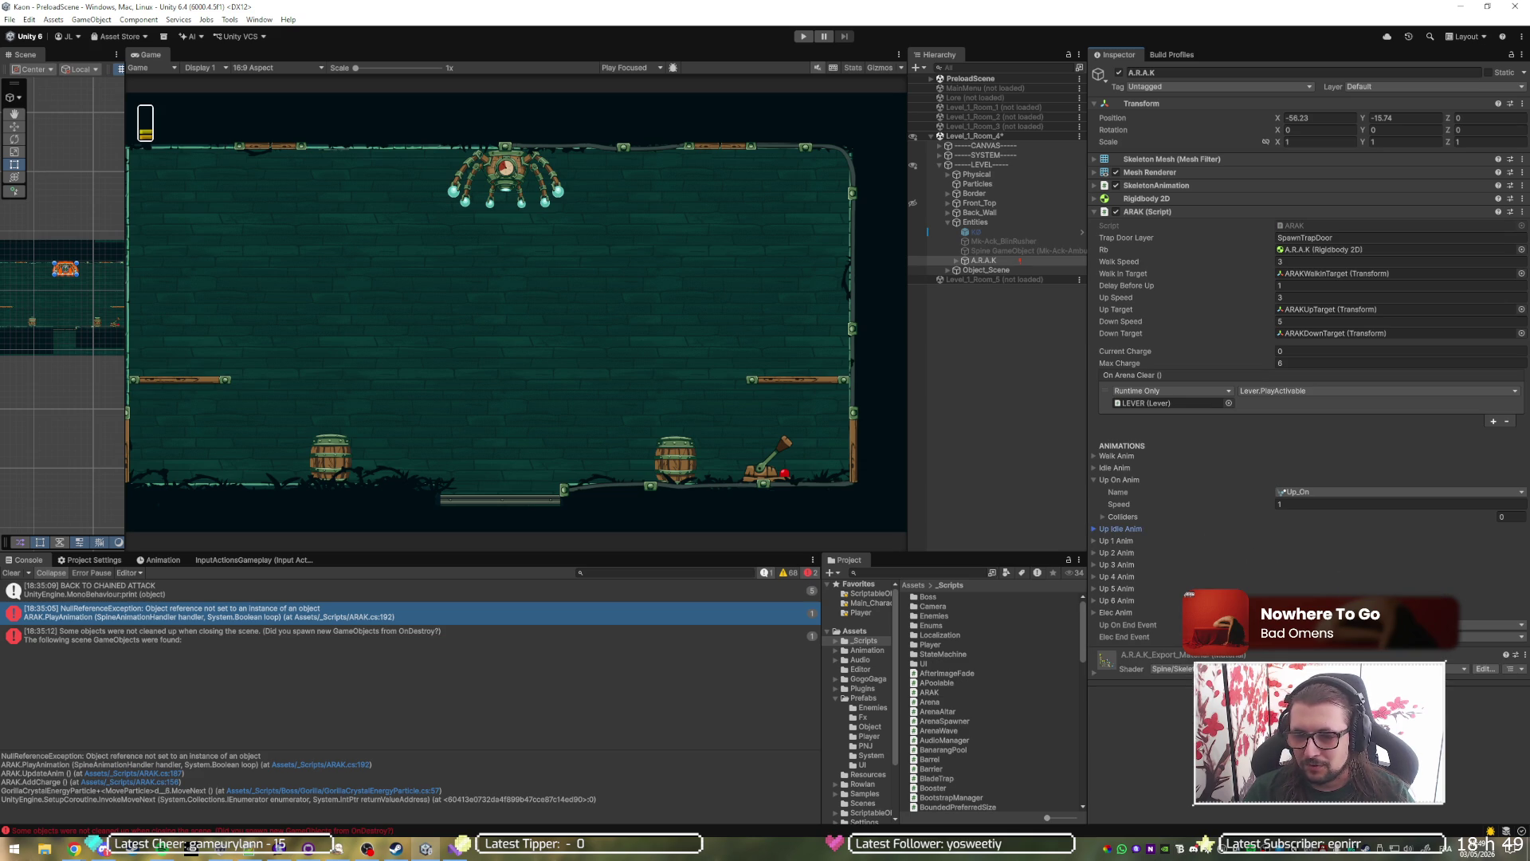
# Check the Elec Anim animation choices, leaving it unchanged.
pyautogui.click(1167, 613)
pyautogui.click(1386, 625)
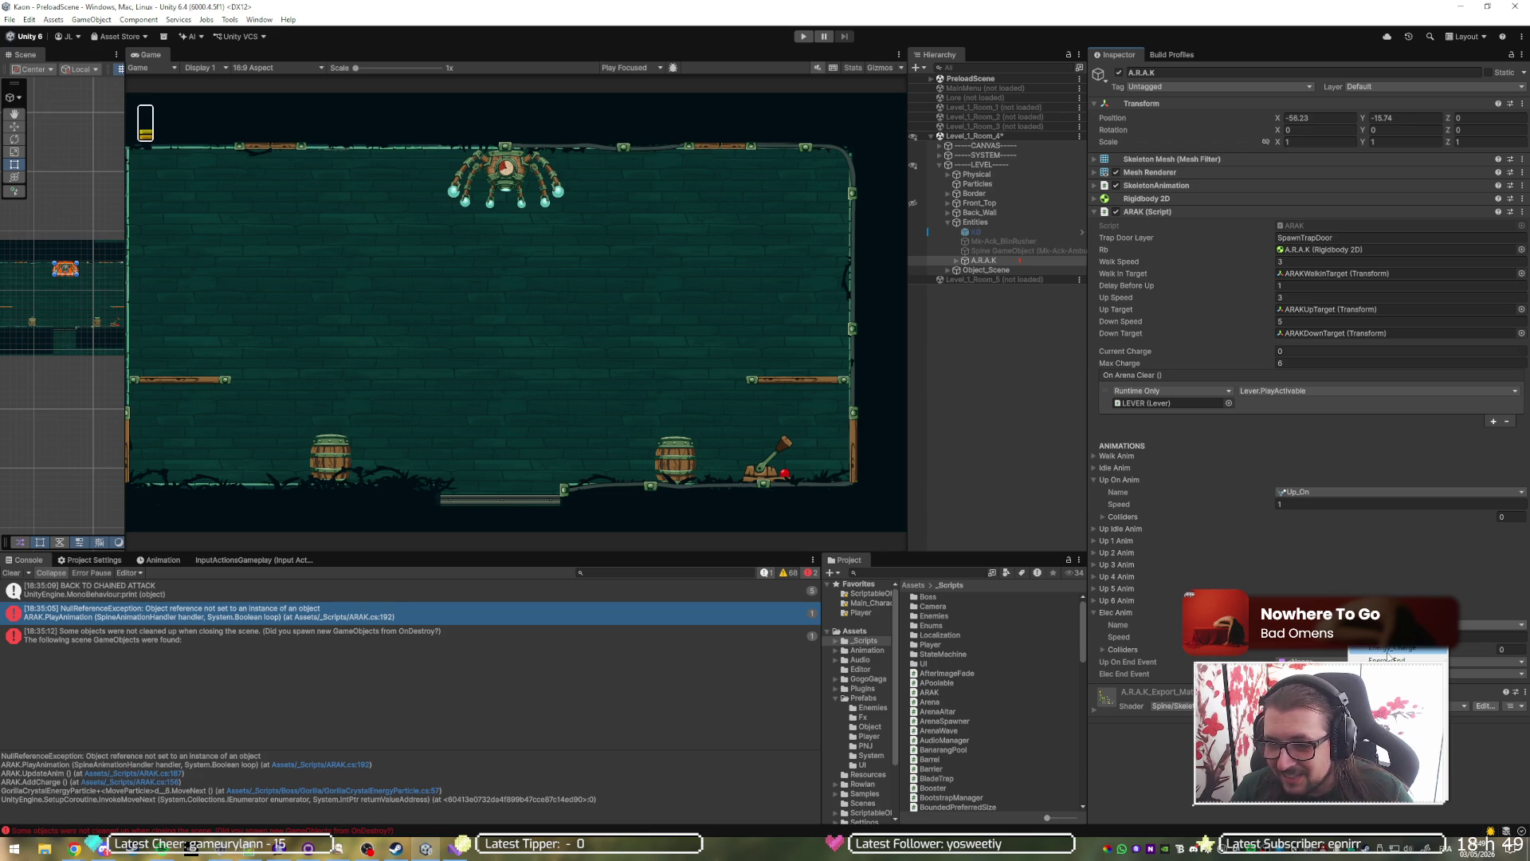
pyautogui.click(1387, 658)
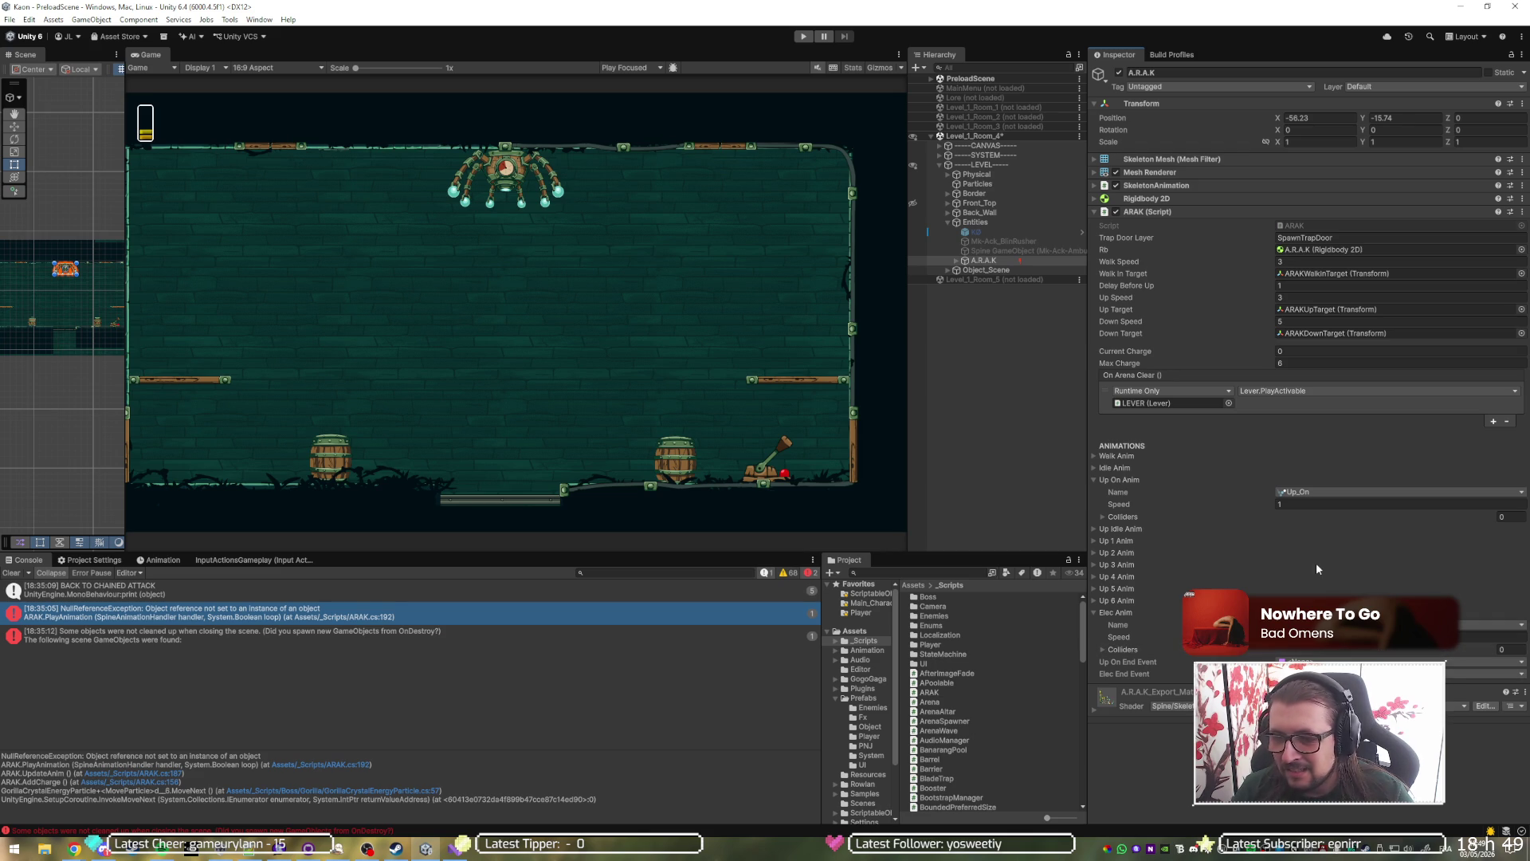
pyautogui.click(1160, 610)
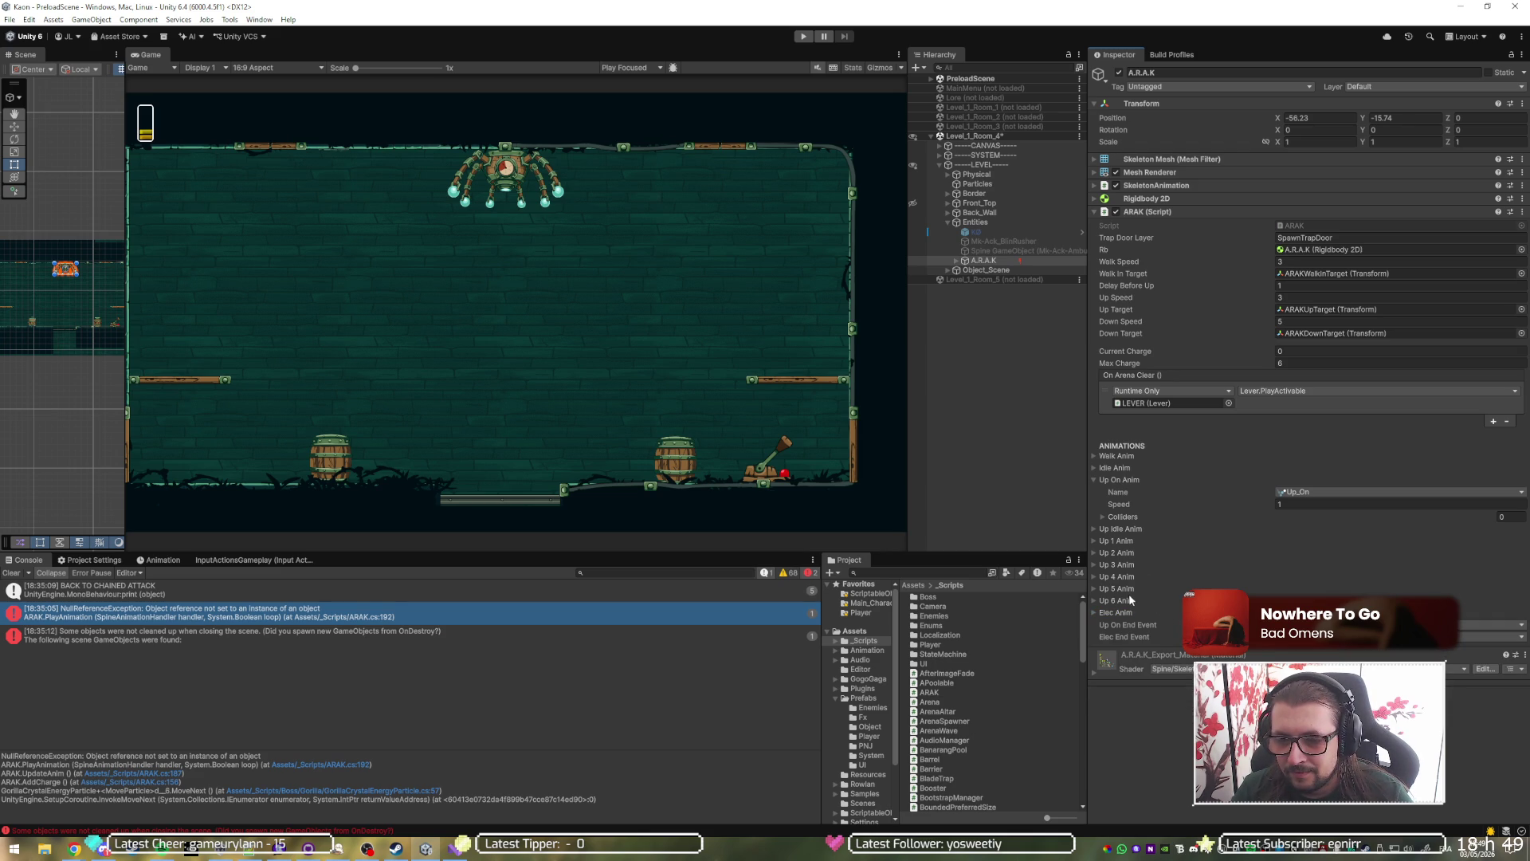
# Expand the Up 1 to Up 6 Anim foldouts and set Up 1 Anim to UP_Idle2.
pyautogui.click(1125, 600)
pyautogui.click(1125, 588)
pyautogui.click(1125, 576)
pyautogui.click(1125, 564)
pyautogui.click(1125, 552)
pyautogui.click(1126, 541)
pyautogui.click(1350, 553)
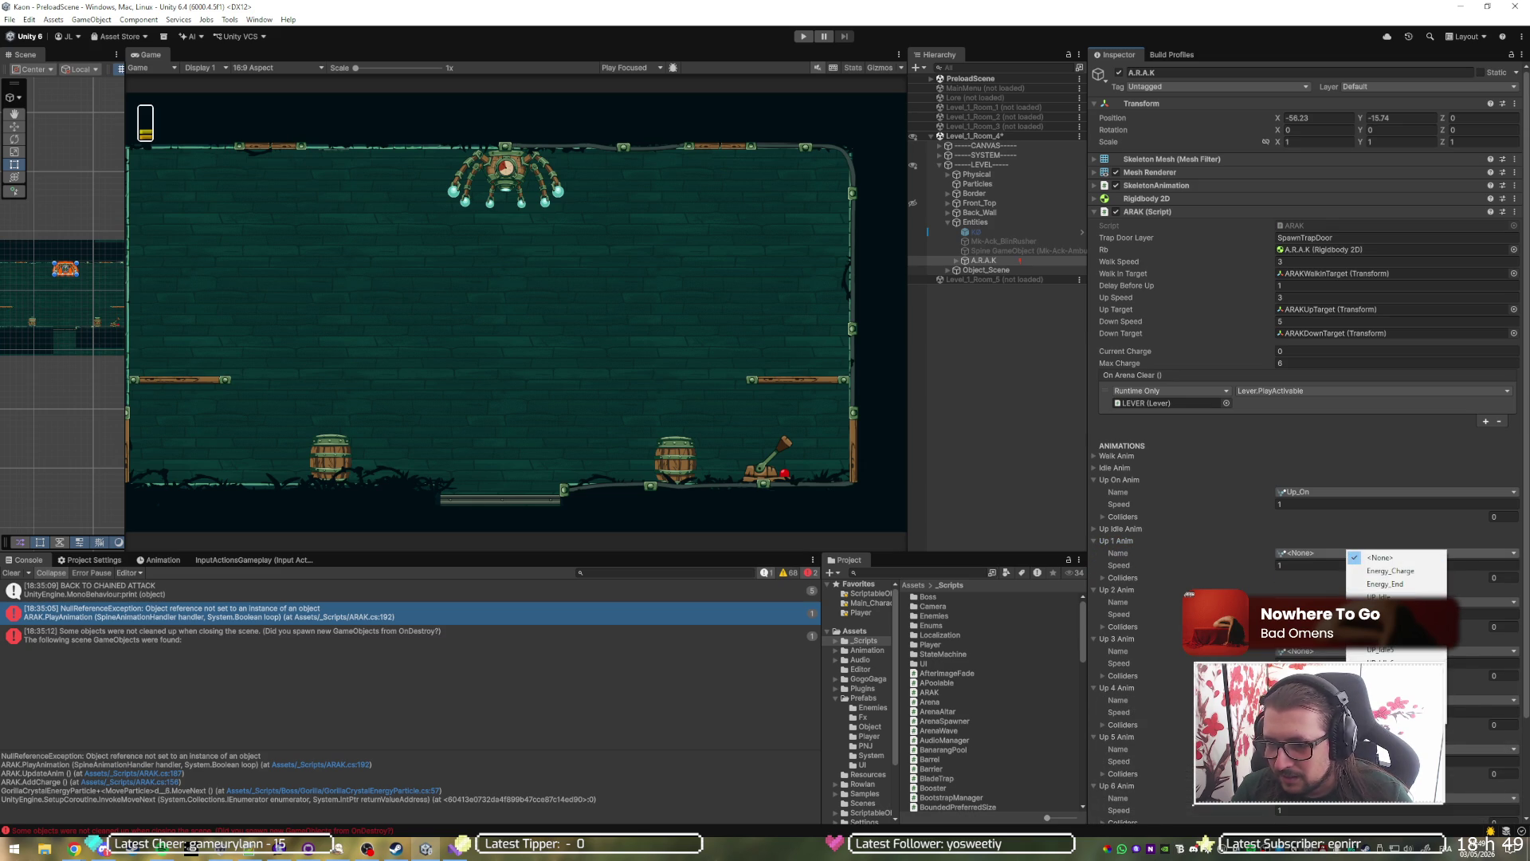
pyautogui.click(1383, 609)
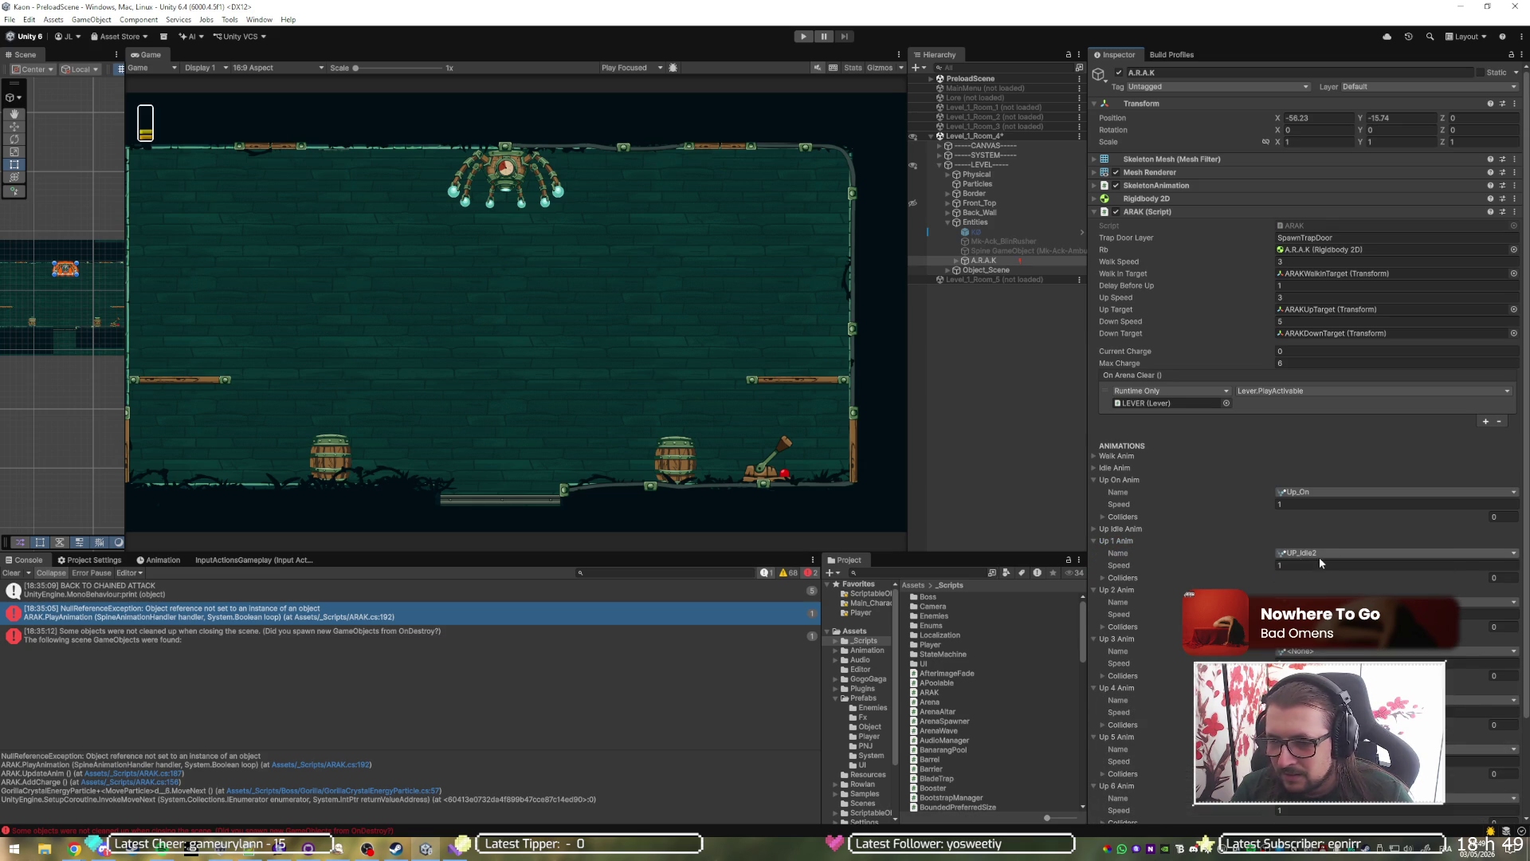
# Set Up 3 Anim to UP_Idle4 and recheck the Up 1 and Up 2 lists.
pyautogui.click(1354, 652)
pyautogui.press('Escape')
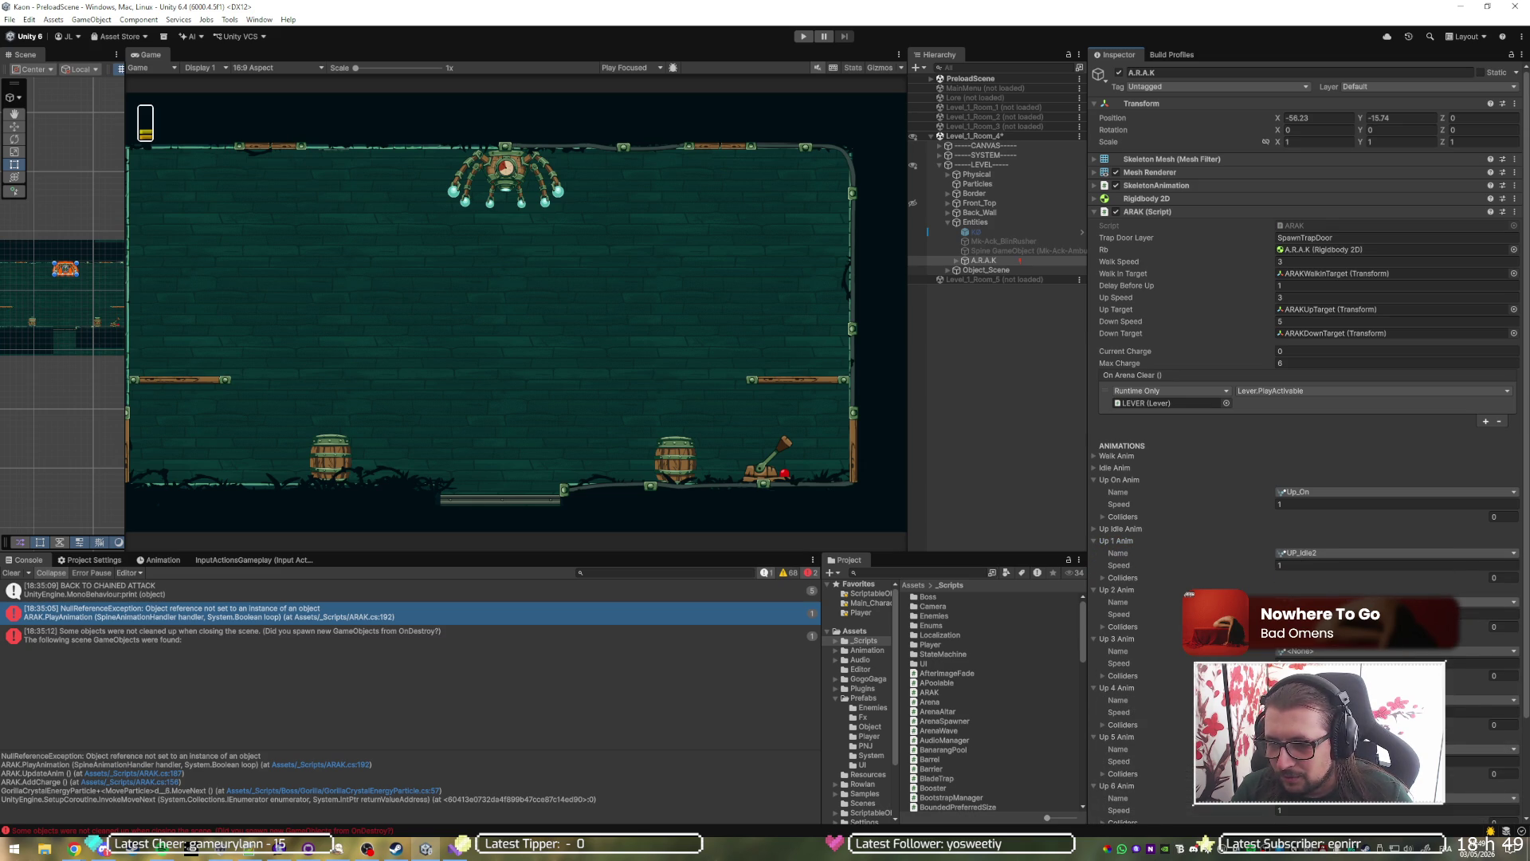
pyautogui.click(1339, 653)
pyautogui.click(1378, 781)
pyautogui.click(1355, 553)
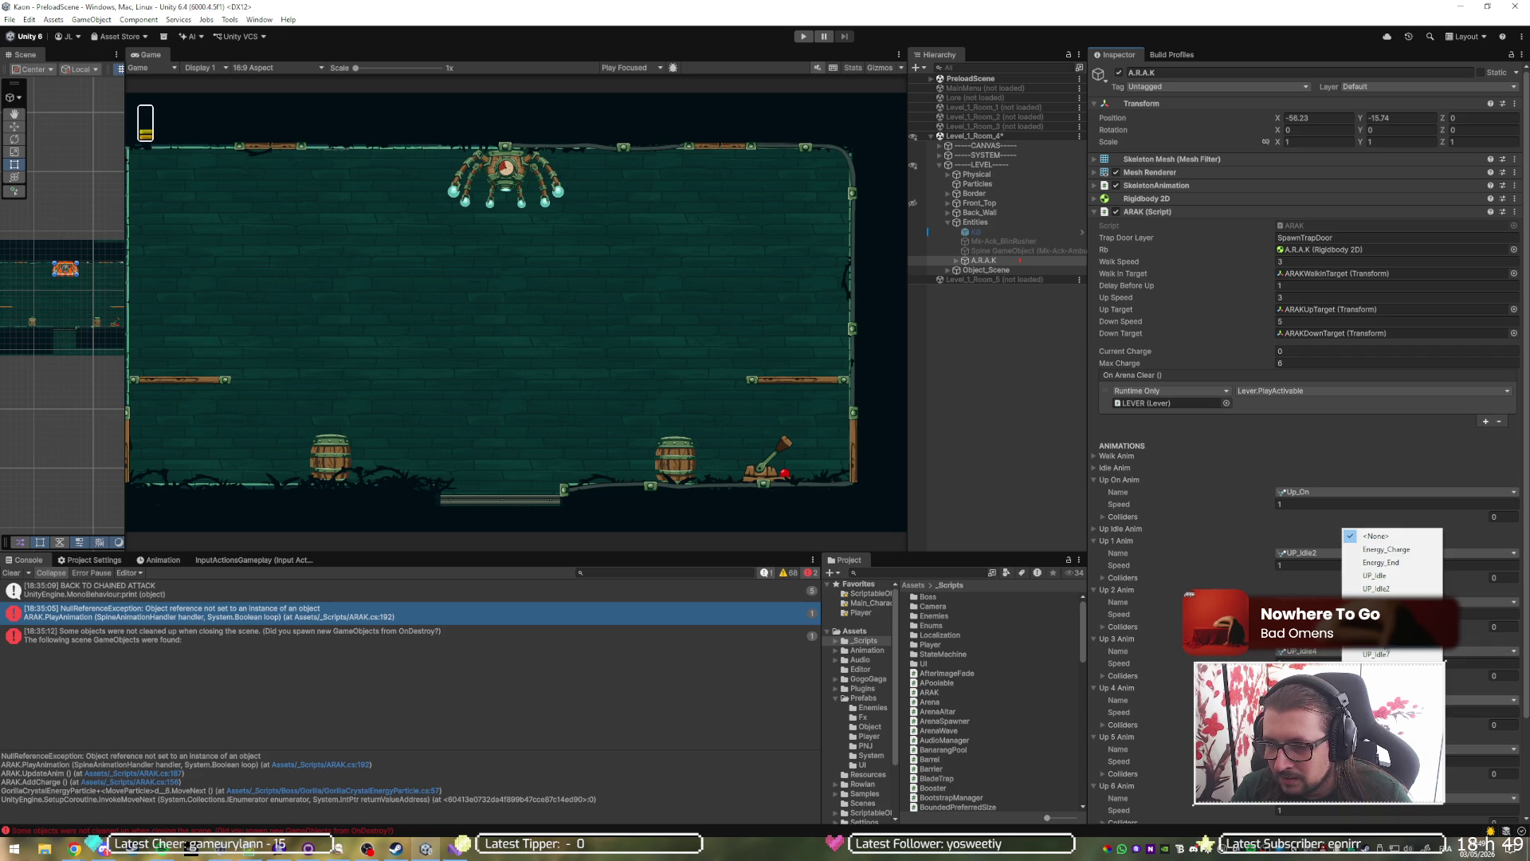
pyautogui.click(1376, 659)
pyautogui.click(1354, 602)
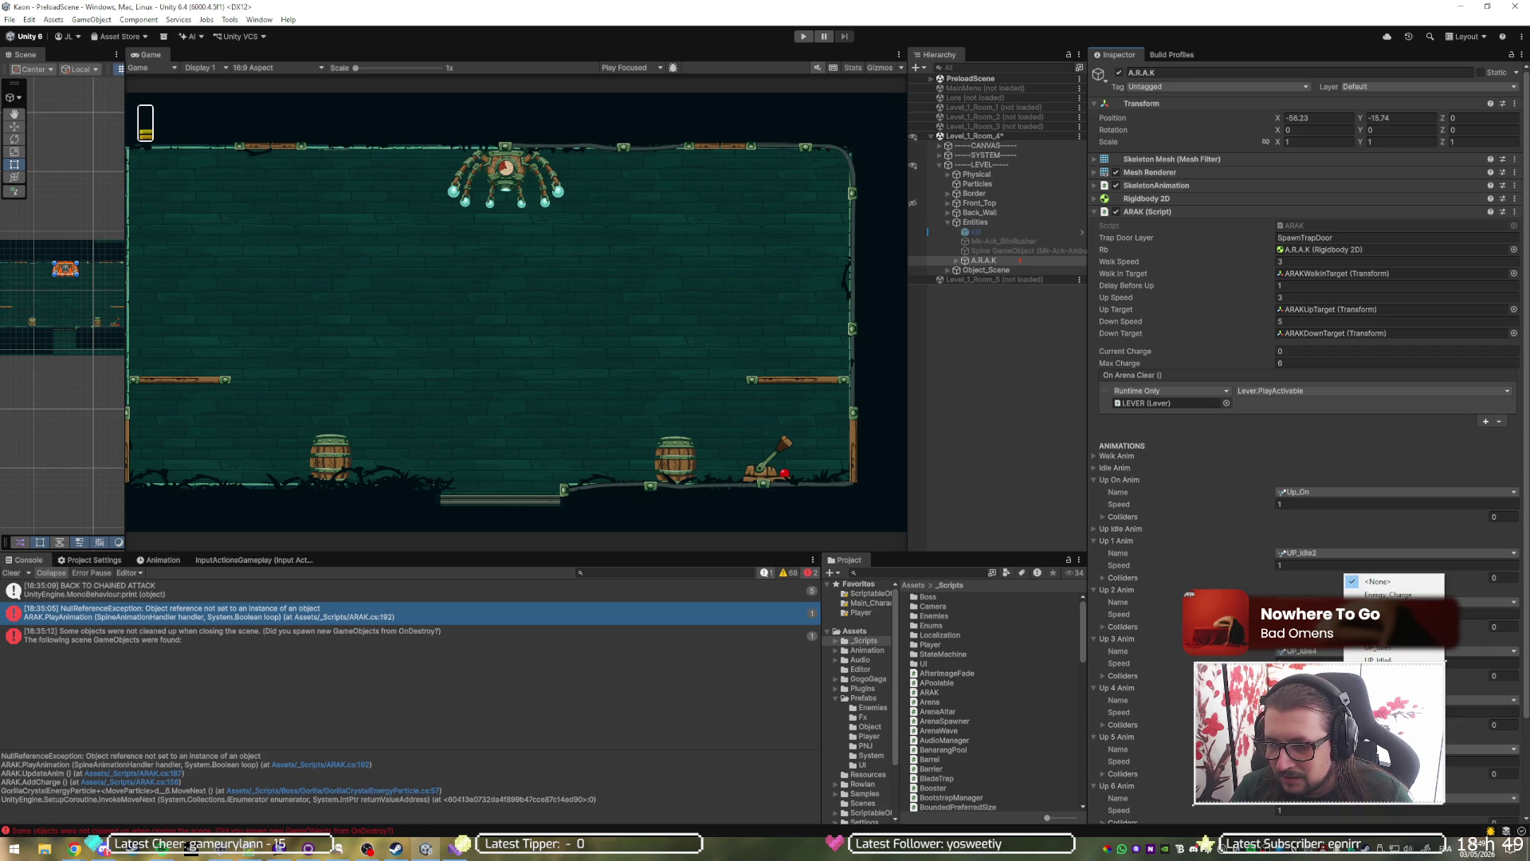
pyautogui.press('Escape')
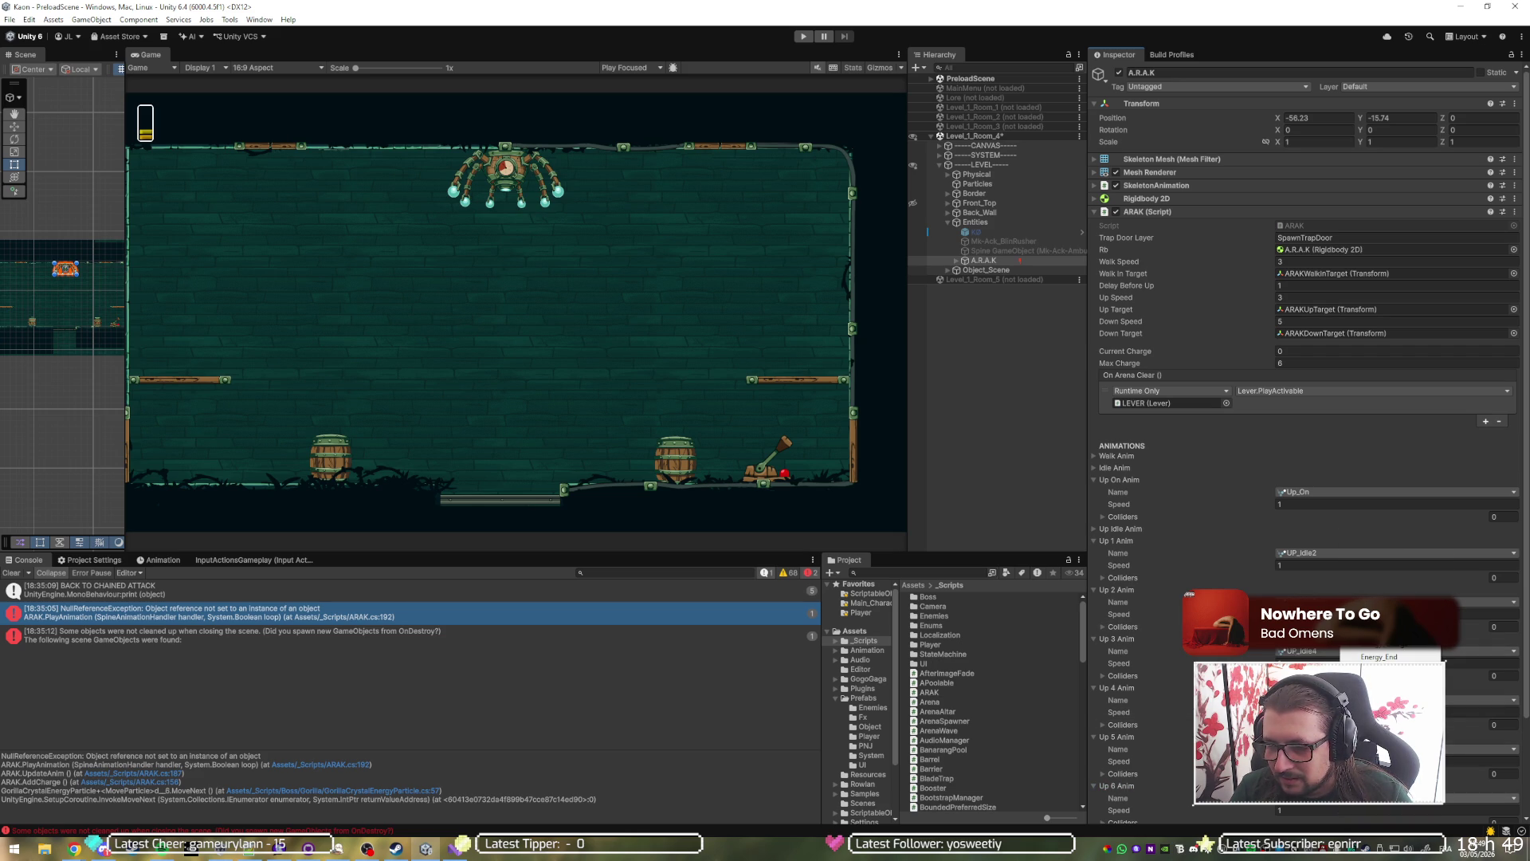
pyautogui.scroll(-3, 1307, 399)
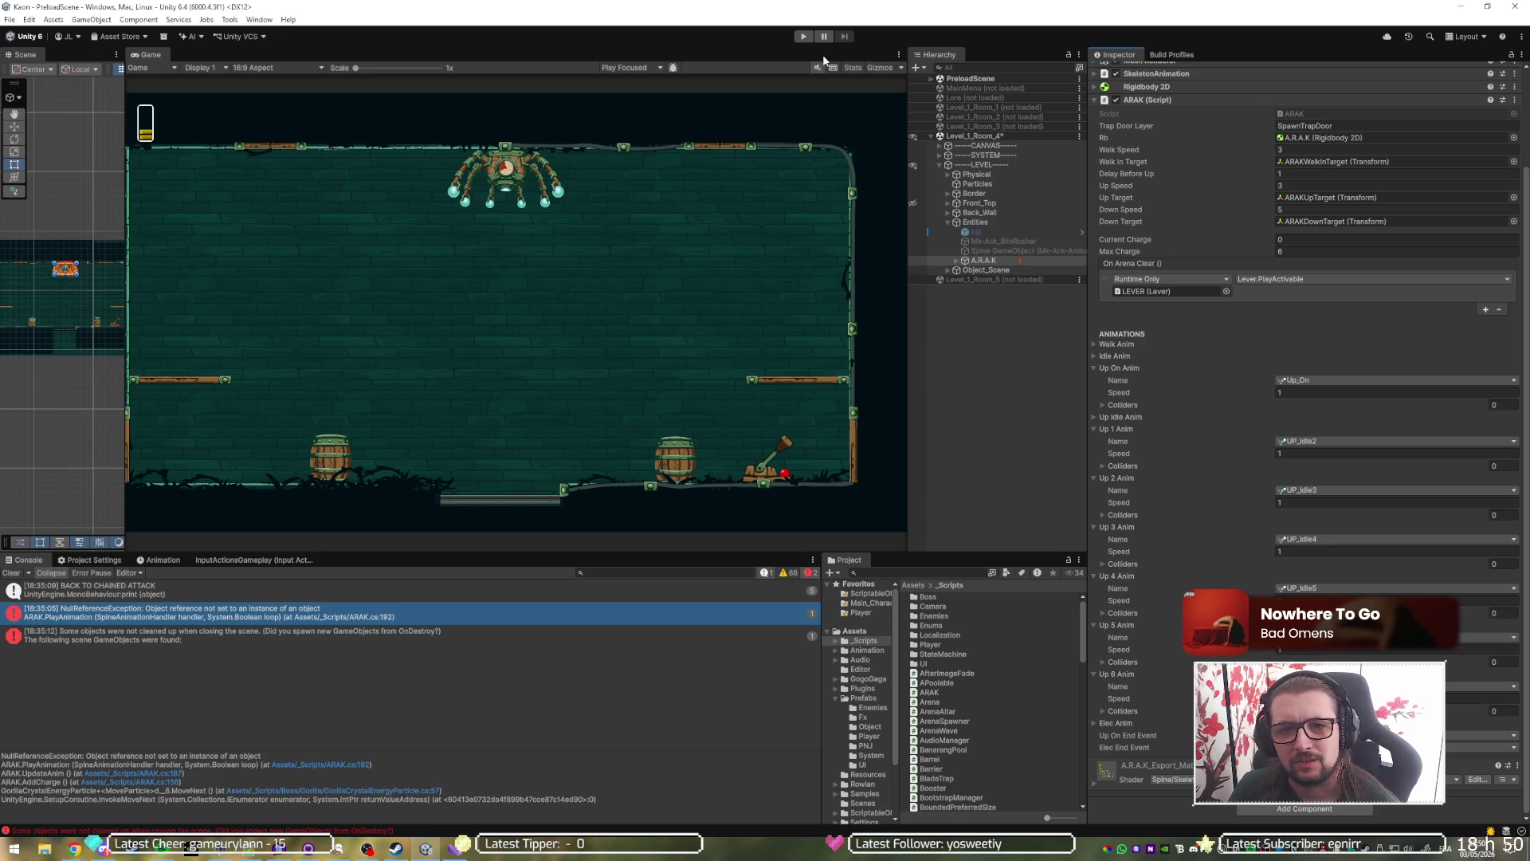
# Enter Play mode and fight the red and ghost enemies around the left ledge.
pyautogui.click(802, 37)
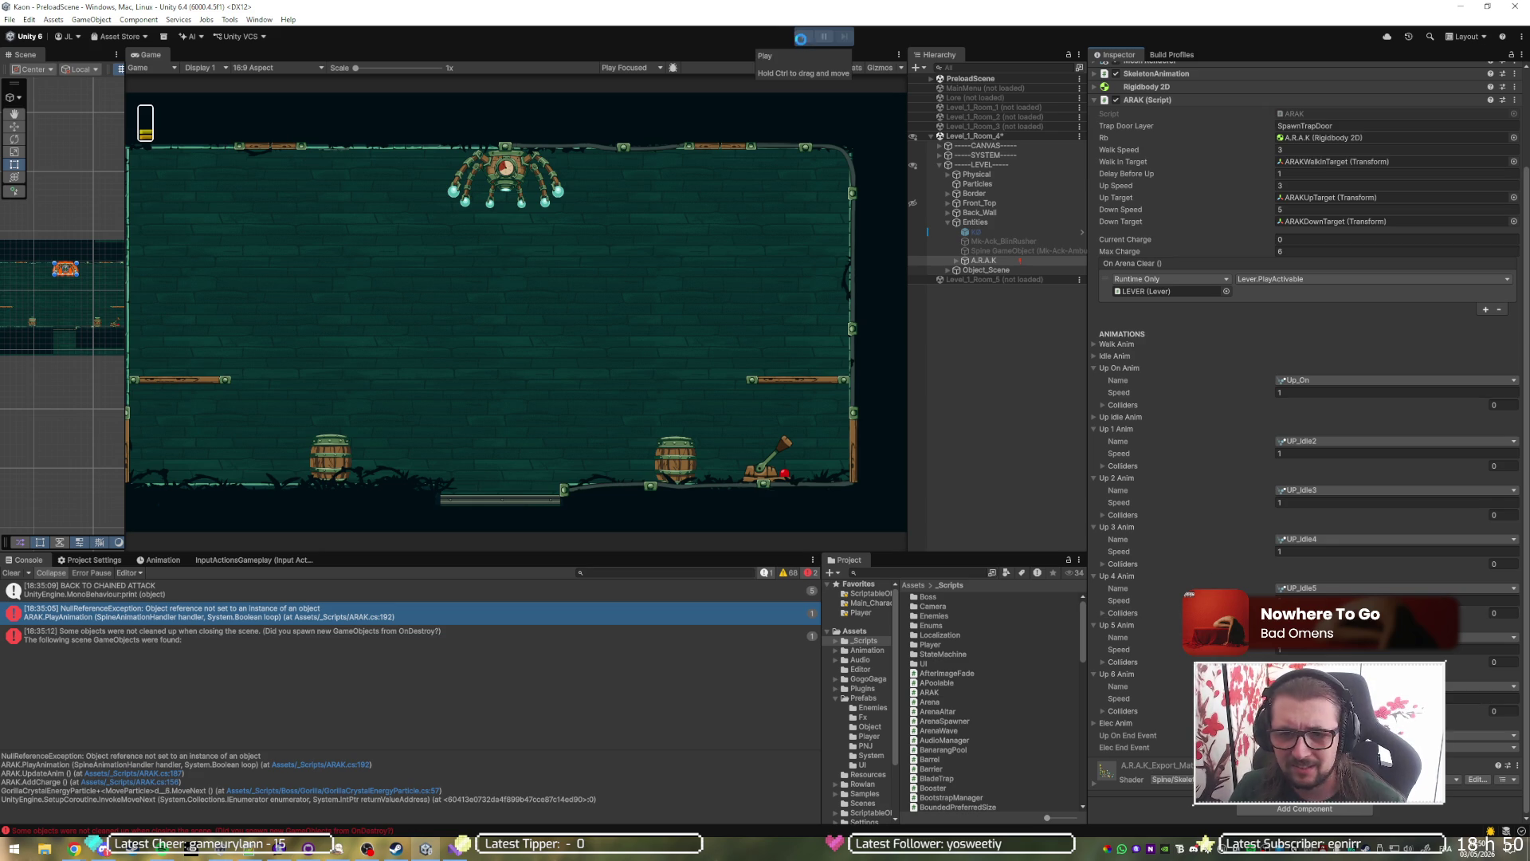
pyautogui.click(803, 39)
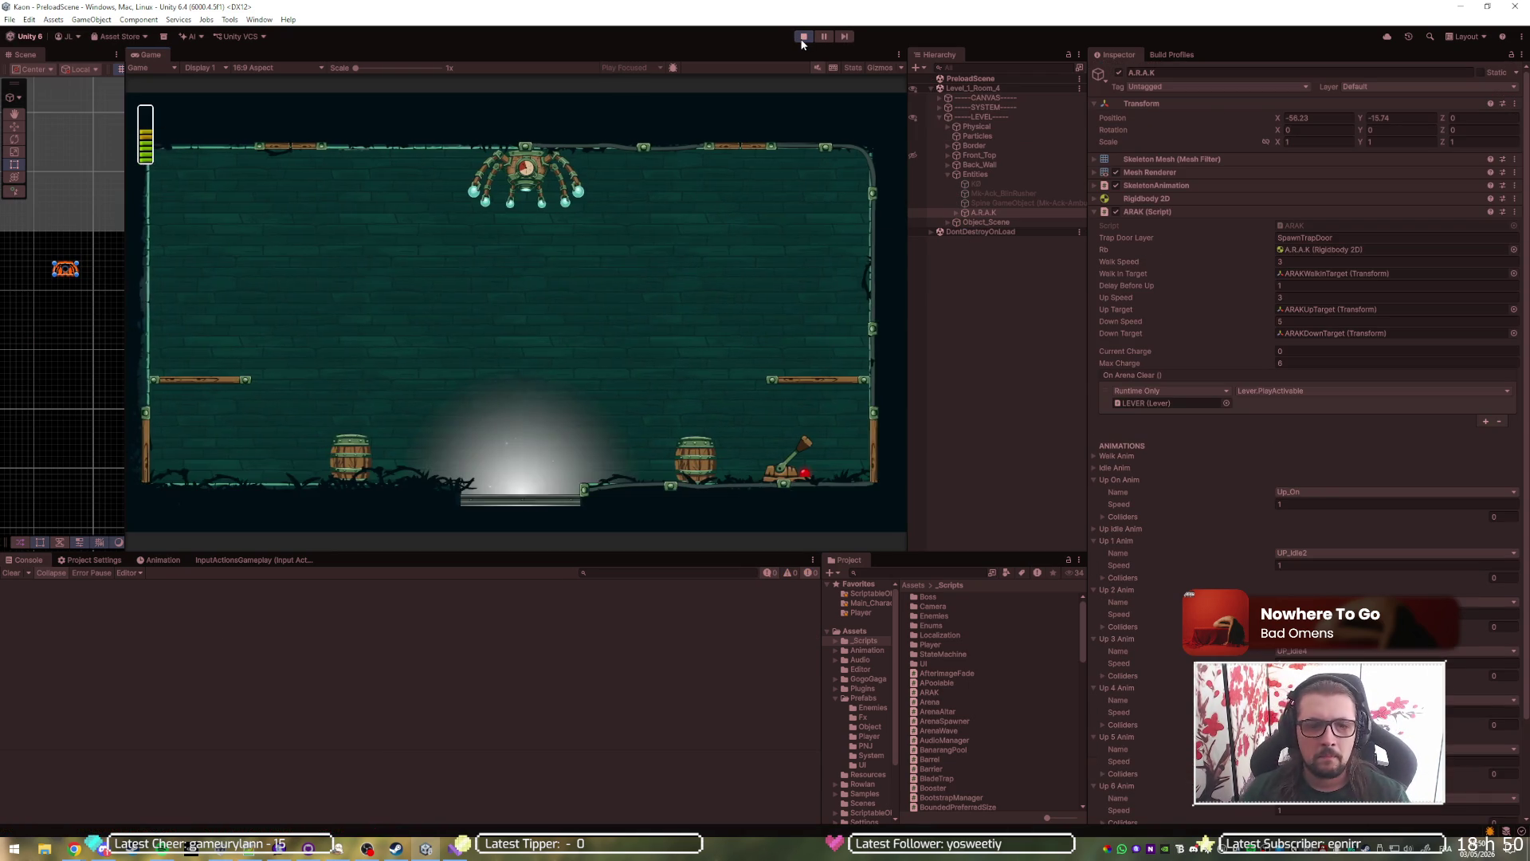
pyautogui.press('space')
pyautogui.press('a')
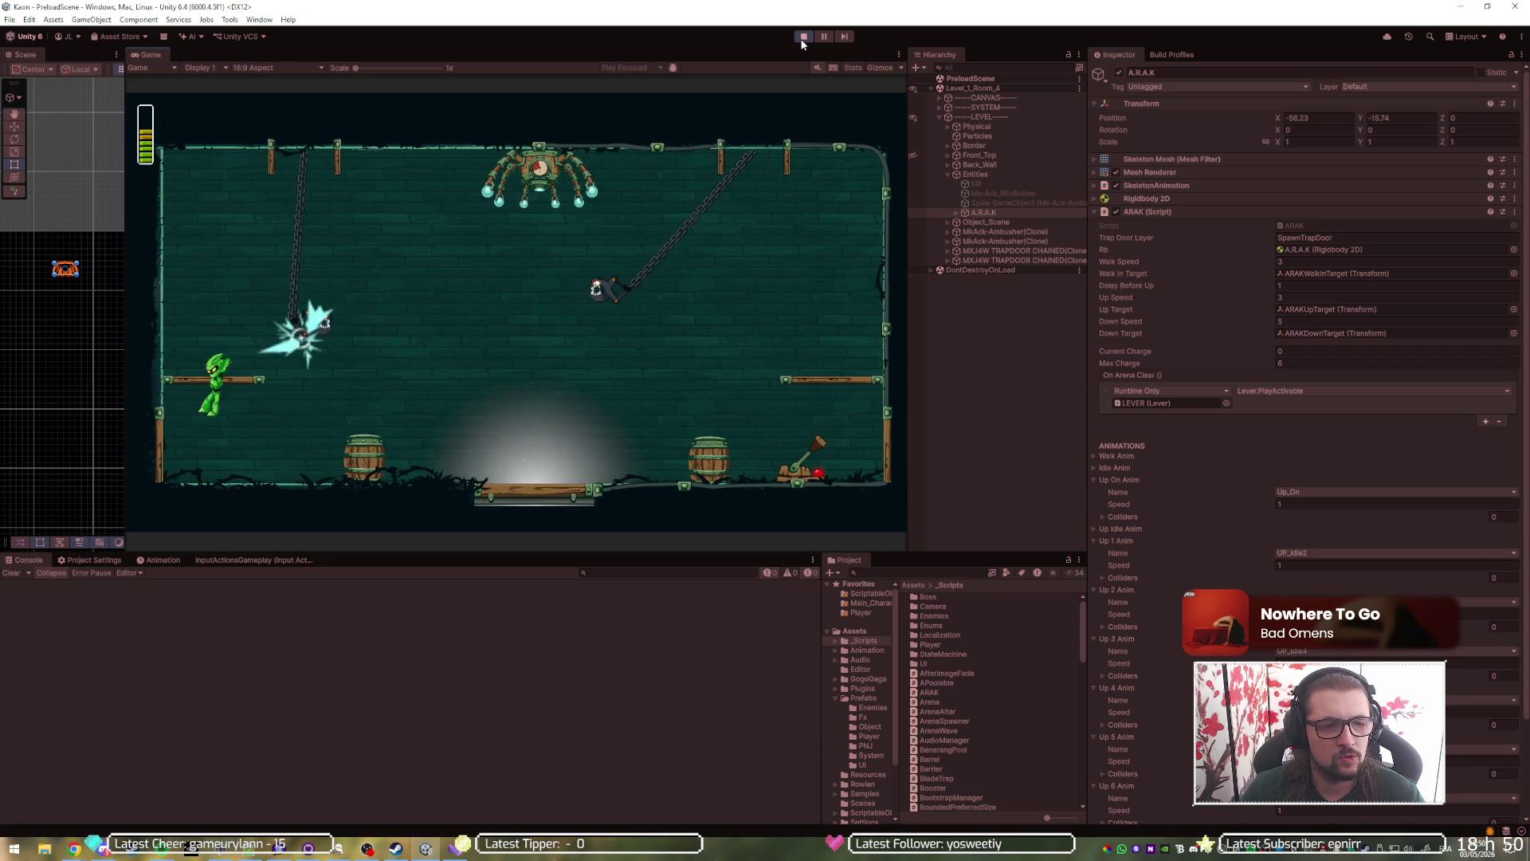
pyautogui.press('space')
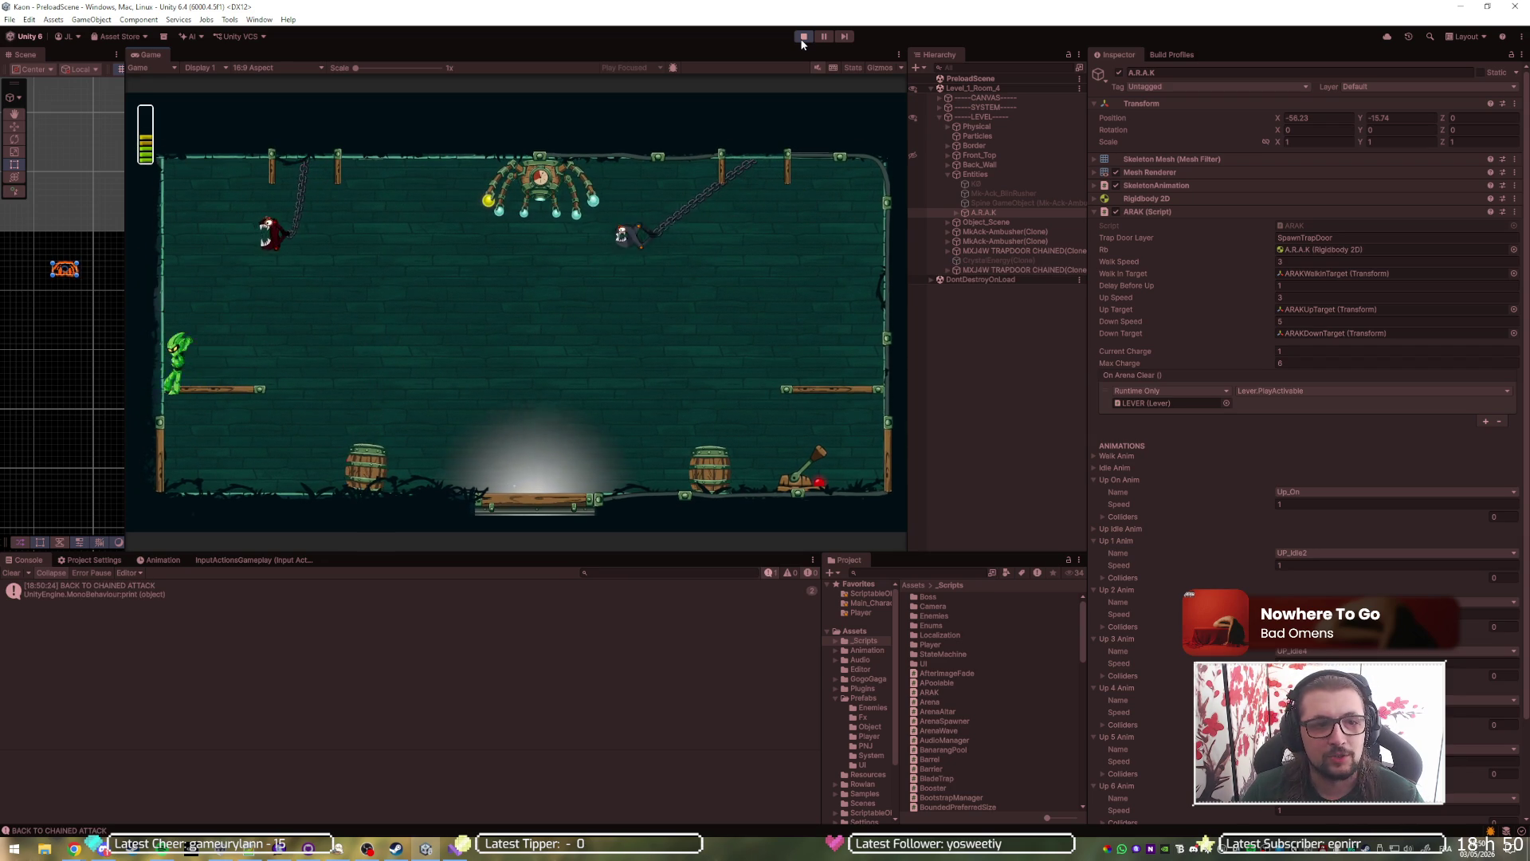
pyautogui.press('s')
pyautogui.press('d')
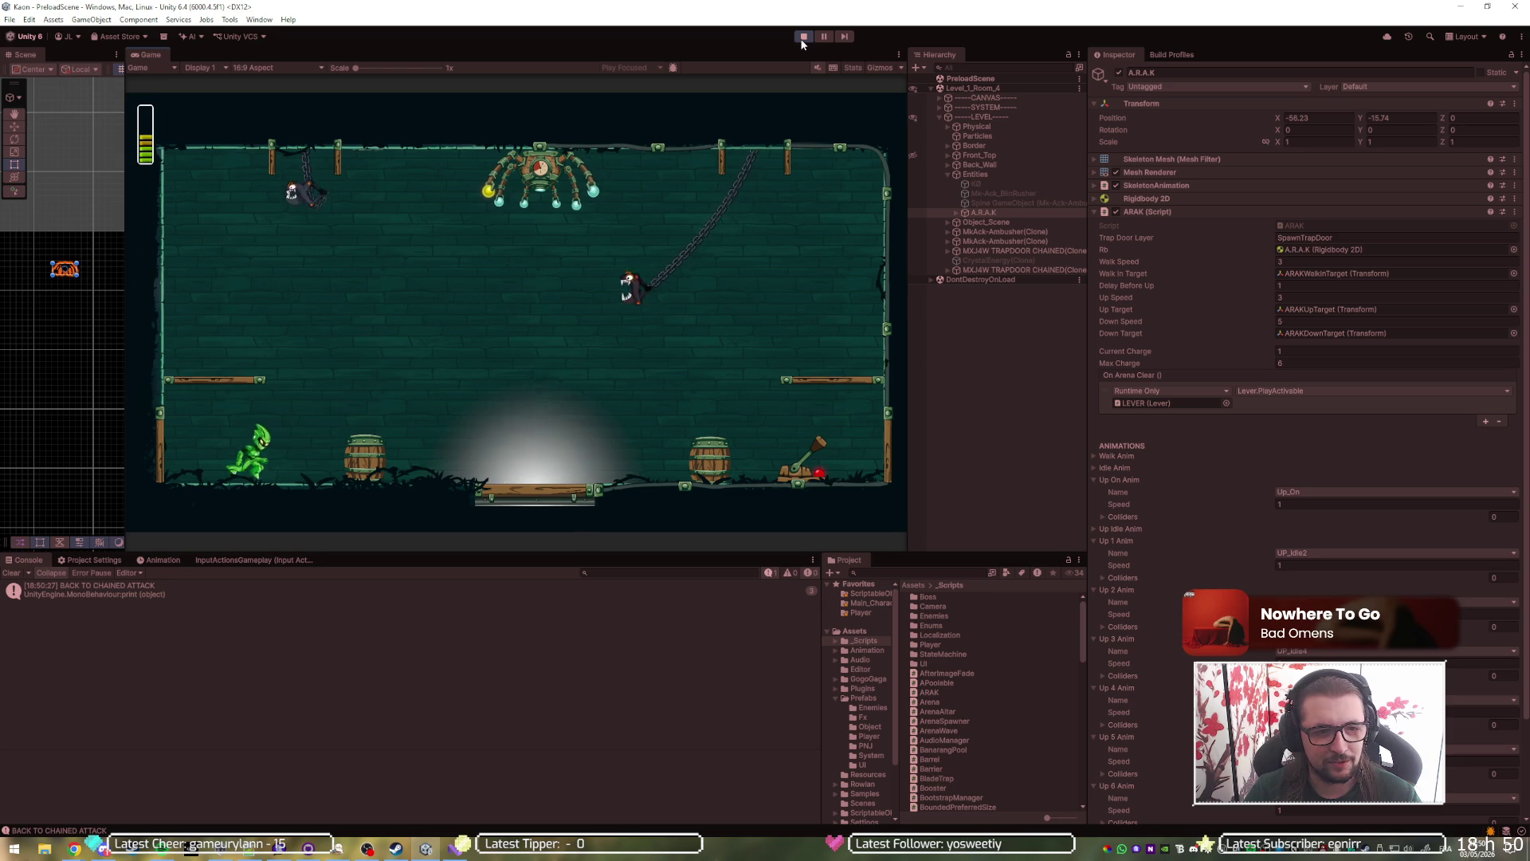
pyautogui.press('a')
pyautogui.press('space')
pyautogui.press('d')
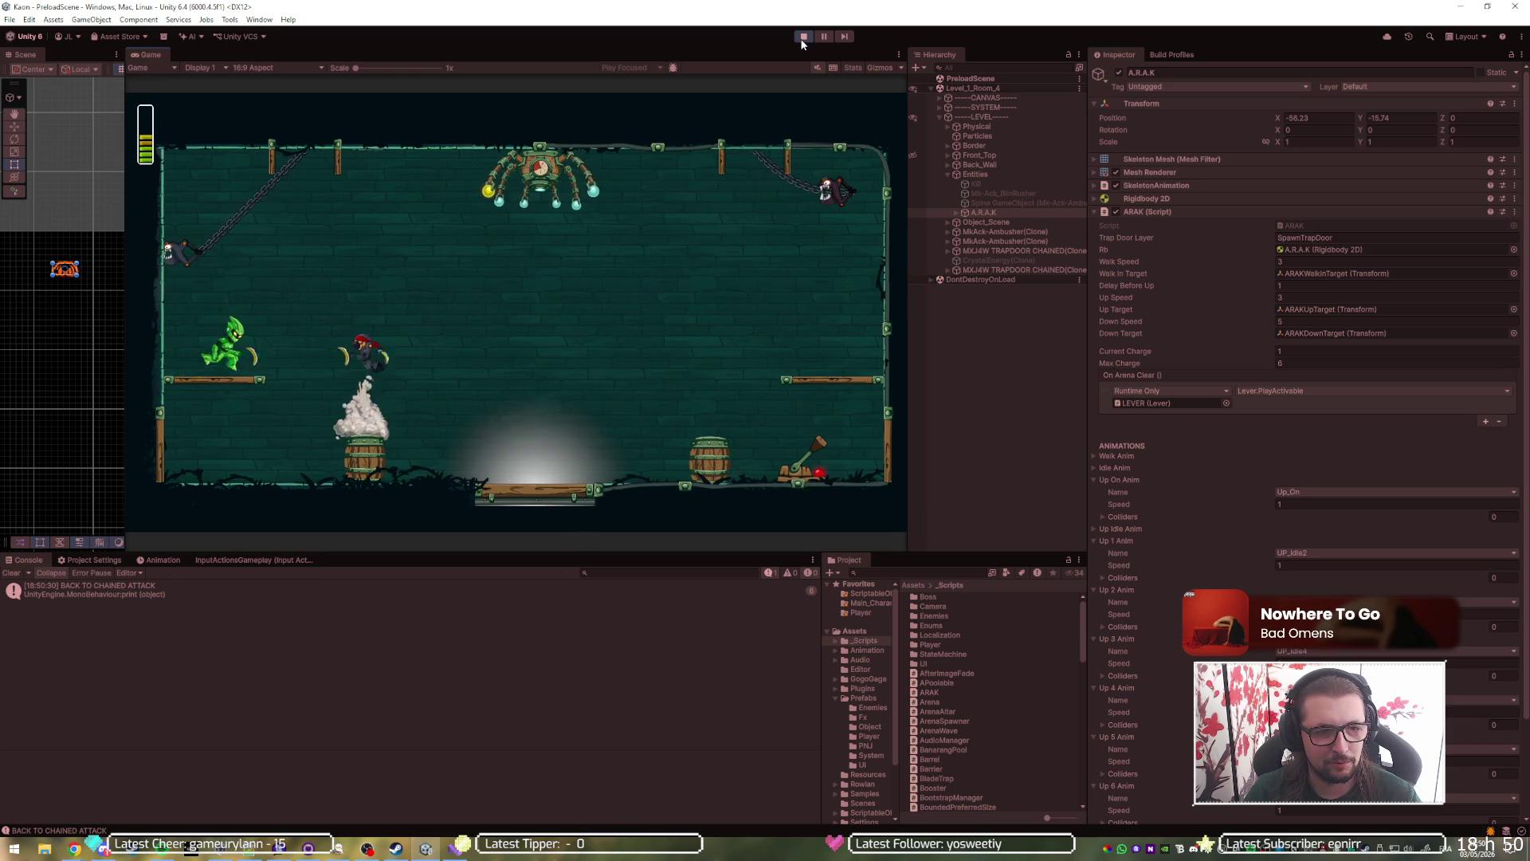
pyautogui.press('space')
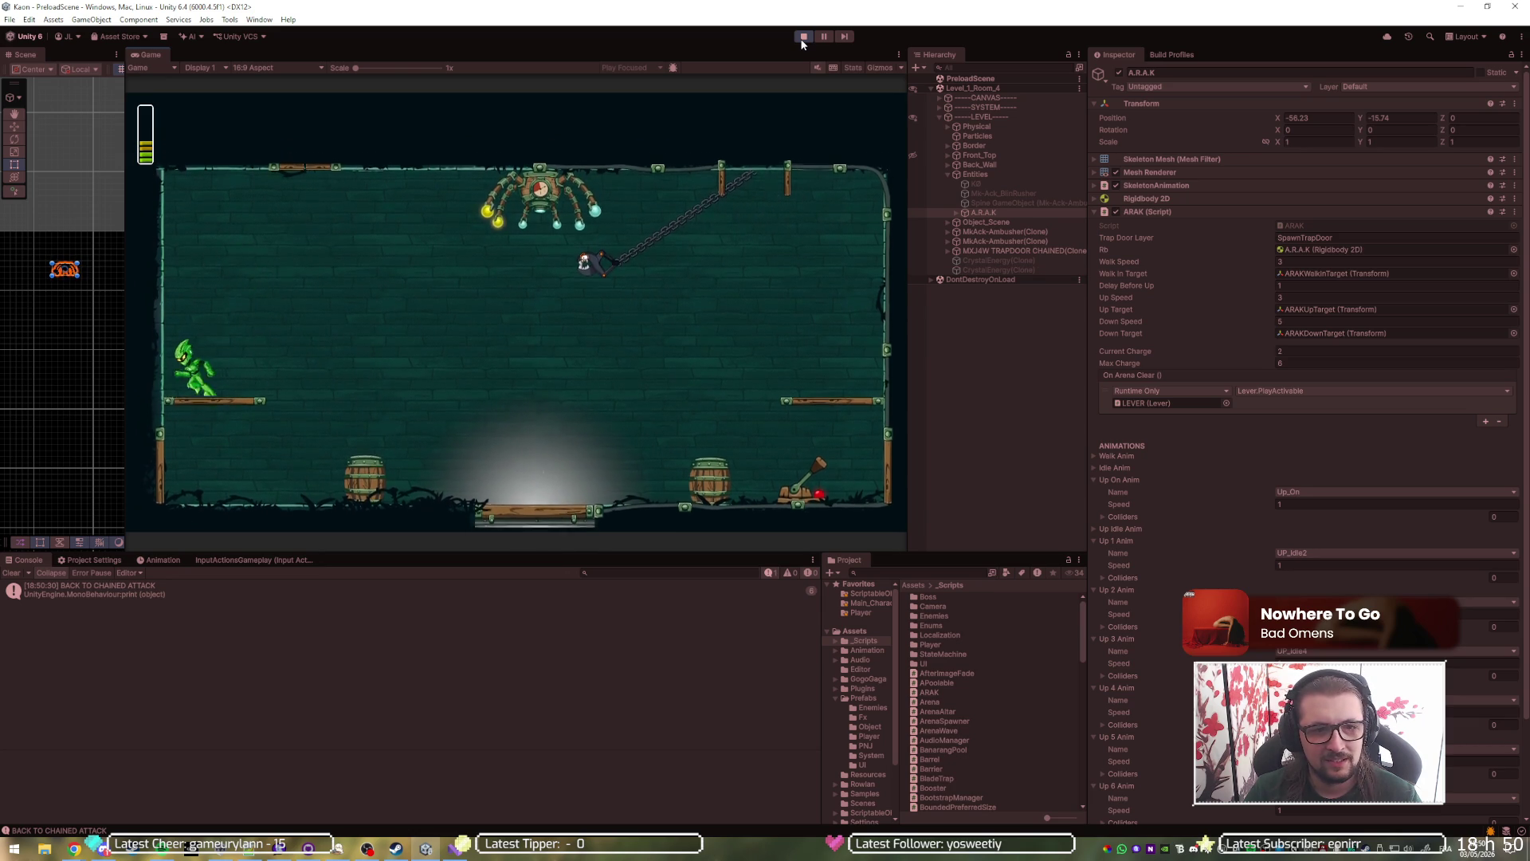
pyautogui.press('space')
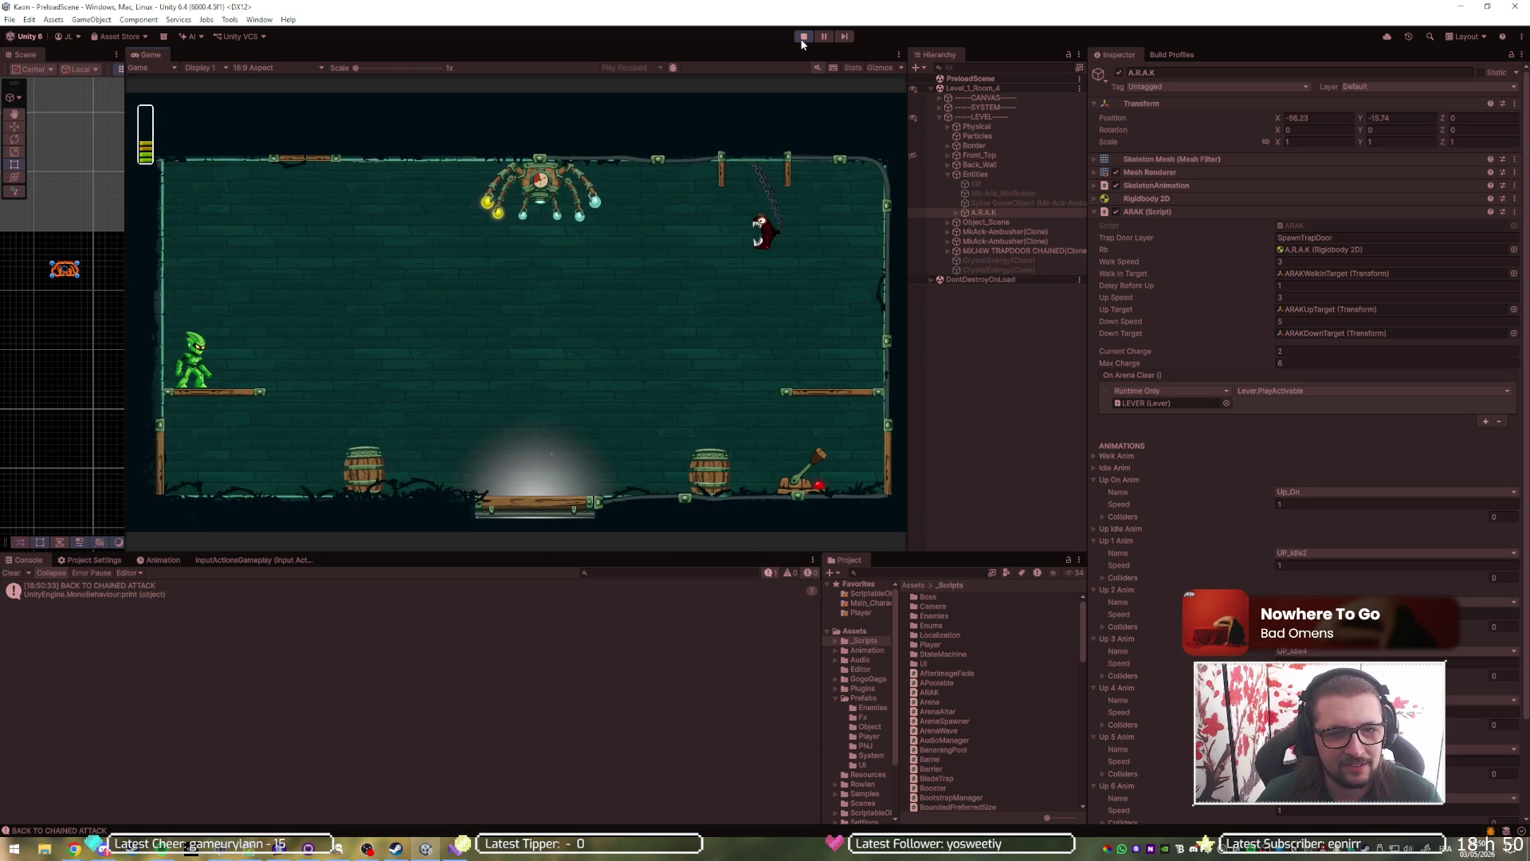
pyautogui.press('d')
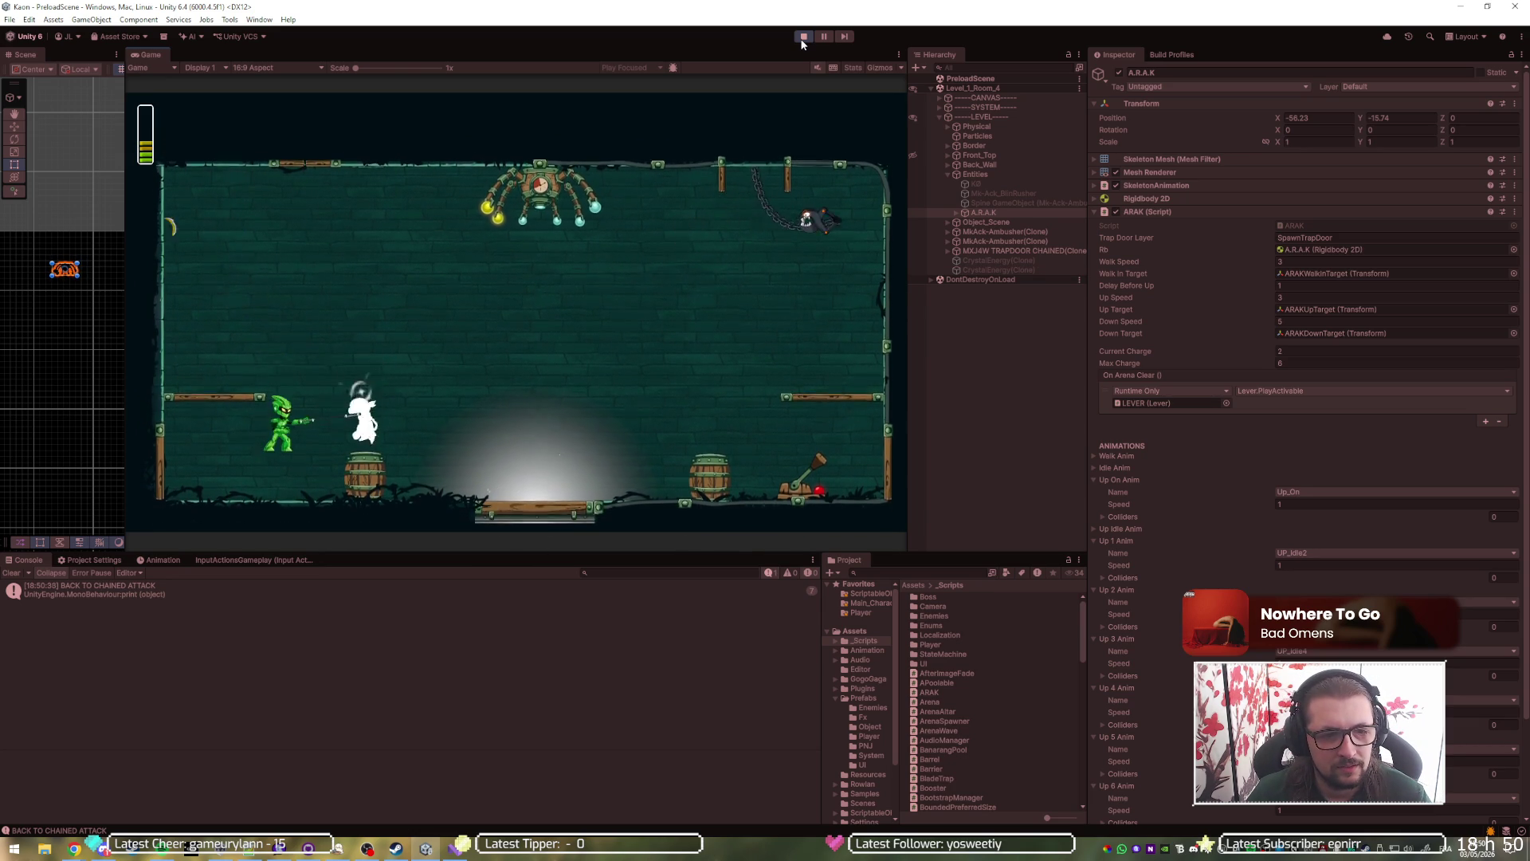
pyautogui.press('a')
pyautogui.press('space')
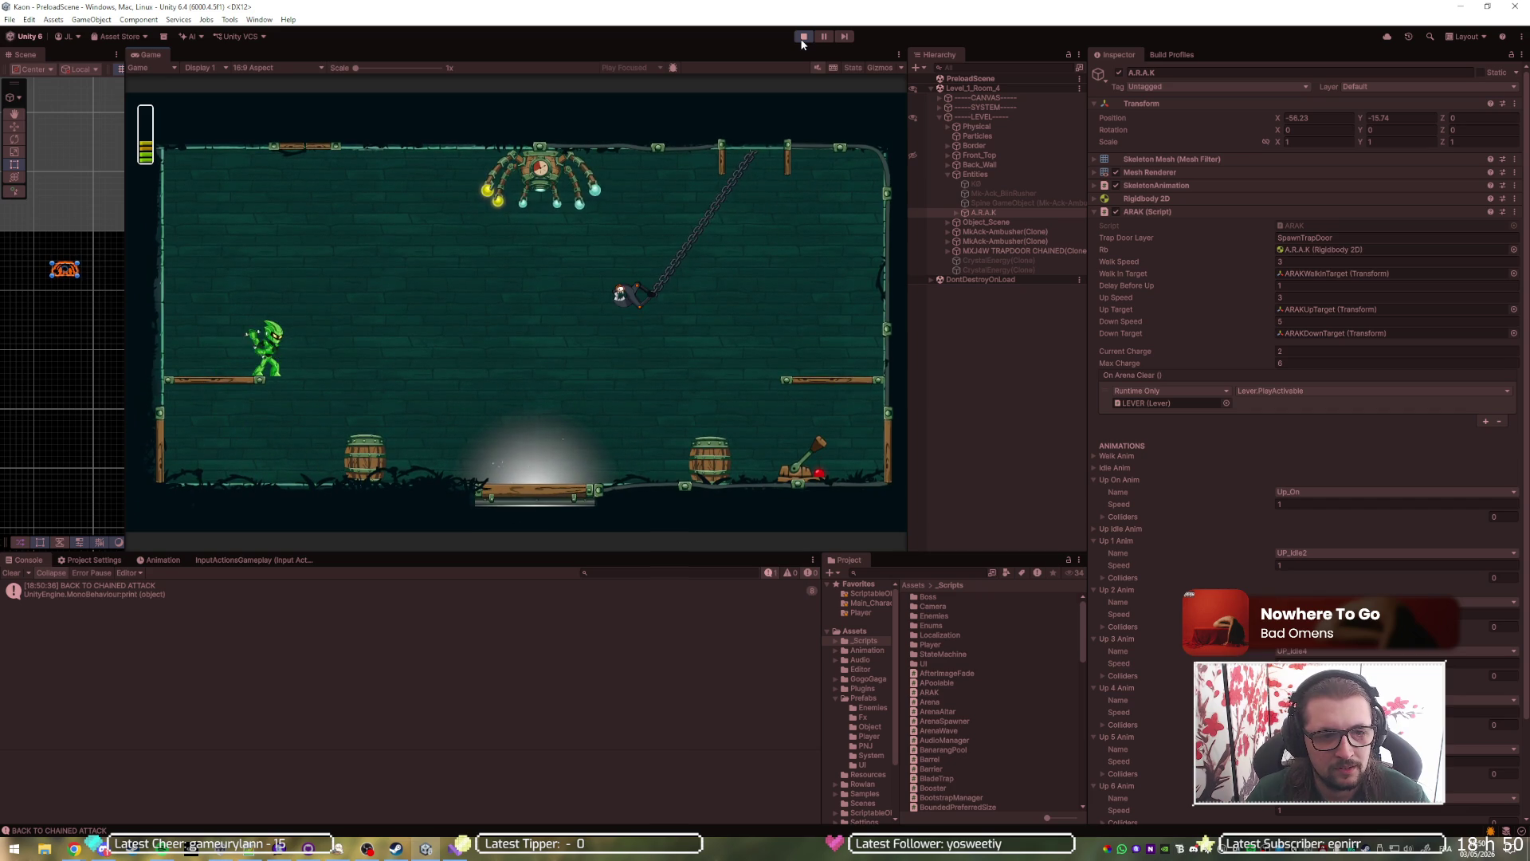
# Kill the ambusher and chained enemy from the swinging chain until Current Charge reaches 6.
pyautogui.press('j')
pyautogui.press('k')
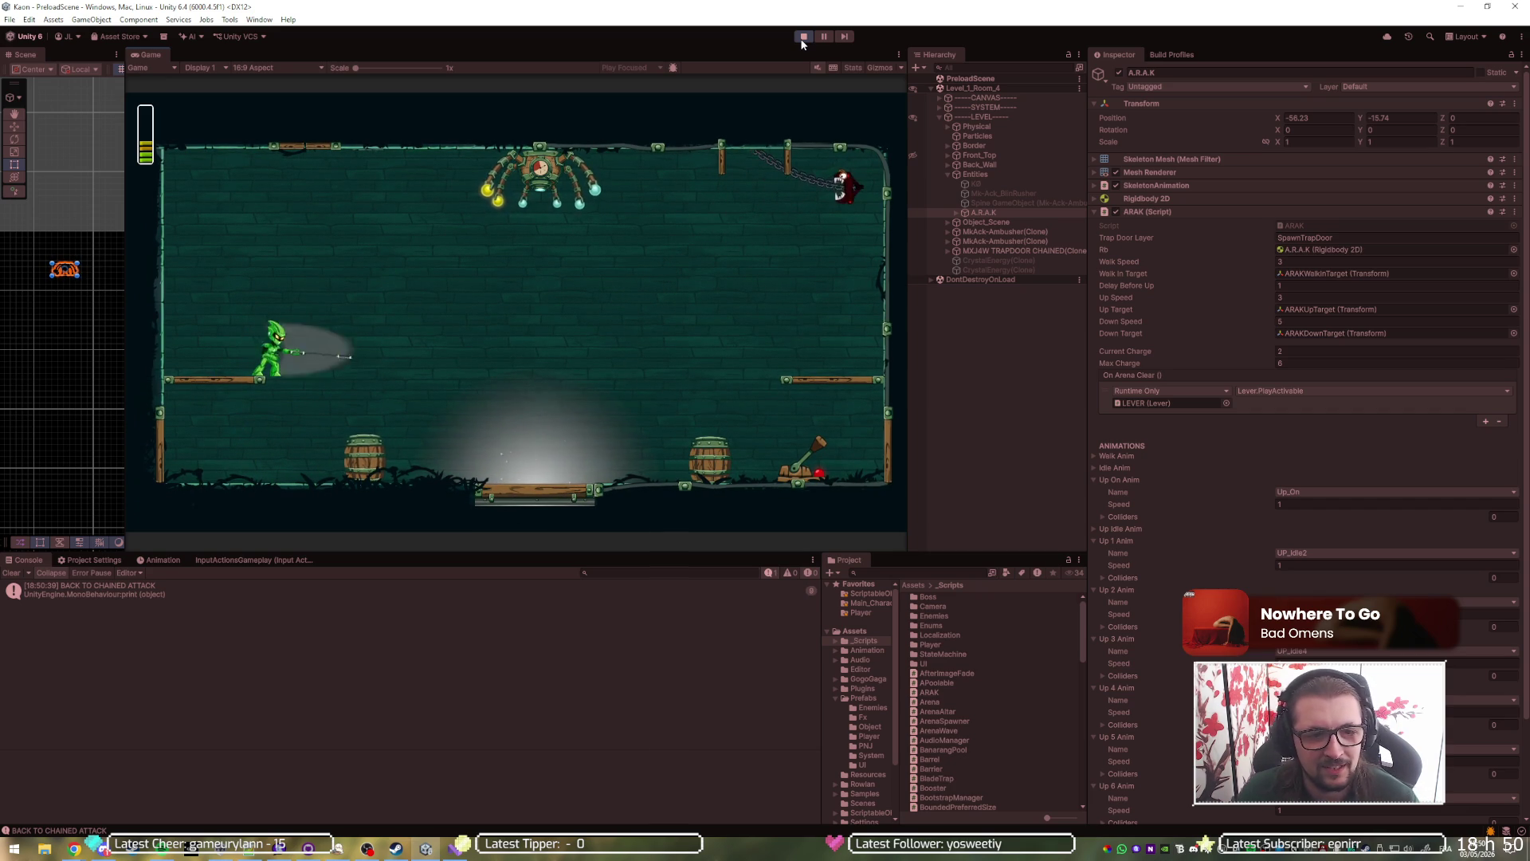
pyautogui.press('d')
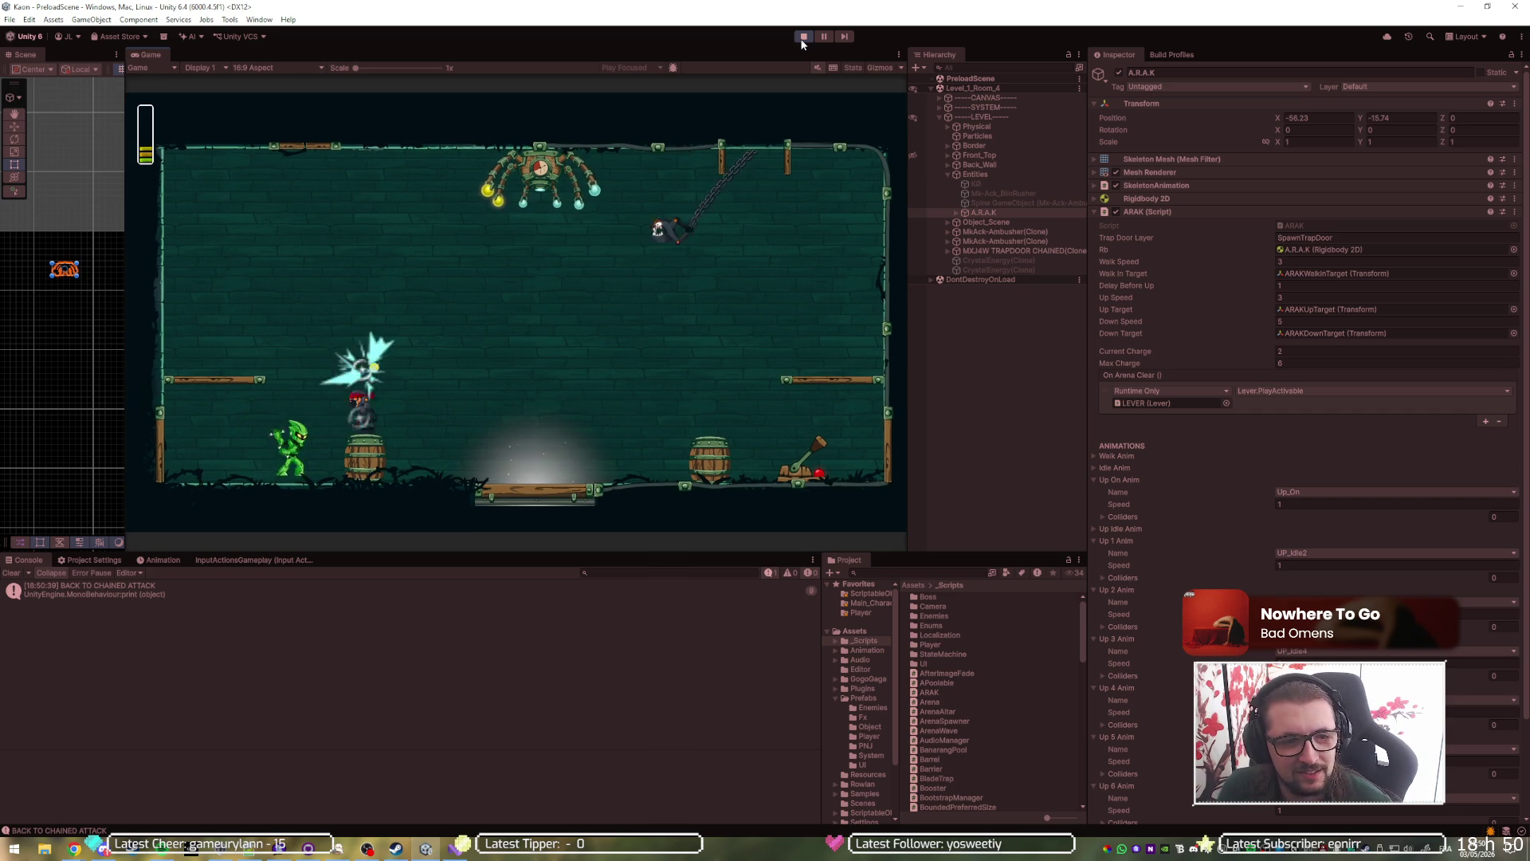
pyautogui.press('d')
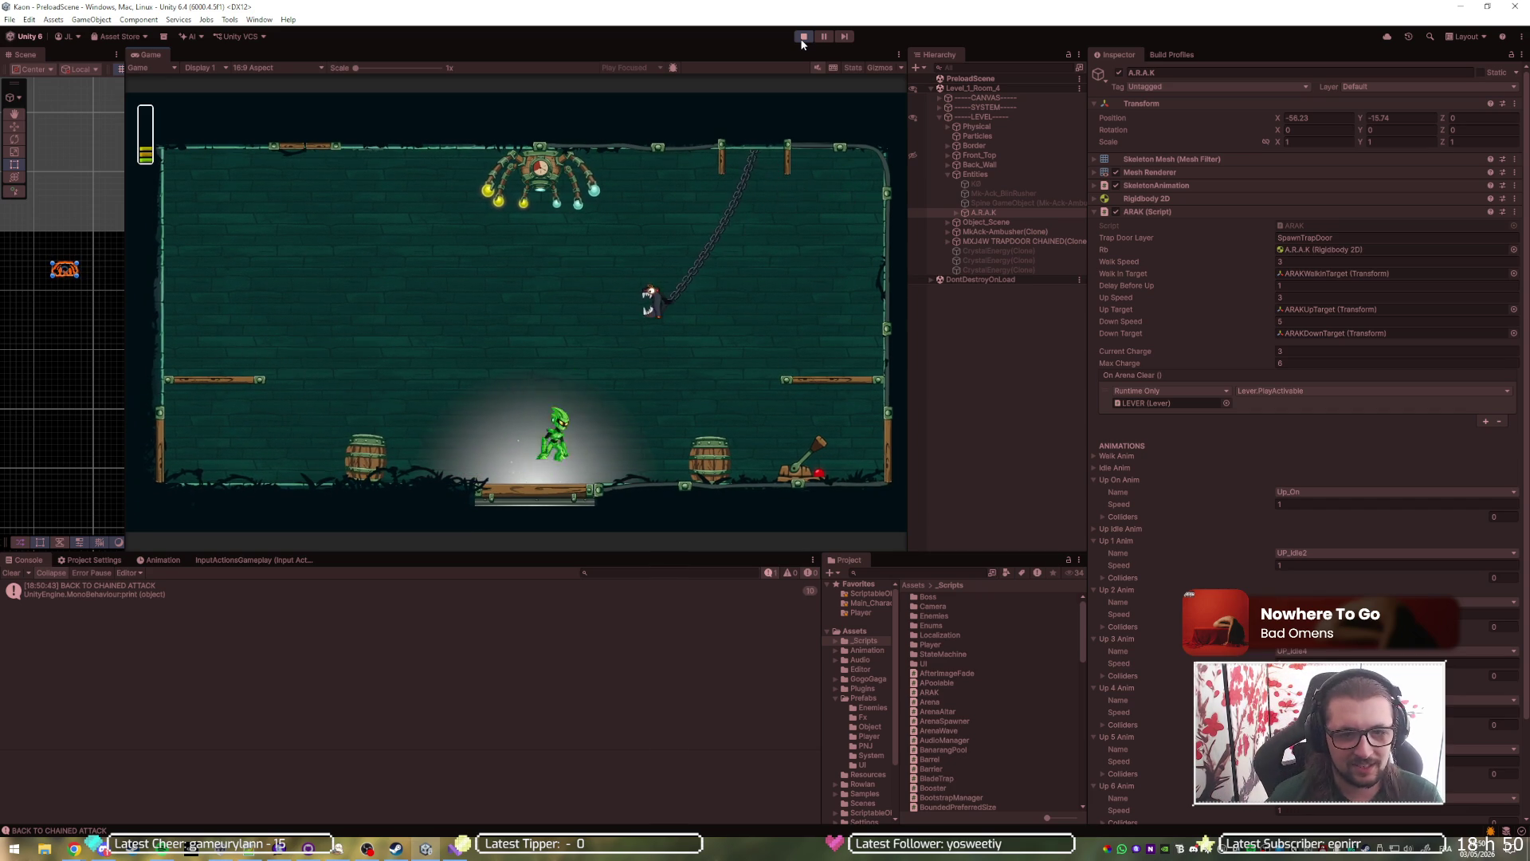
pyautogui.press('space')
pyautogui.press('a')
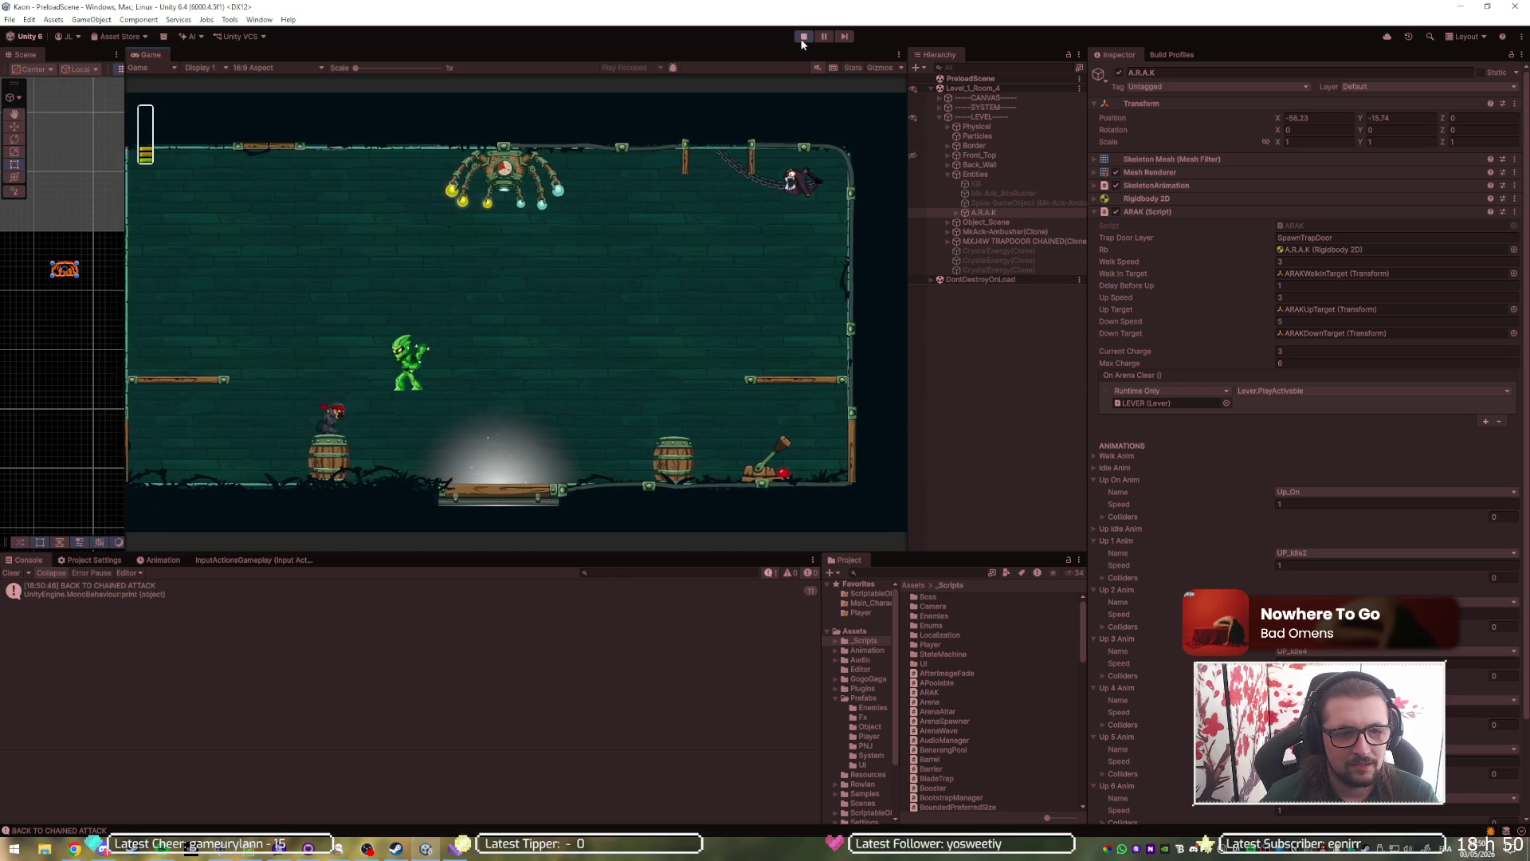
pyautogui.press('d')
pyautogui.press('space')
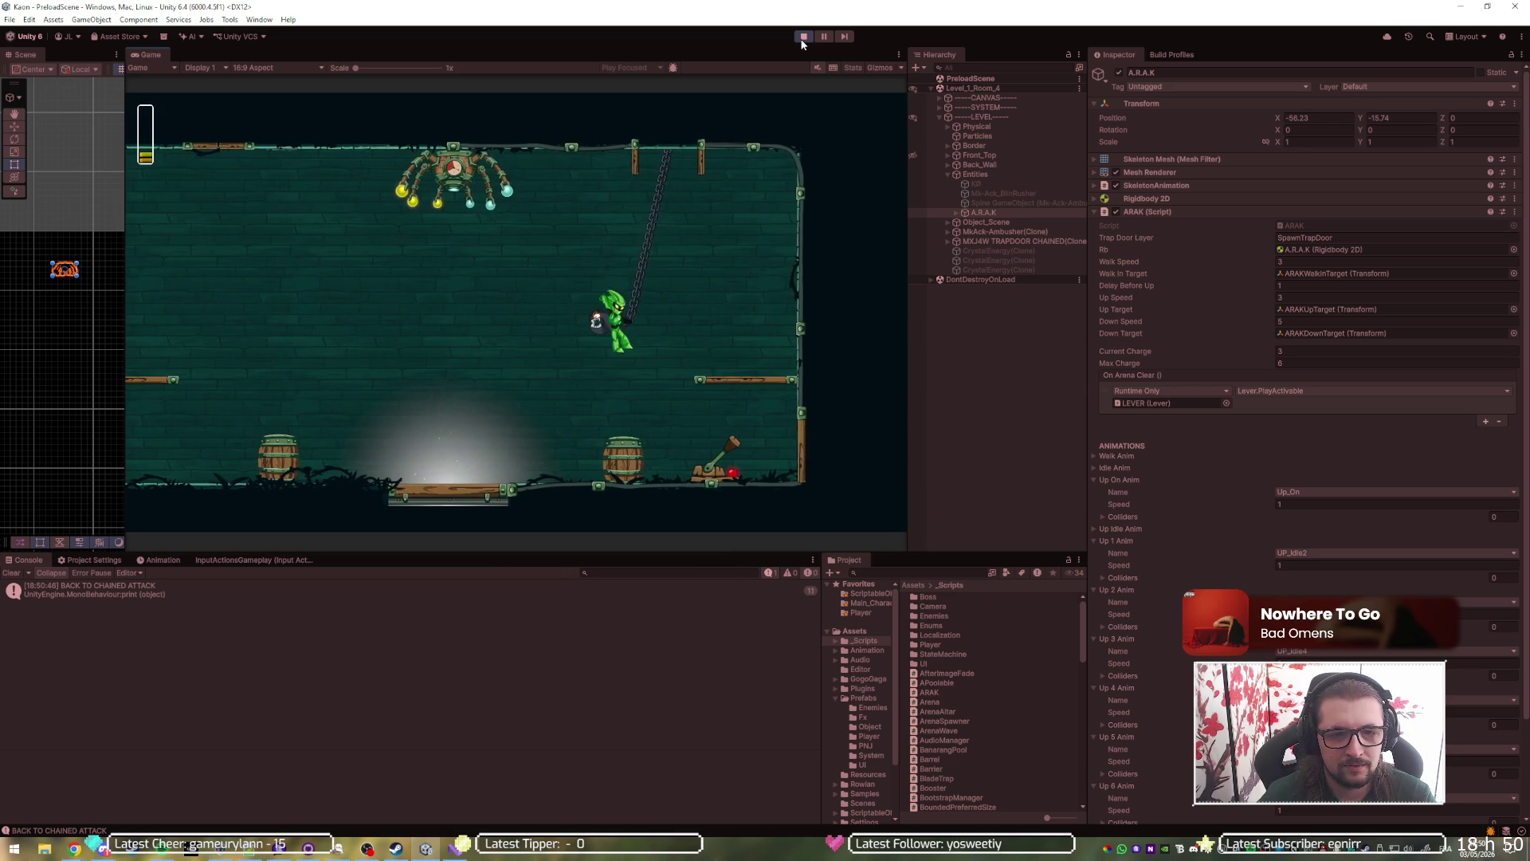
pyautogui.press('j')
pyautogui.press('a')
pyautogui.press('space')
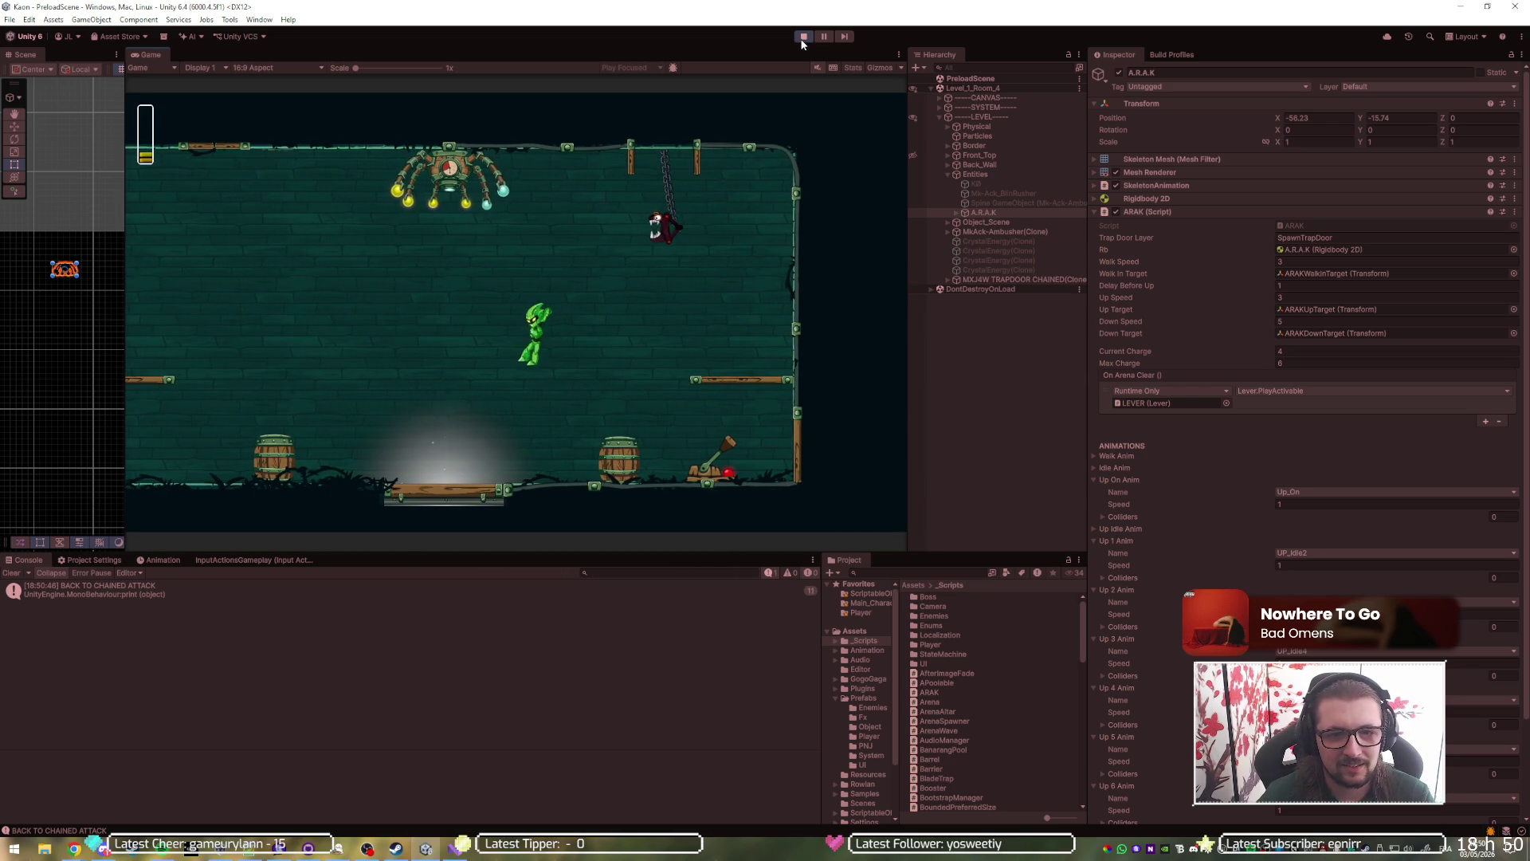
pyautogui.press('space')
pyautogui.press('j')
pyautogui.press('space')
pyautogui.press('j')
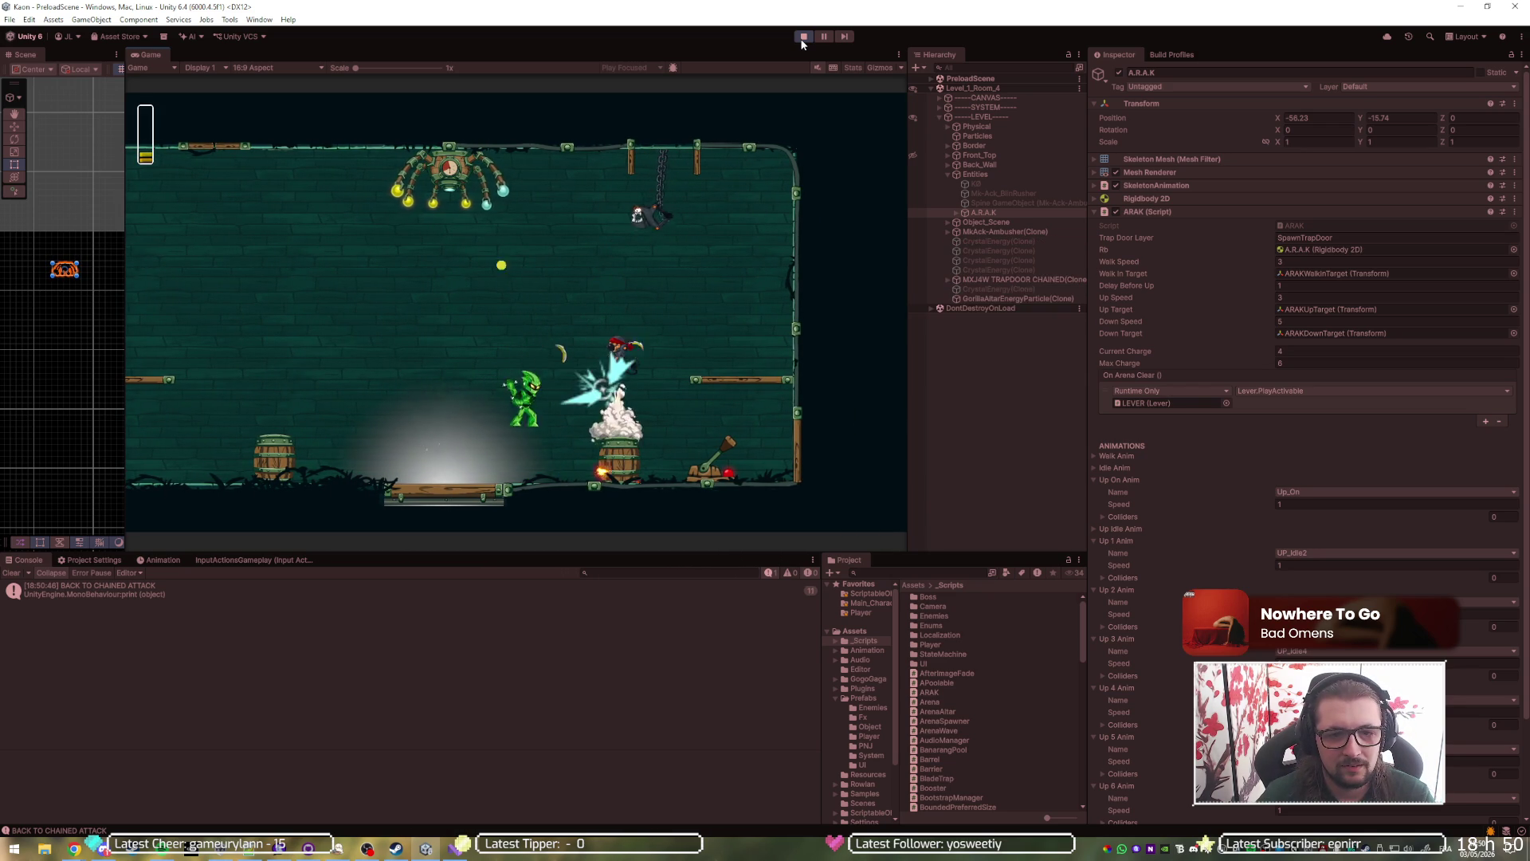
pyautogui.press('space')
pyautogui.press('d')
pyautogui.press('space')
pyautogui.press('space')
pyautogui.press('j')
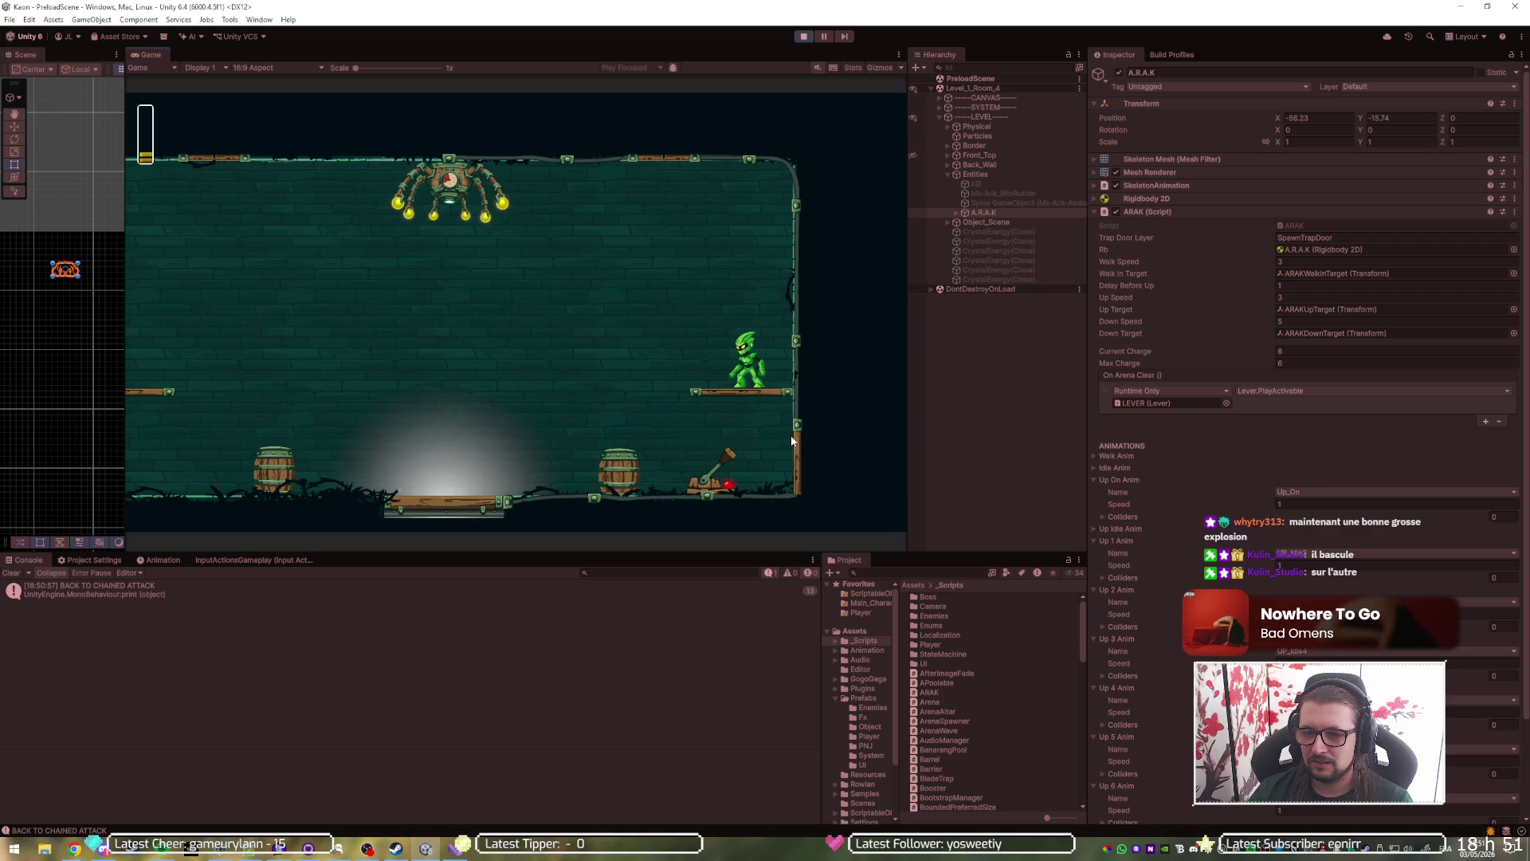
pyautogui.hotkey('alt', 'Tab')
# In ARAK.cs, collapse the Awake, OnDestroy, AddCharge and UpdateAnim method bodies.
pyautogui.click(742, 351)
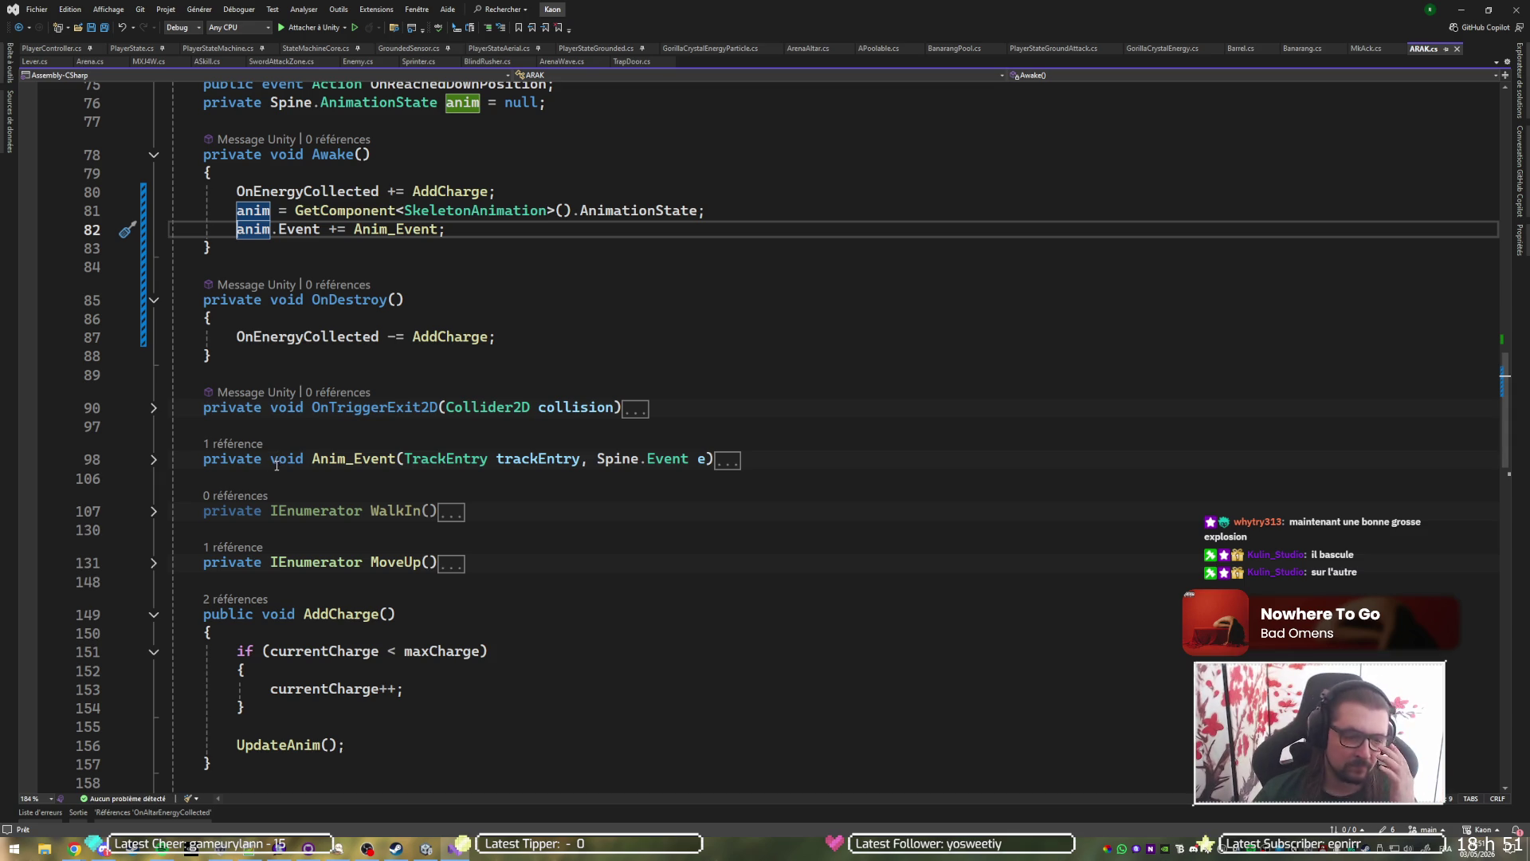
pyautogui.click(153, 155)
pyautogui.click(154, 206)
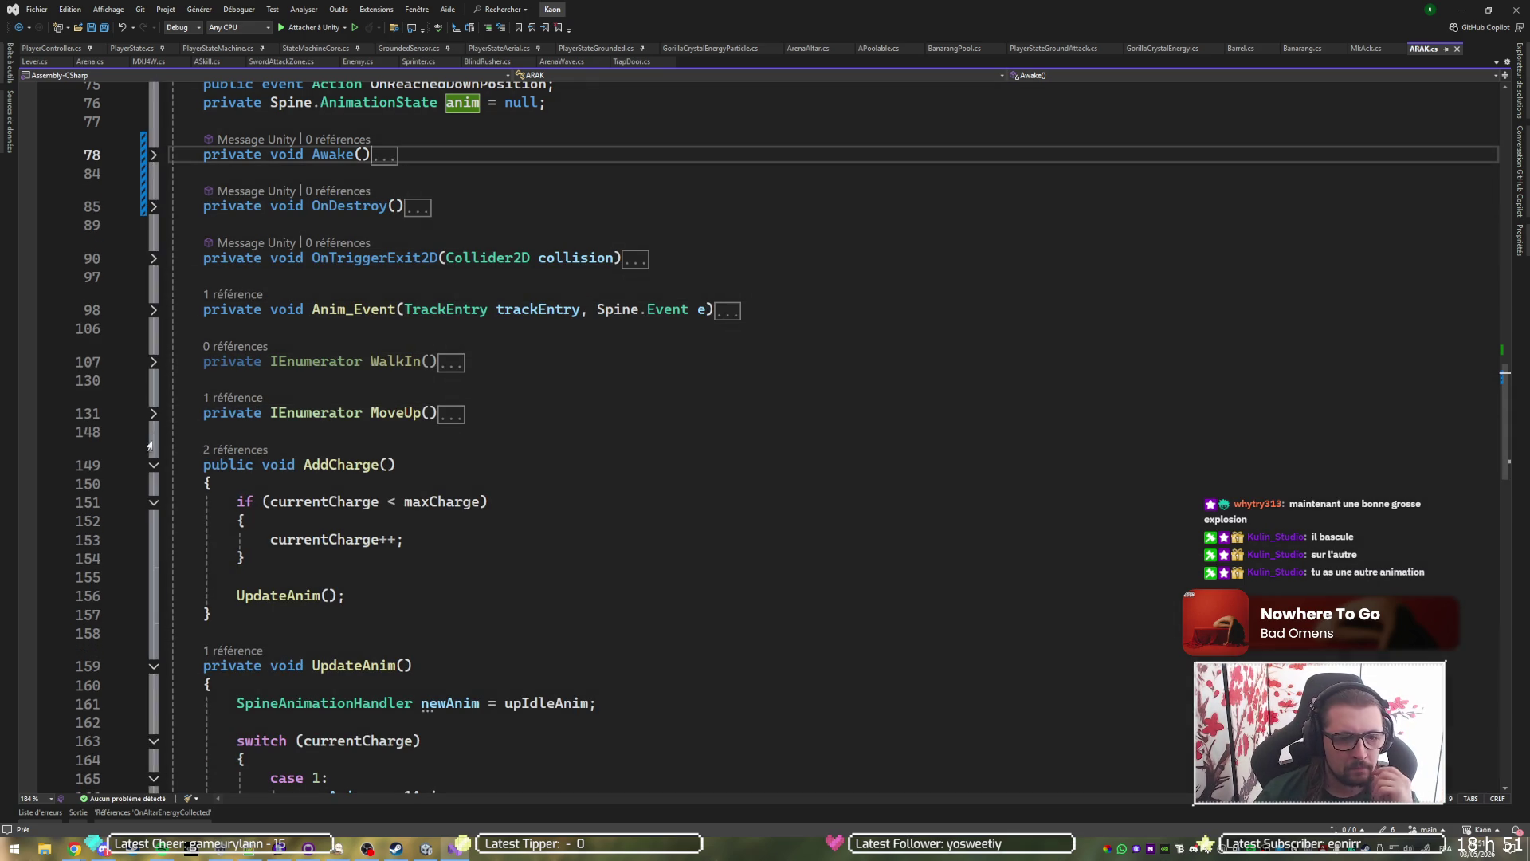
pyautogui.click(154, 467)
pyautogui.scroll(-4, 231, 520)
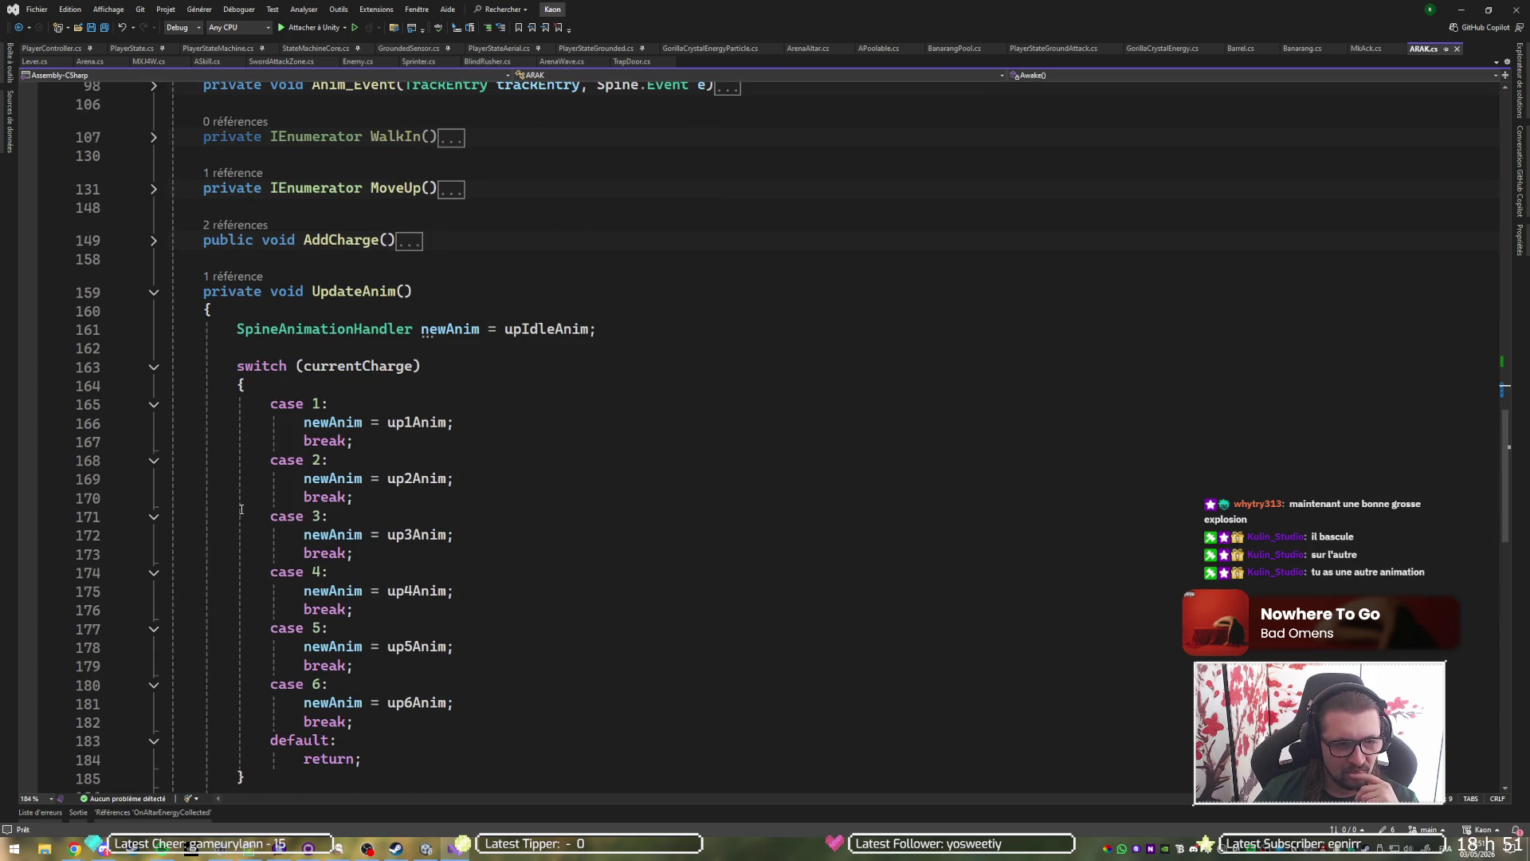
pyautogui.scroll(-3, 393, 434)
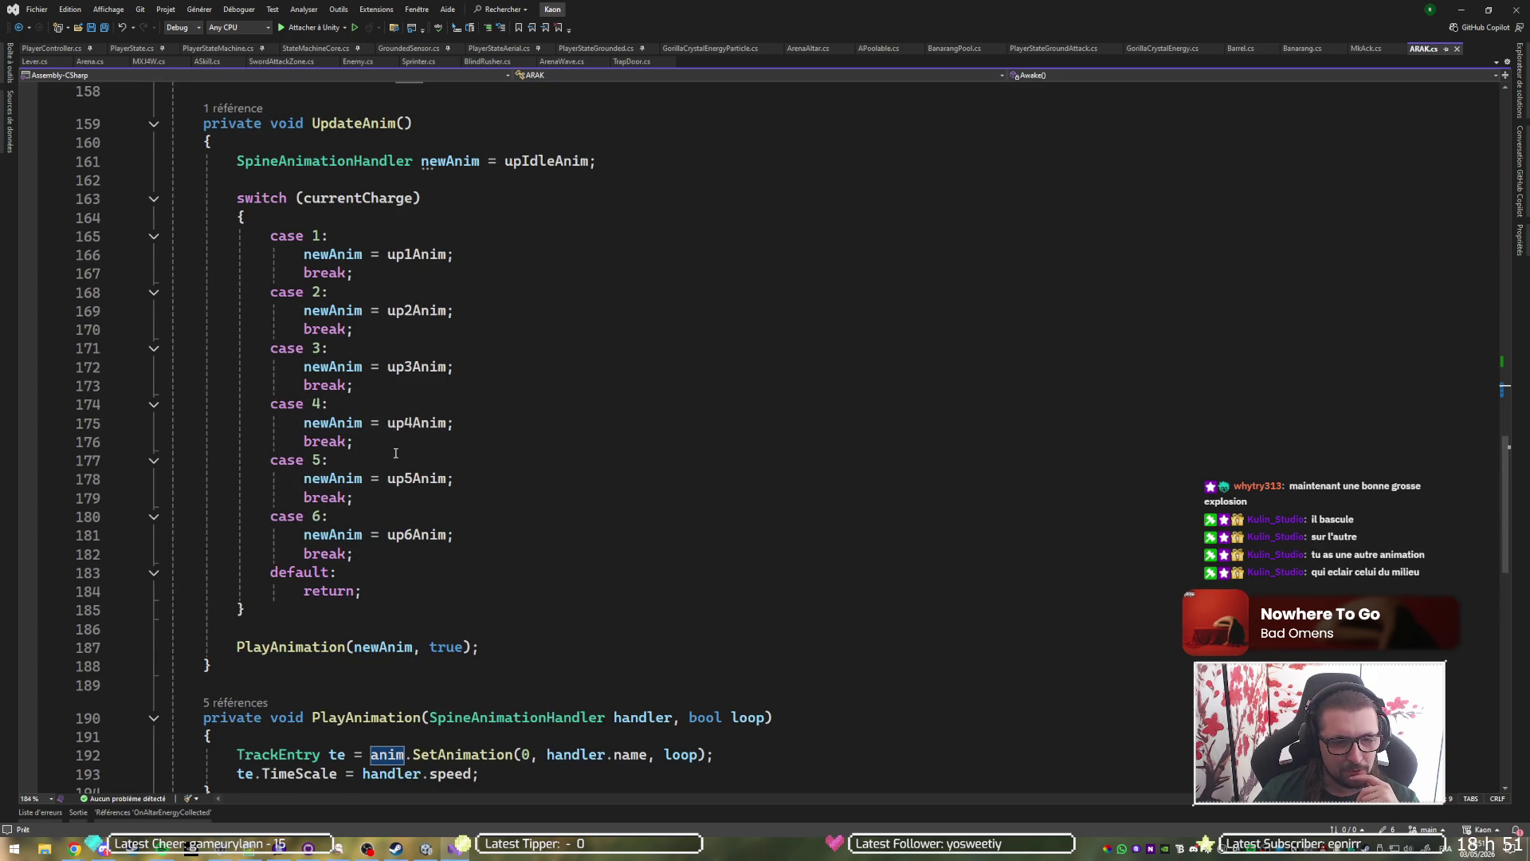
pyautogui.scroll(5, 313, 582)
pyautogui.click(156, 420)
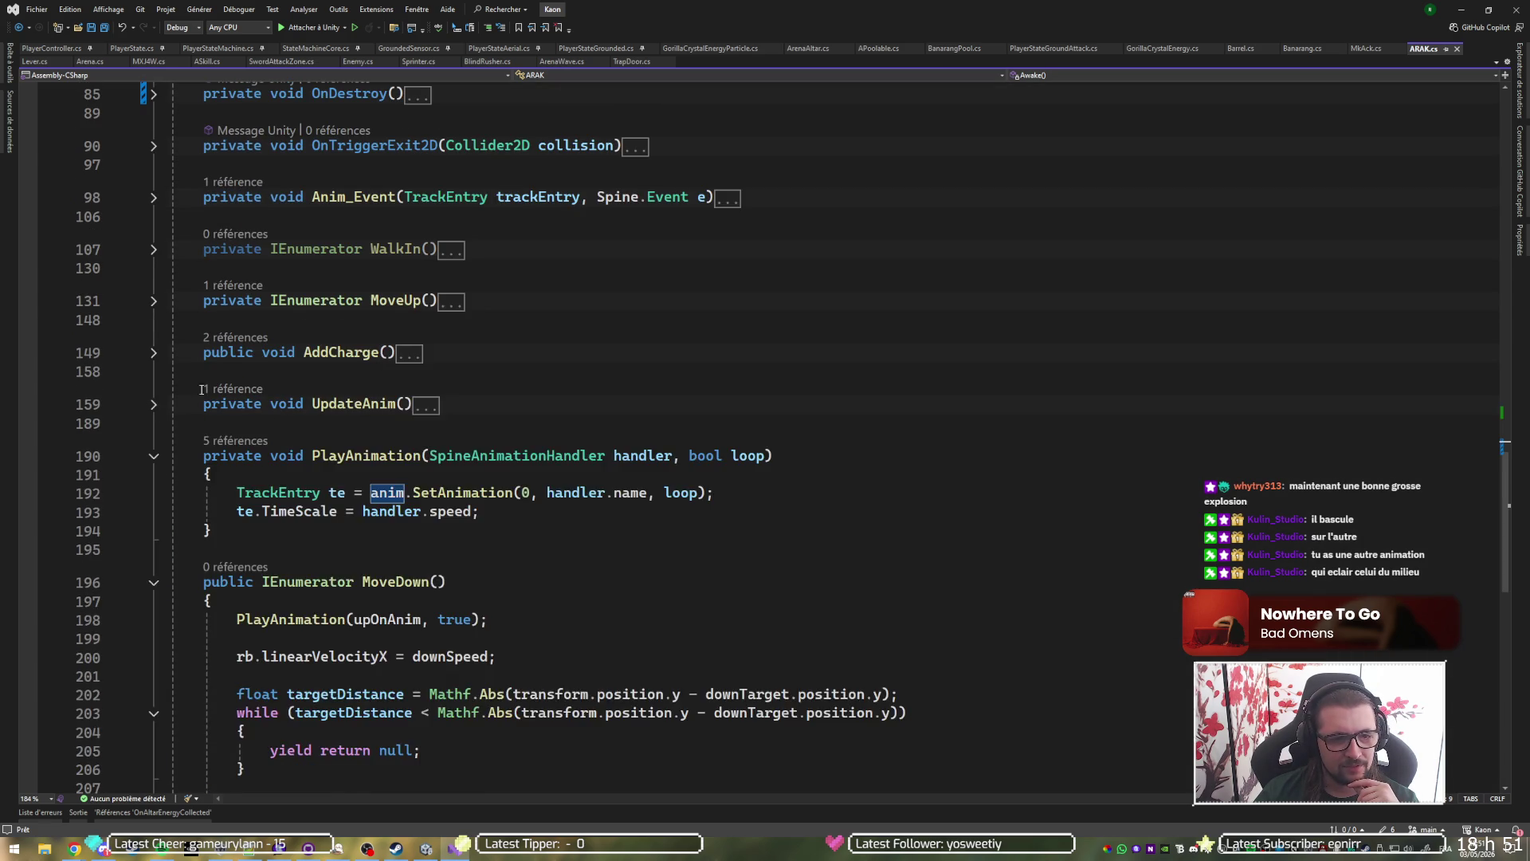
pyautogui.scroll(3, 254, 377)
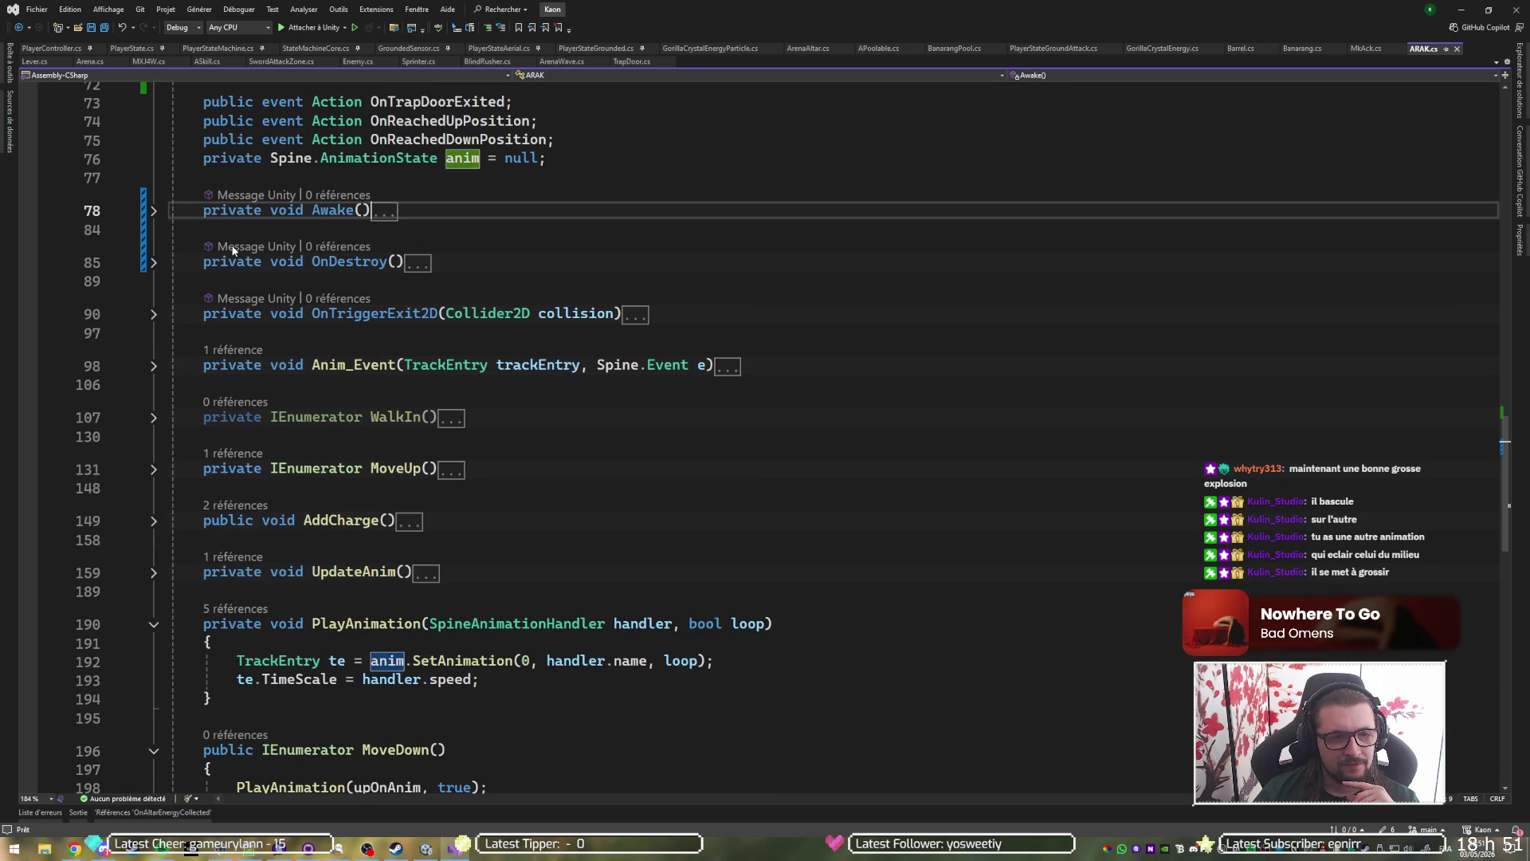
# Briefly review Anim_Event, UpdateAnim and OnTriggerExit2D, folding each back up afterwards.
pyautogui.click(153, 366)
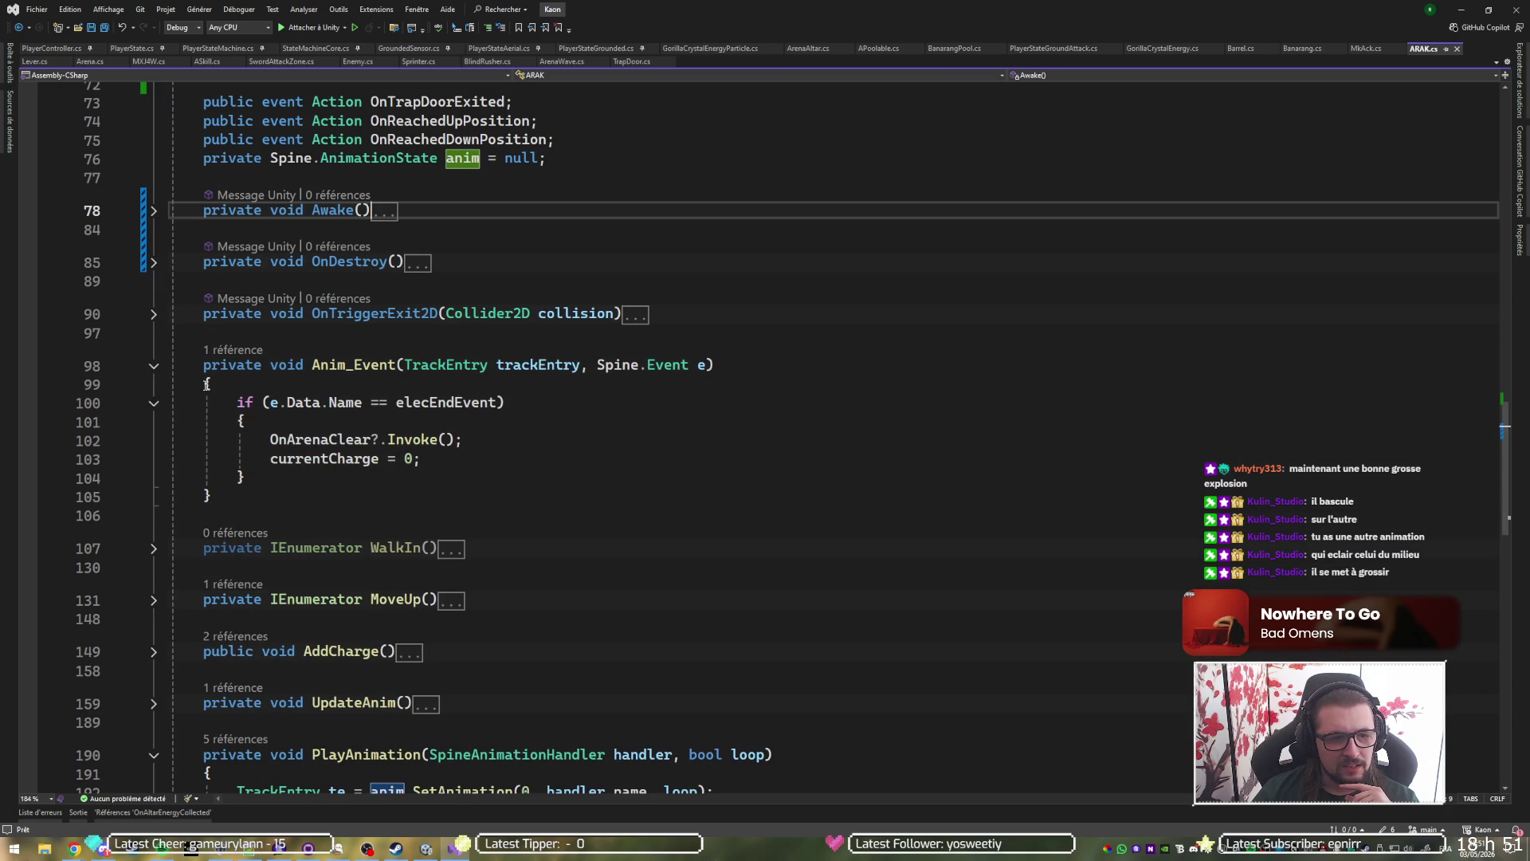
pyautogui.click(405, 406)
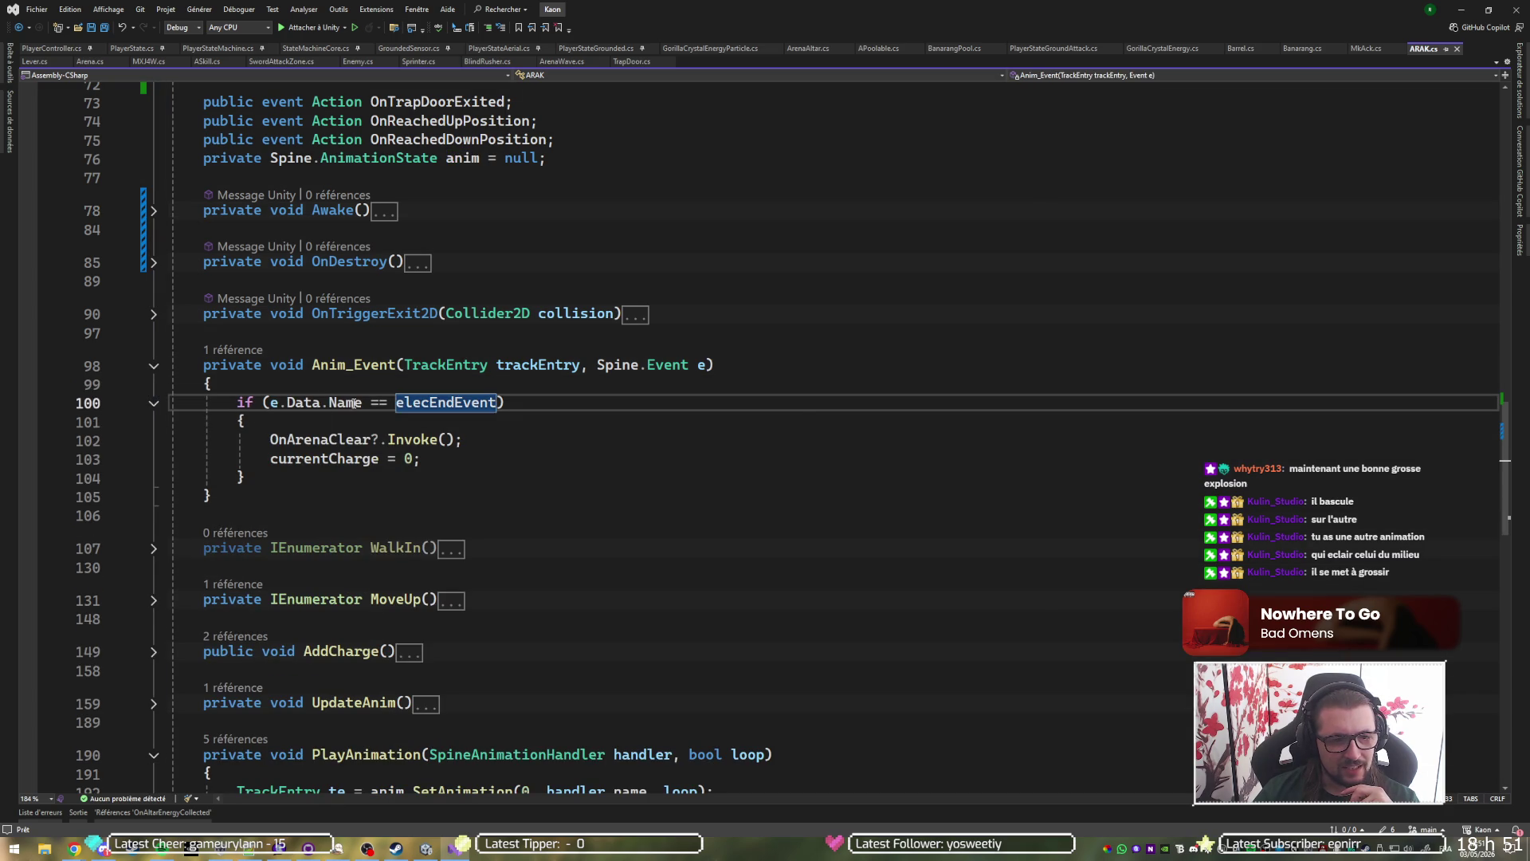
pyautogui.click(154, 365)
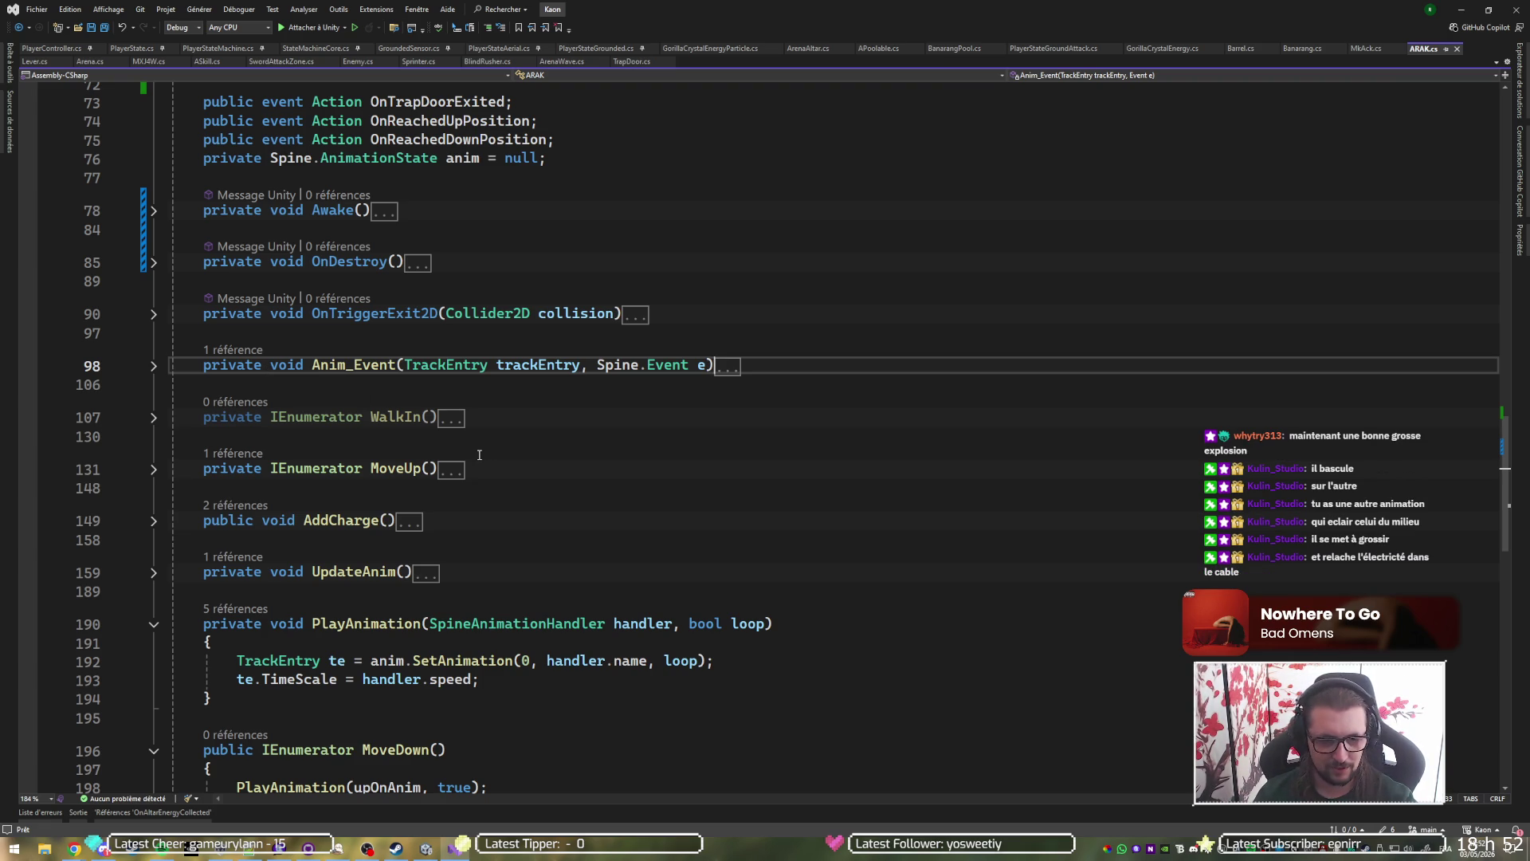
pyautogui.scroll(-2, 479, 455)
pyautogui.scroll(-1, 479, 455)
pyautogui.scroll(-3, 483, 468)
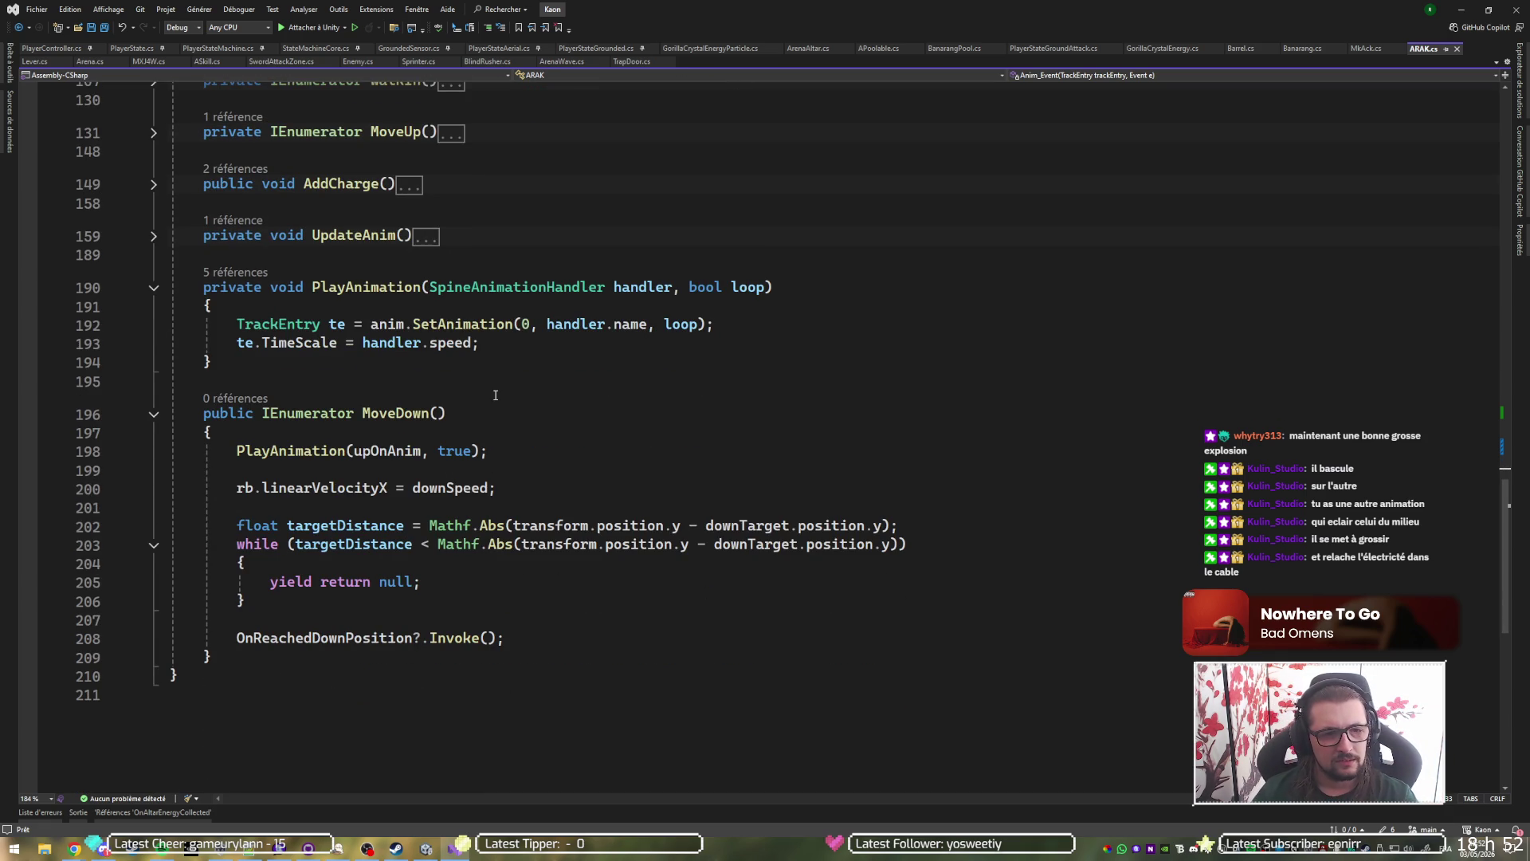
pyautogui.click(154, 239)
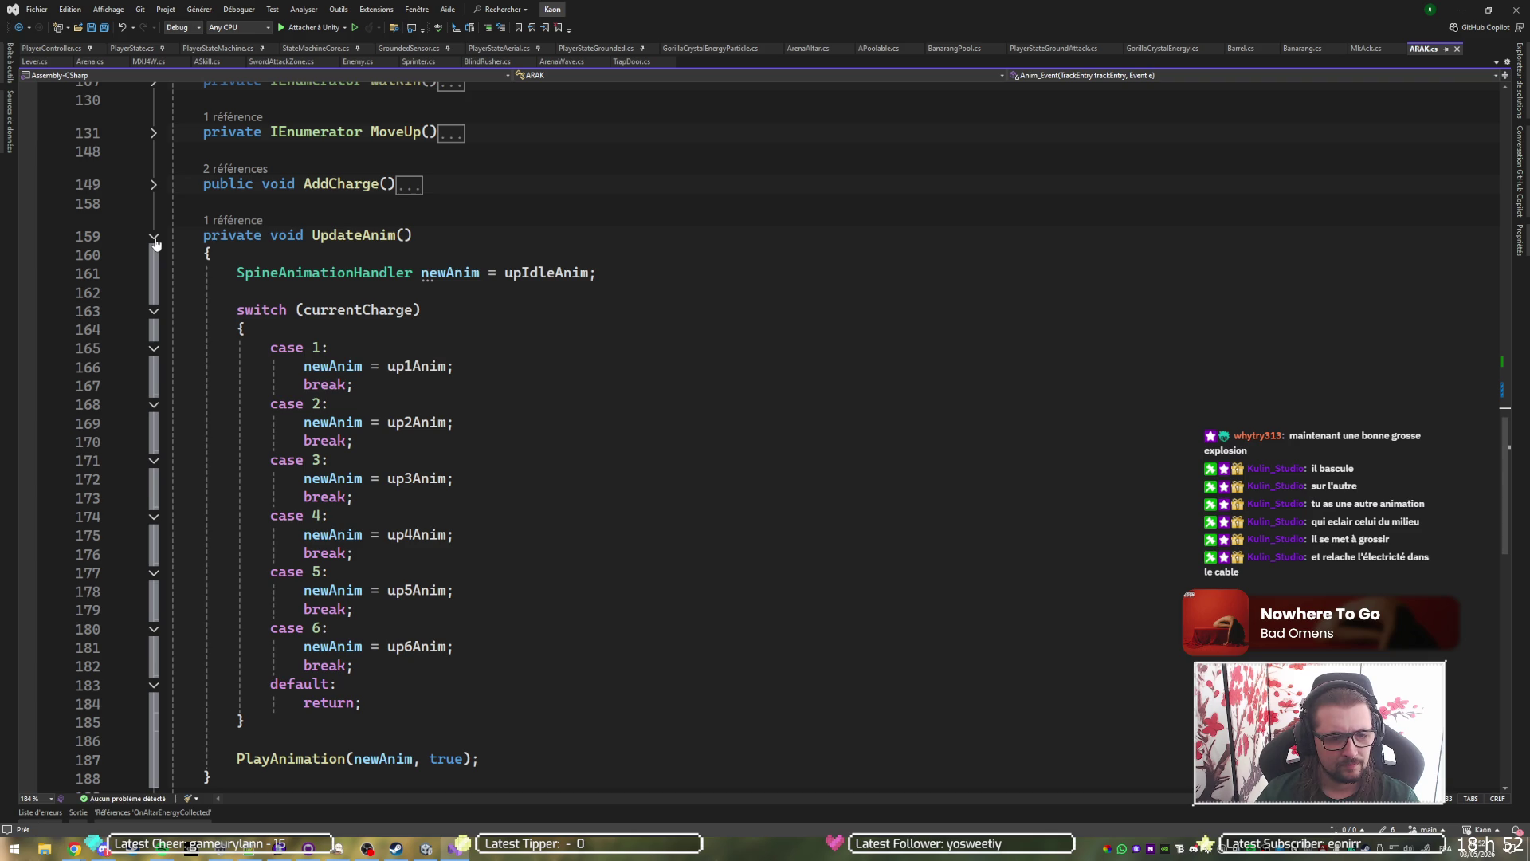
pyautogui.click(154, 239)
pyautogui.scroll(3, 159, 271)
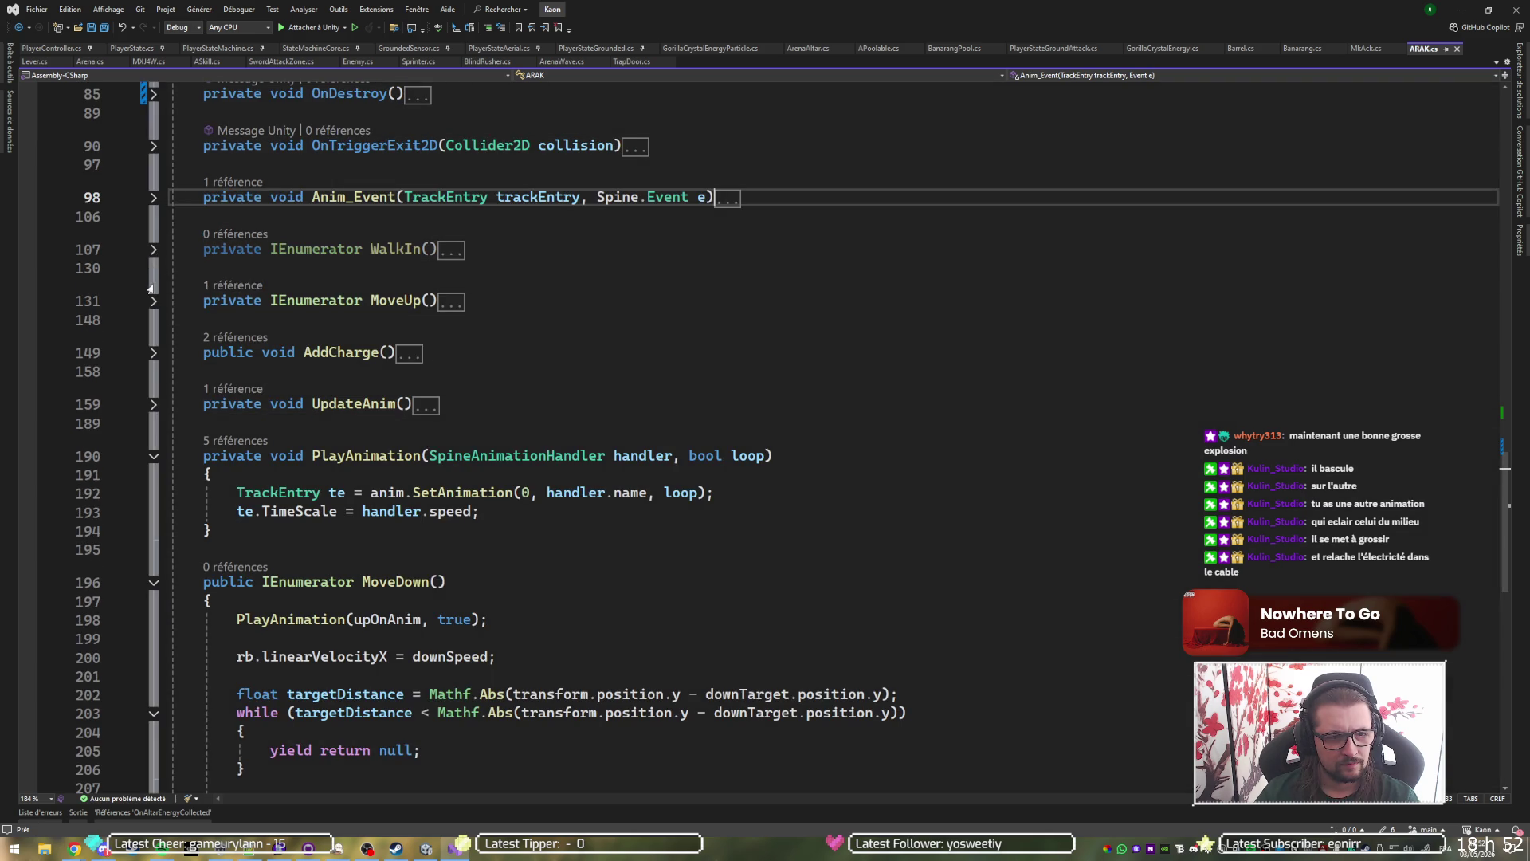
pyautogui.scroll(2, 177, 206)
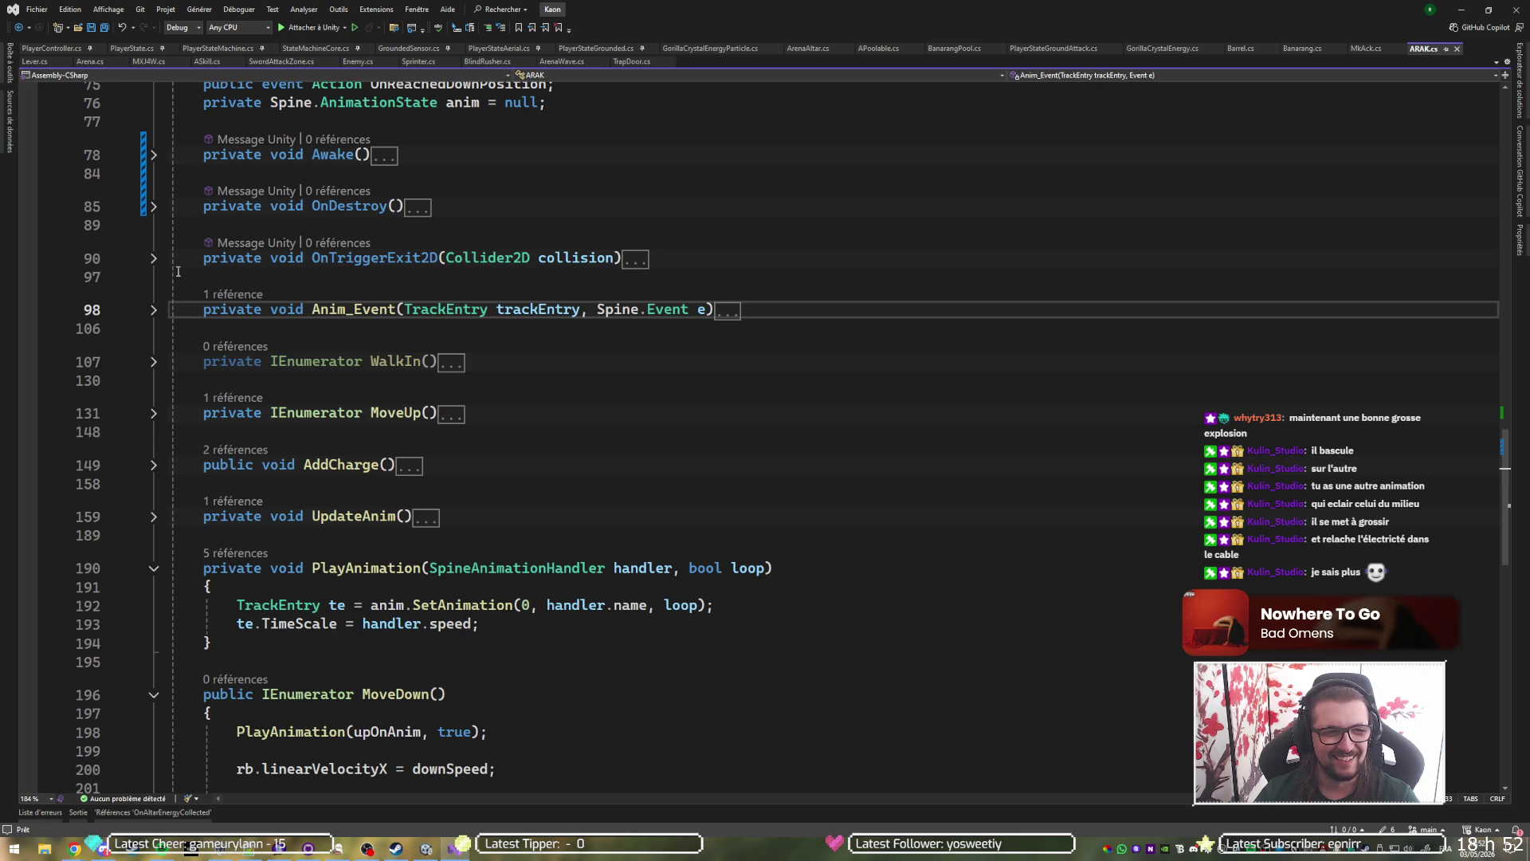
pyautogui.click(154, 259)
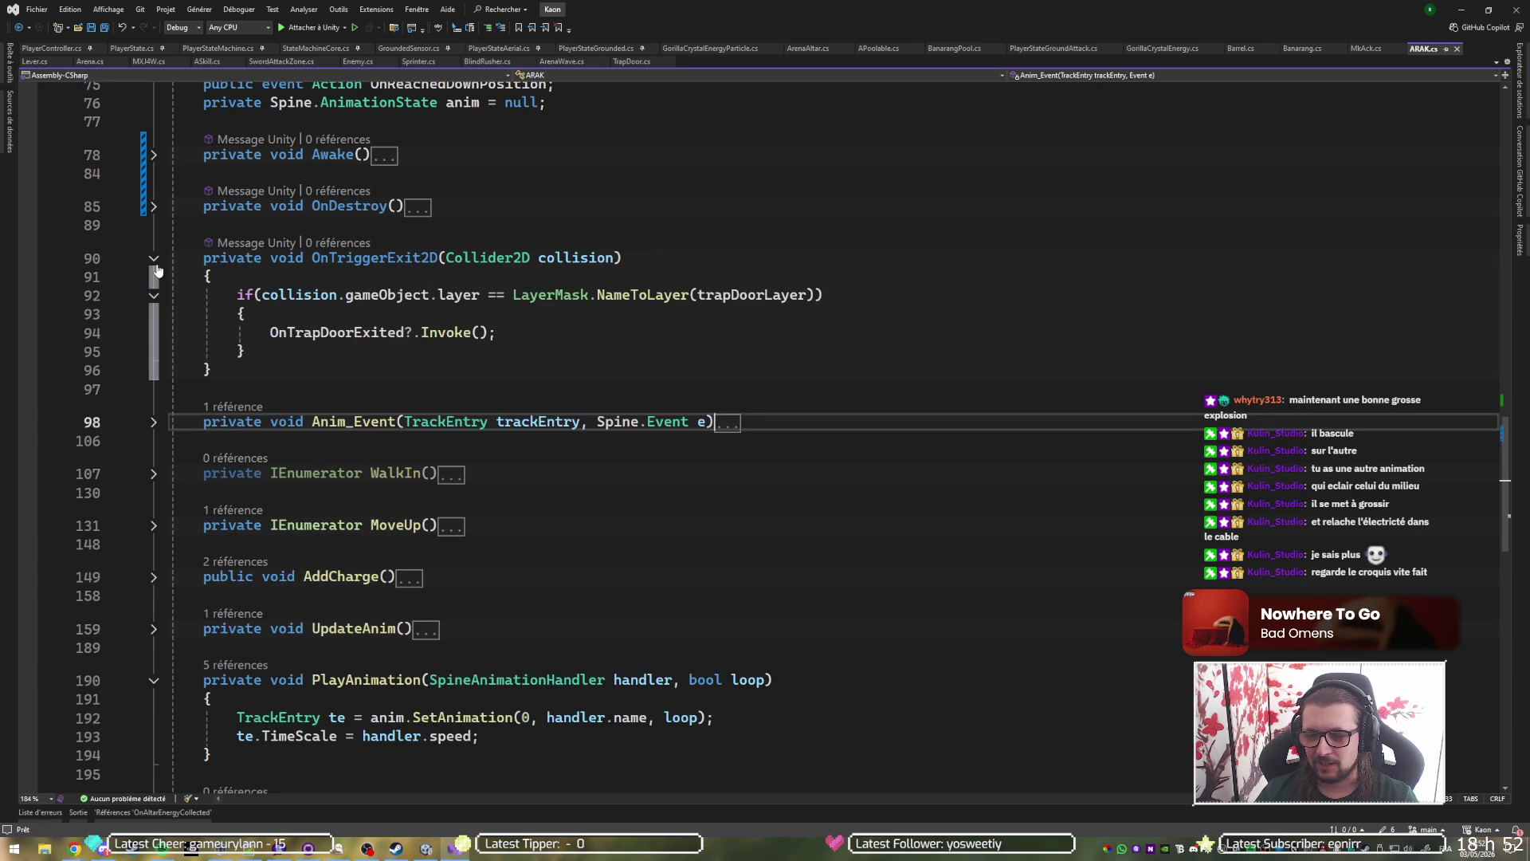
pyautogui.click(154, 261)
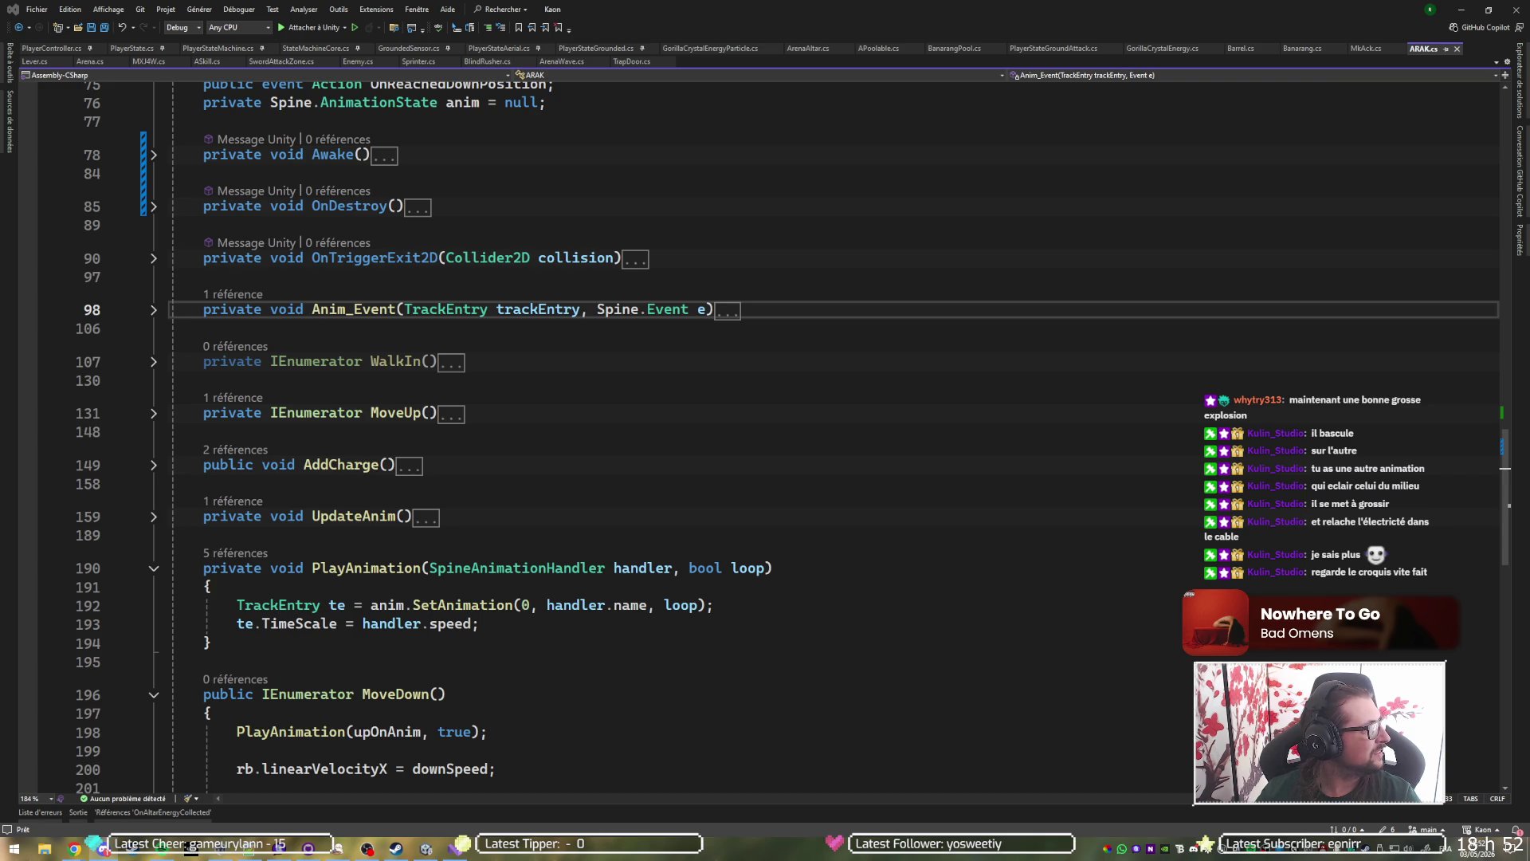
pyautogui.hotkey('alt', 'Tab')
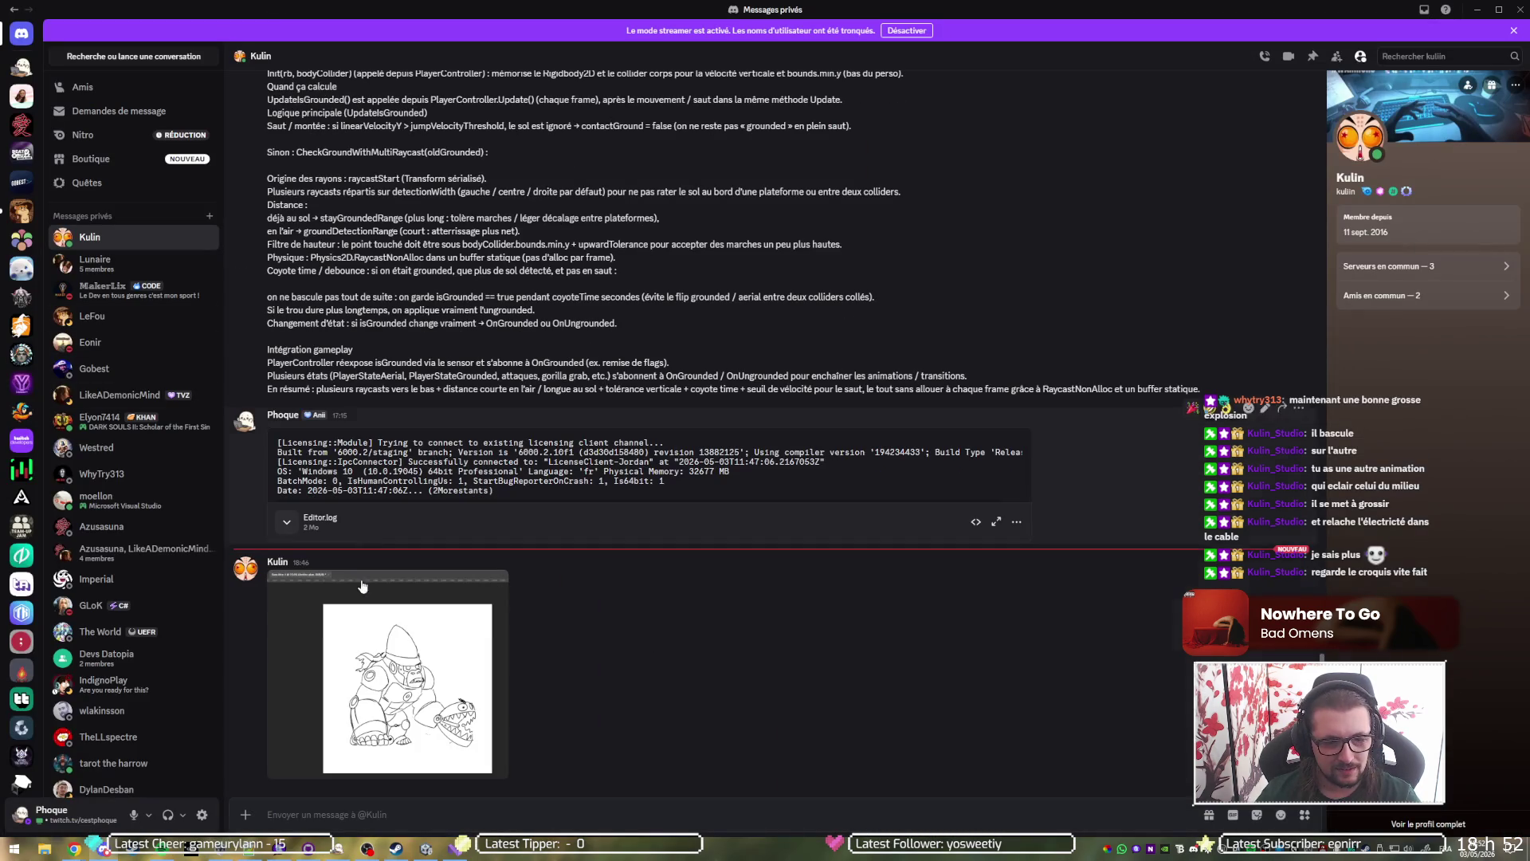
# Open the shared sketch at full size in Discord, then start a new Chrome tab.
pyautogui.click(406, 659)
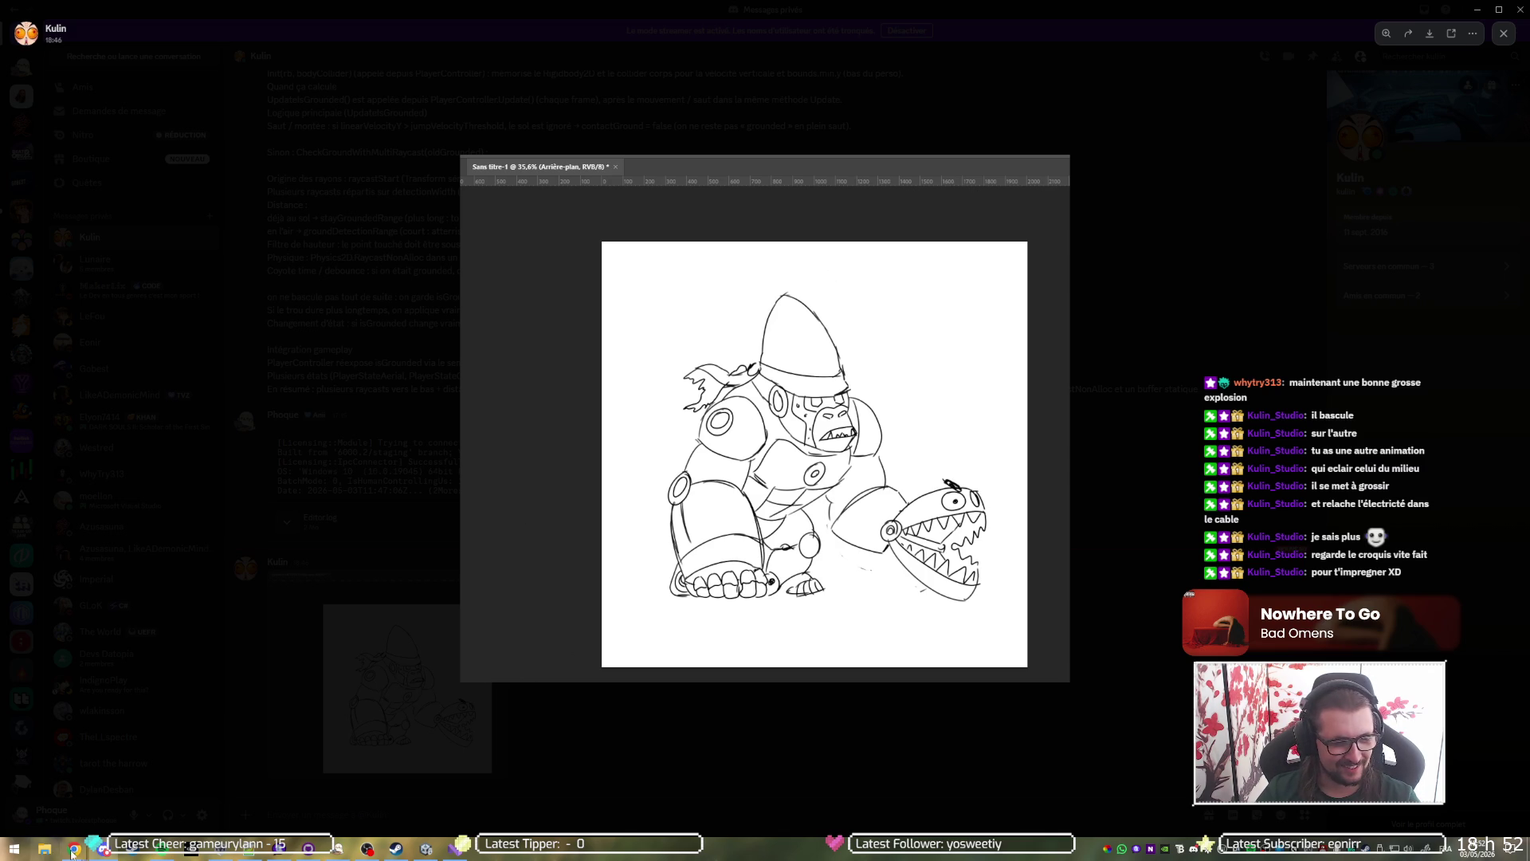
pyautogui.moveTo(74, 847)
pyautogui.click(194, 800)
pyautogui.hotkey('ctrl', 't')
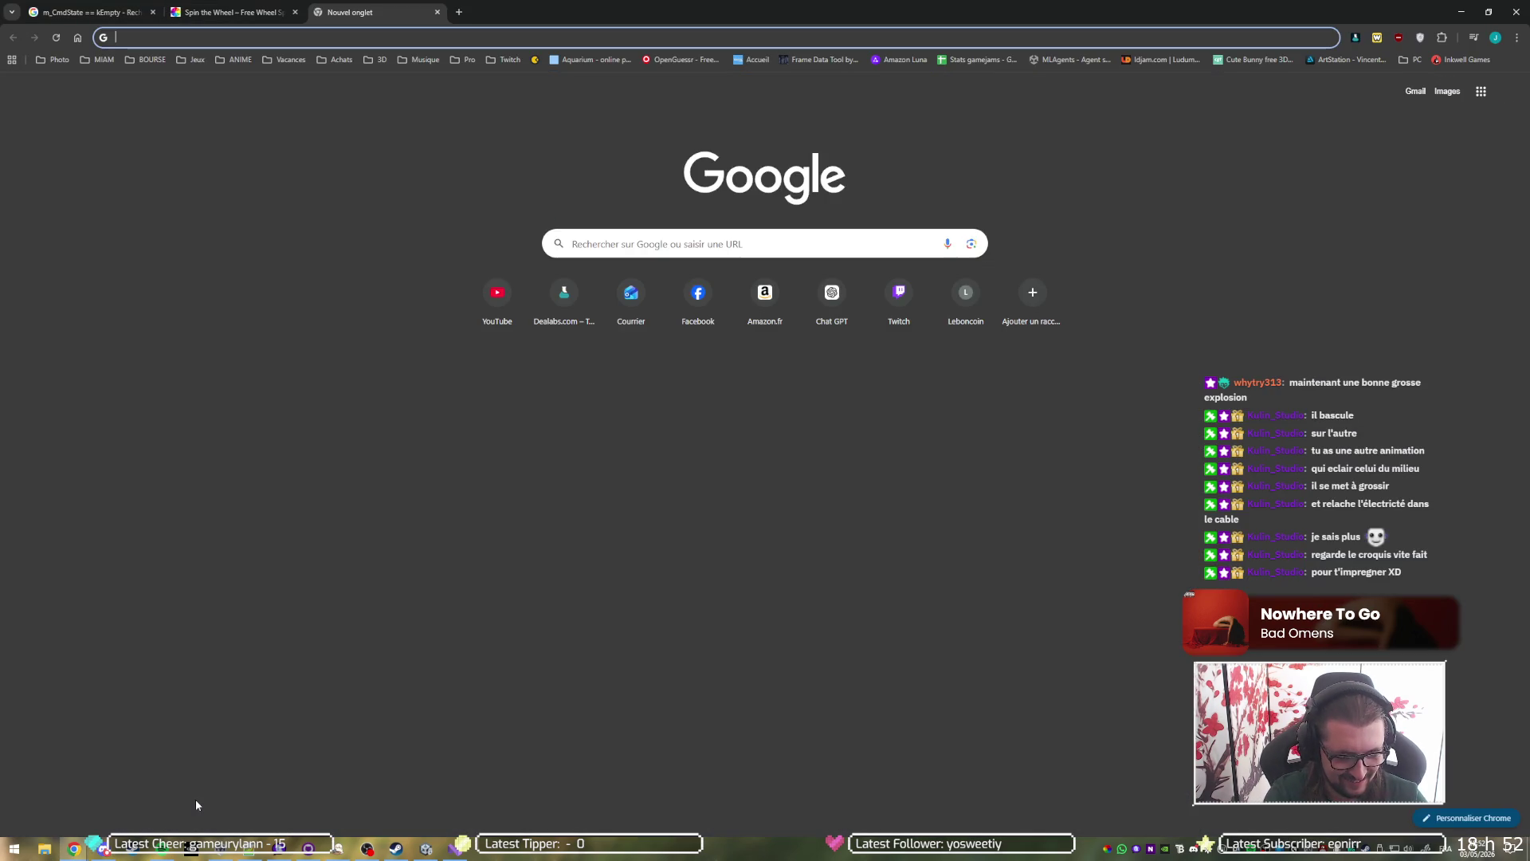
# Search Google for 'mojojojo', then go back to the sketch in Discord.
pyautogui.write('mojojojo')
pyautogui.press('Return')
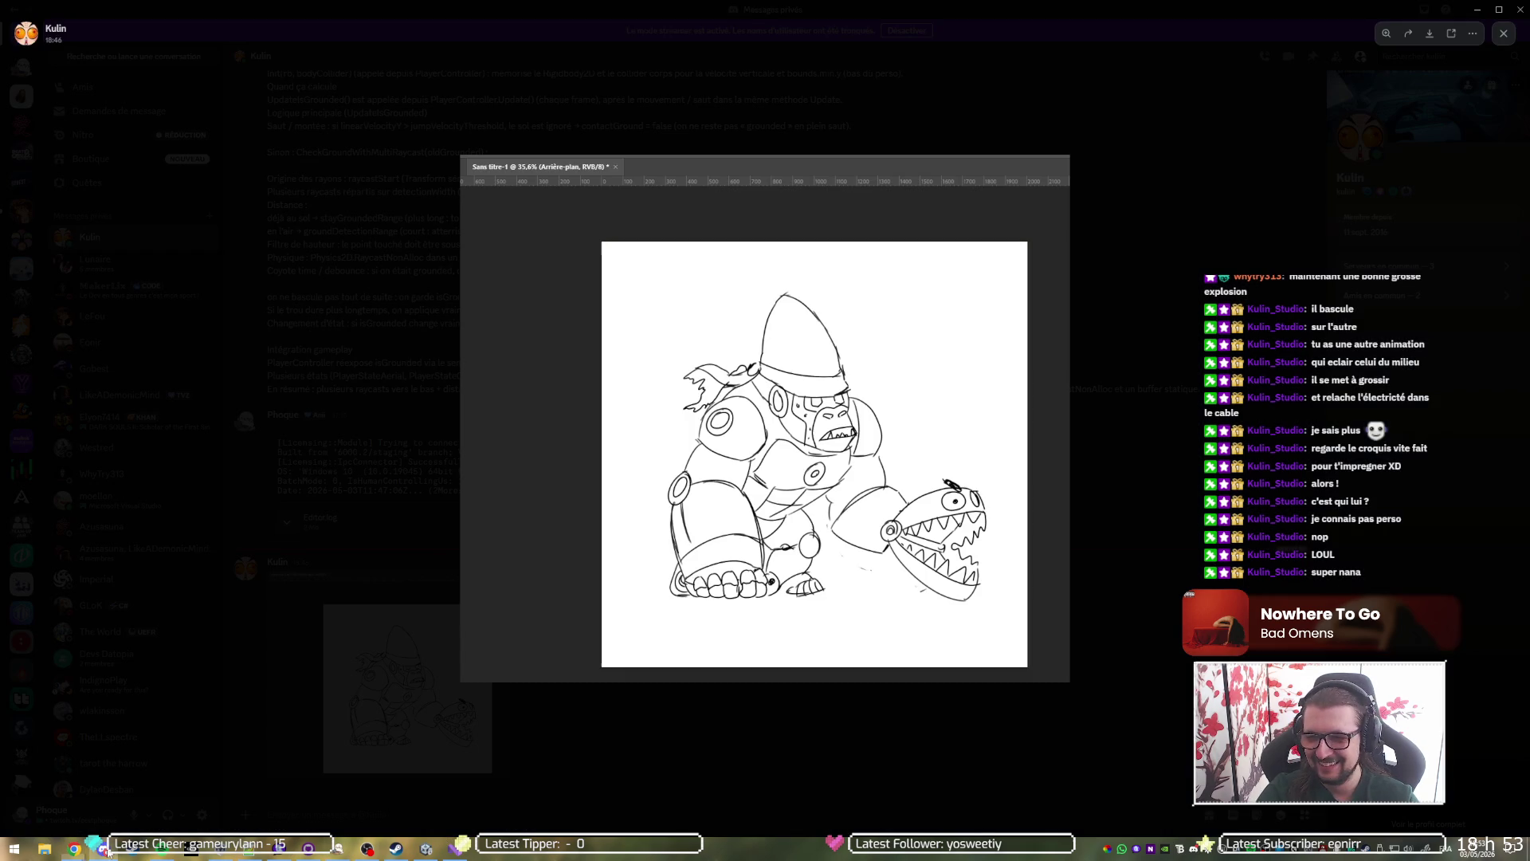
pyautogui.click(104, 848)
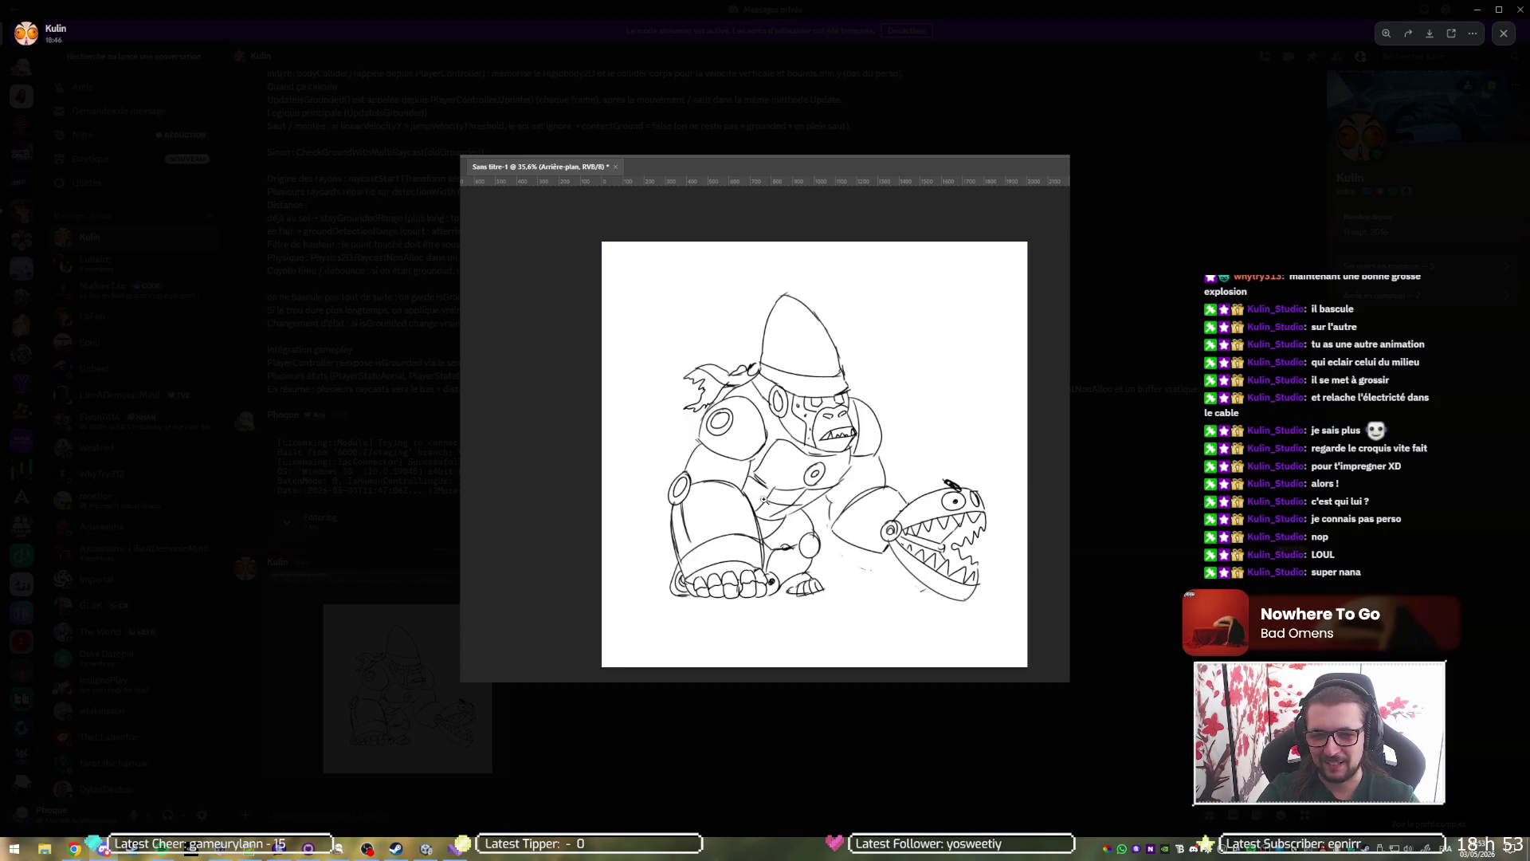
# Zoom into the gorilla sketch, pan toward its top, then return to the Mojo Jojo results.
pyautogui.click(834, 483)
pyautogui.moveTo(917, 483); pyautogui.dragTo(853, 522)
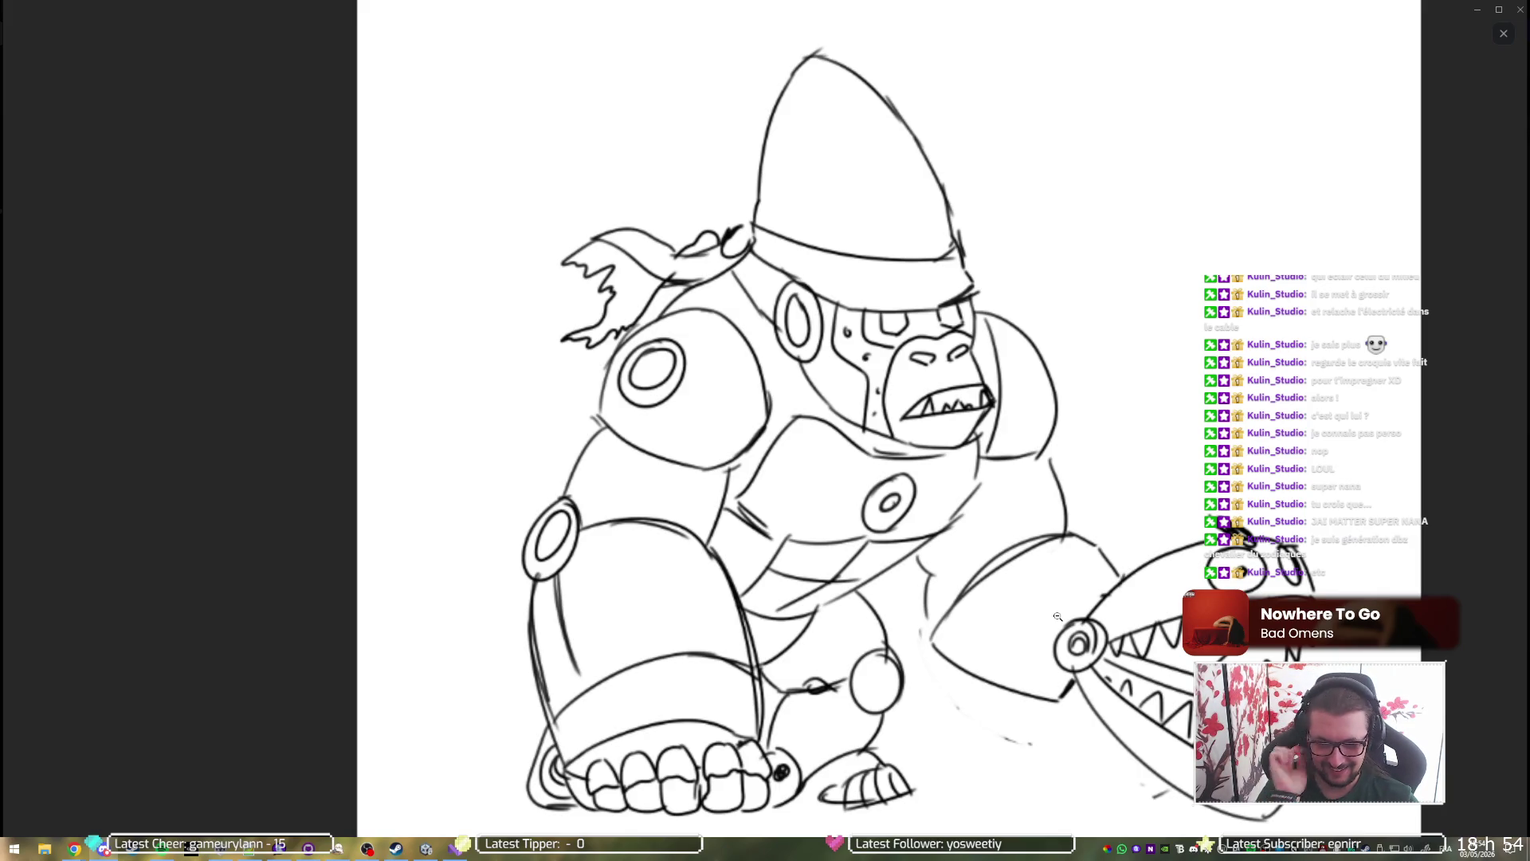
pyautogui.moveTo(74, 849)
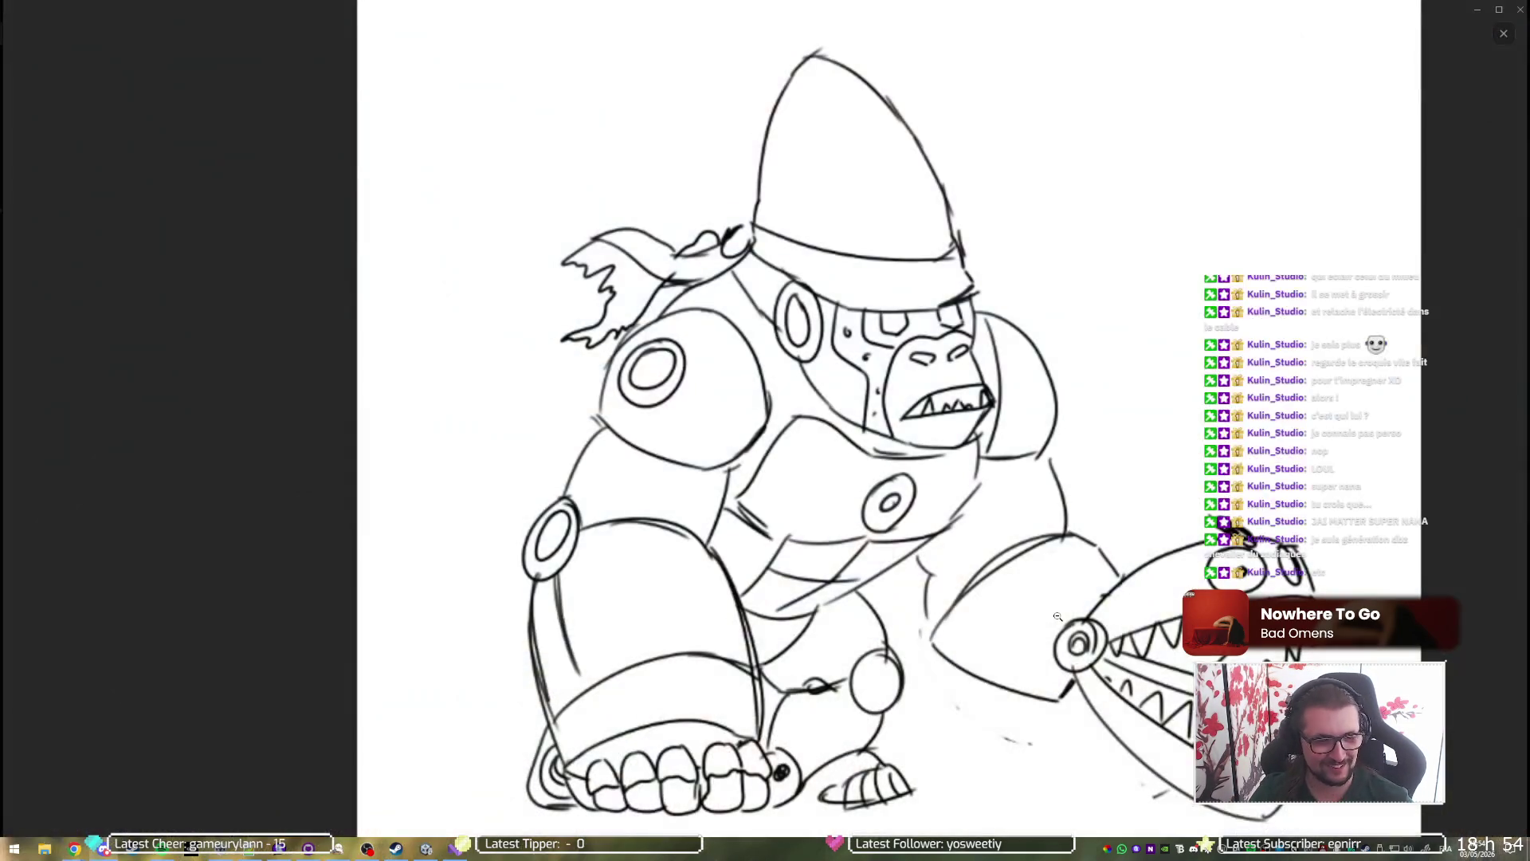
pyautogui.click(193, 787)
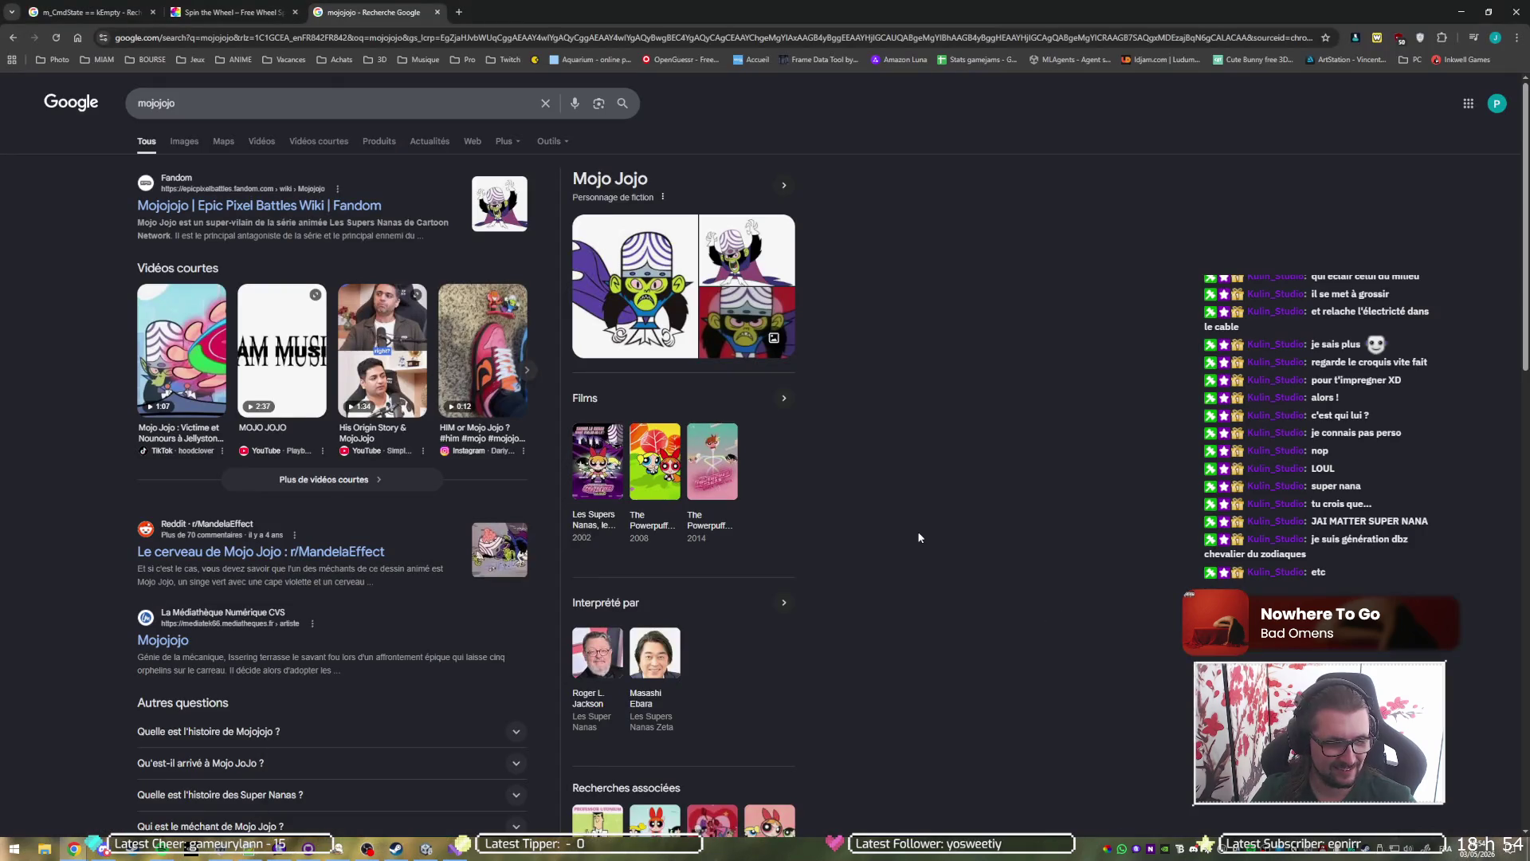
pyautogui.click(458, 12)
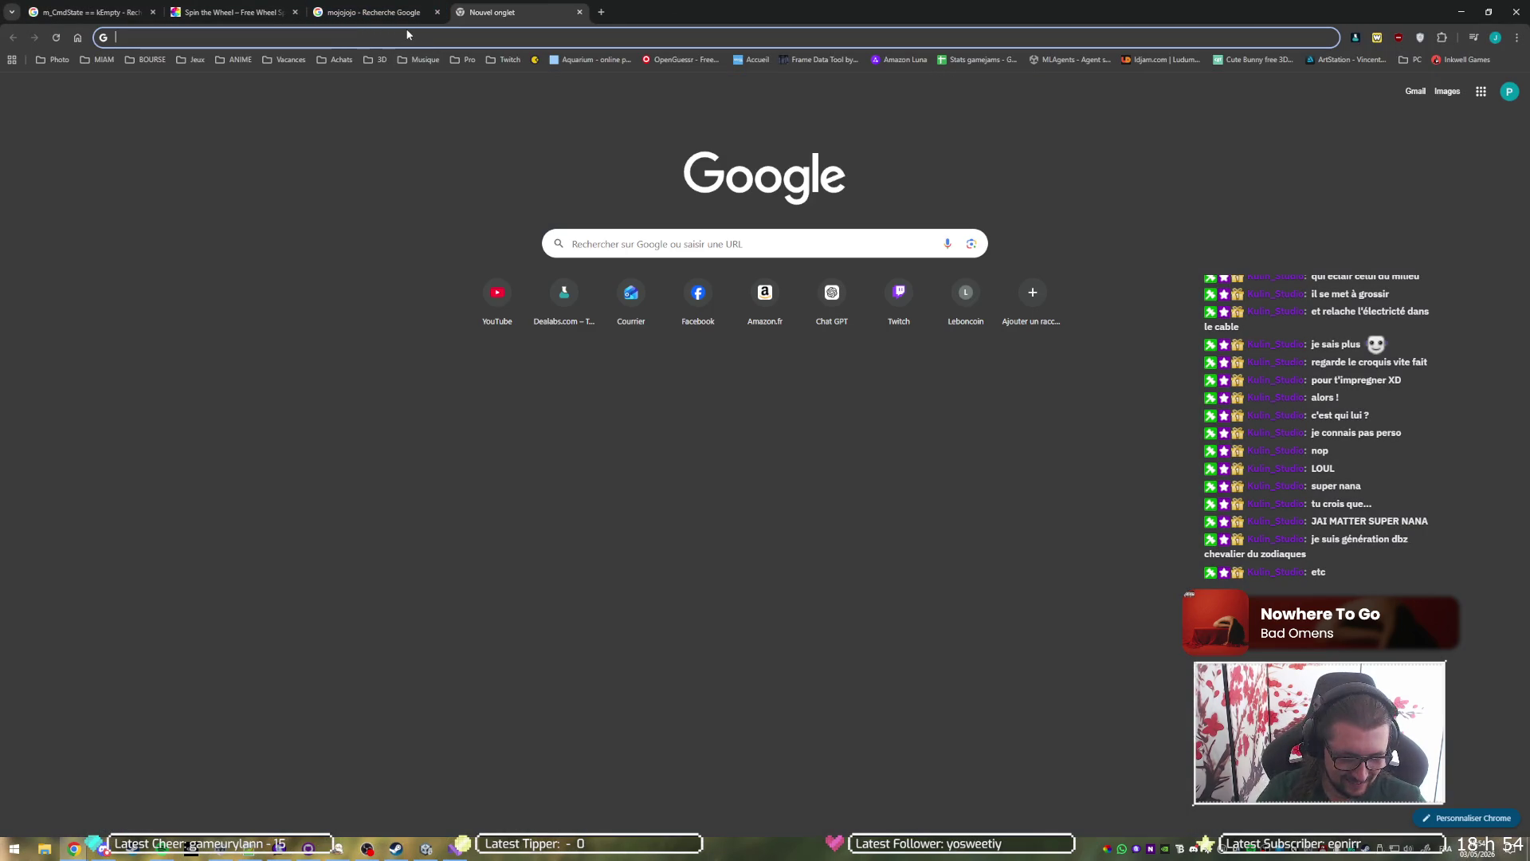
pyautogui.write('periode de d')
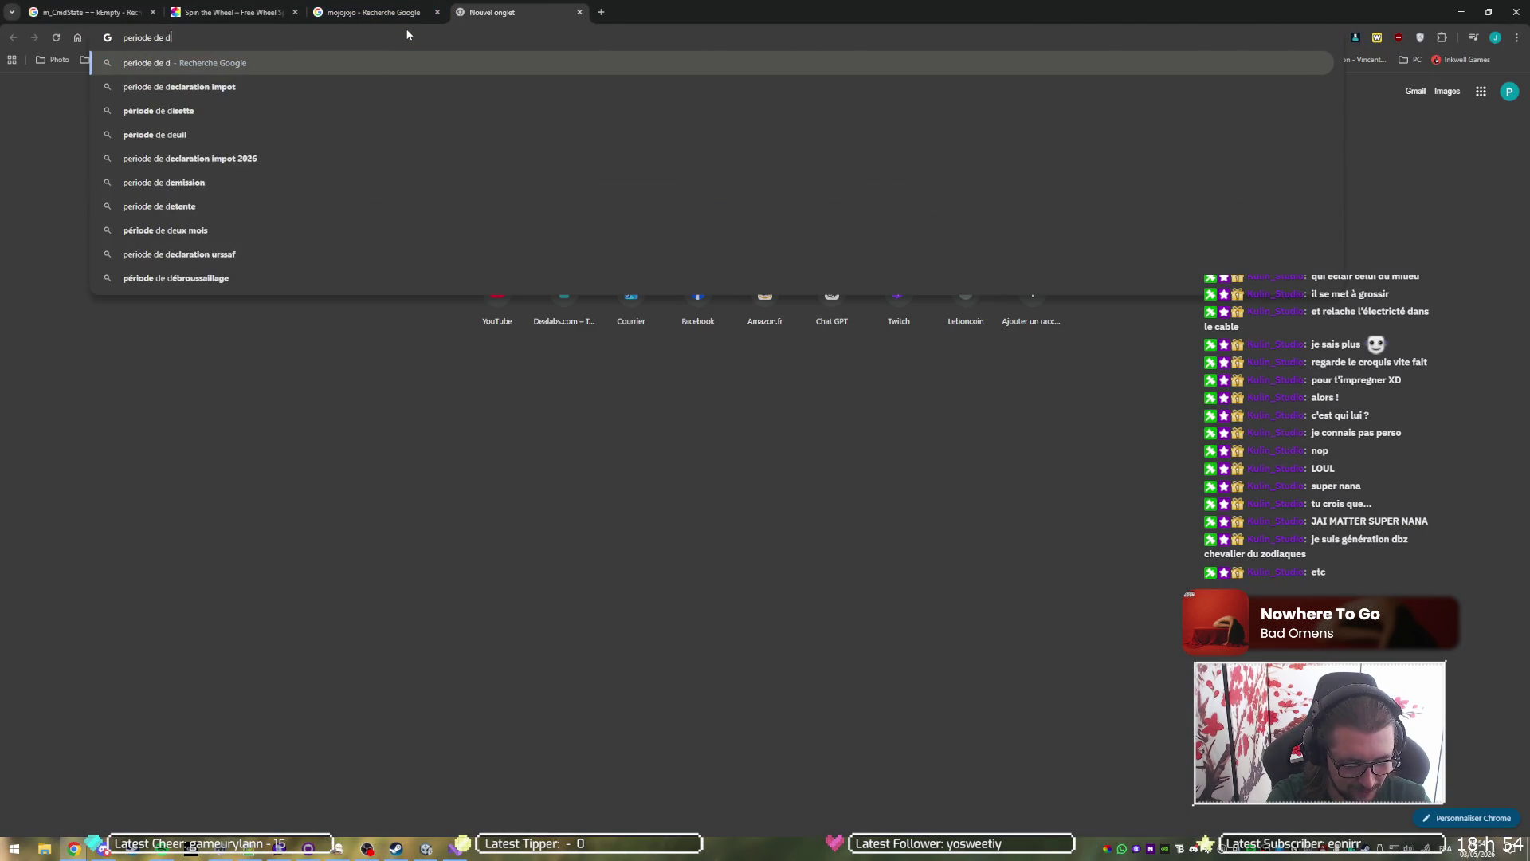
pyautogui.write('iffusiion suppe')
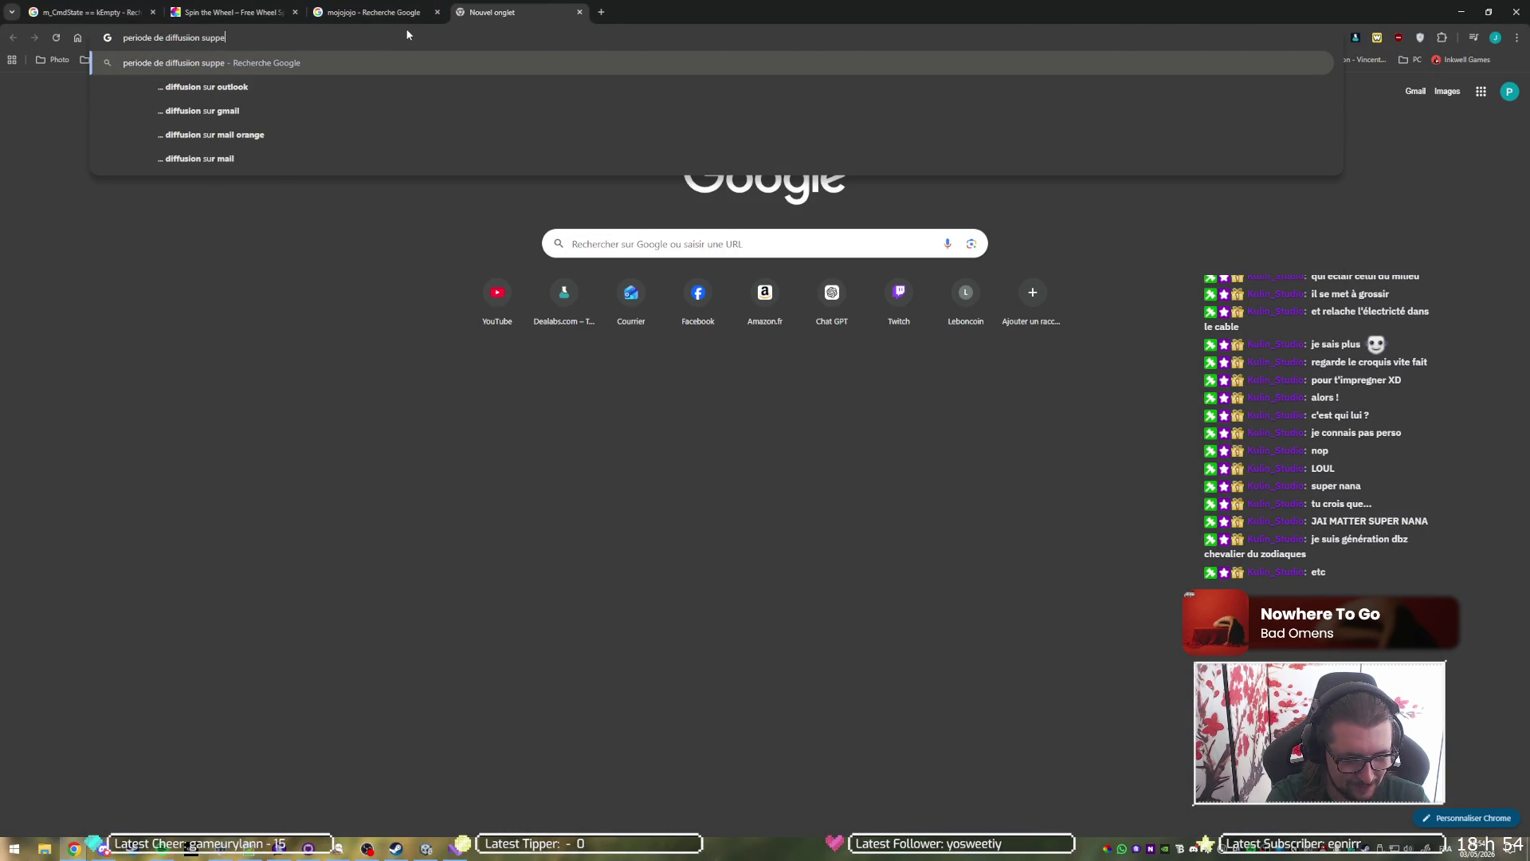
pyautogui.write('rnana')
pyautogui.press('Return')
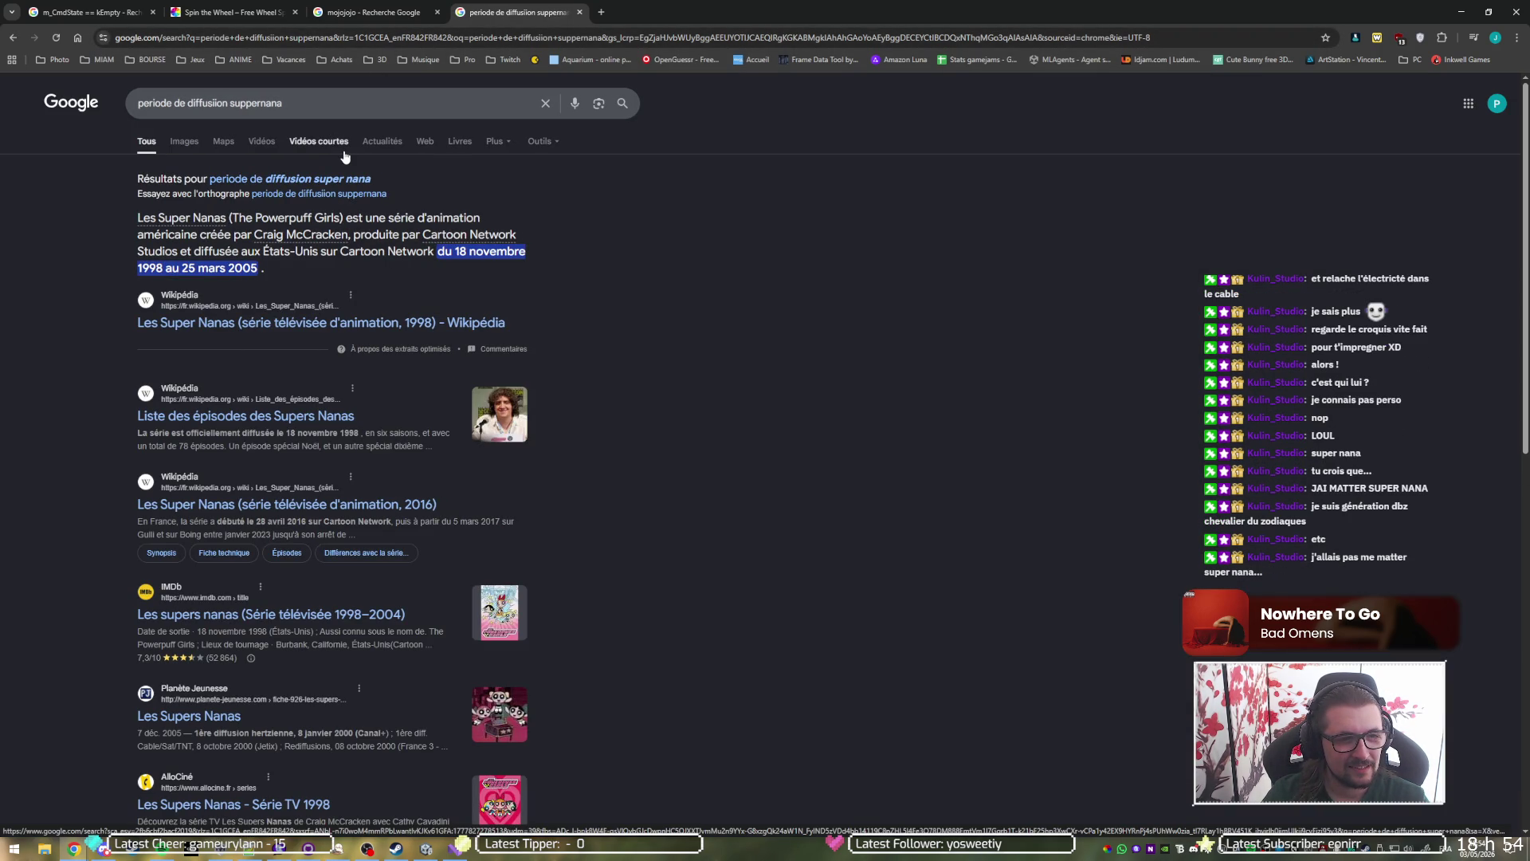
pyautogui.click(315, 97)
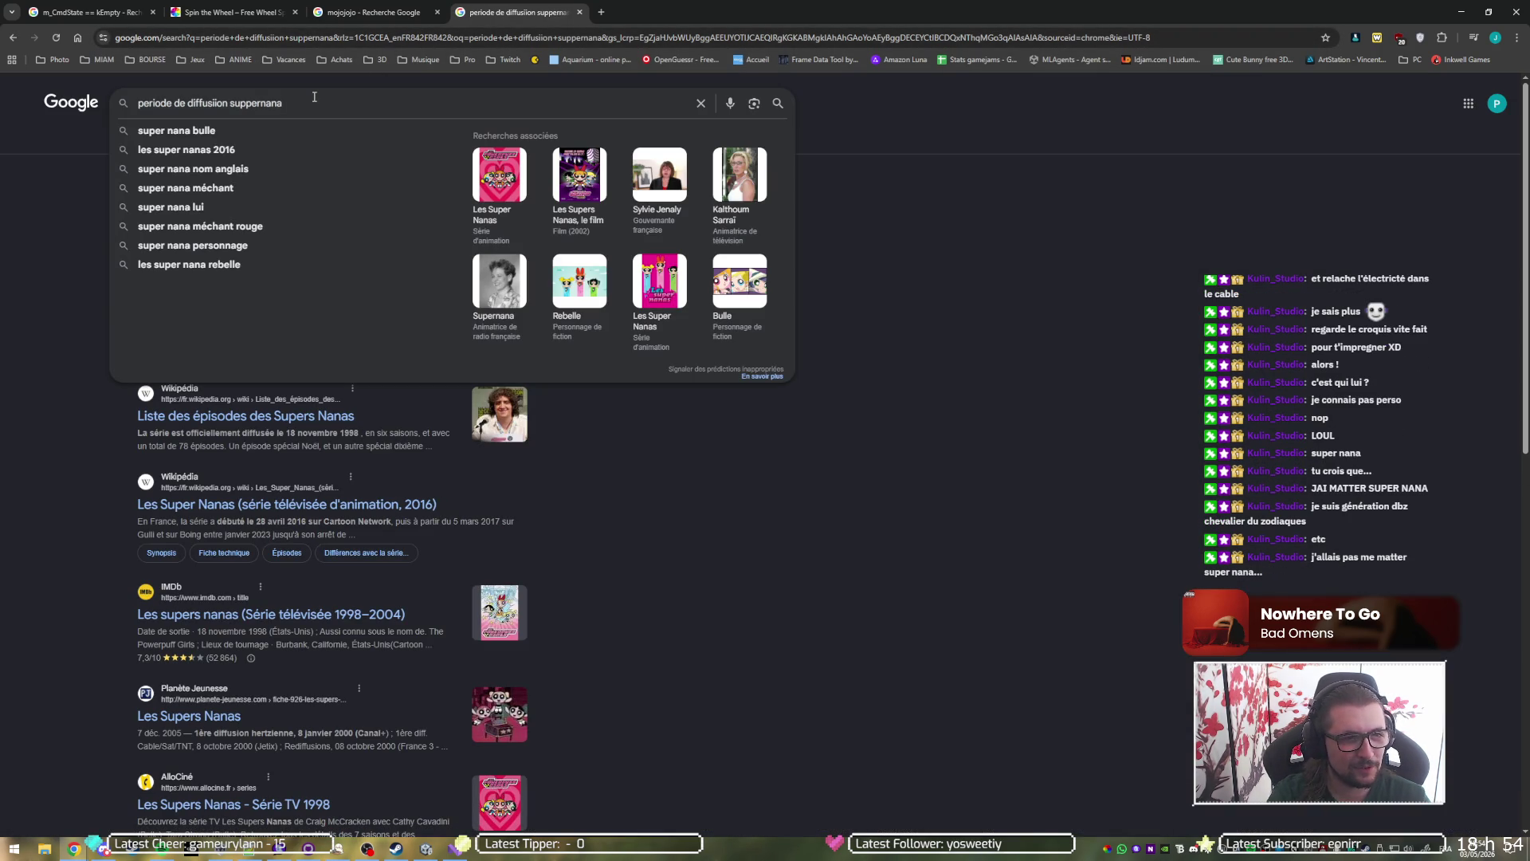
pyautogui.write(' france')
pyautogui.press('Return')
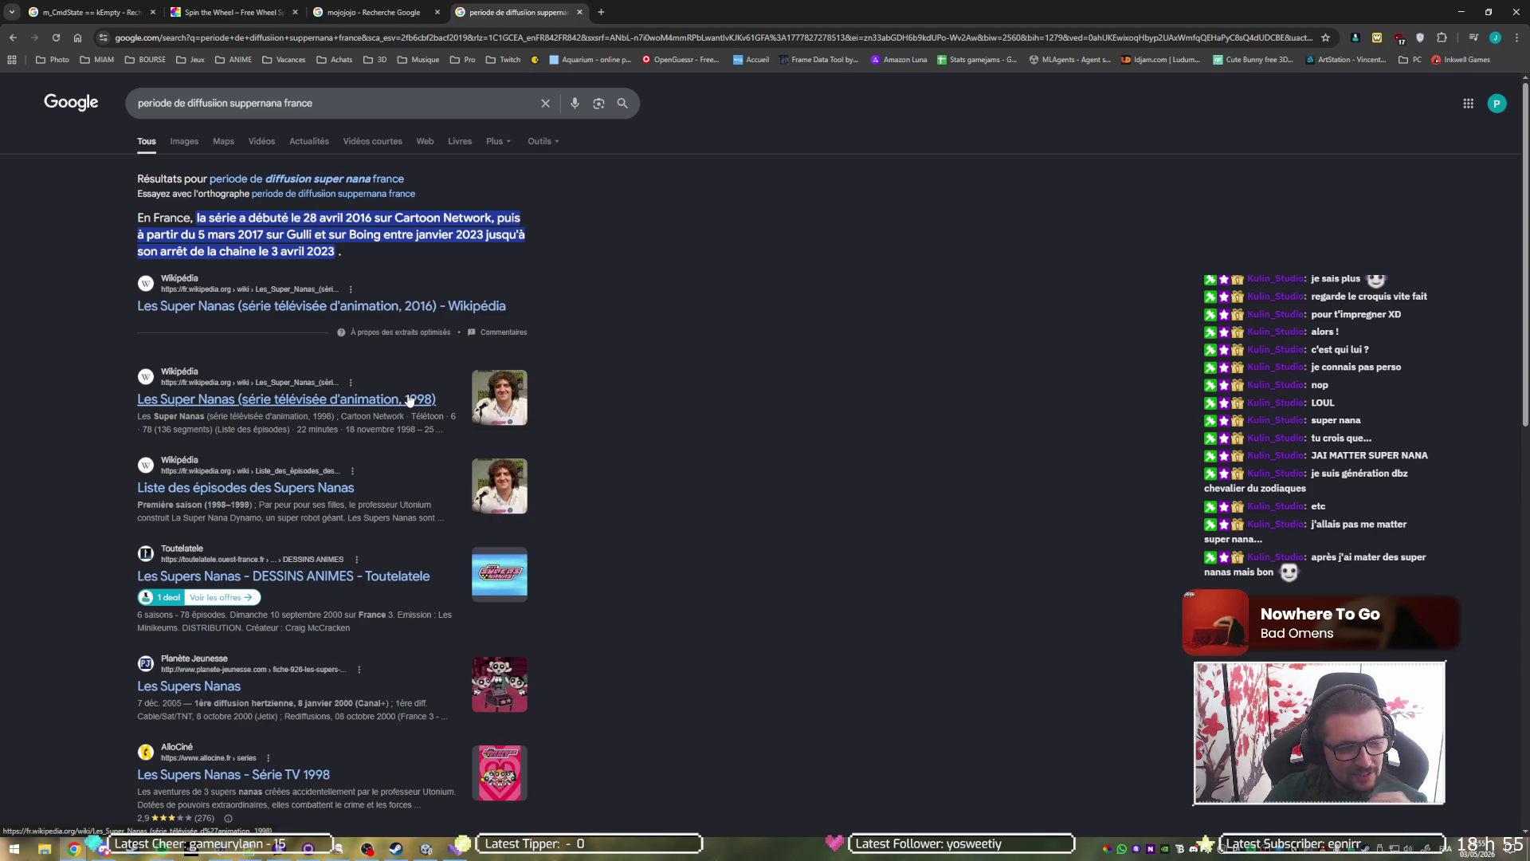
pyautogui.scroll(-1, 407, 400)
pyautogui.scroll(-1, 407, 401)
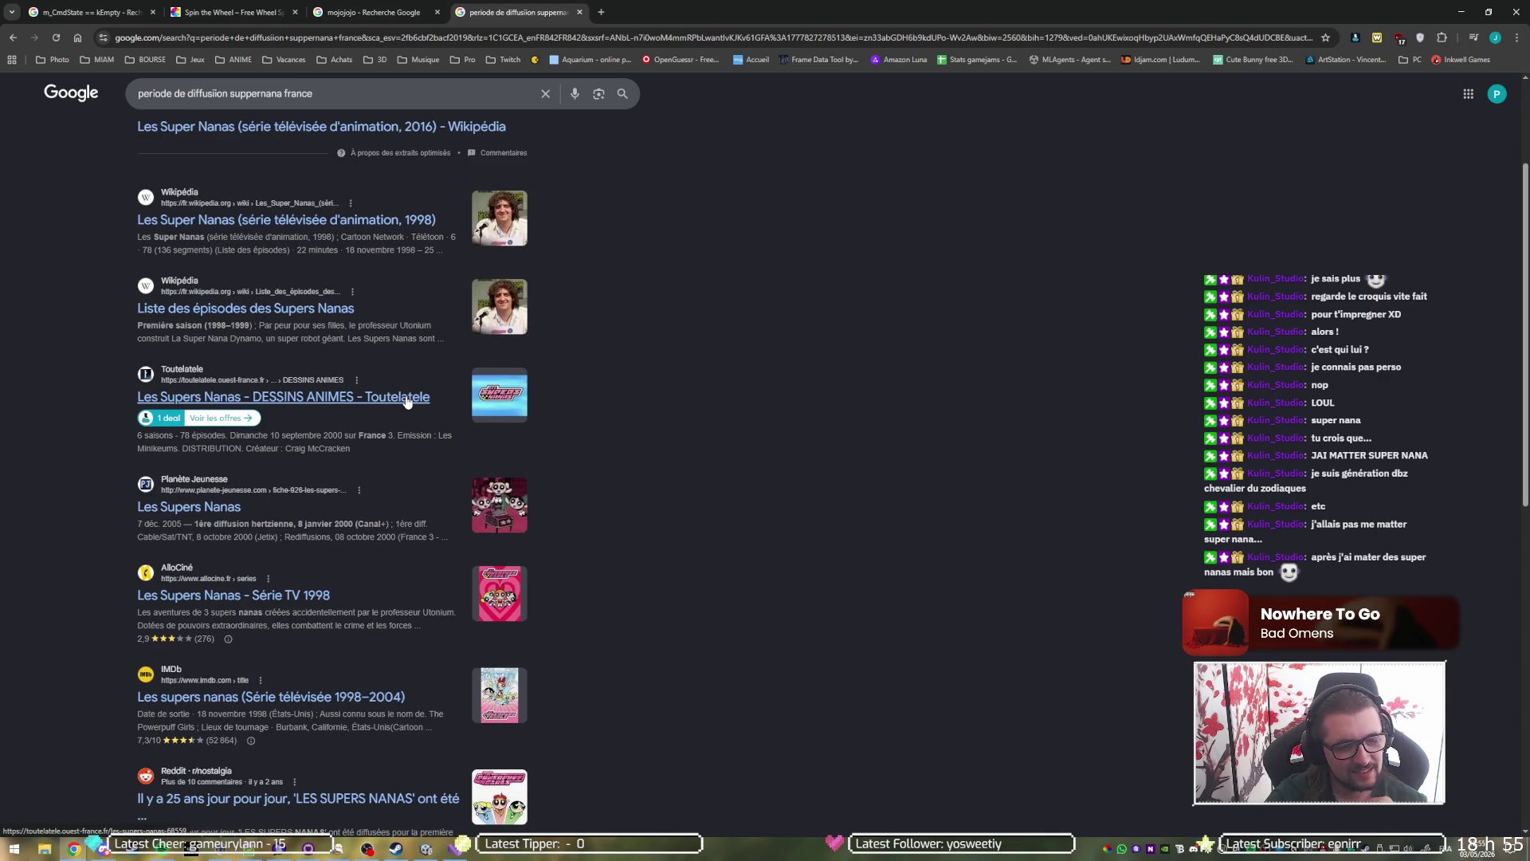
pyautogui.scroll(-1, 406, 401)
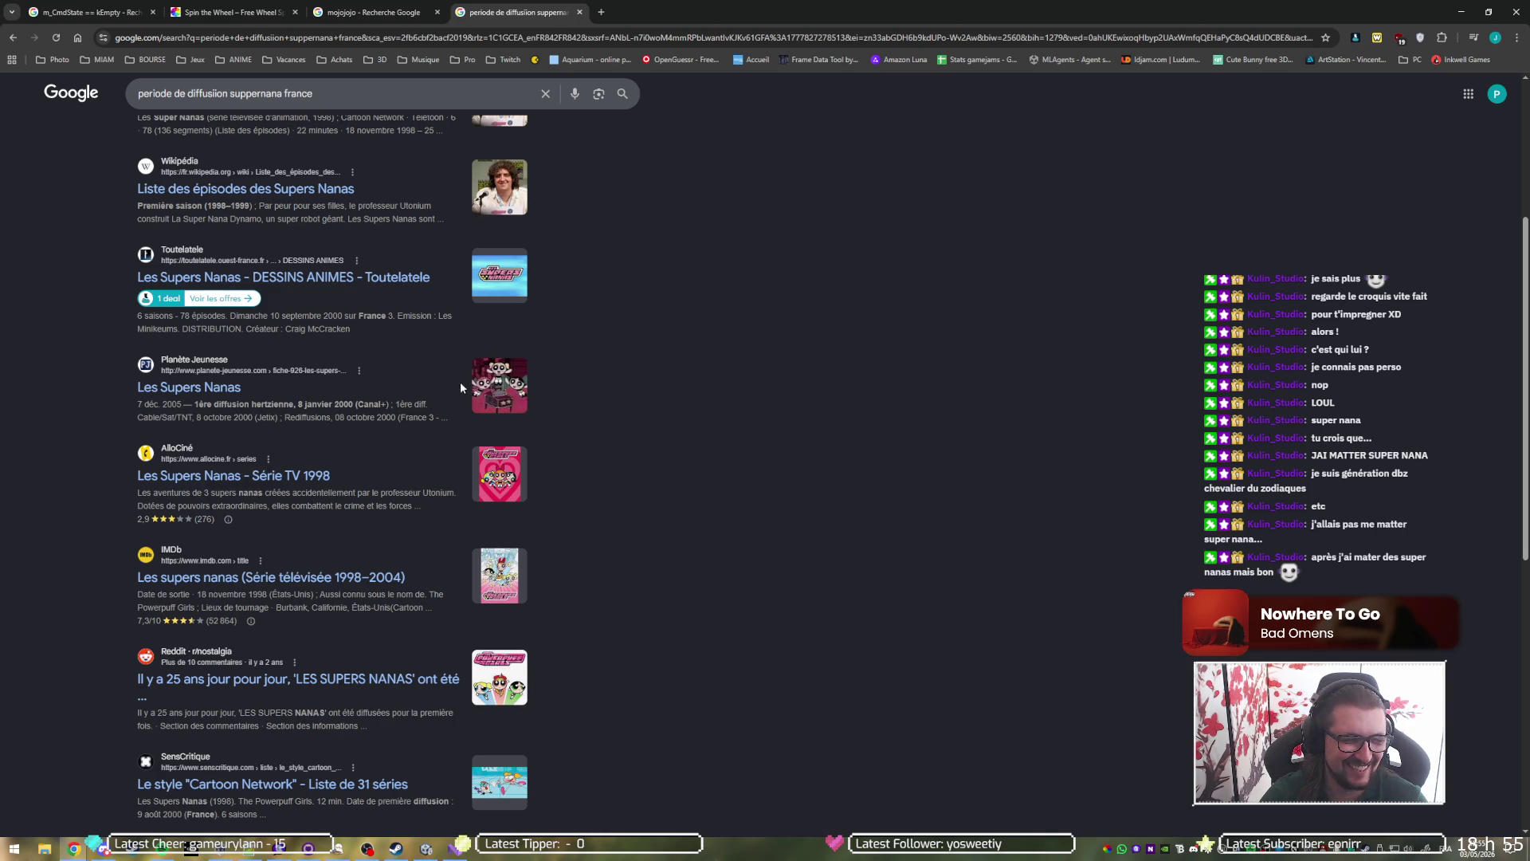
pyautogui.scroll(-3, 784, 374)
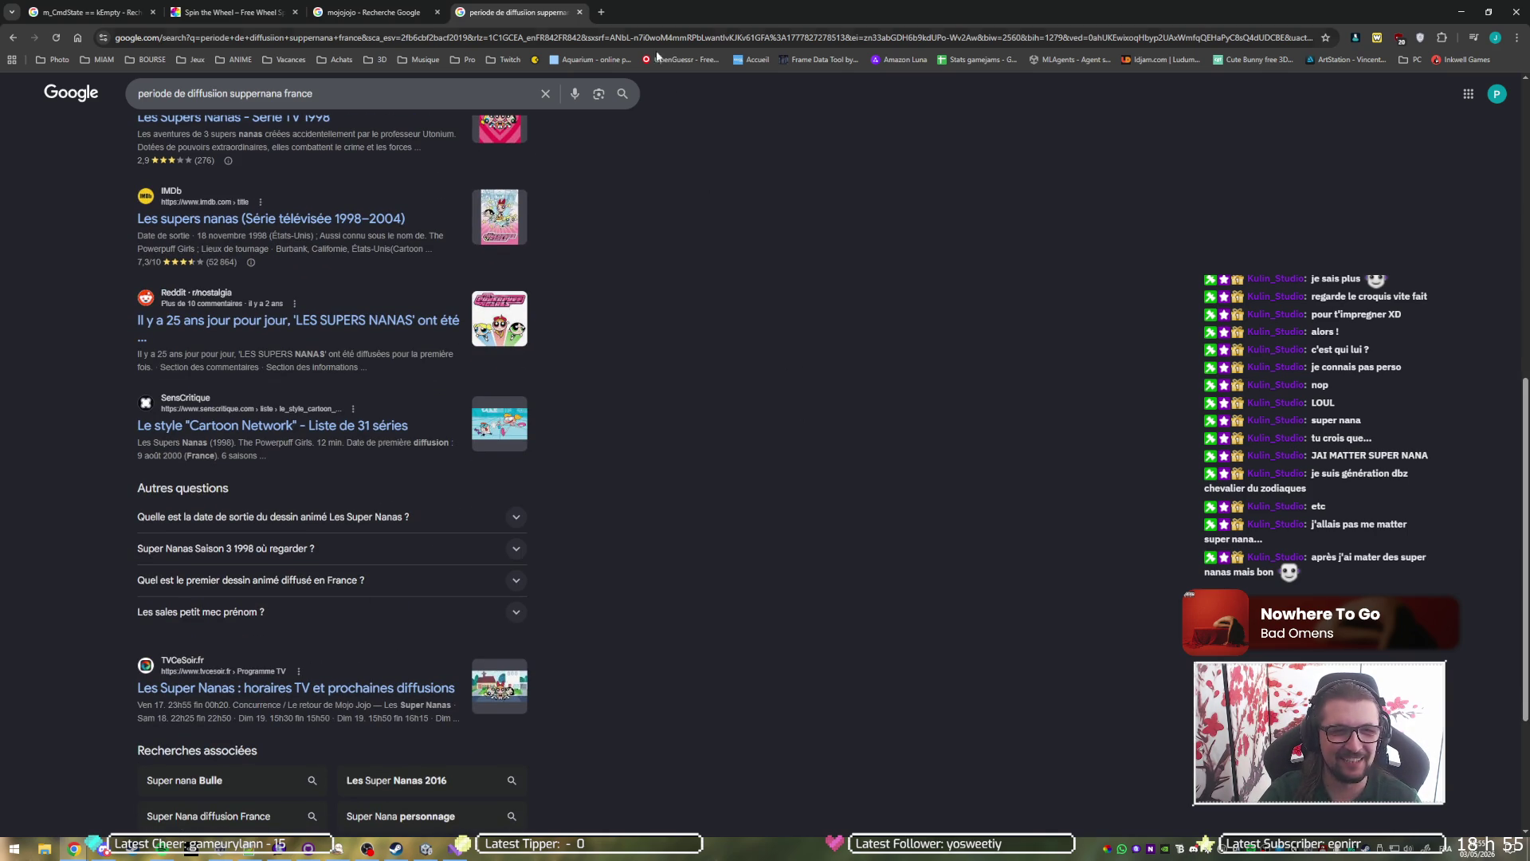
pyautogui.middleClick(494, 8)
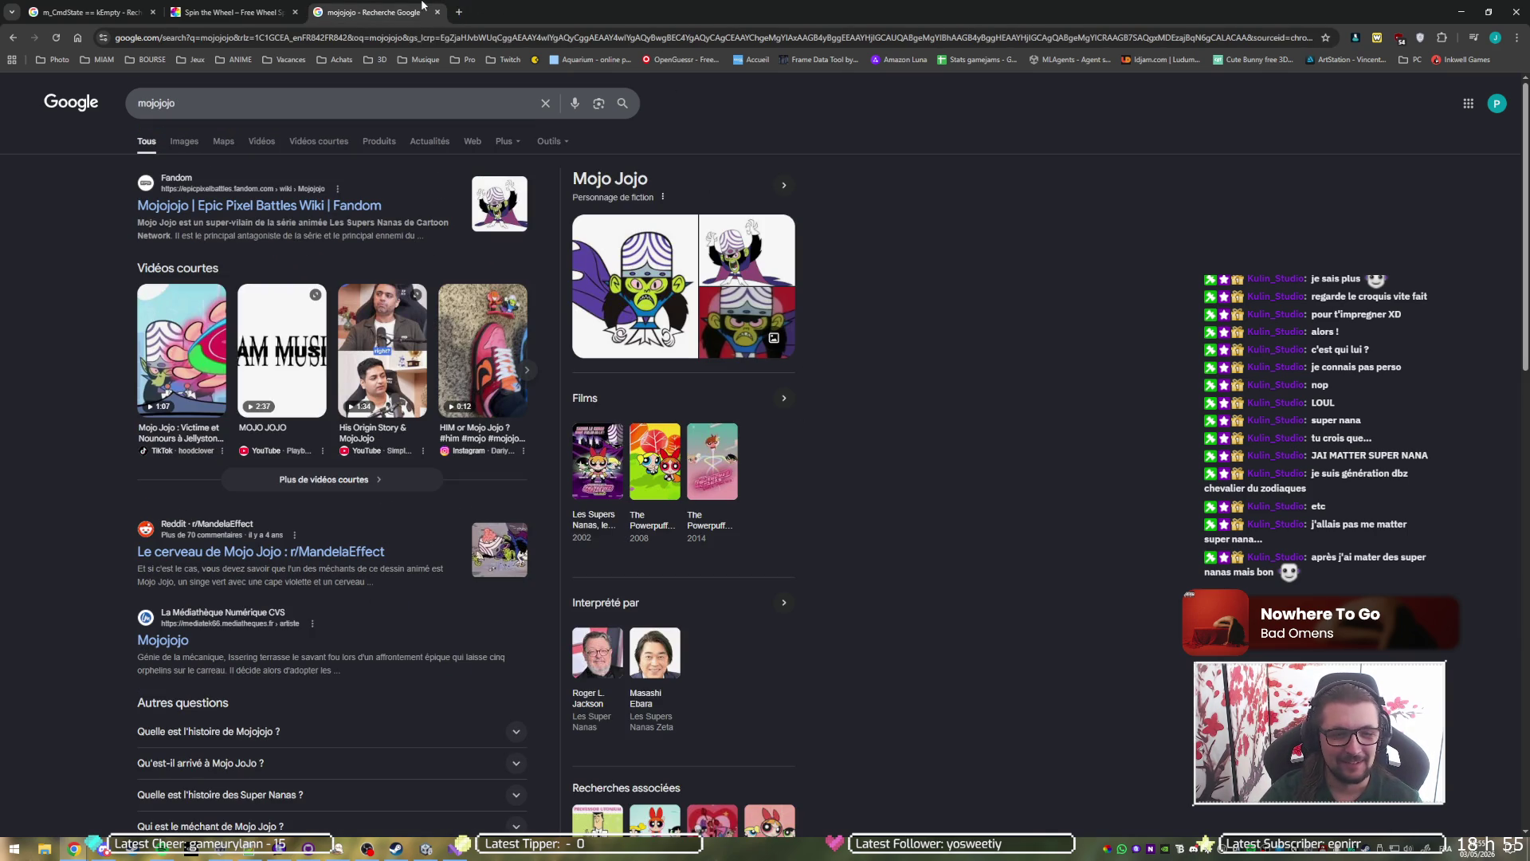
pyautogui.middleClick(422, 6)
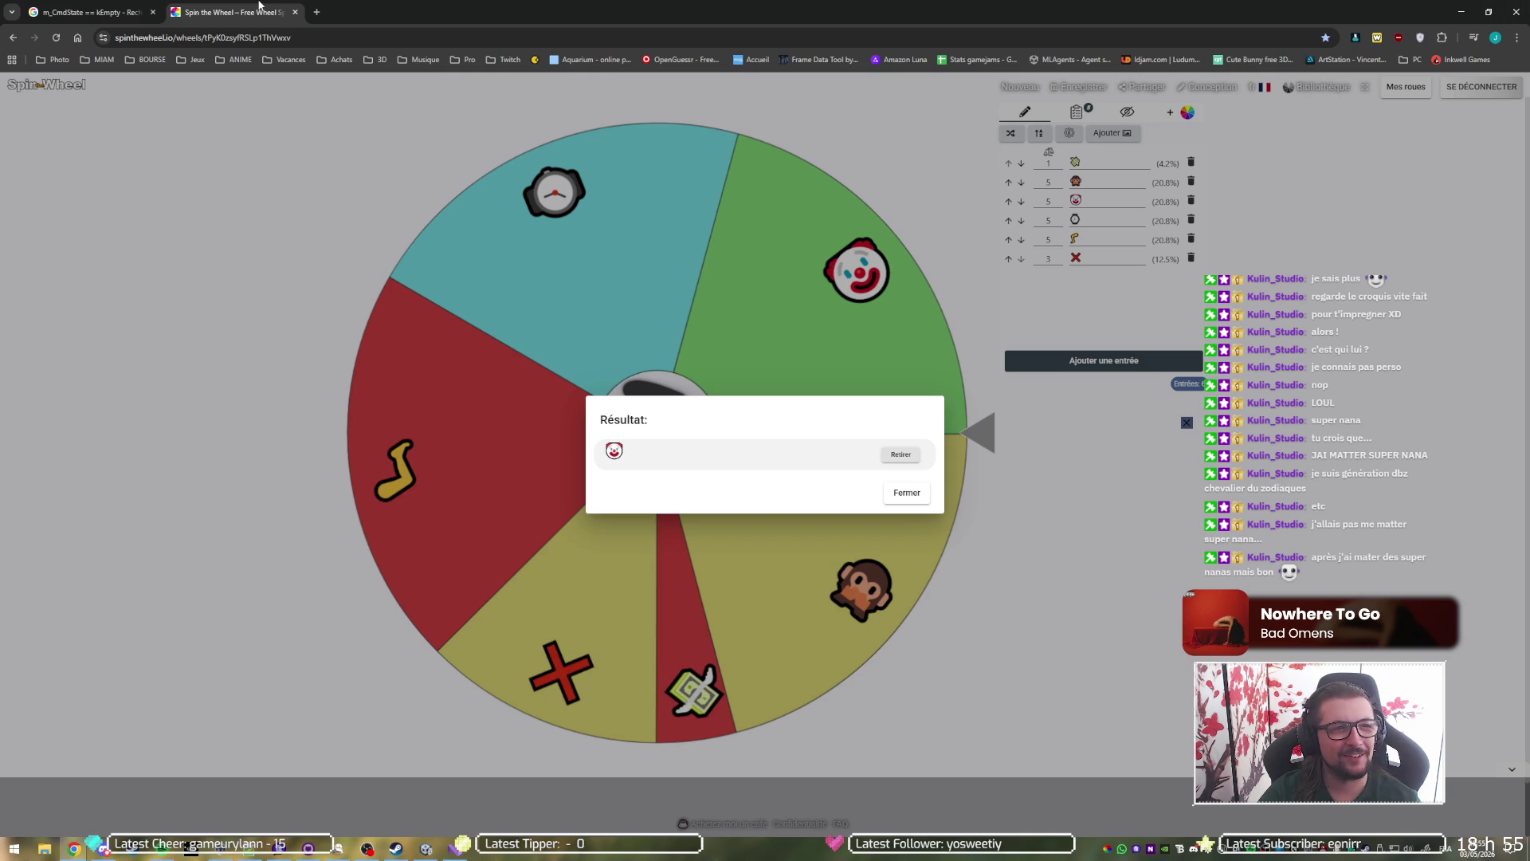
# Close the Spin the Wheel tab and return to the full-screen gorilla sketch.
pyautogui.middleClick(259, 5)
pyautogui.hotkey('alt', 'Tab')
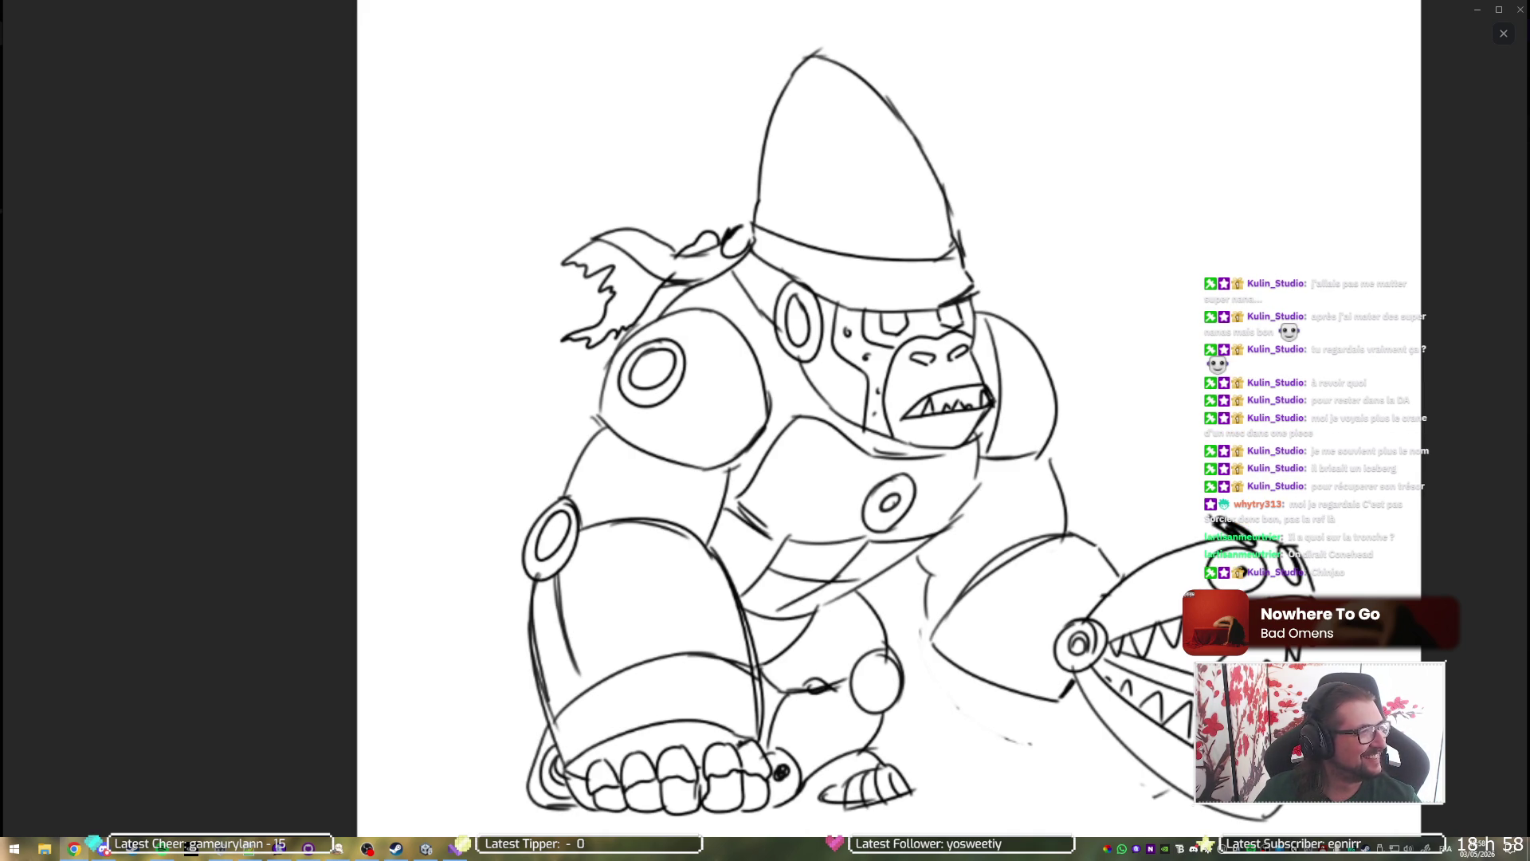
# Switch from the photo viewer to the Coneheads Google search in Chrome.
pyautogui.hotkey('alt', 'Tab')
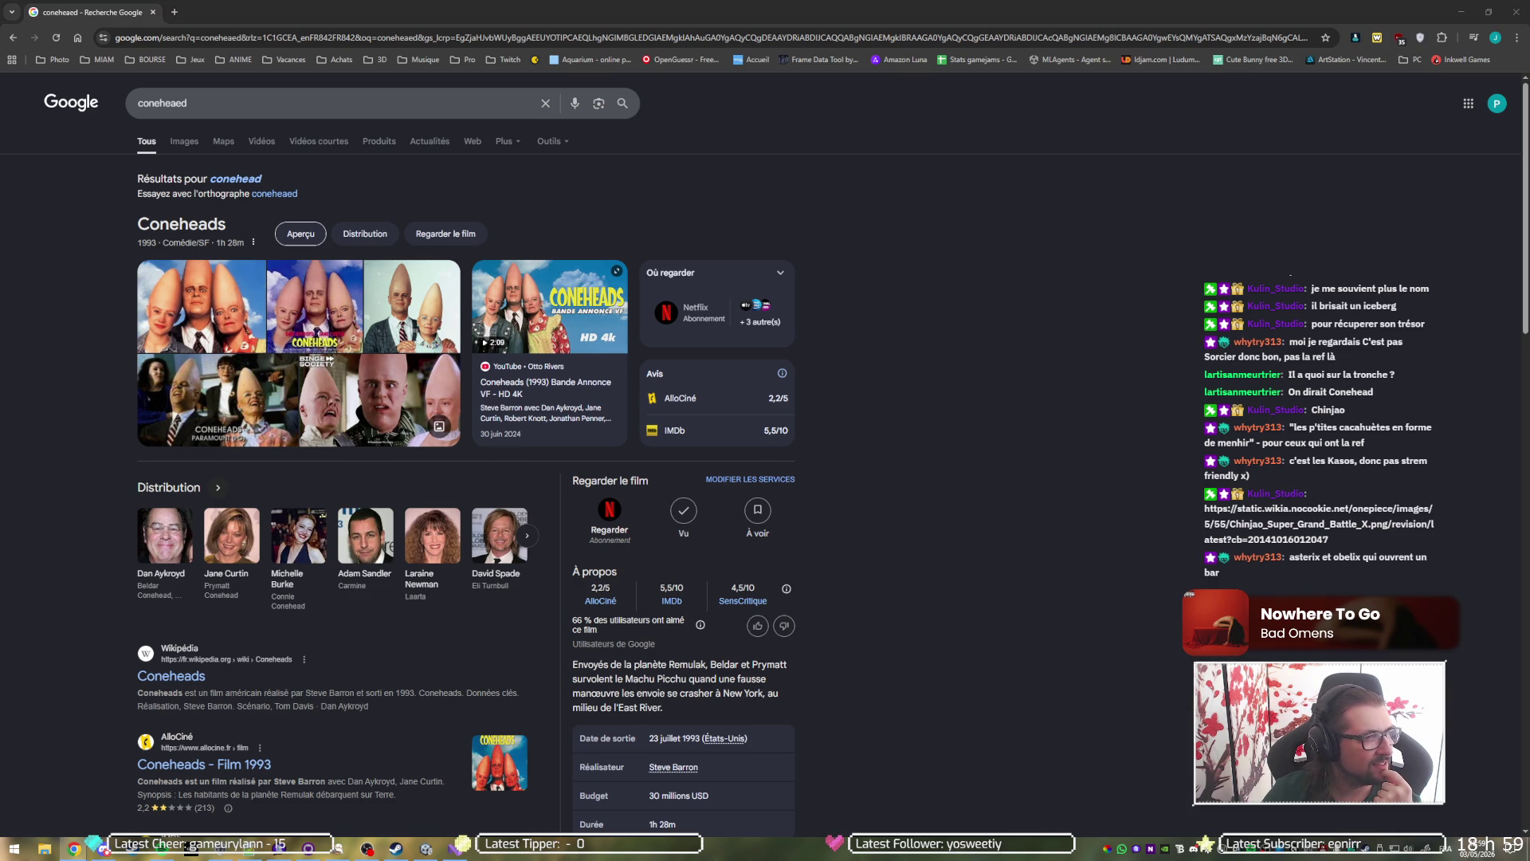
# Dock the Chinjao image tab into the main Chrome window, view it, then close it.
pyautogui.moveTo(0, 179)
pyautogui.mouseDown()
pyautogui.moveTo(239, 180)
pyautogui.moveTo(545, 6)
pyautogui.mouseUp()
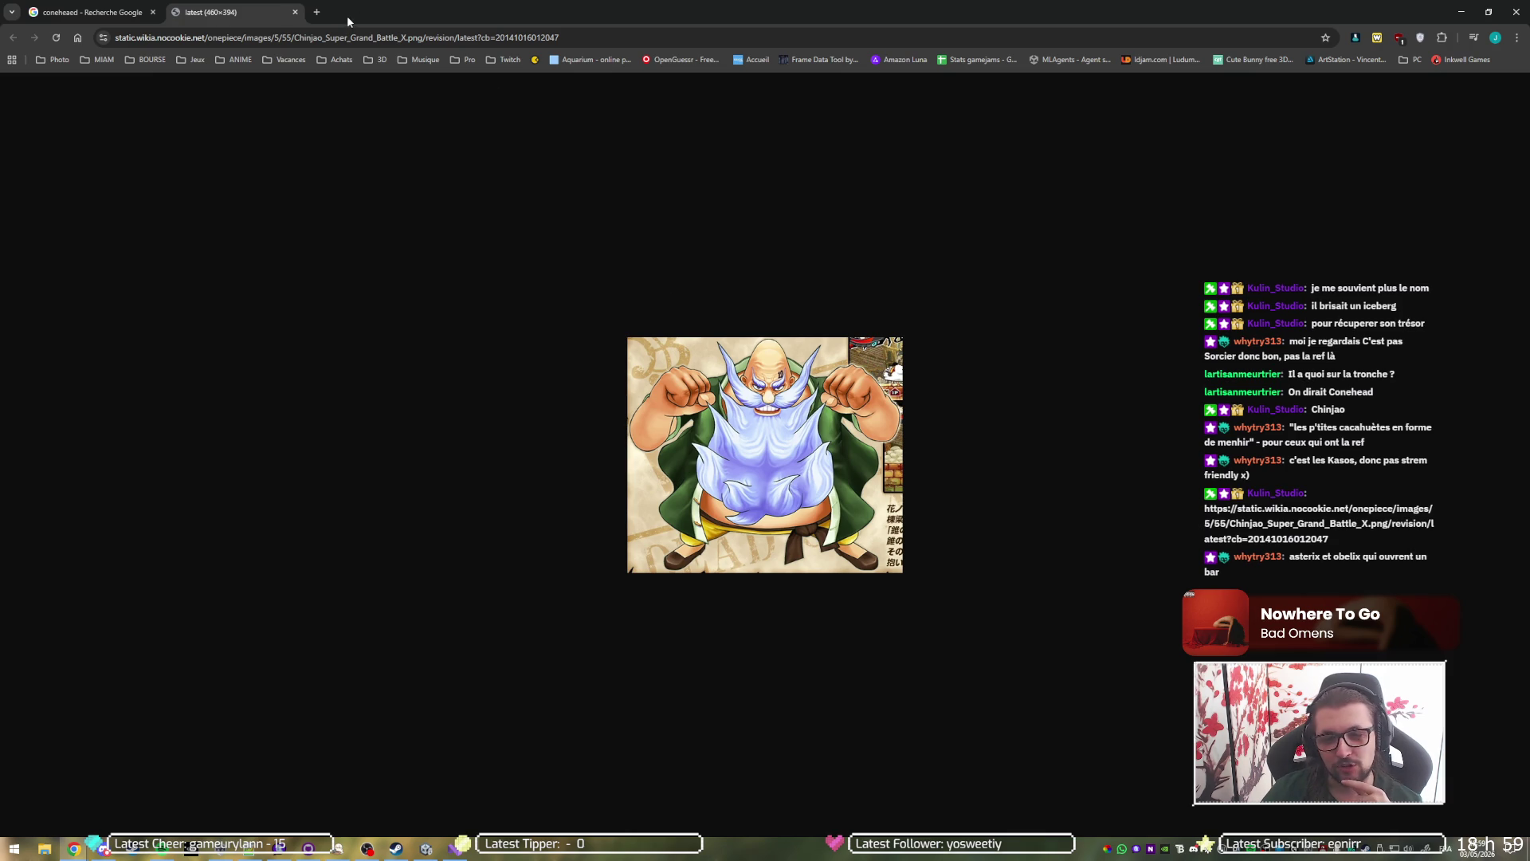
pyautogui.click(295, 11)
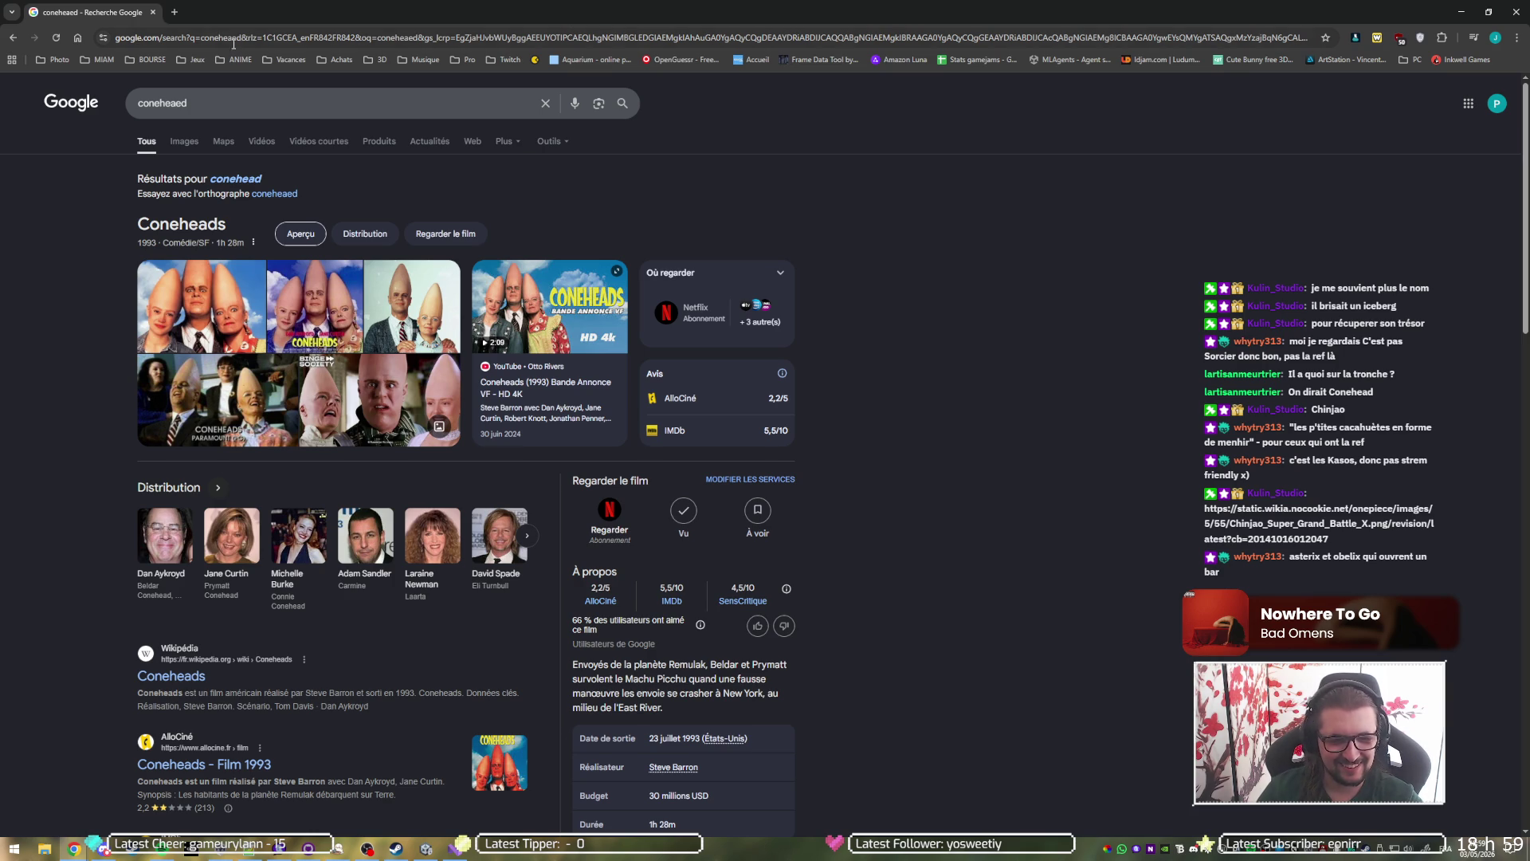
# Zoom out on the enlarged gorilla sketch, close it, reopen it, then close it to return to the DM.
pyautogui.hotkey('alt', 'Tab')
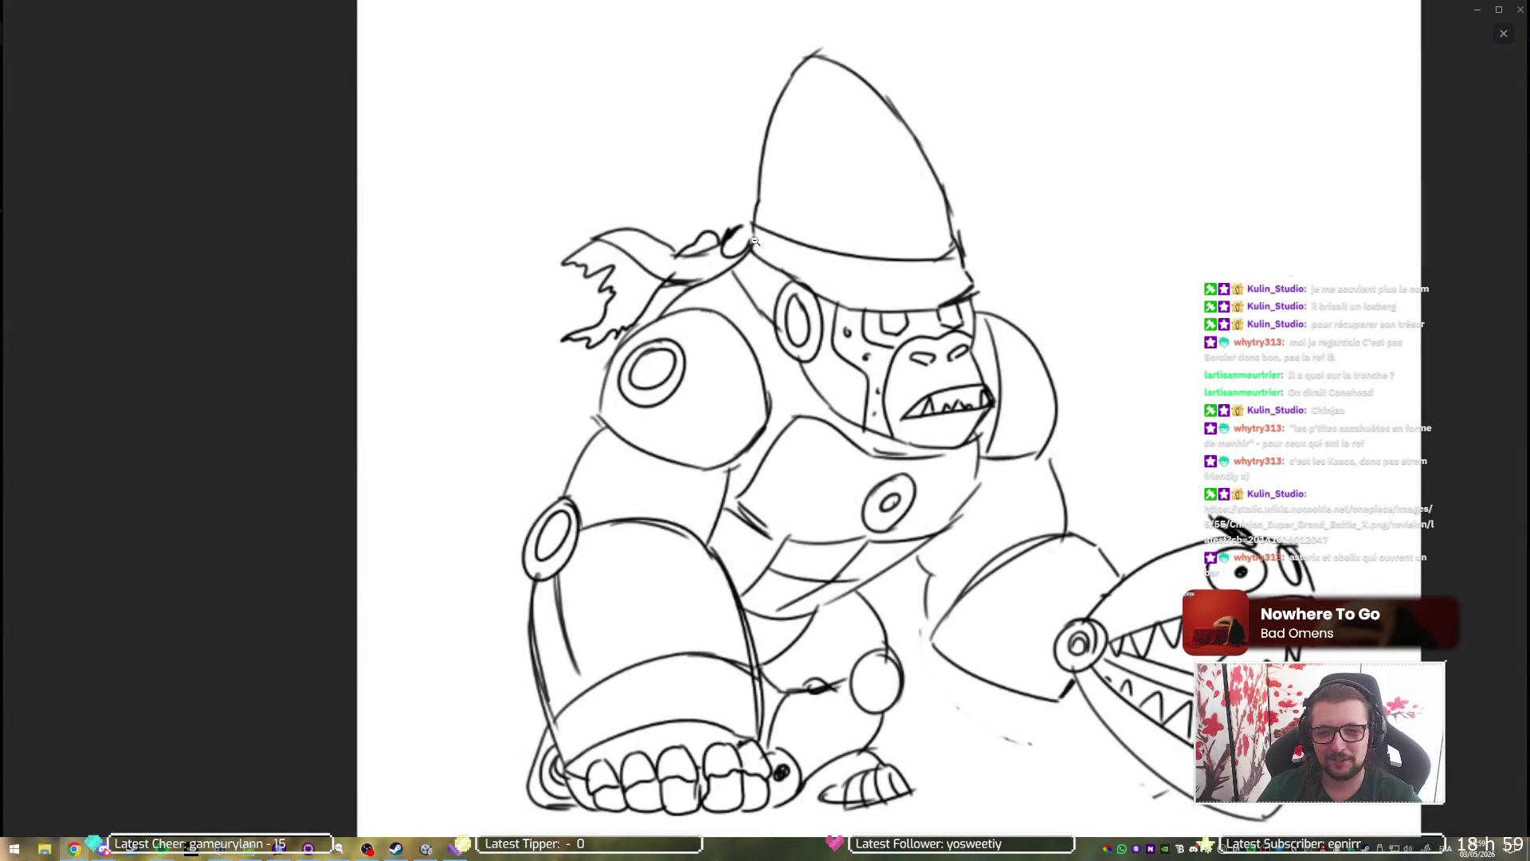
pyautogui.click(755, 241)
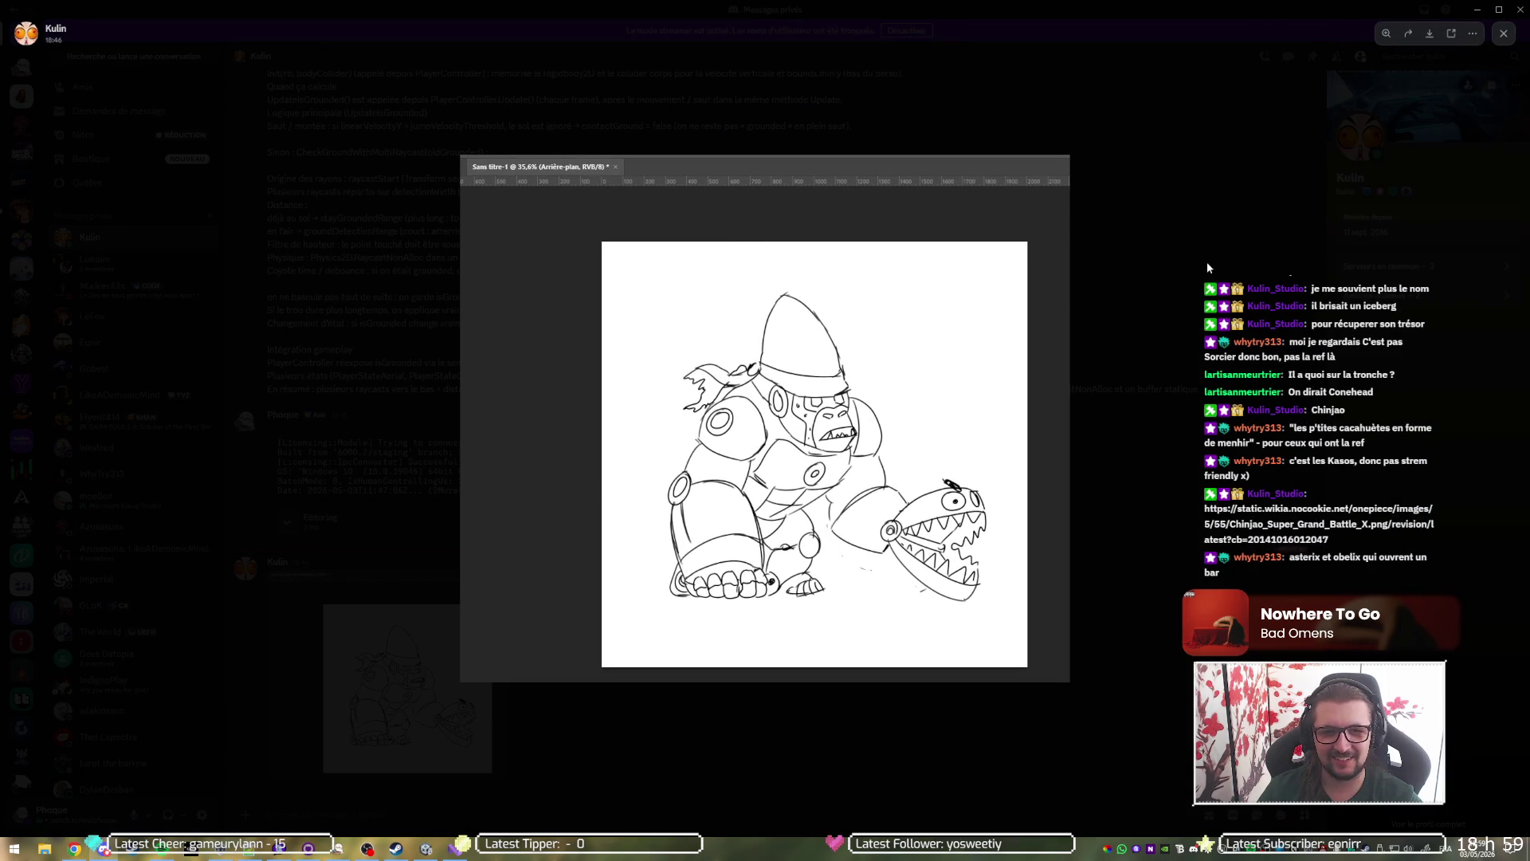
pyautogui.click(1192, 218)
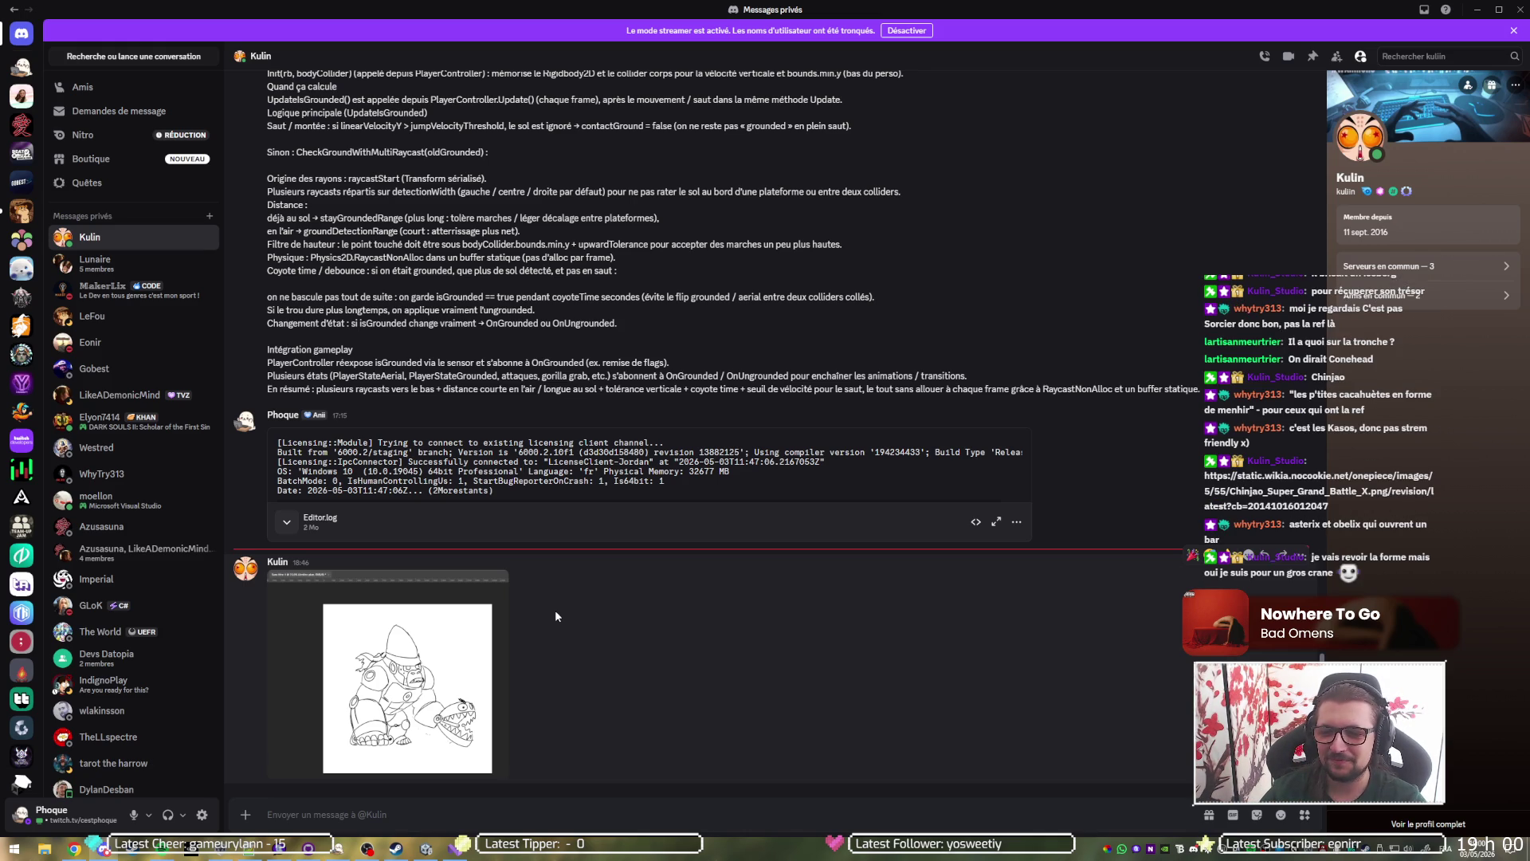
pyautogui.click(384, 650)
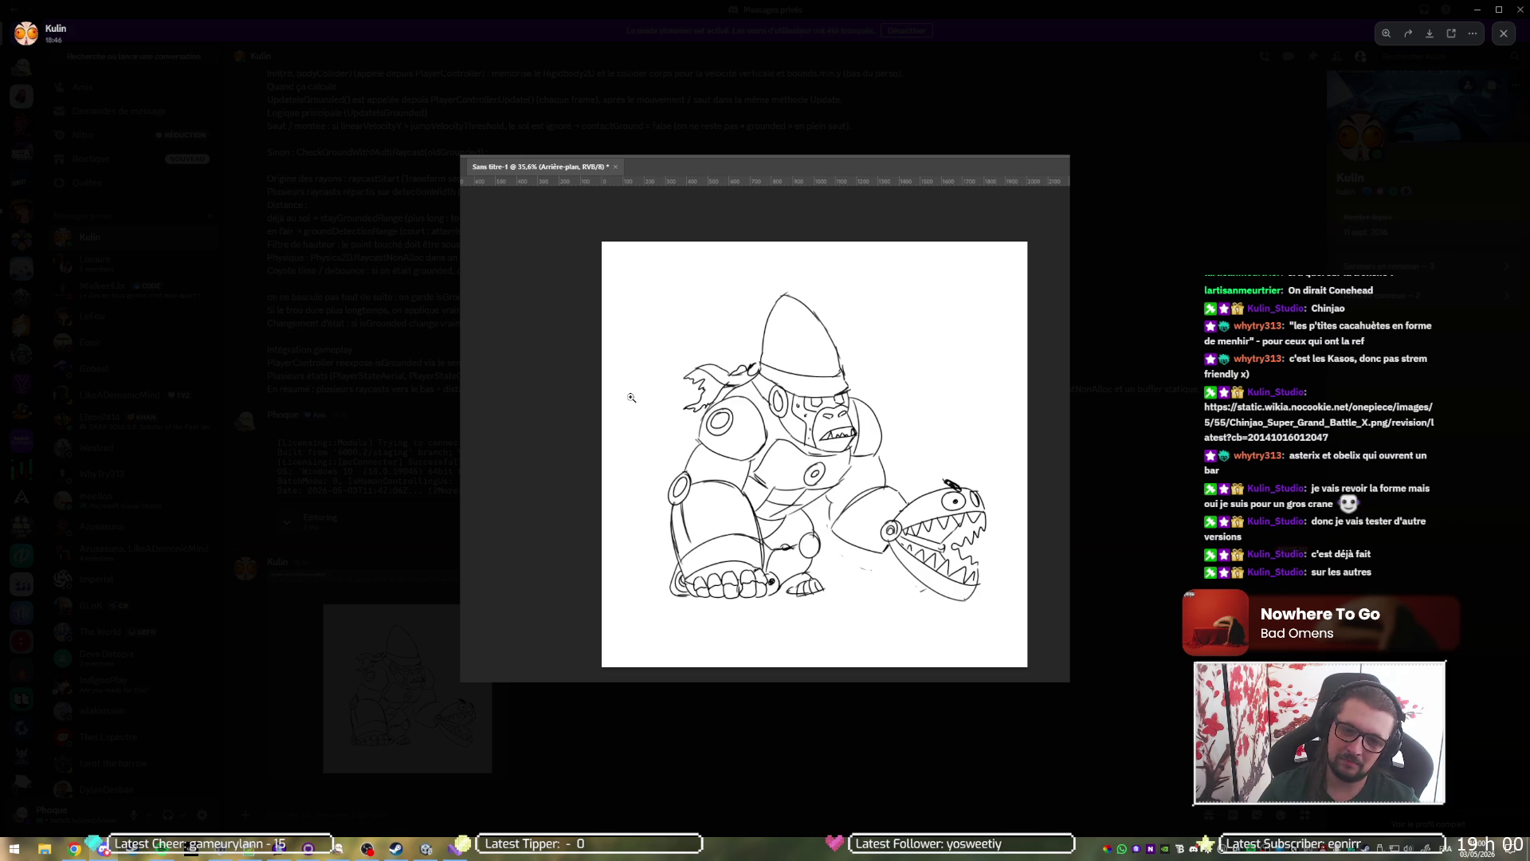
pyautogui.click(1200, 207)
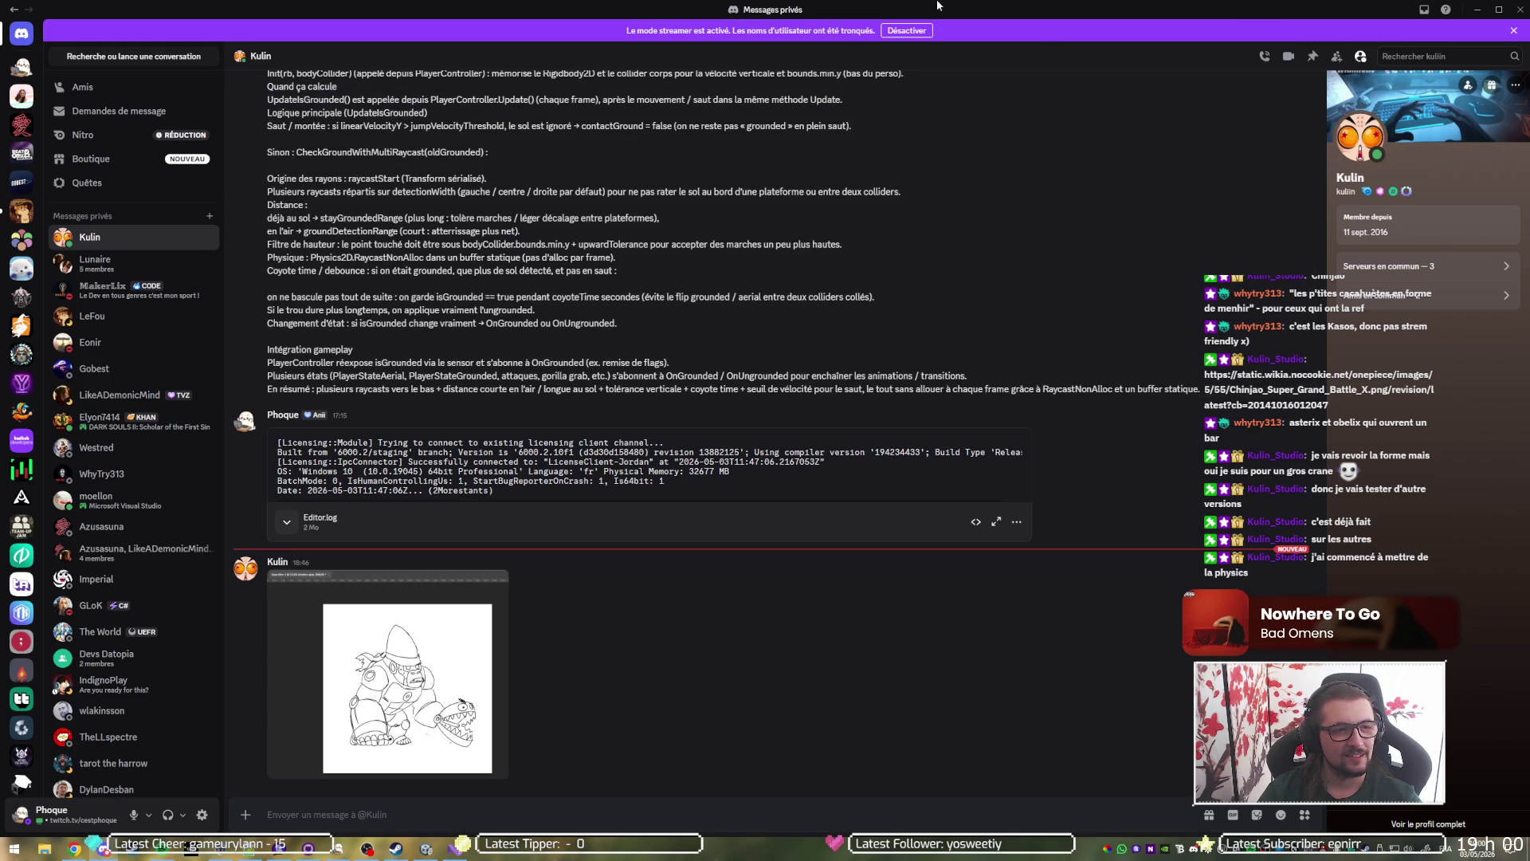
# Switch from Discord to Visual Studio showing the ARAK.cs script.
pyautogui.hotkey('alt', 'Tab')
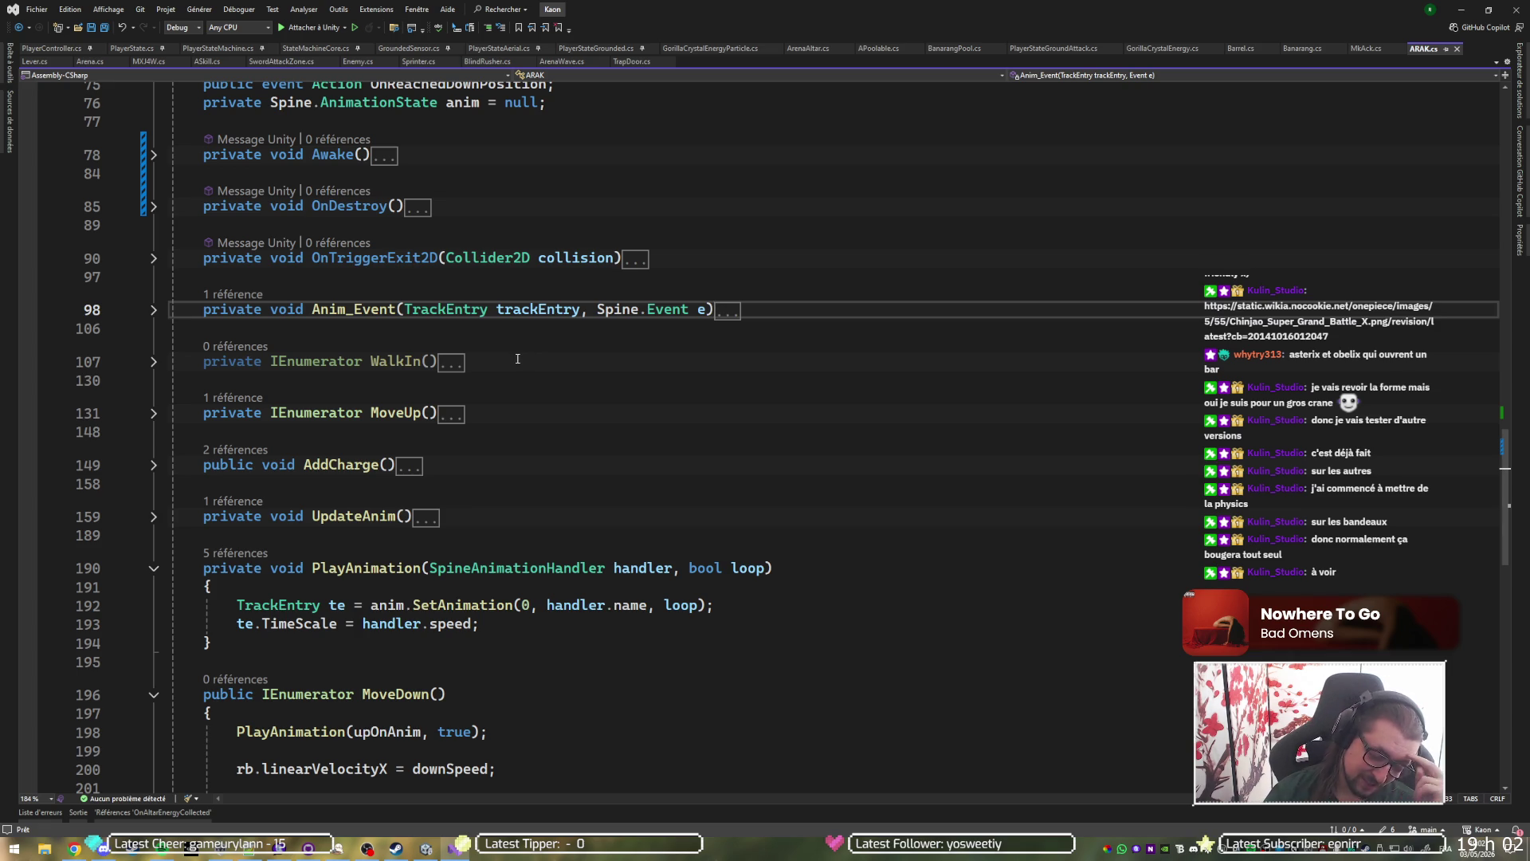
# Expand the Awake and Anim_Event method bodies in ARAK.cs.
pyautogui.scroll(9, 466, 336)
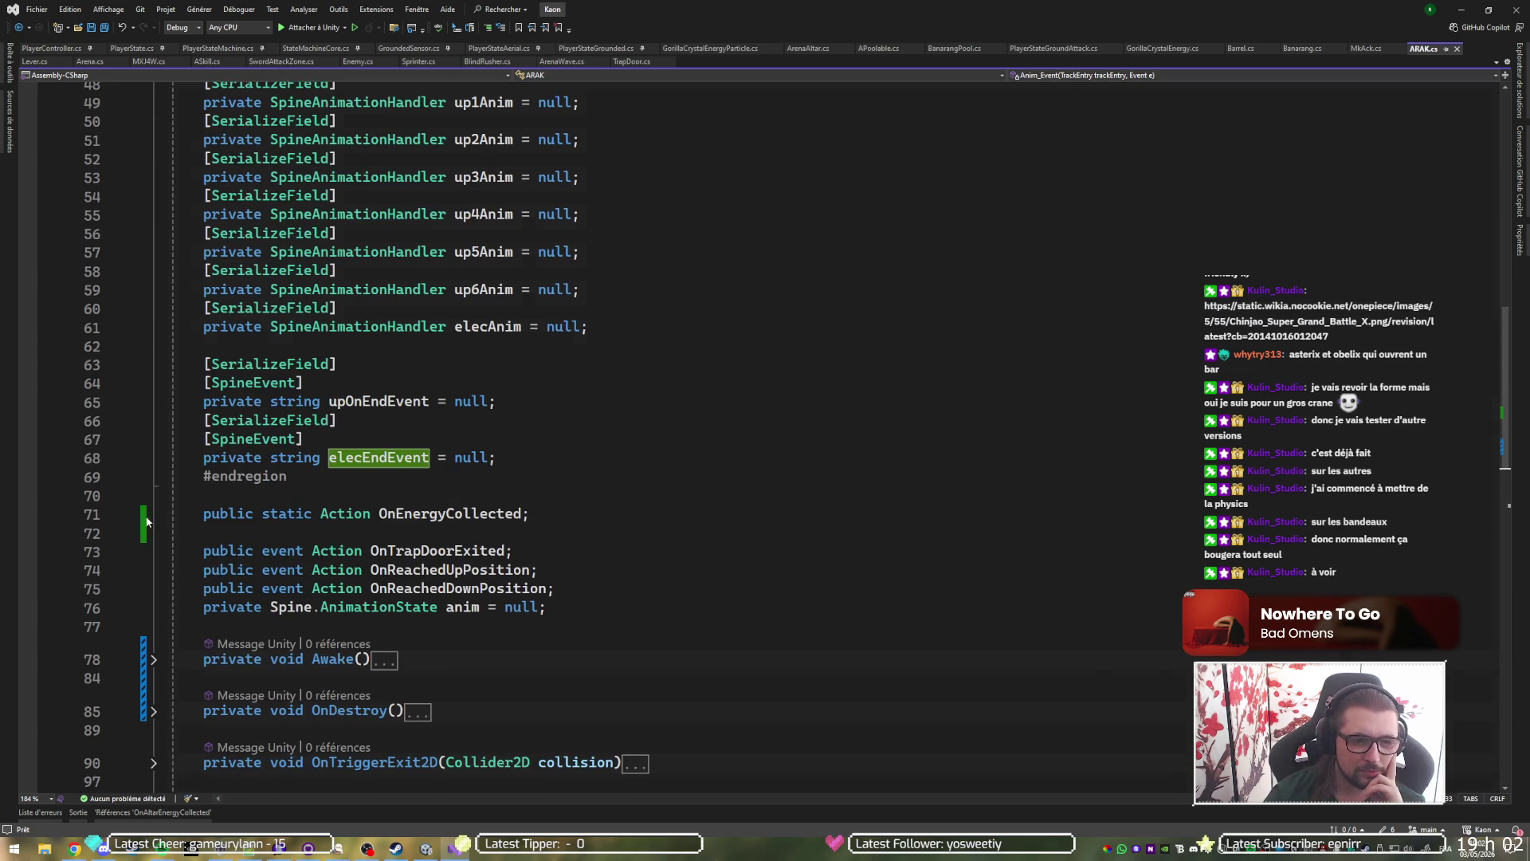
pyautogui.scroll(-7, 154, 279)
pyautogui.click(154, 267)
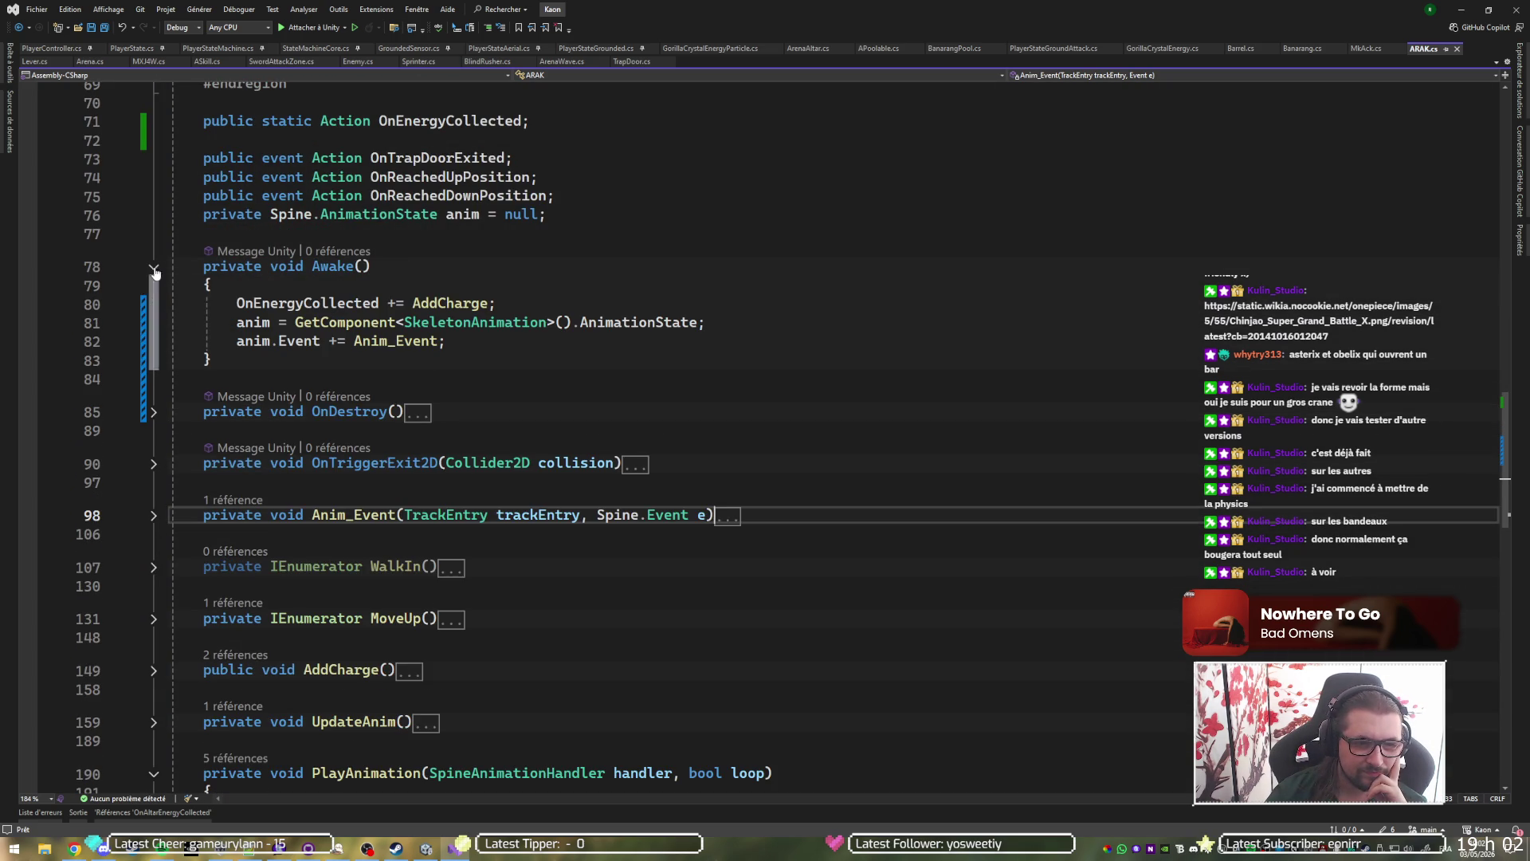
pyautogui.click(370, 341)
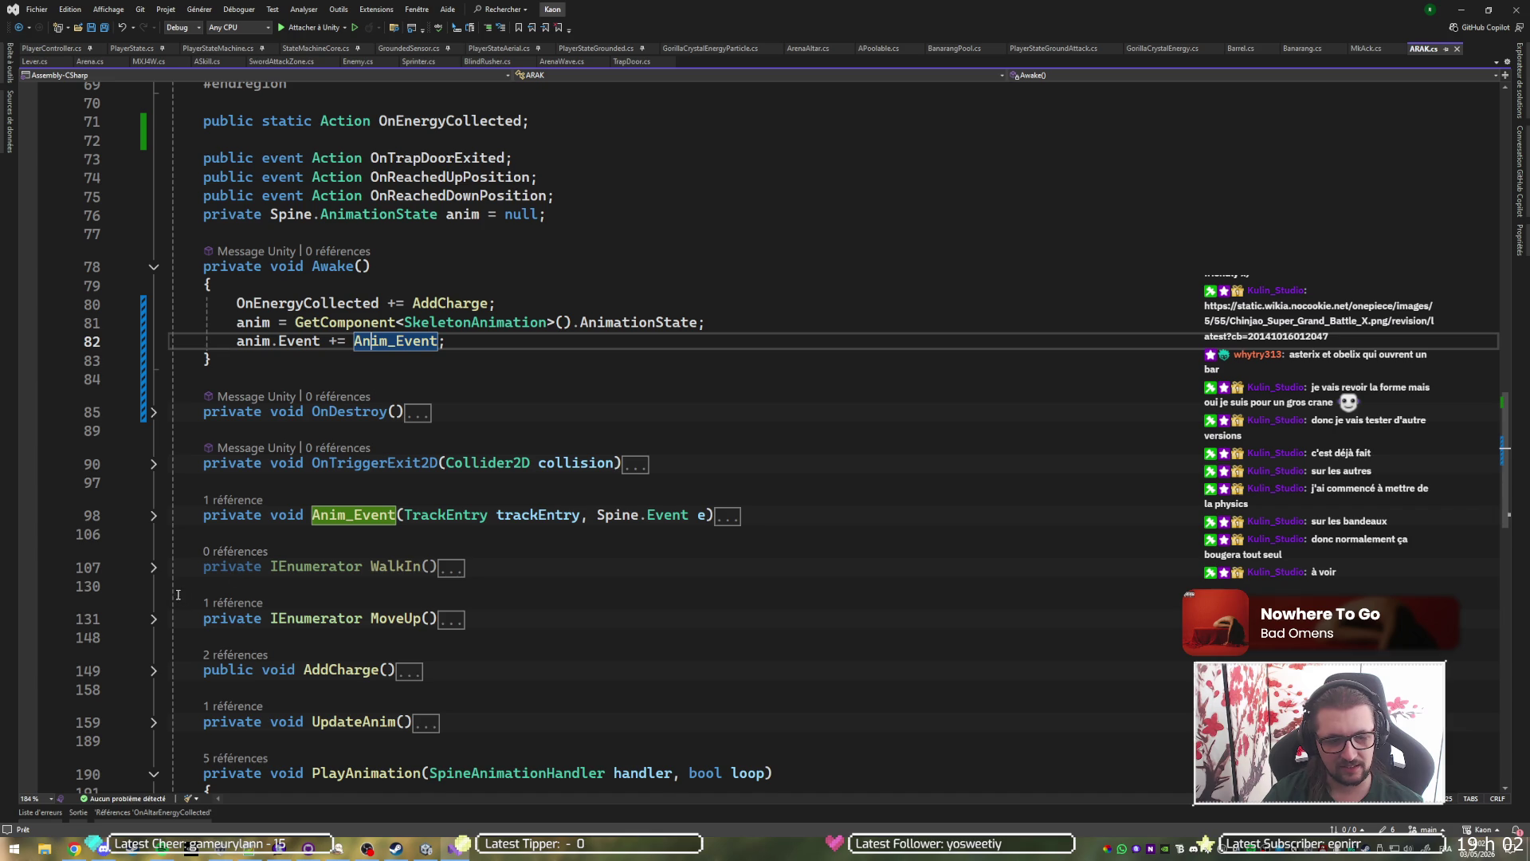
pyautogui.click(153, 515)
pyautogui.click(163, 552)
# Inspect the elecEndEvent field used in Anim_Event's check, then scroll further down the script.
pyautogui.doubleClick(437, 551)
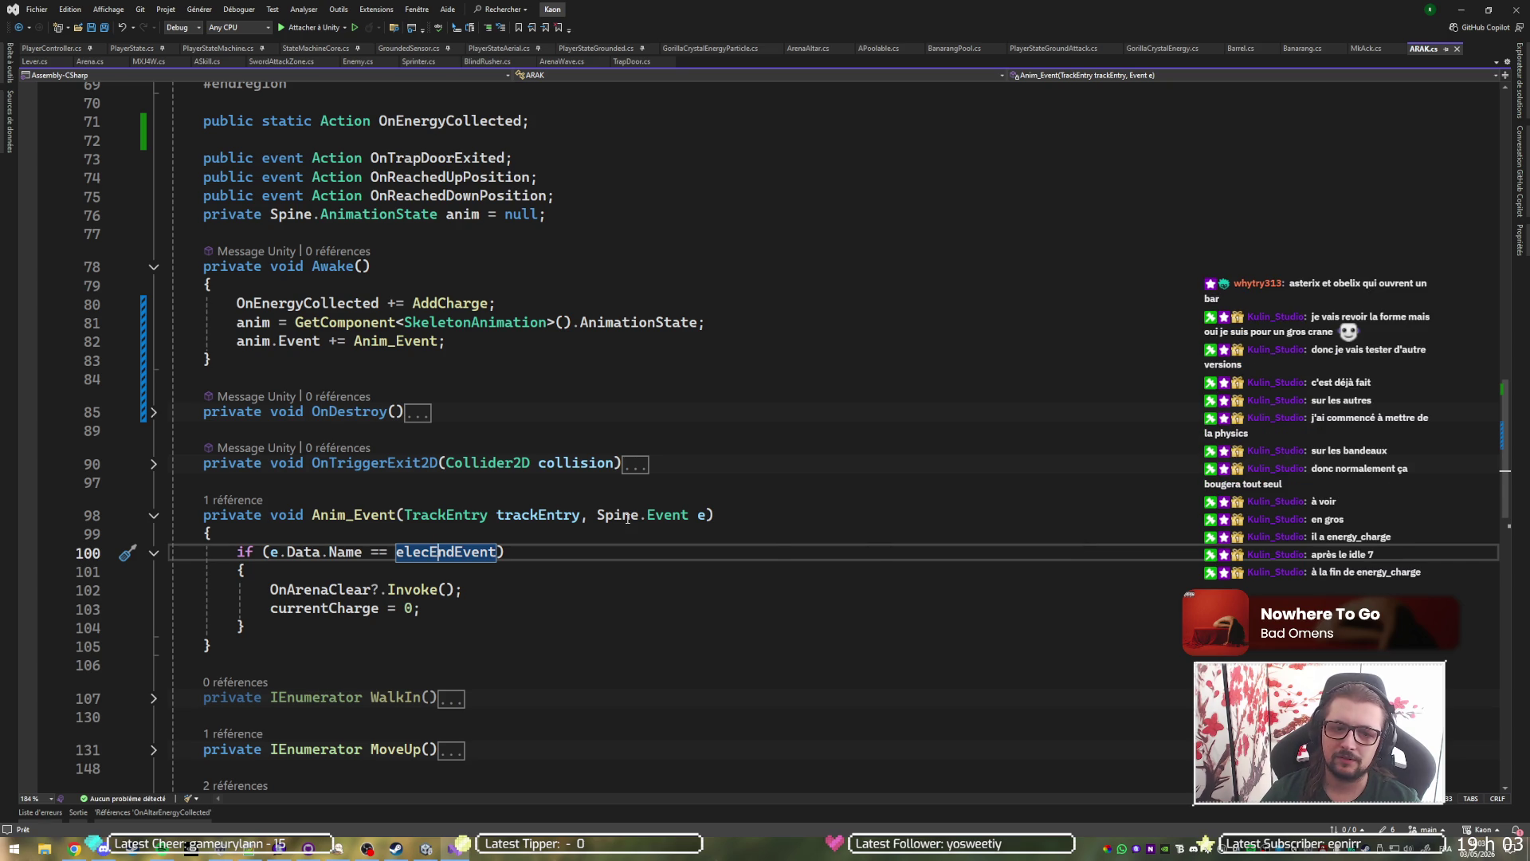
pyautogui.scroll(-7, 627, 519)
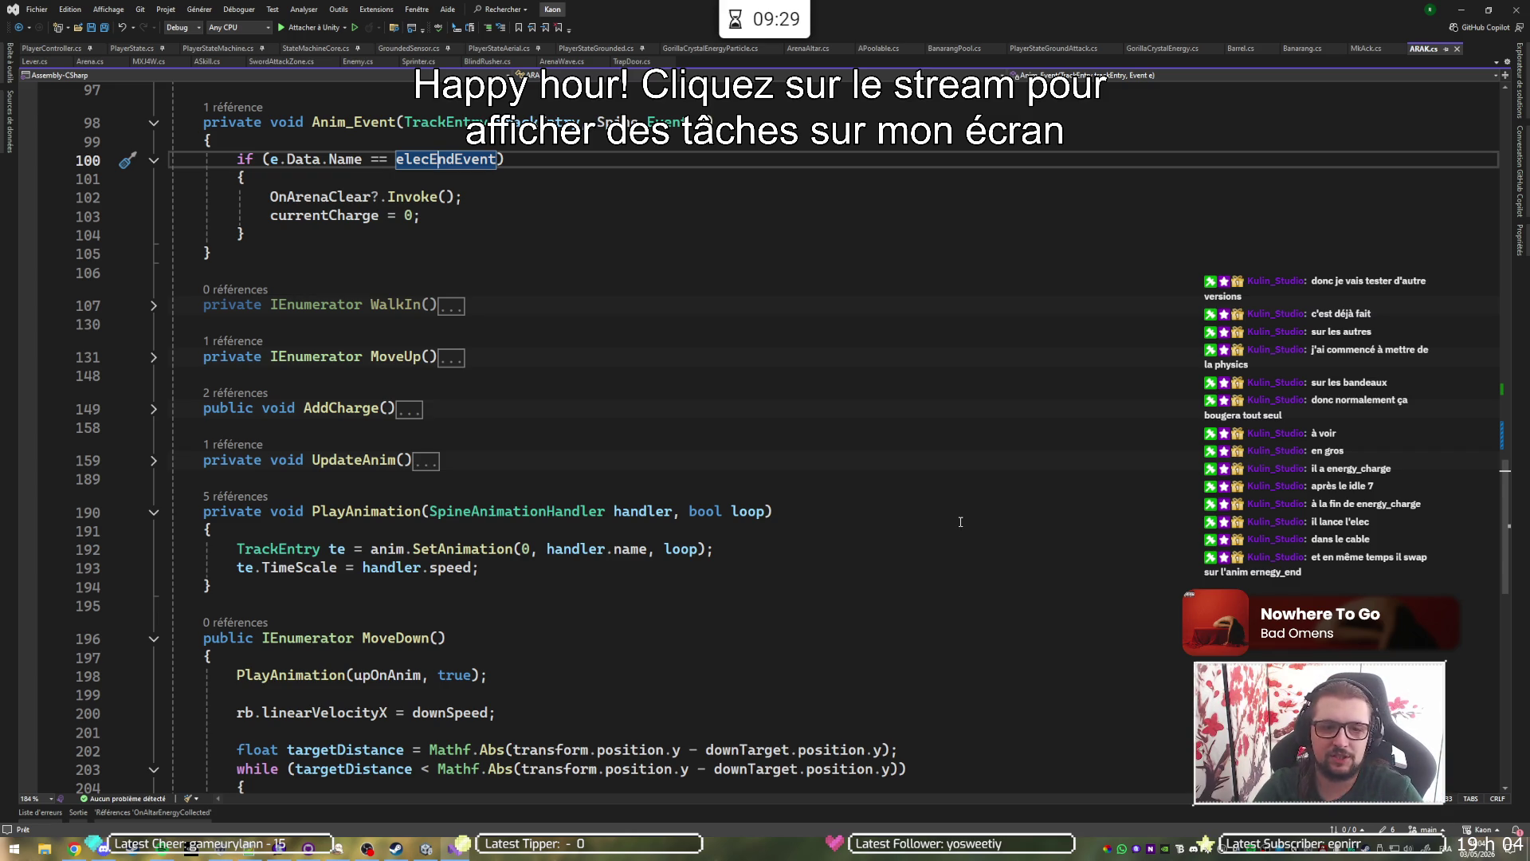
# Return to the Discord call and enlarge the participant's shared Spine screen to full view.
pyautogui.scroll(10, 910, 473)
pyautogui.scroll(6, 910, 472)
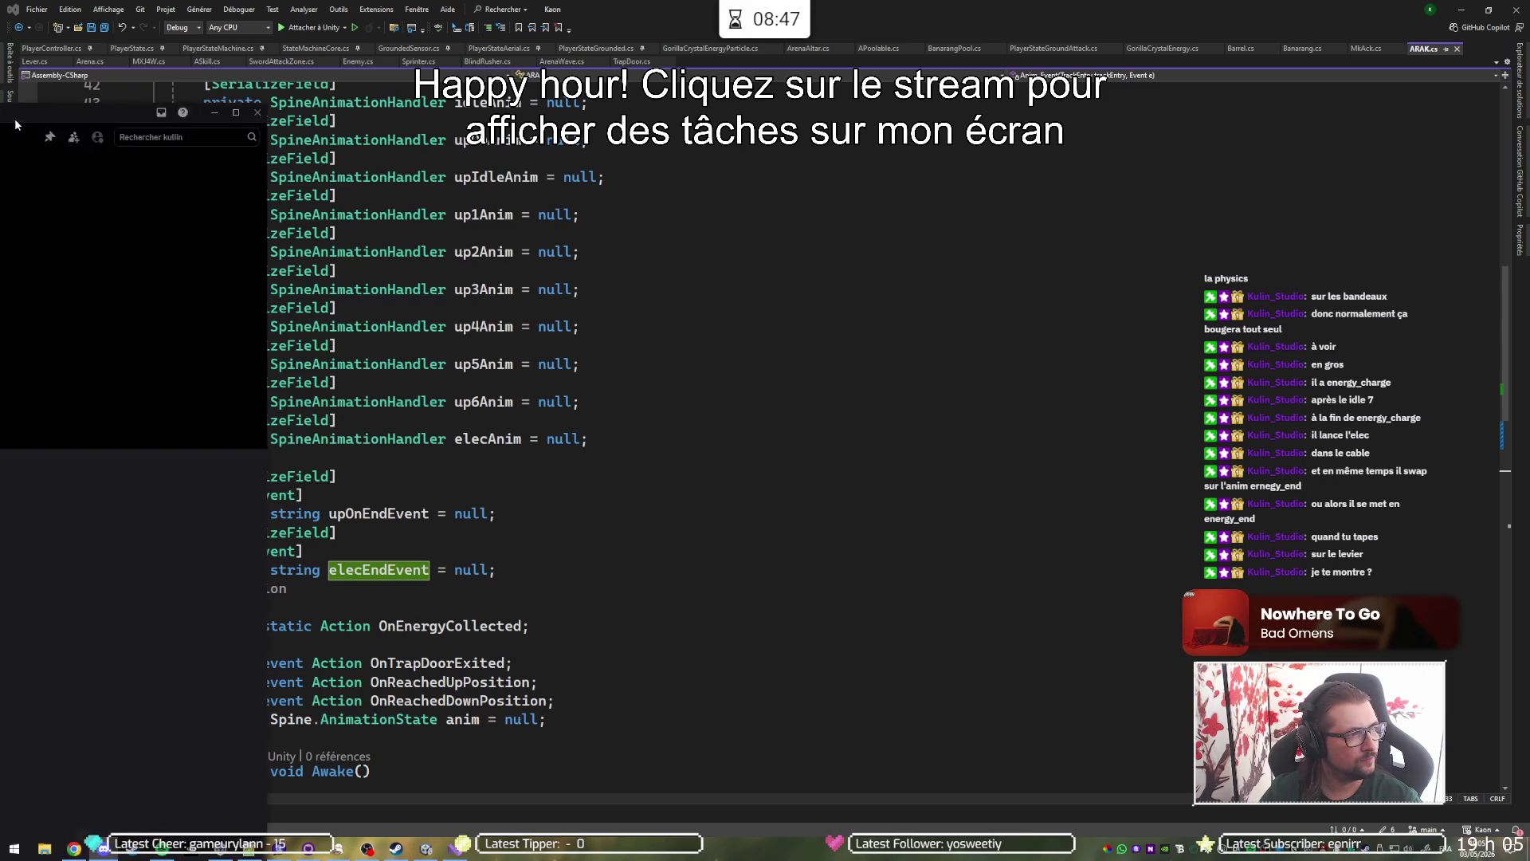
pyautogui.hotkey('alt', 'Tab')
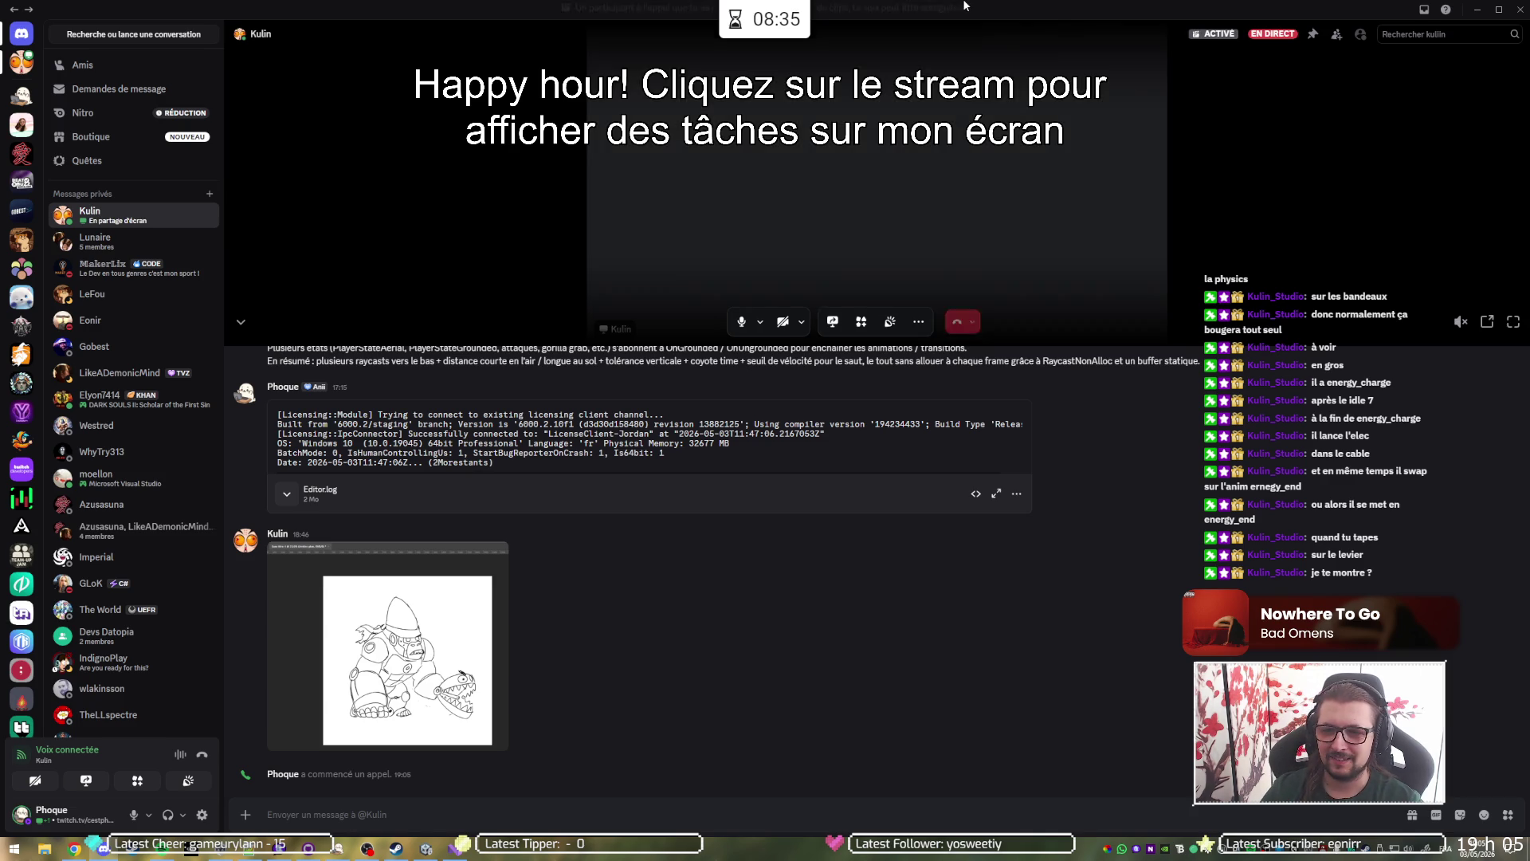
pyautogui.click(1512, 322)
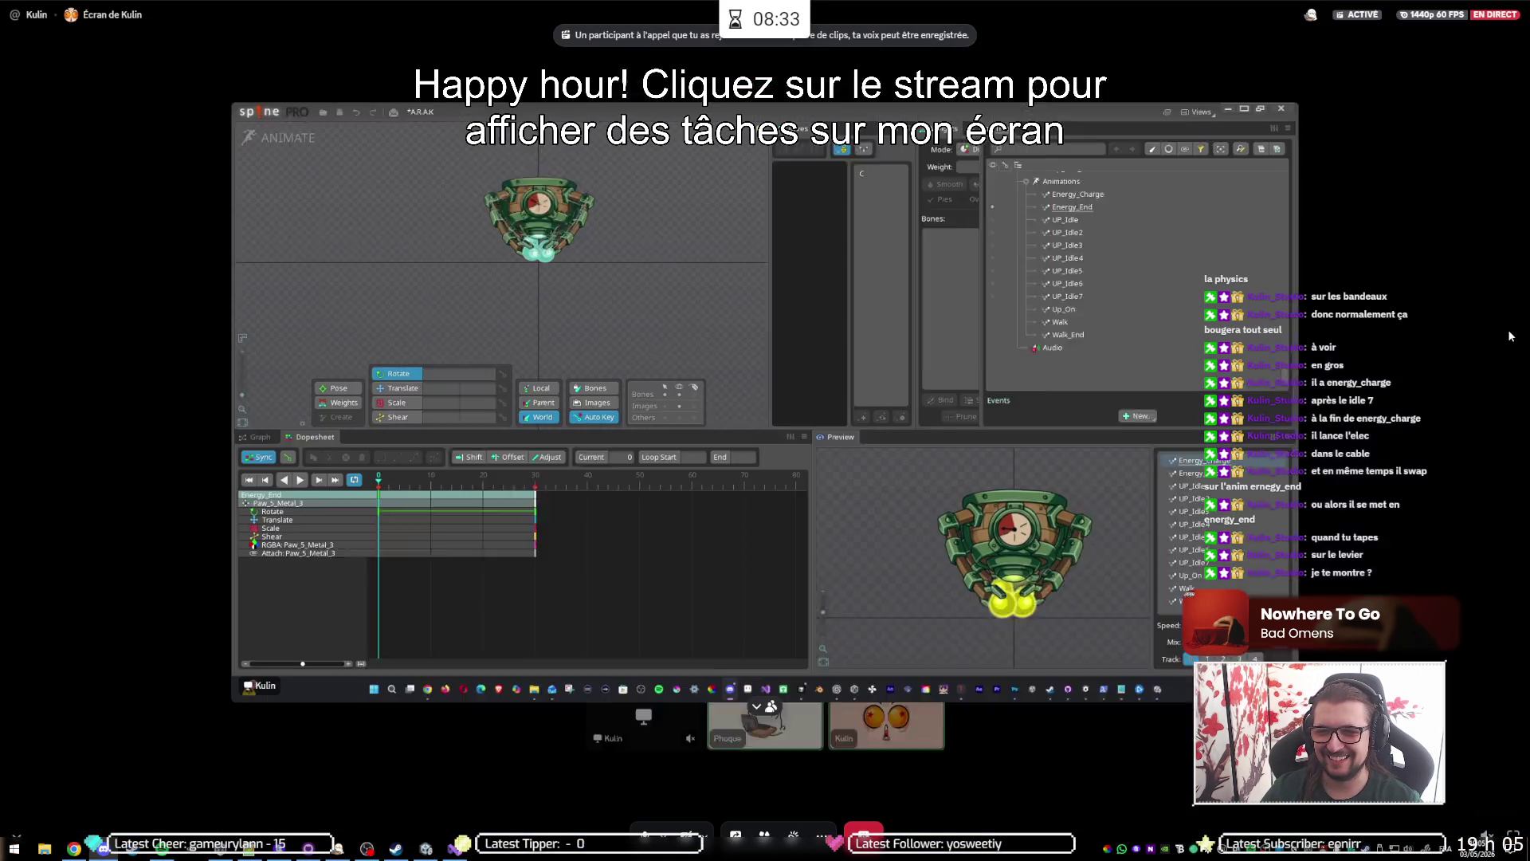
pyautogui.click(756, 706)
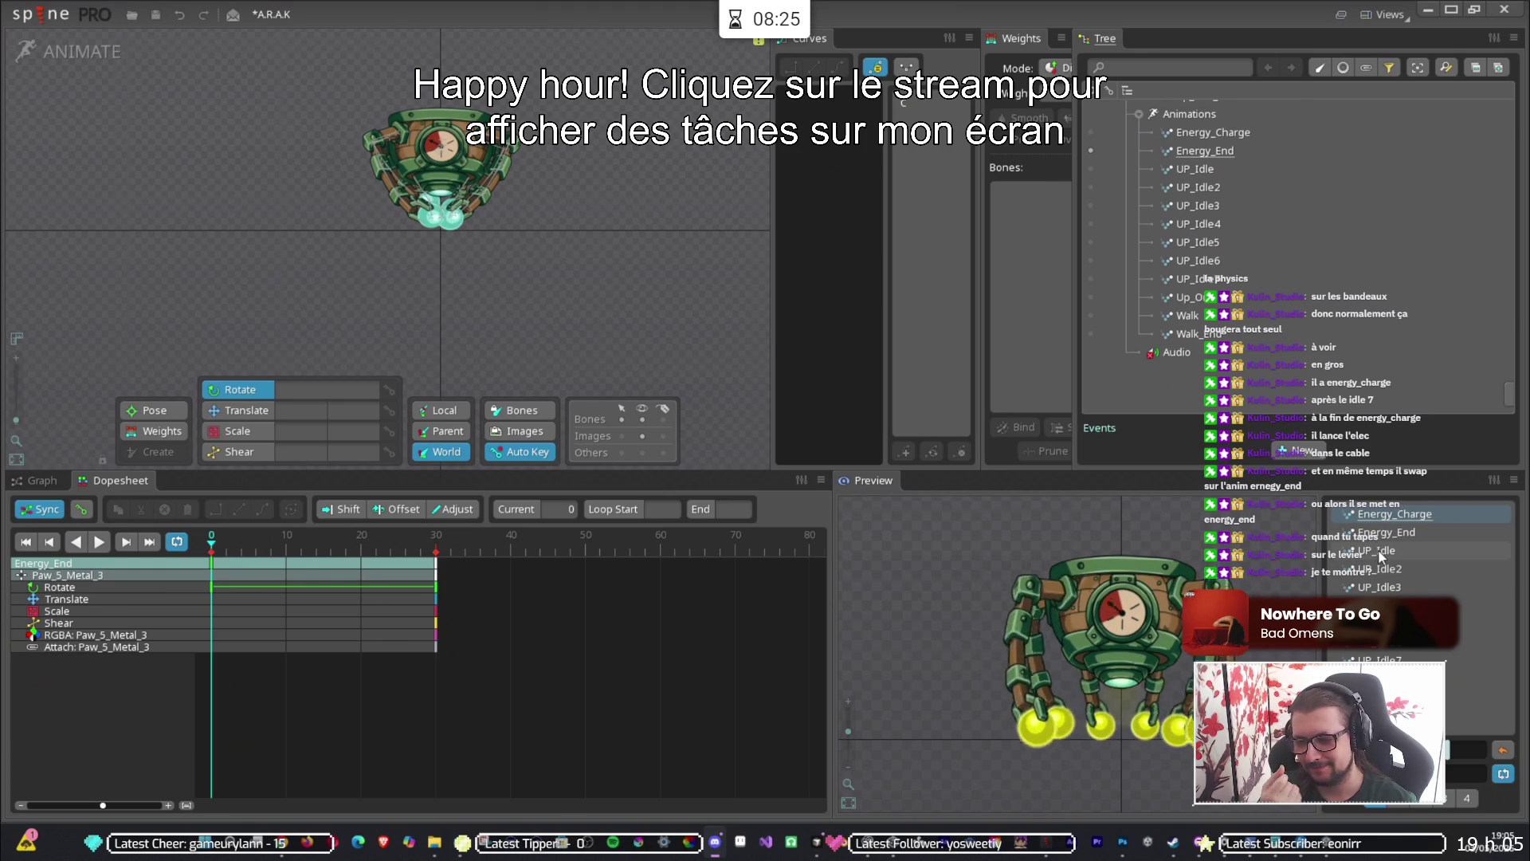
# Play ARAK's UP_Idle animation in the Spine preview.
pyautogui.click(1383, 556)
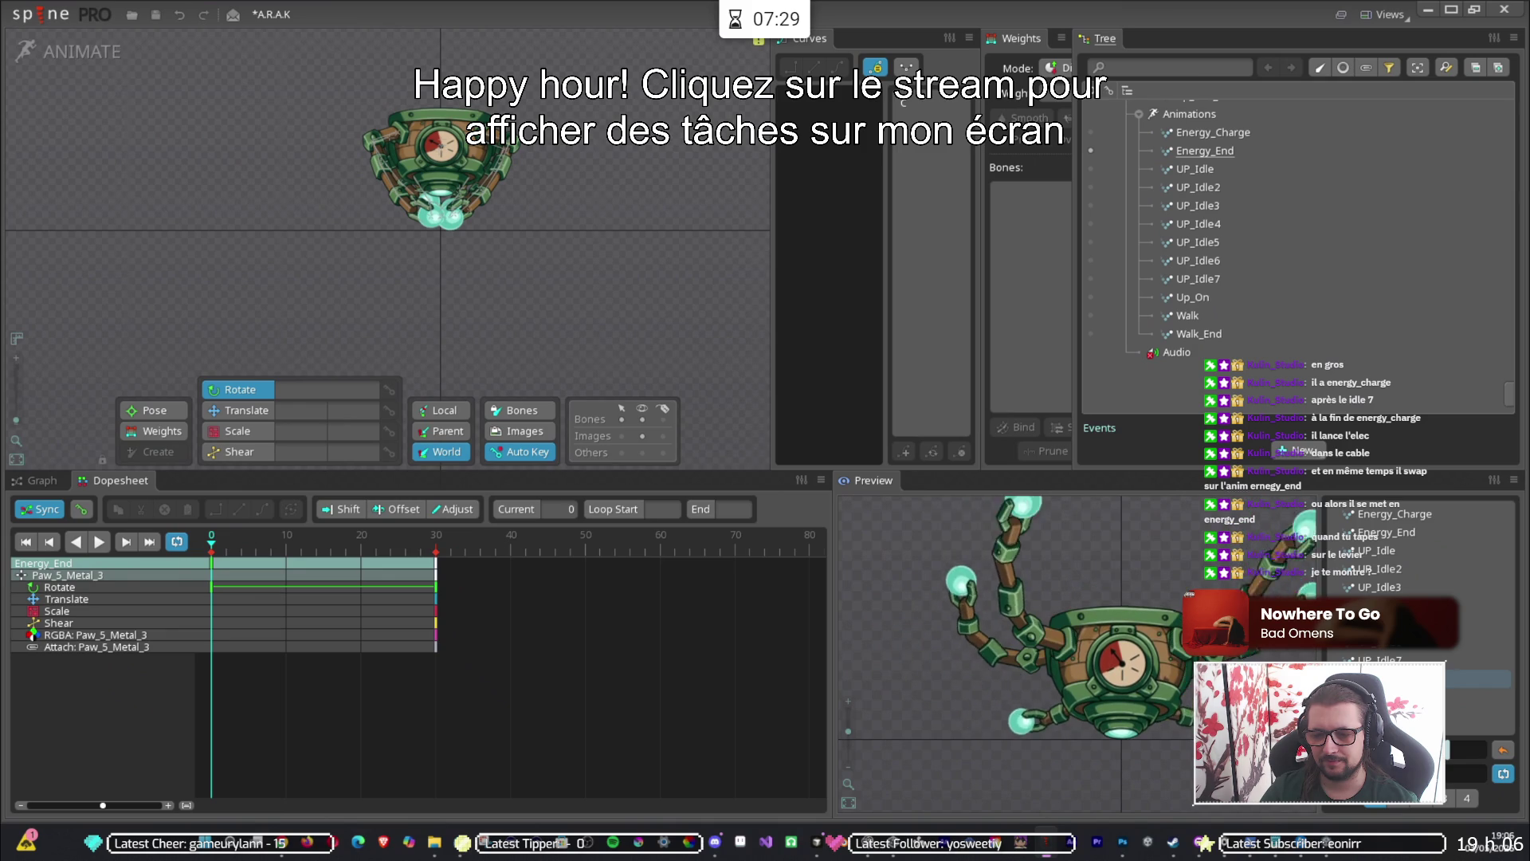
# Preview UP_Idle, Energy_Charge and Energy_End, then deactivate Energy_End to show the setup pose.
pyautogui.click(1364, 558)
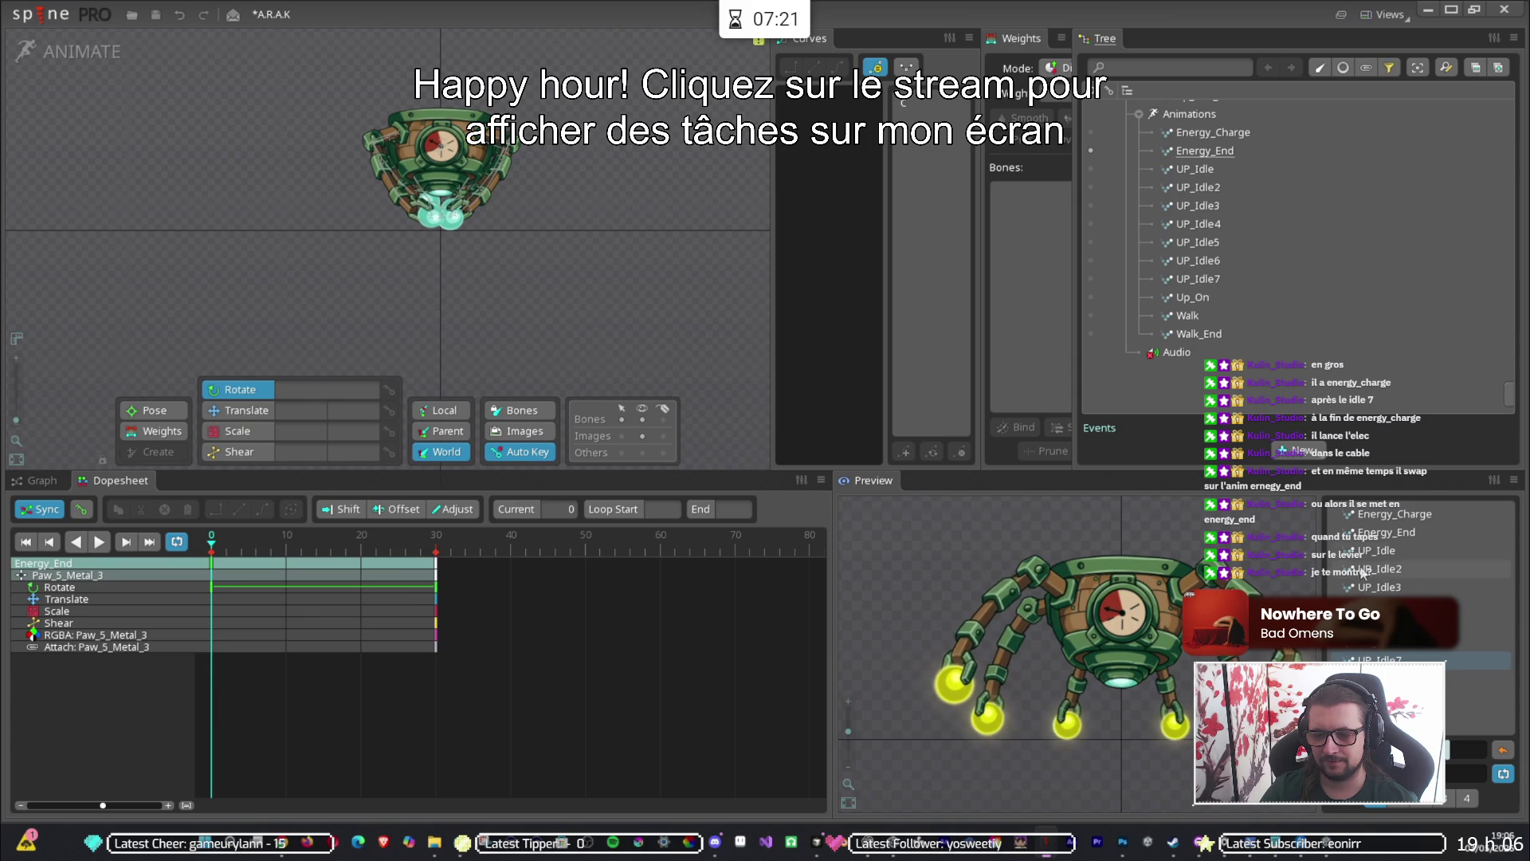
pyautogui.click(1394, 514)
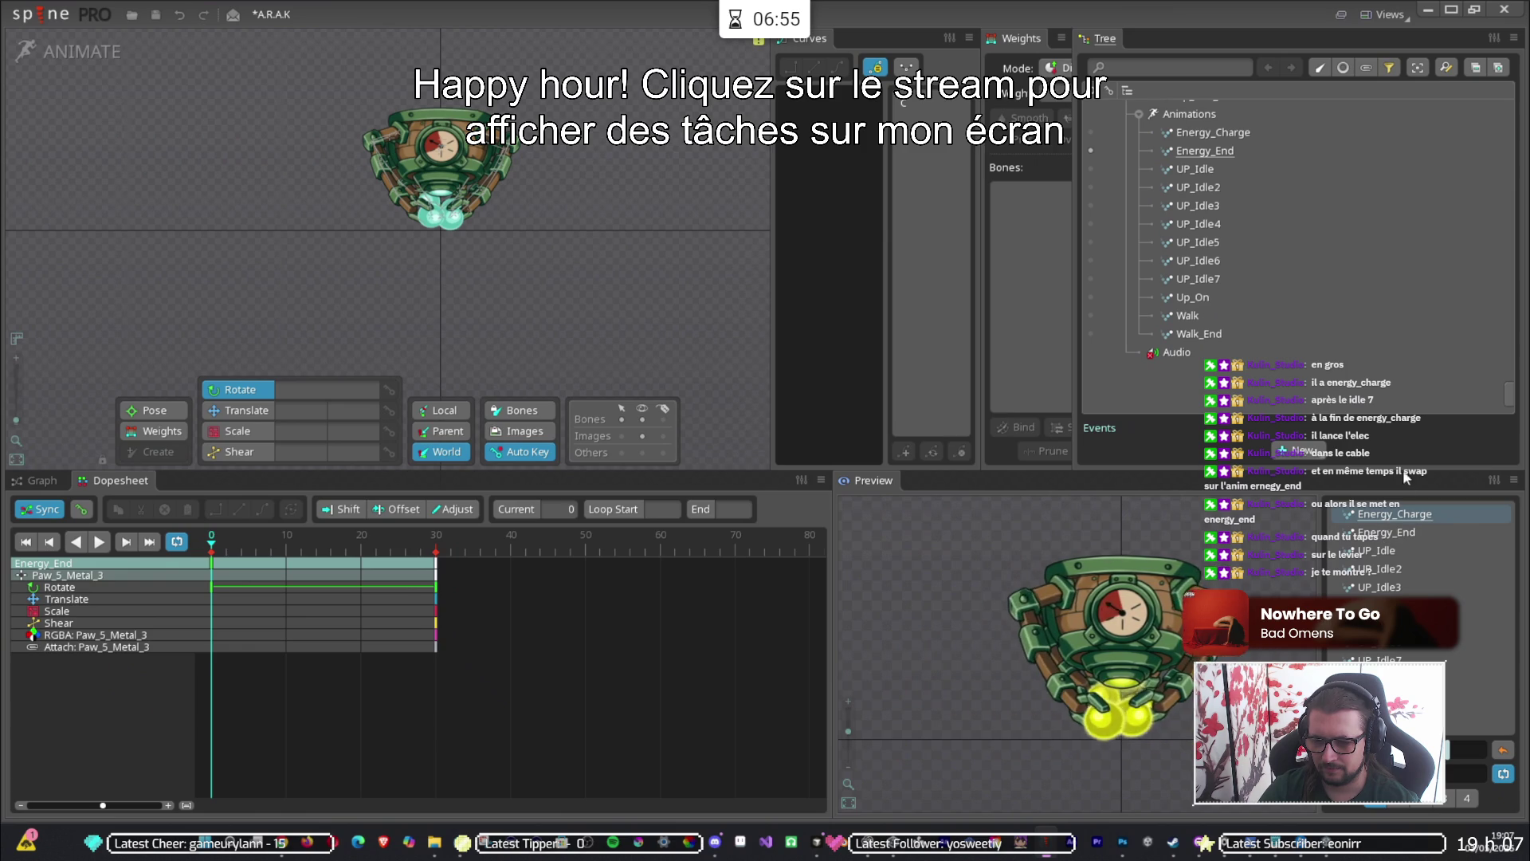
pyautogui.click(1388, 534)
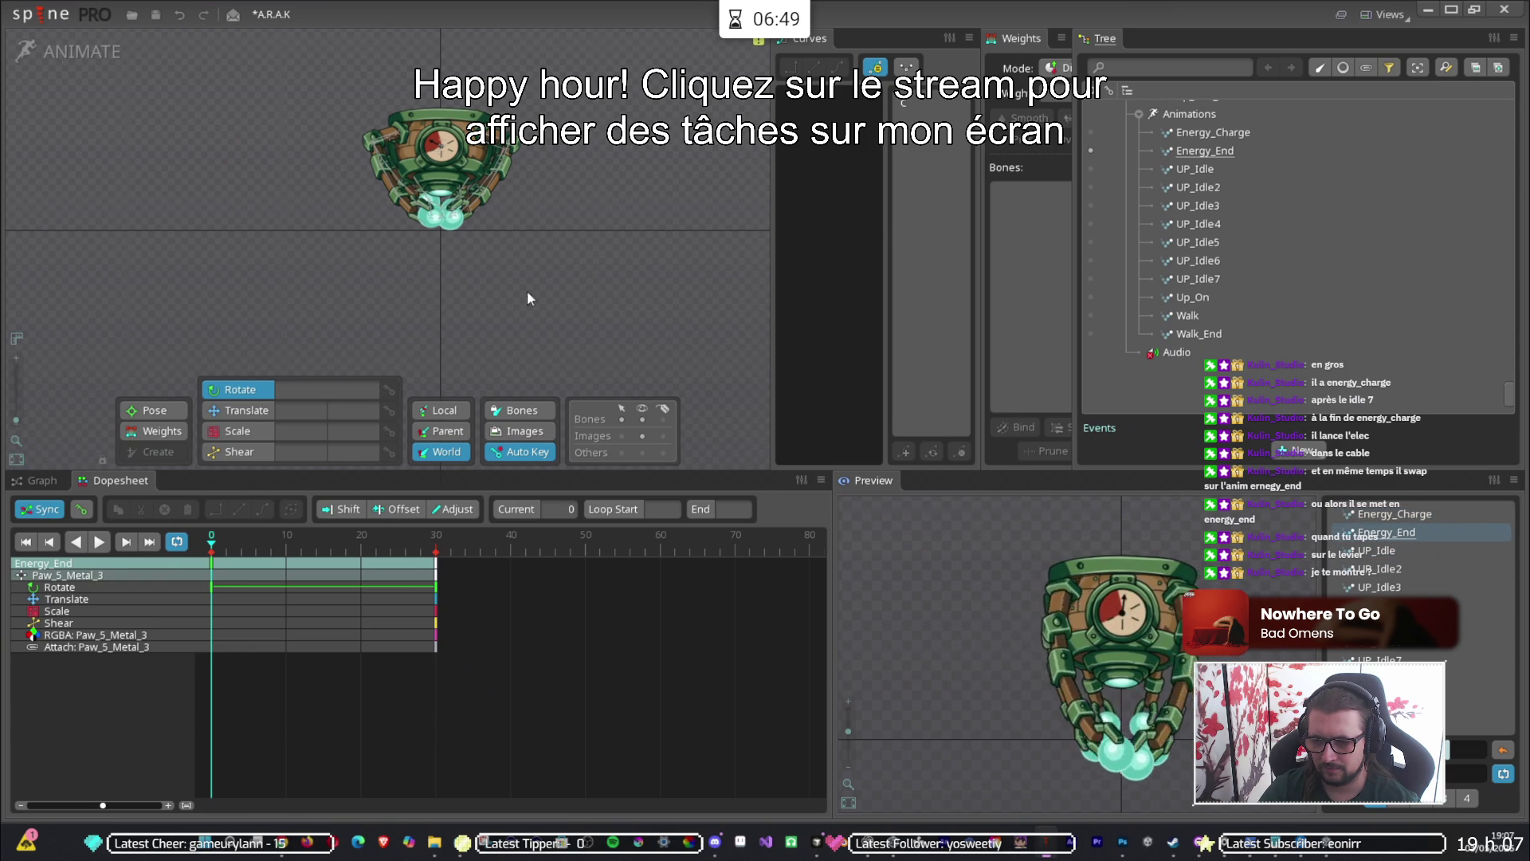
pyautogui.click(1092, 151)
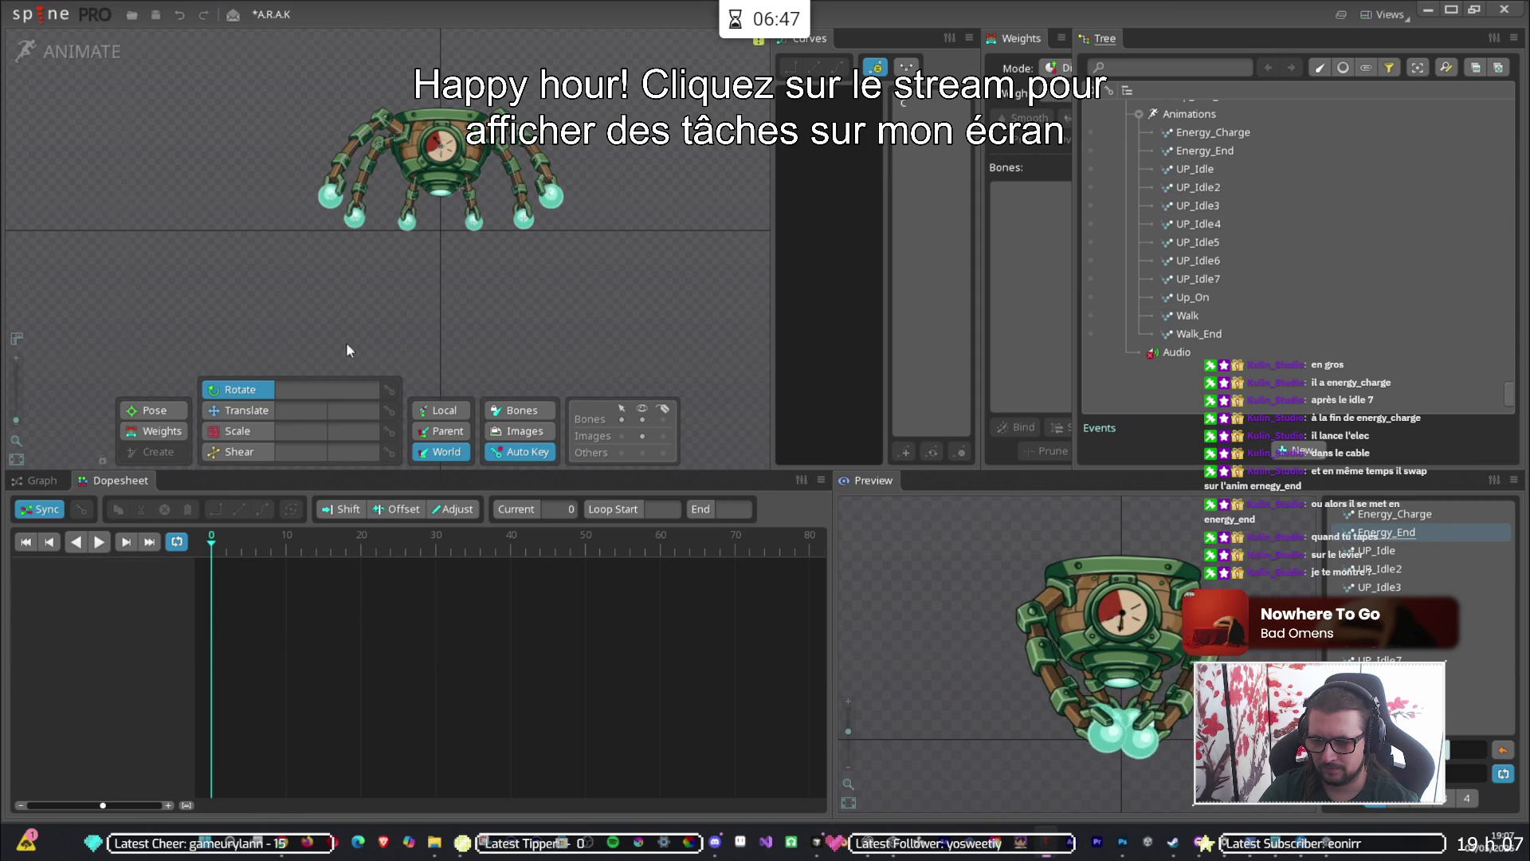
# Reactivate Energy_End and jump to its frame 30.
pyautogui.click(1091, 150)
pyautogui.click(329, 555)
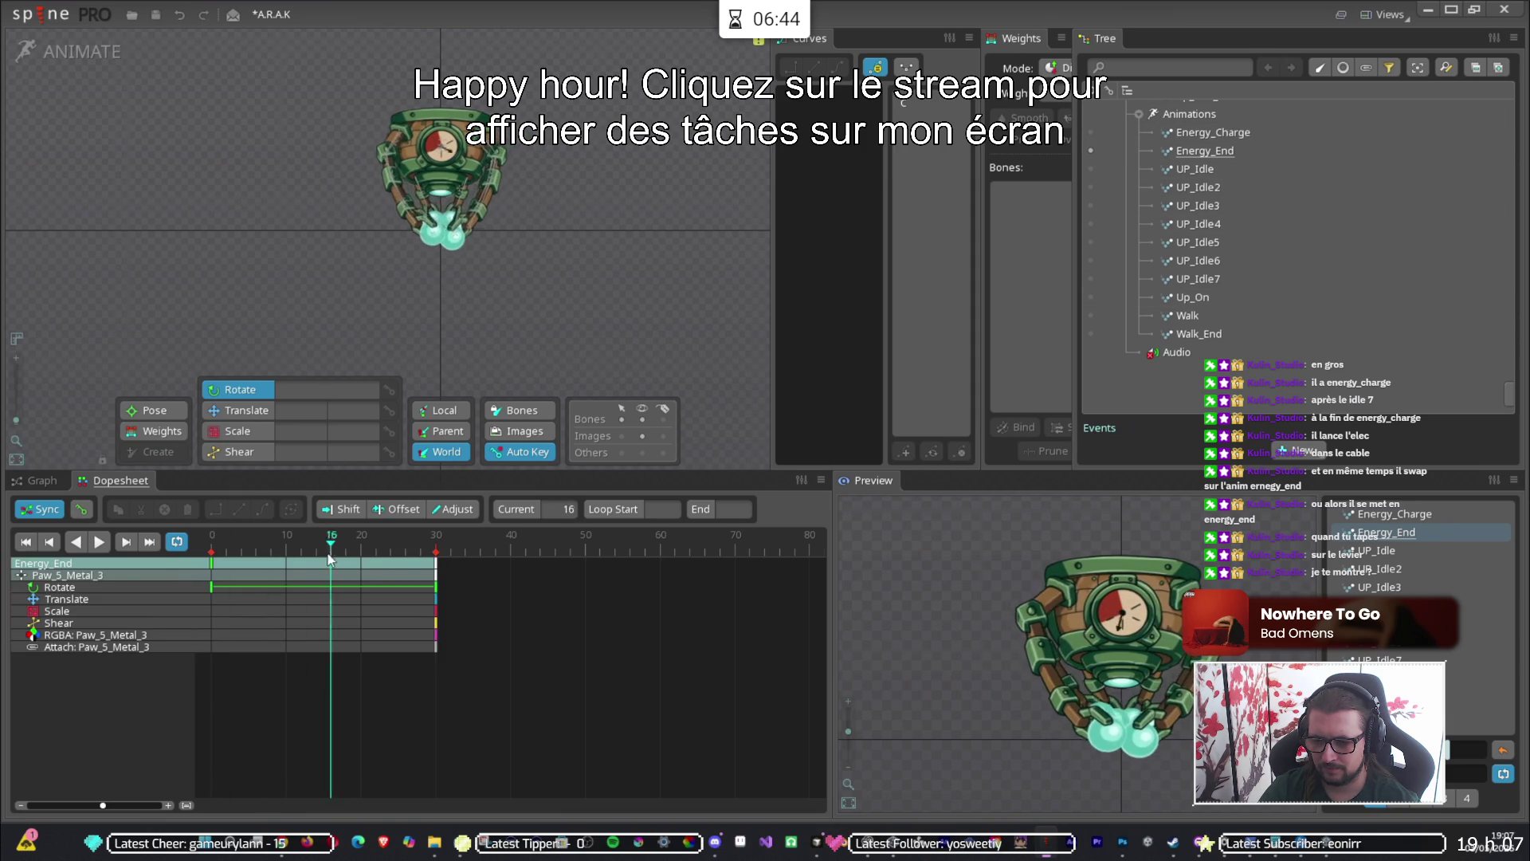
pyautogui.click(436, 564)
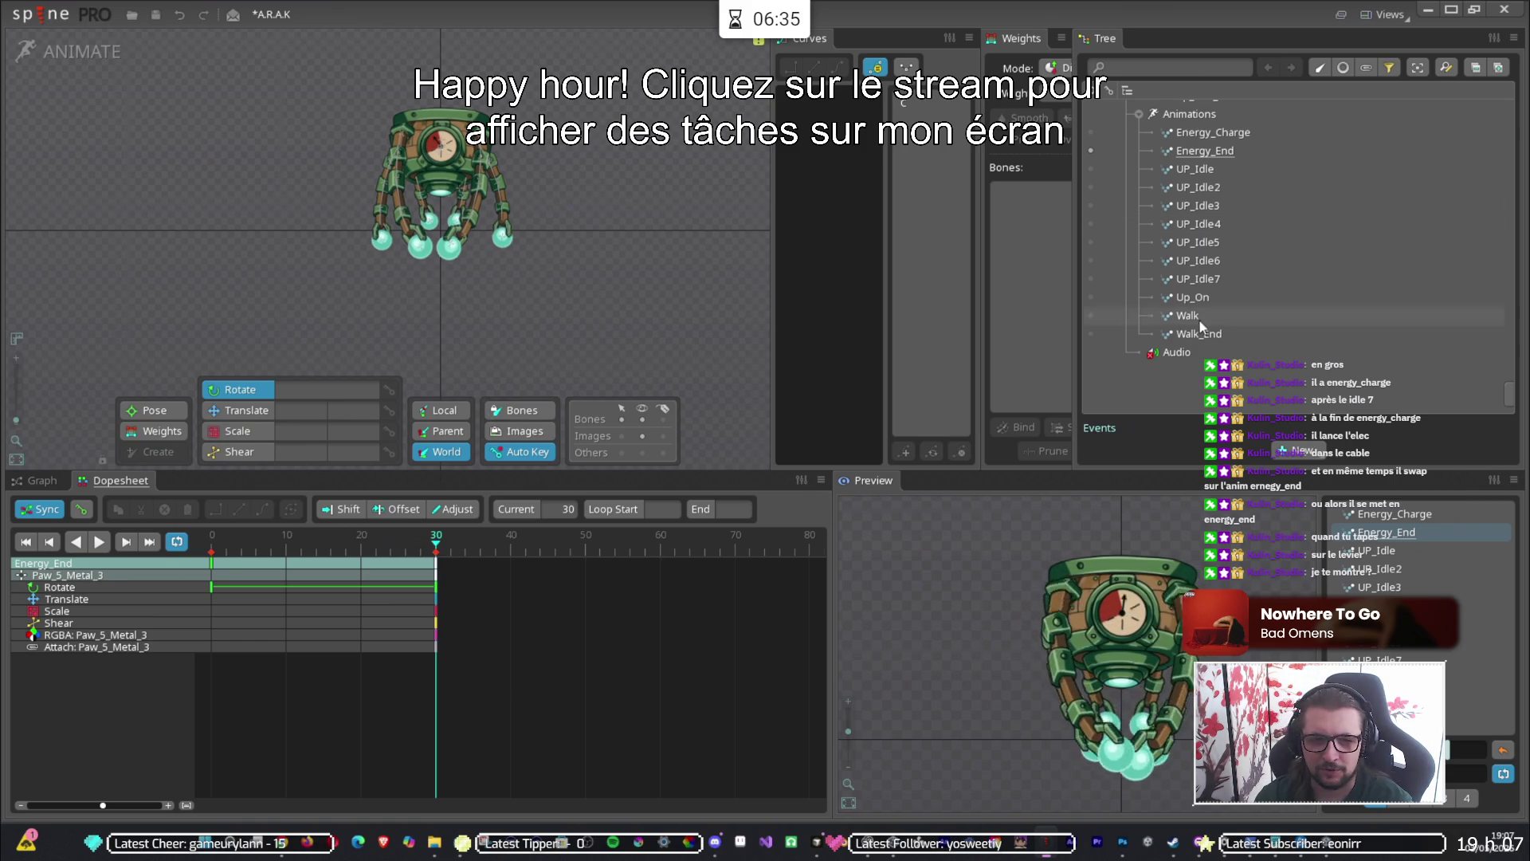
# Check Up_On, scrub Energy_Charge to frame 22 and Energy_End to frame 19, ending on Energy_Charge.
pyautogui.click(1090, 297)
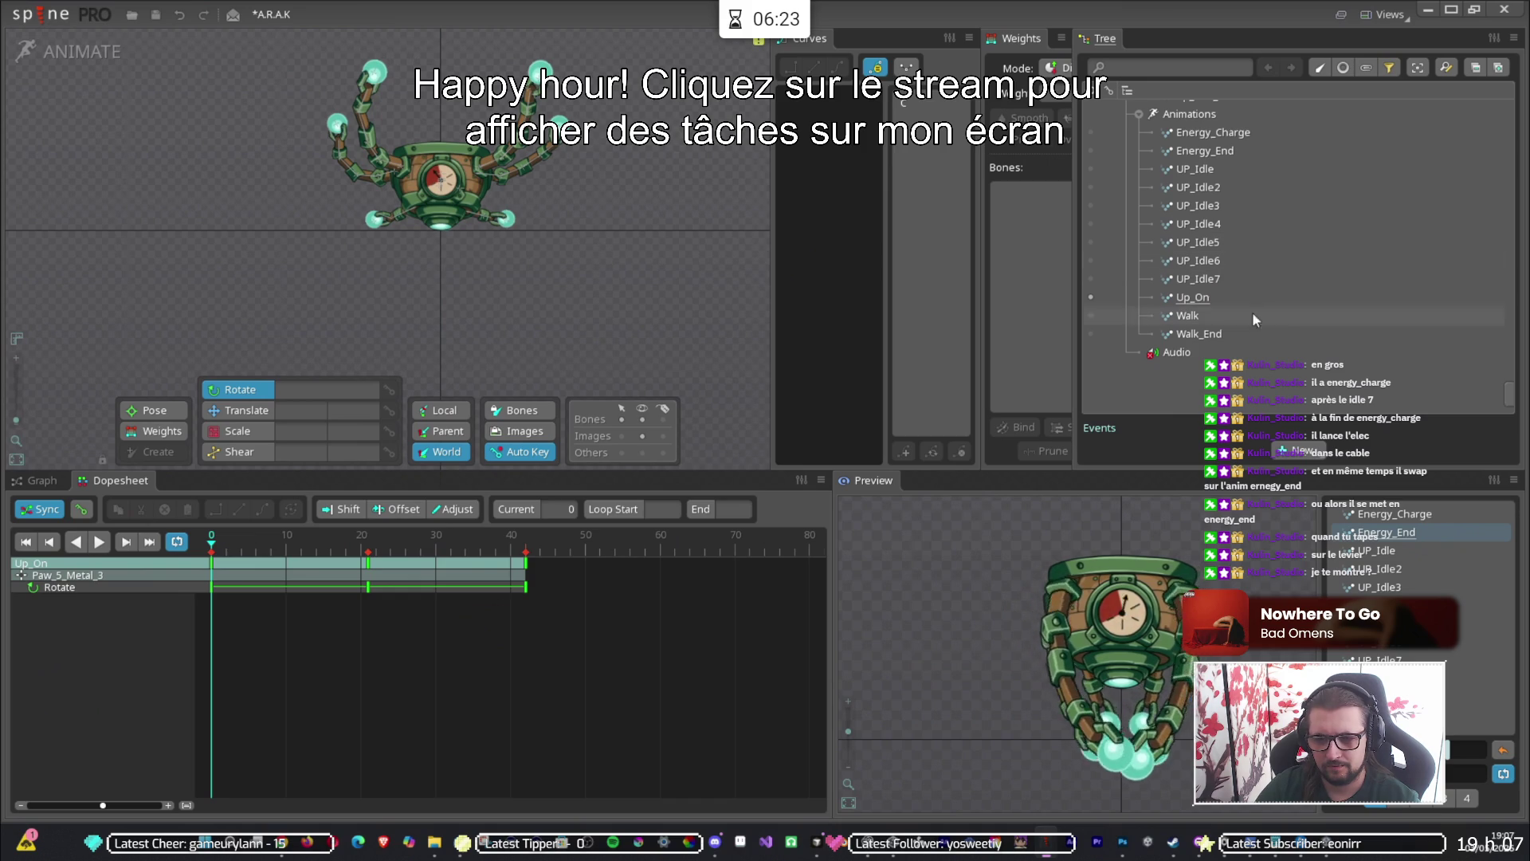
pyautogui.click(1091, 133)
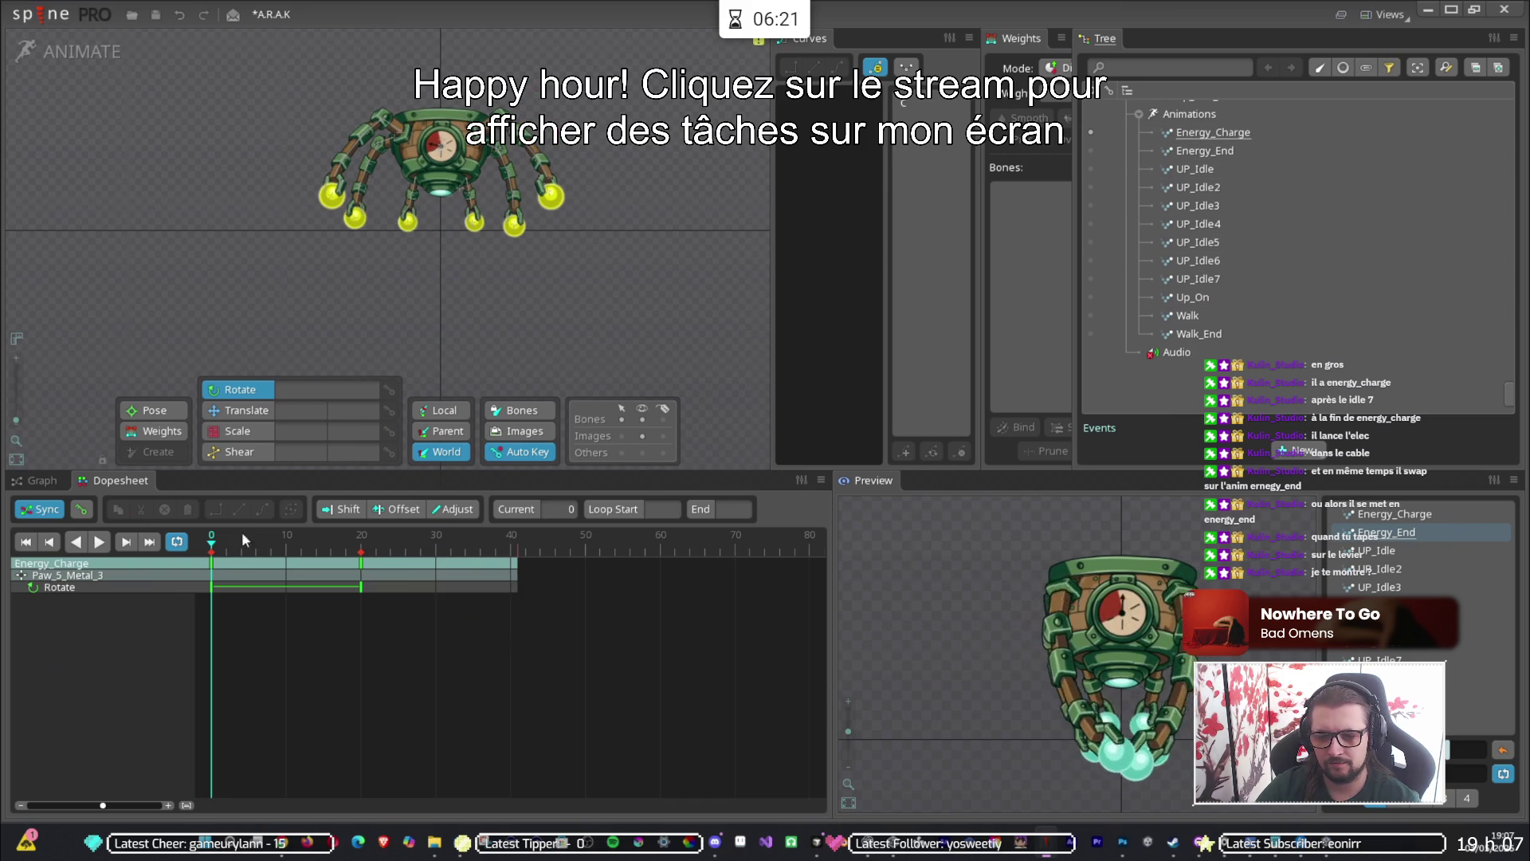
pyautogui.moveTo(216, 552); pyautogui.dragTo(377, 562)
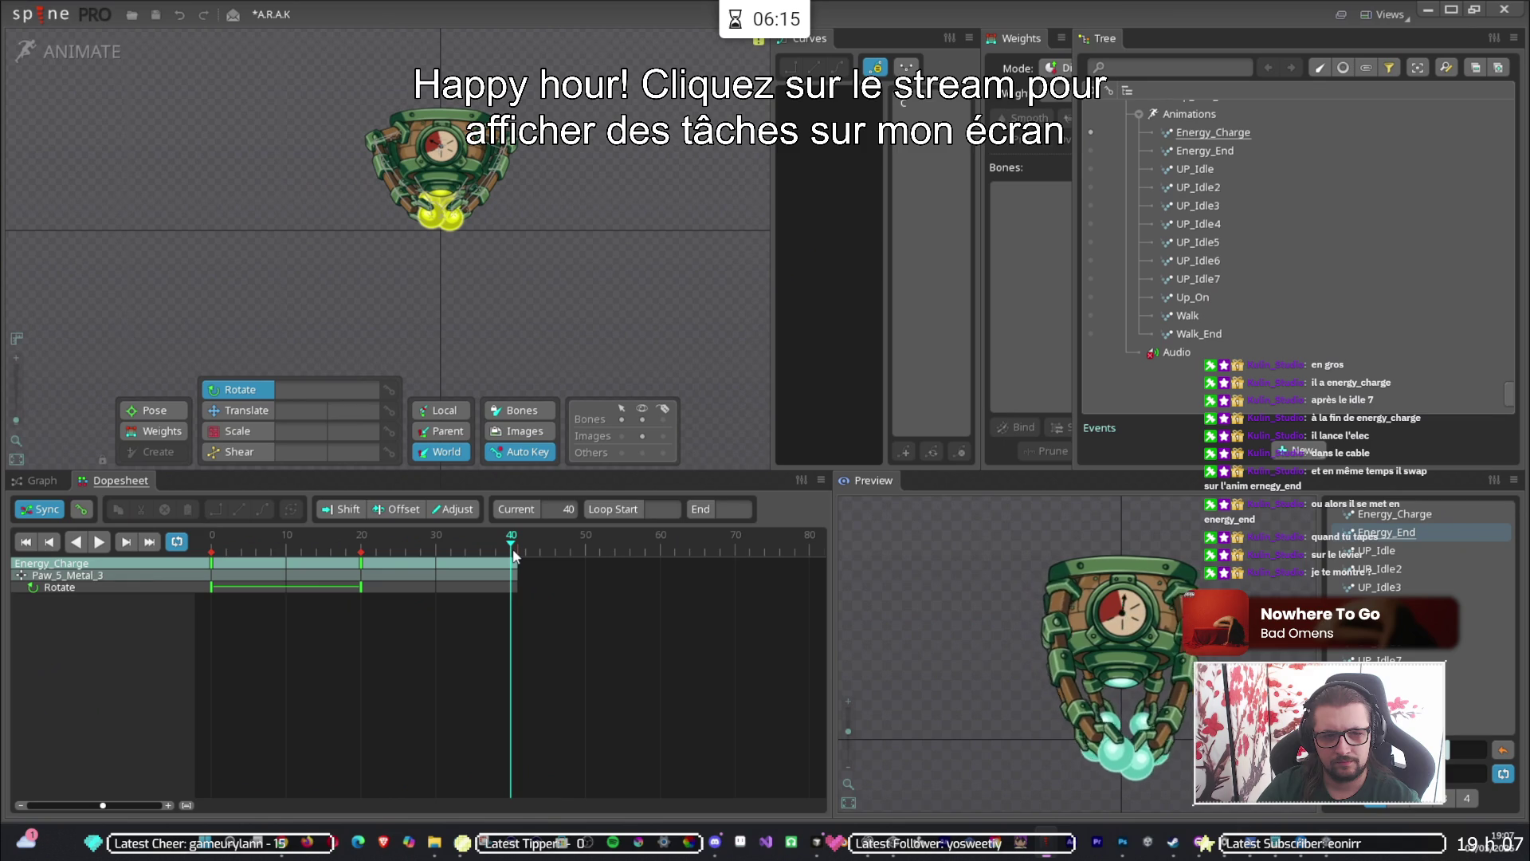
pyautogui.click(1090, 150)
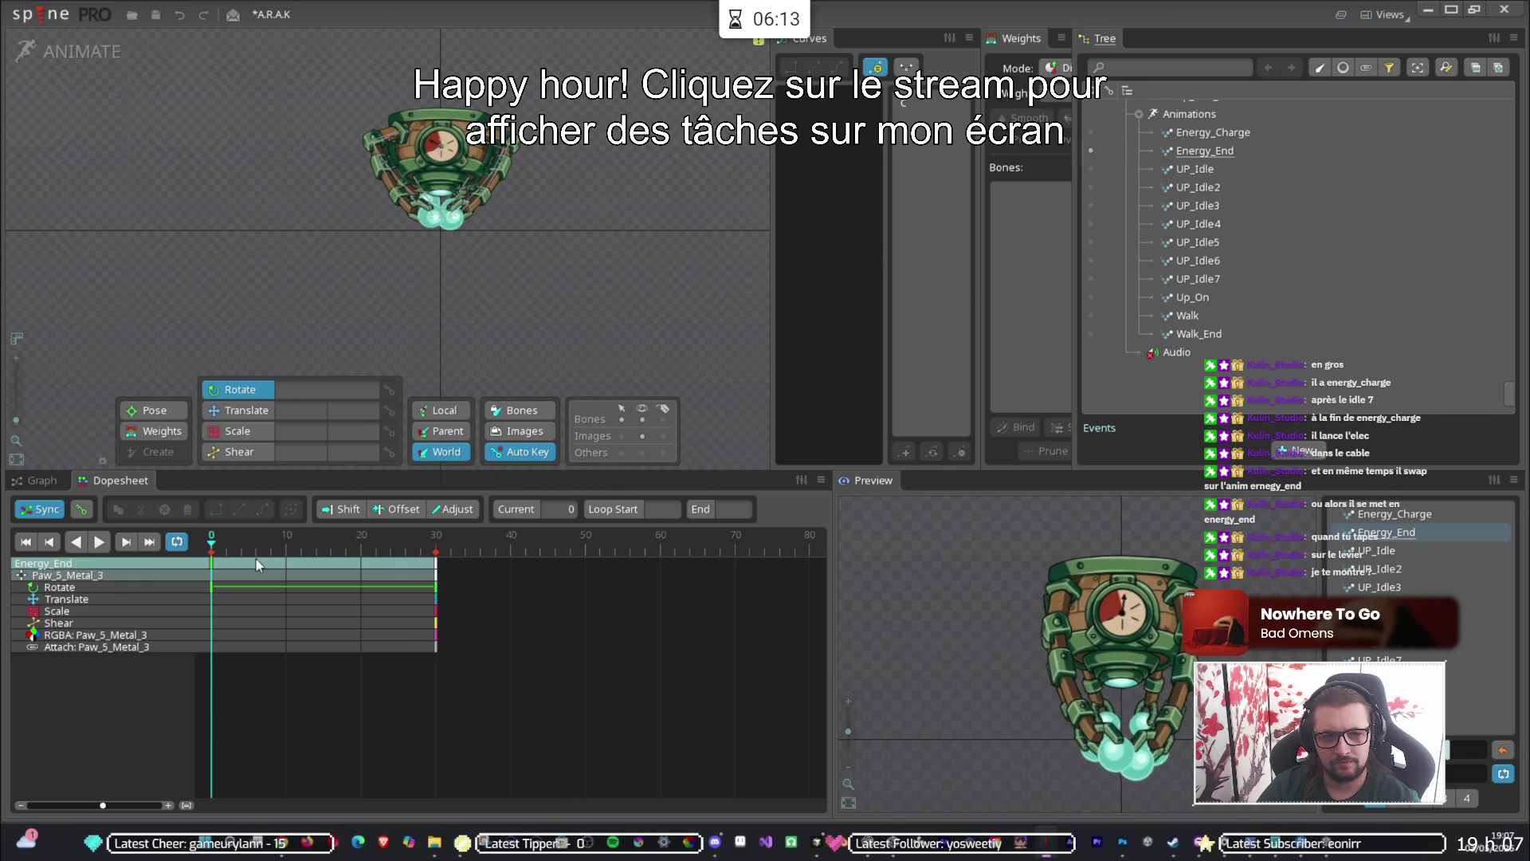
pyautogui.moveTo(259, 552)
pyautogui.mouseDown()
pyautogui.moveTo(355, 563)
pyautogui.moveTo(207, 560)
pyautogui.mouseUp()
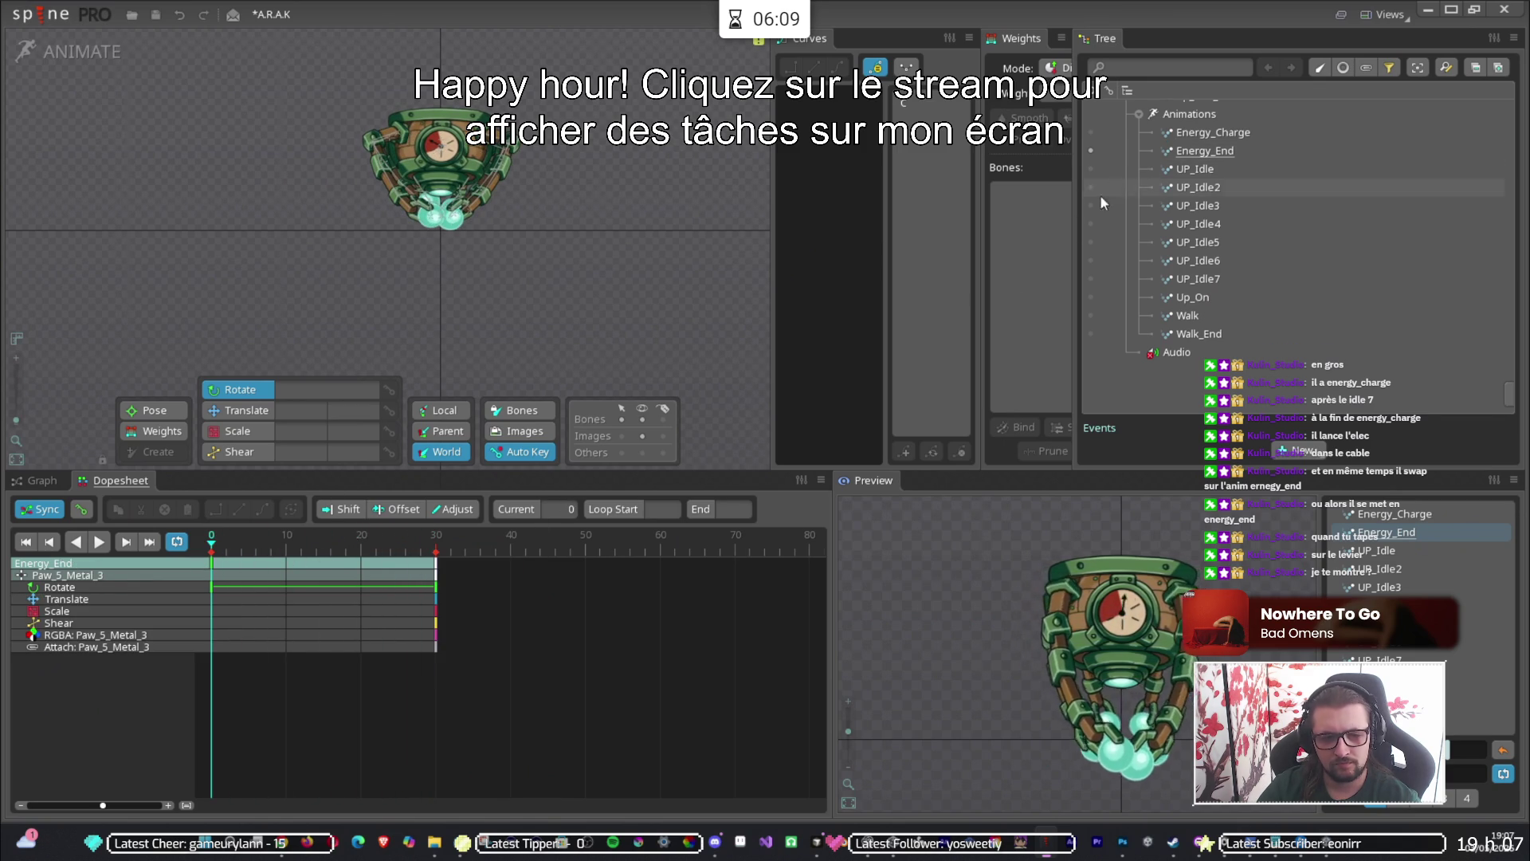
pyautogui.click(1090, 132)
# Scrub Energy_Charge to frames 36 and 4, then switch between Energy_End and Energy_Charge to compare poses.
pyautogui.moveTo(213, 545)
pyautogui.mouseDown()
pyautogui.moveTo(519, 556)
pyautogui.moveTo(509, 564)
pyautogui.mouseUp()
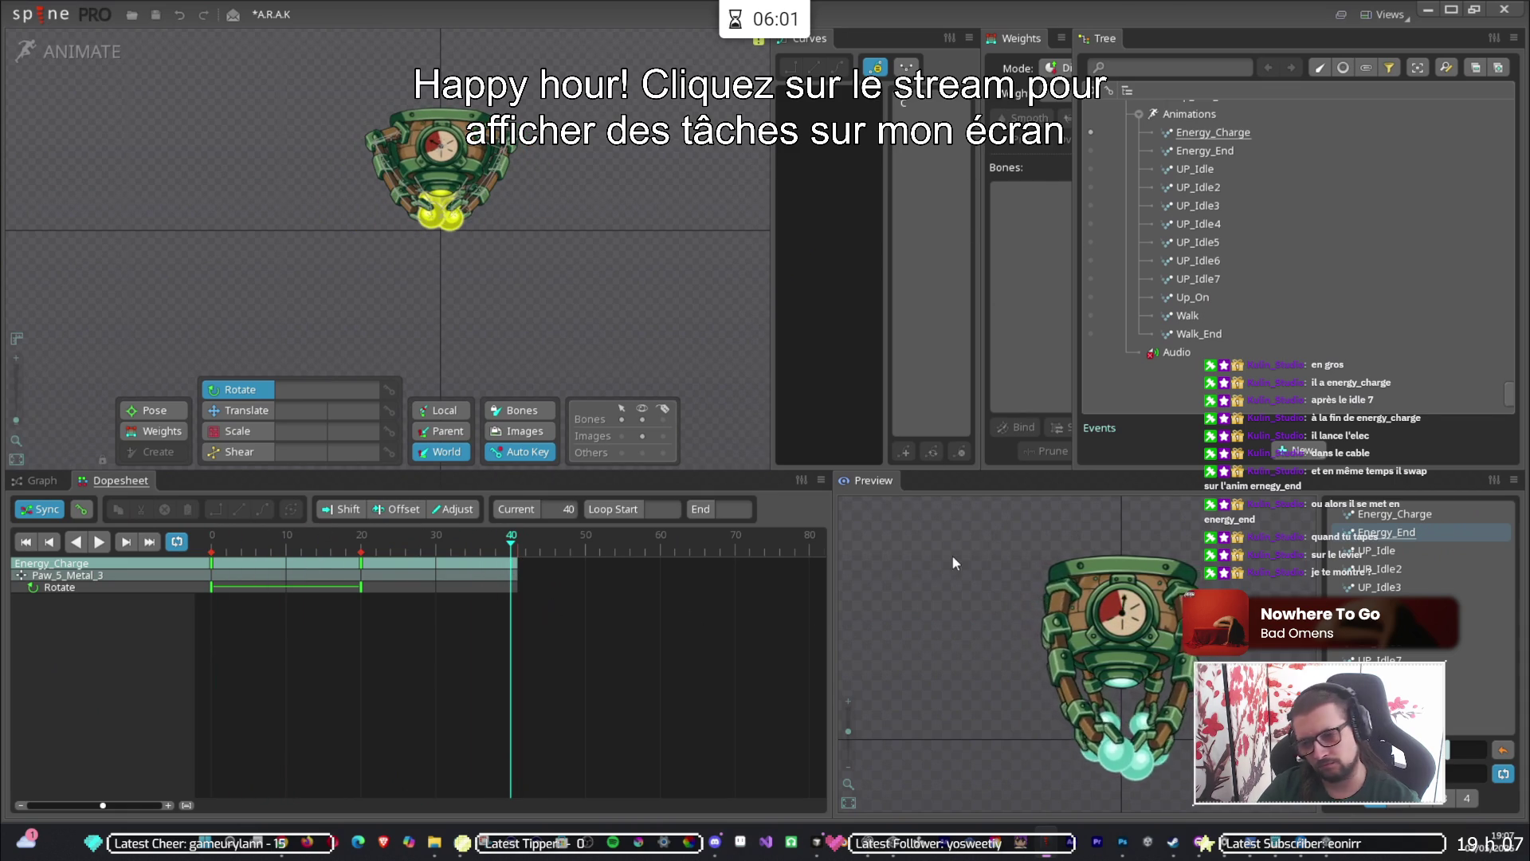
pyautogui.moveTo(295, 570); pyautogui.dragTo(242, 579)
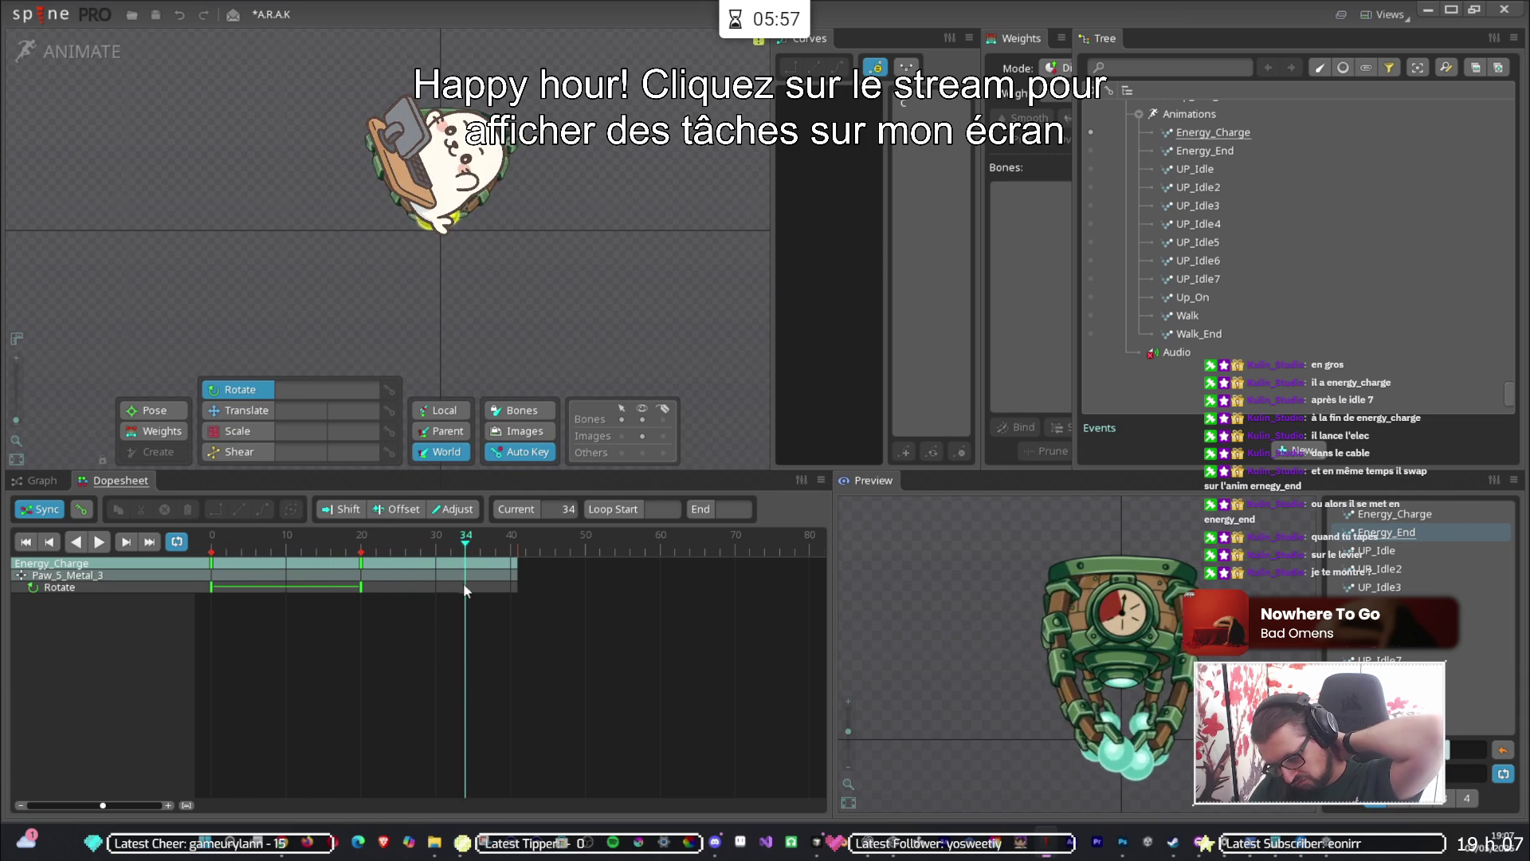
pyautogui.moveTo(480, 575)
pyautogui.mouseDown()
pyautogui.moveTo(850, 572)
pyautogui.moveTo(3, 593)
pyautogui.mouseUp()
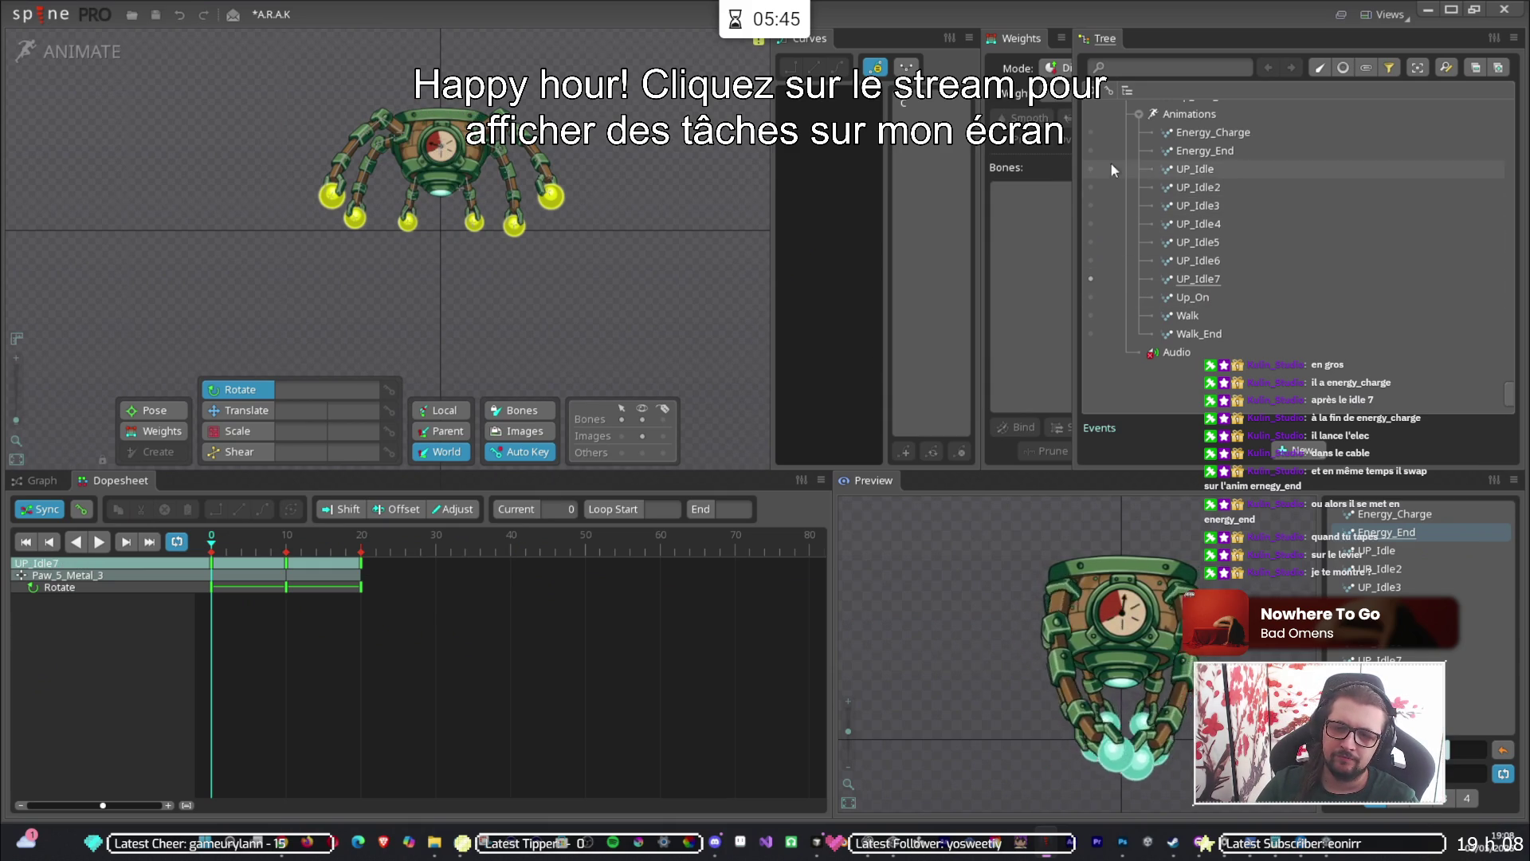
pyautogui.click(1090, 134)
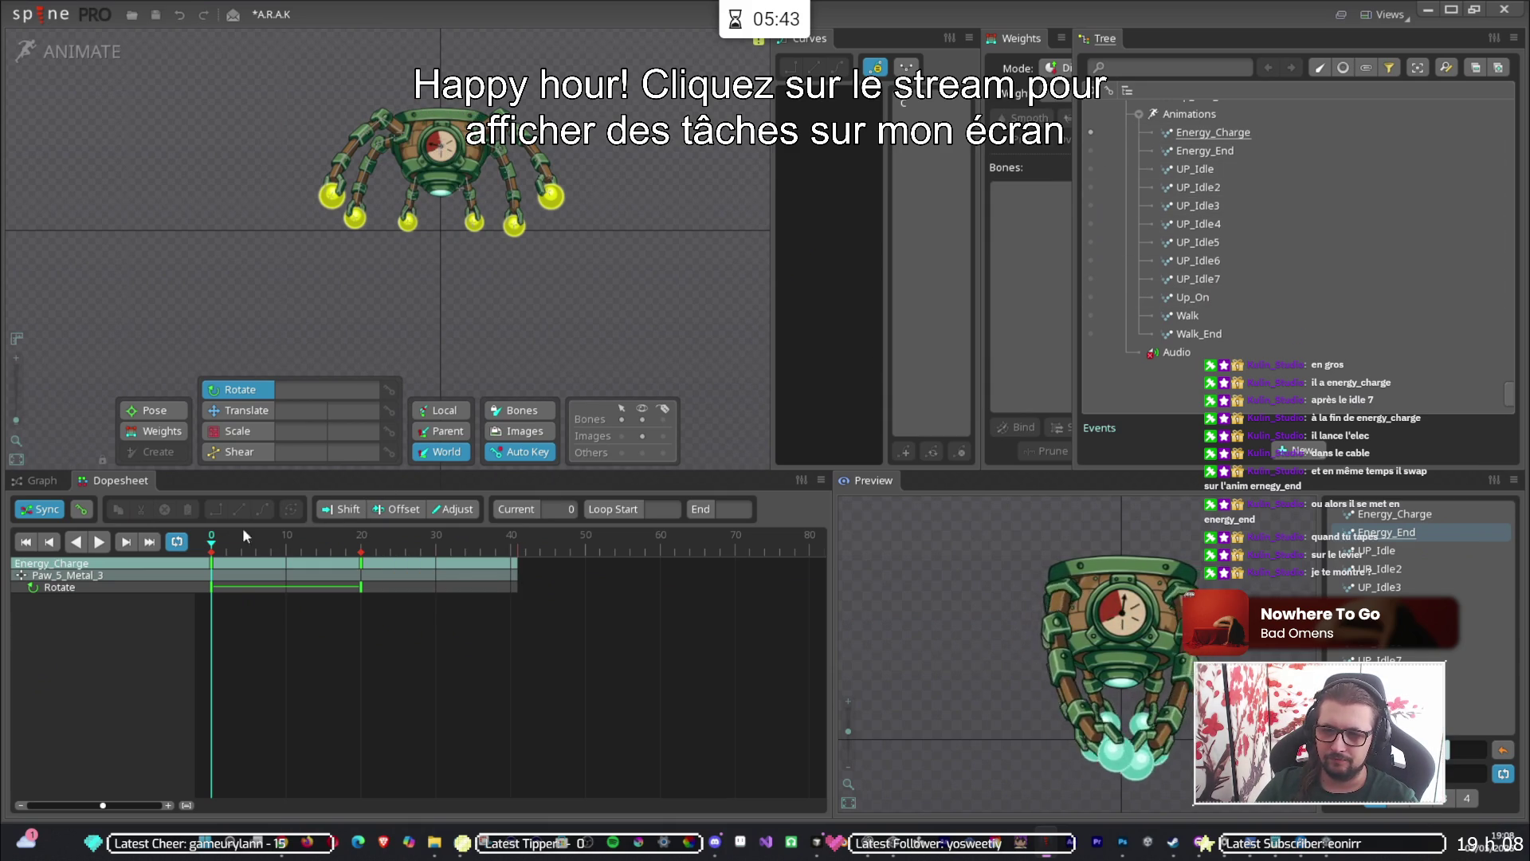
pyautogui.moveTo(211, 542); pyautogui.dragTo(425, 562)
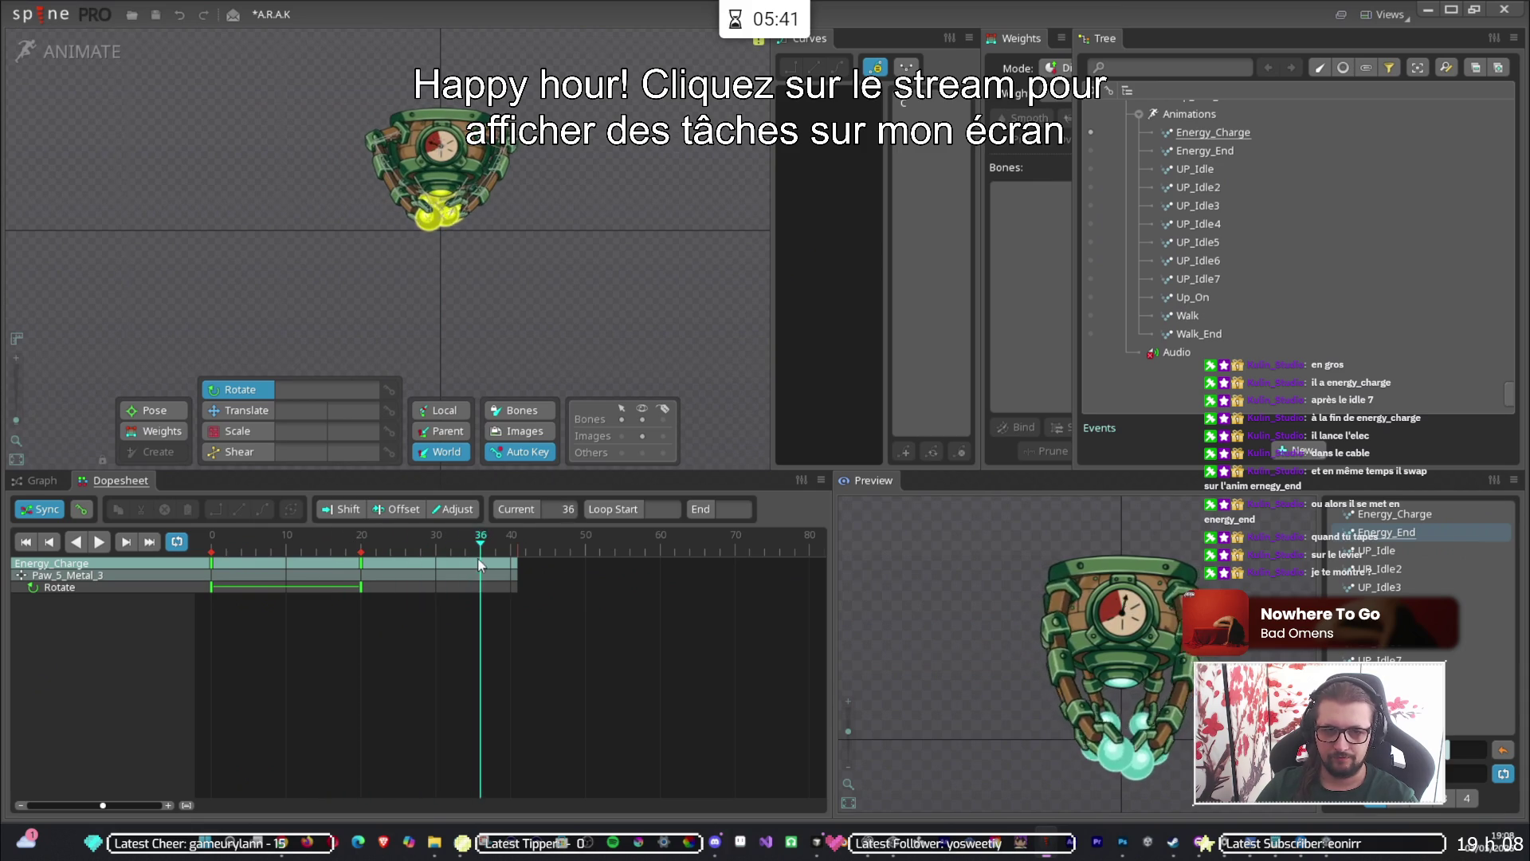
pyautogui.click(1090, 151)
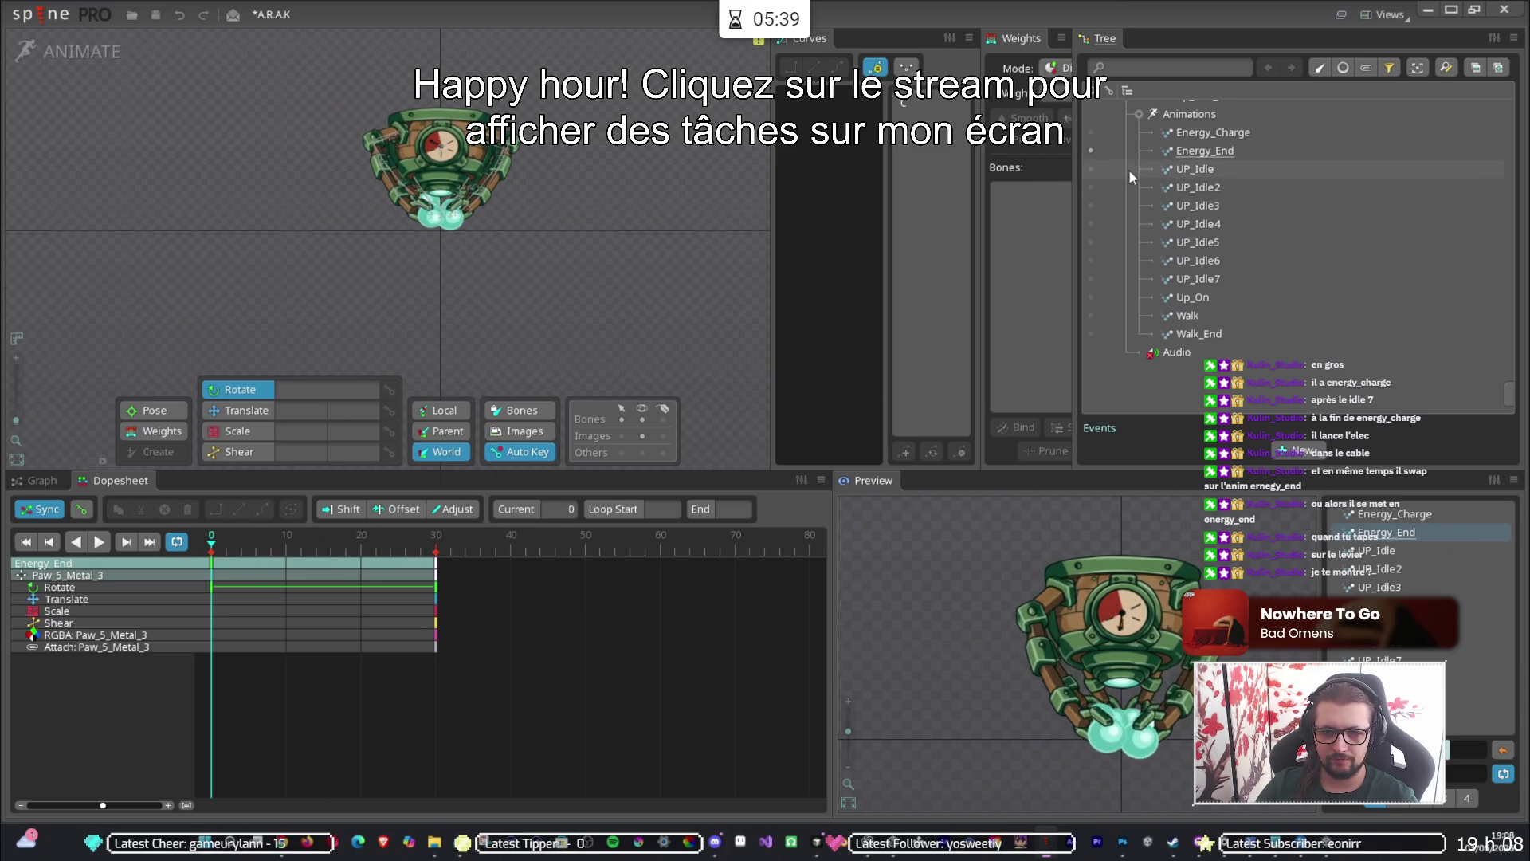
pyautogui.click(1090, 133)
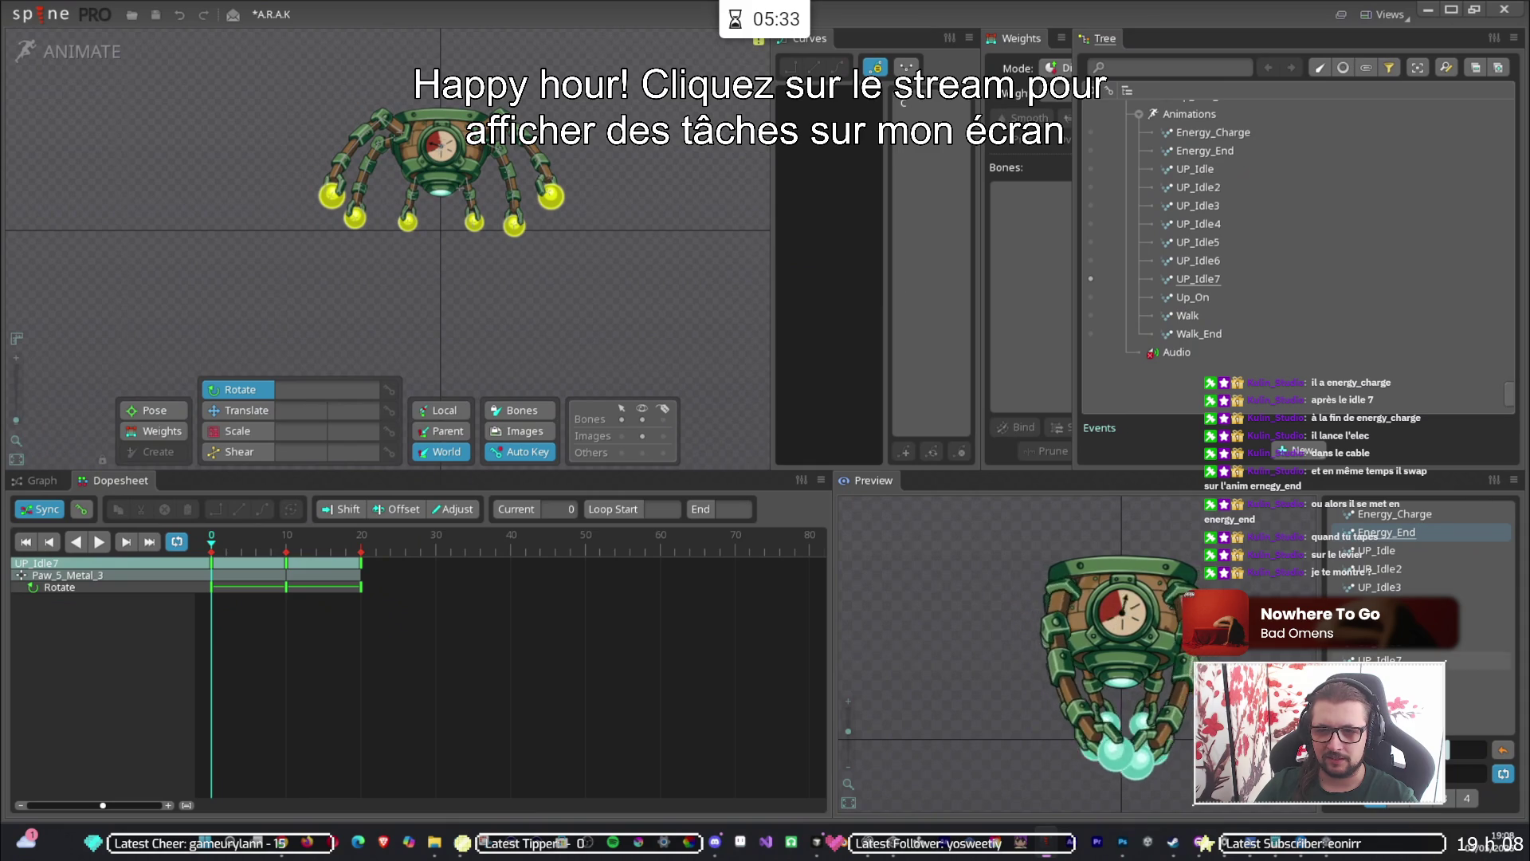
# Rename the Up_Idle_7 event in the Tree to Up_Idle7_End.
pyautogui.scroll(5, 1186, 327)
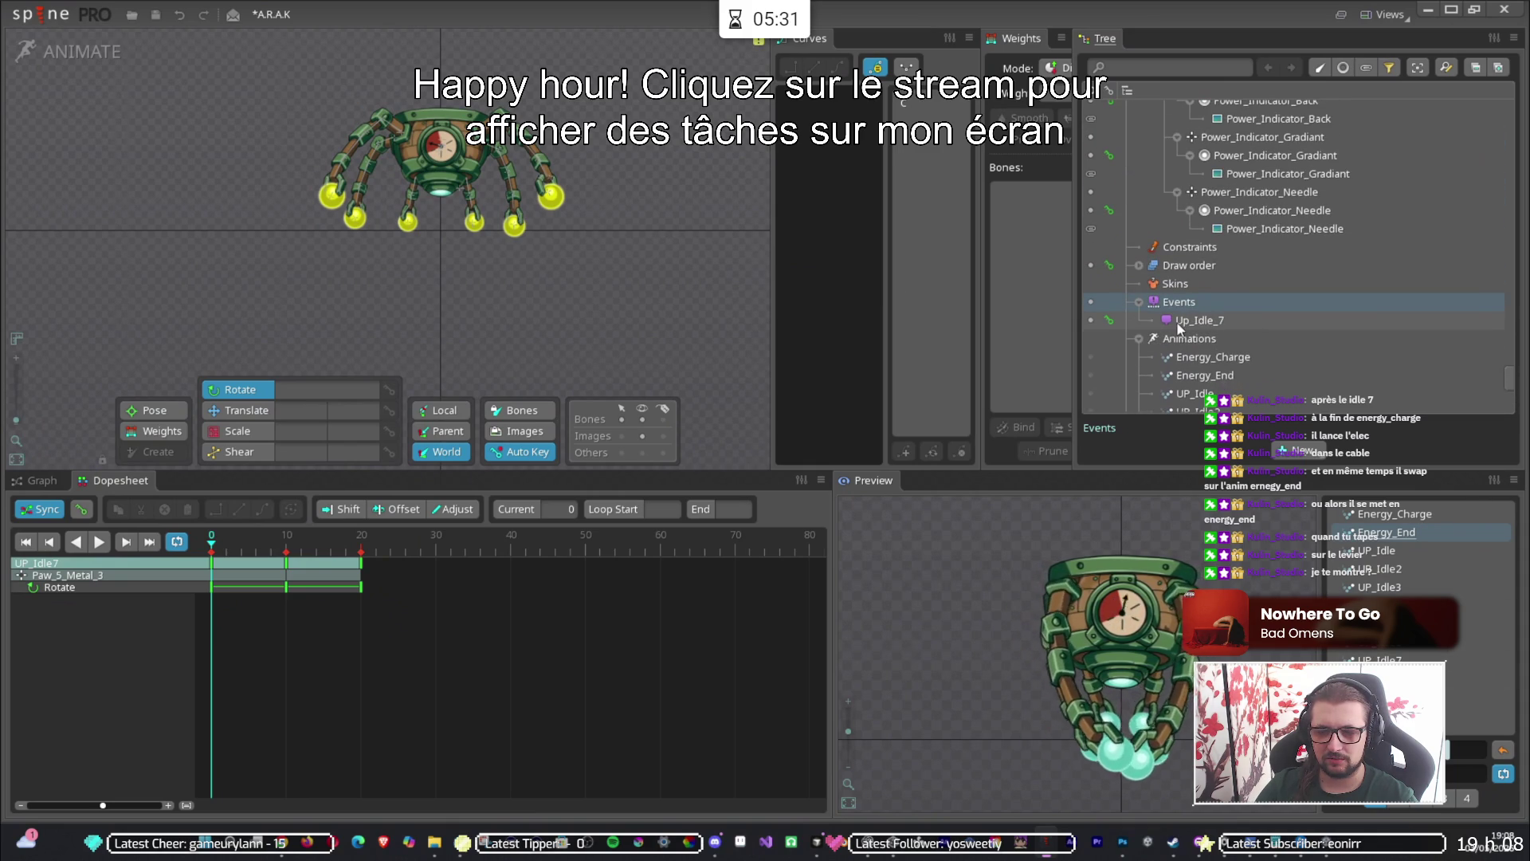
pyautogui.click(1193, 321)
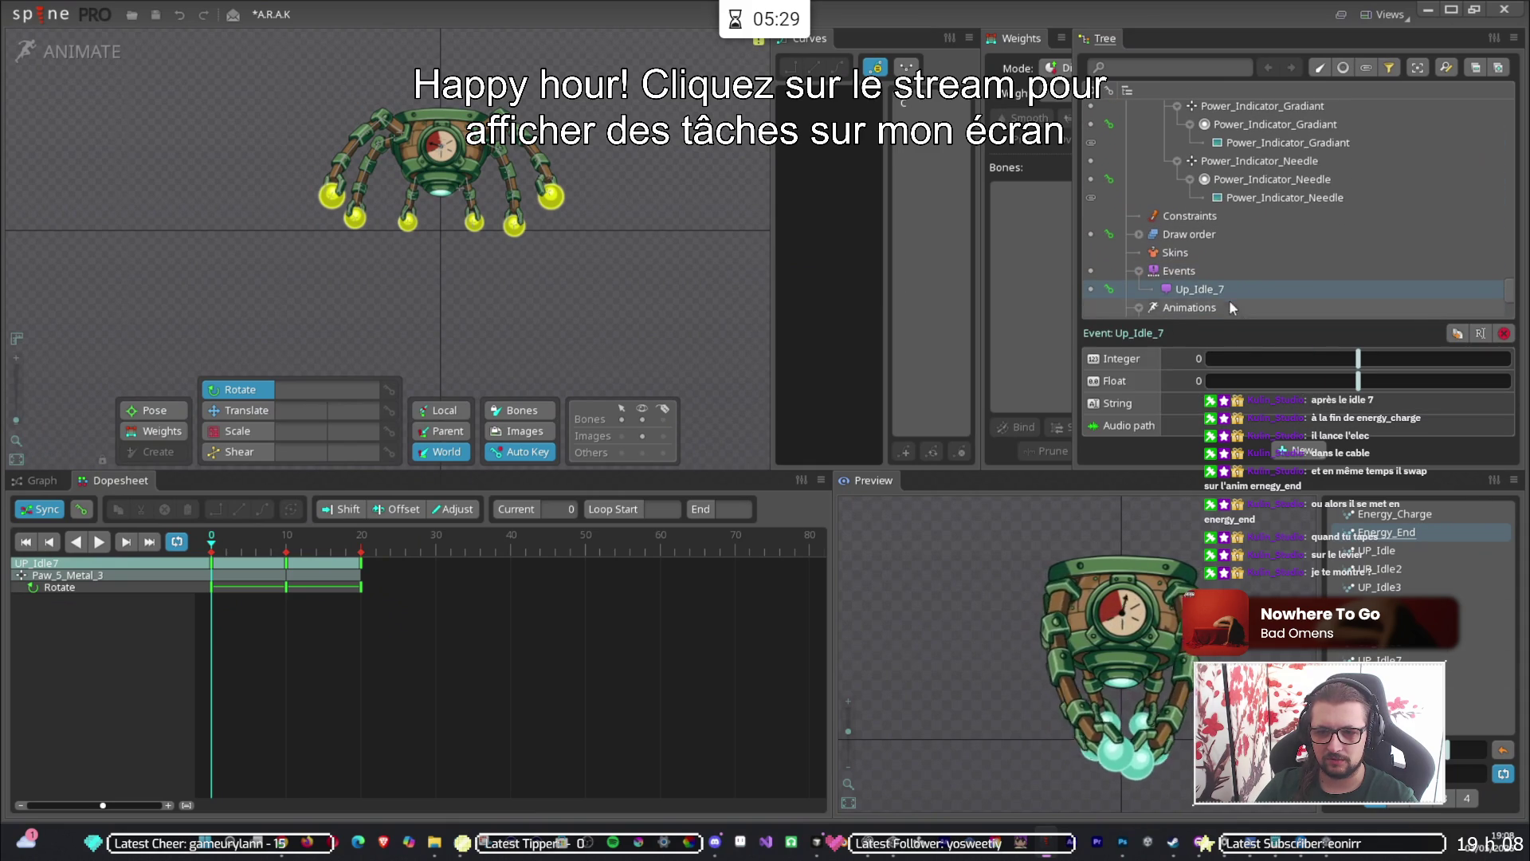
pyautogui.doubleClick(1212, 288)
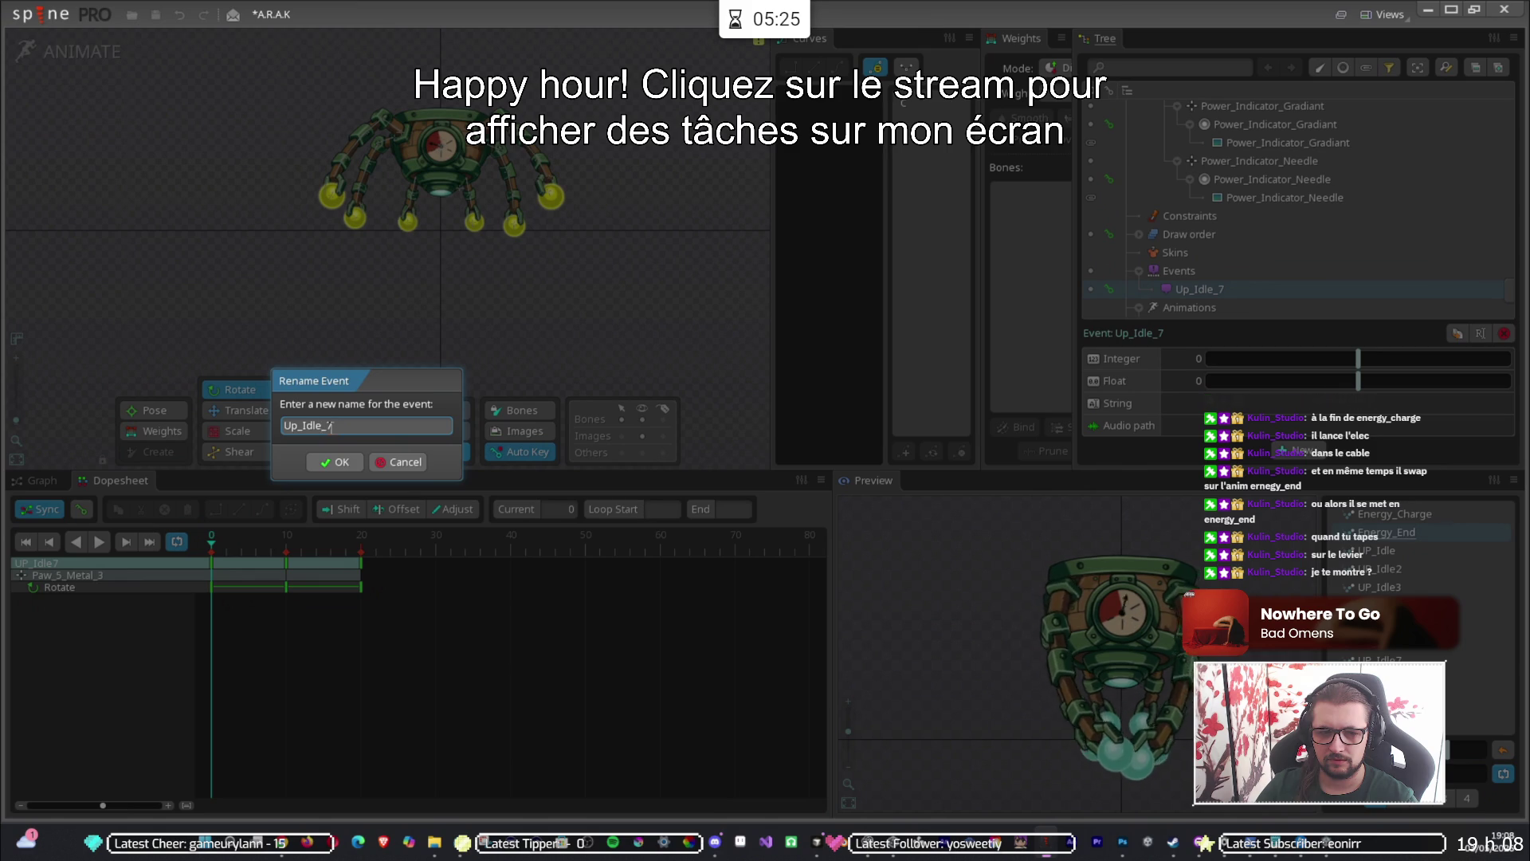
pyautogui.press('BackSpace')
pyautogui.write('End')
pyautogui.click(341, 464)
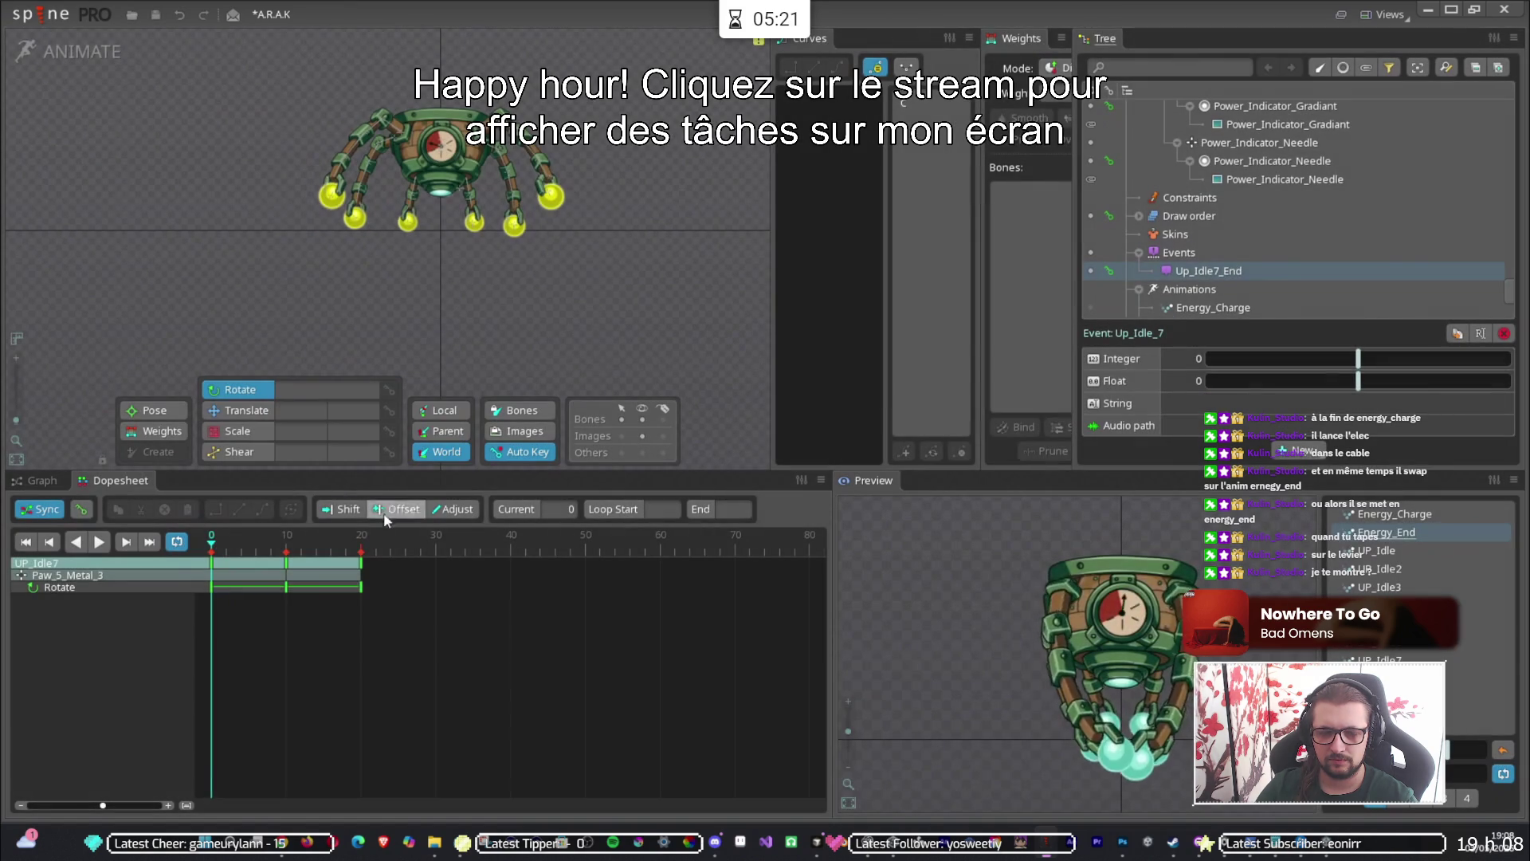
# Key the Up_Idle7_End event, scrub the UP_Idle7 frames, and select the Events group.
pyautogui.click(1108, 271)
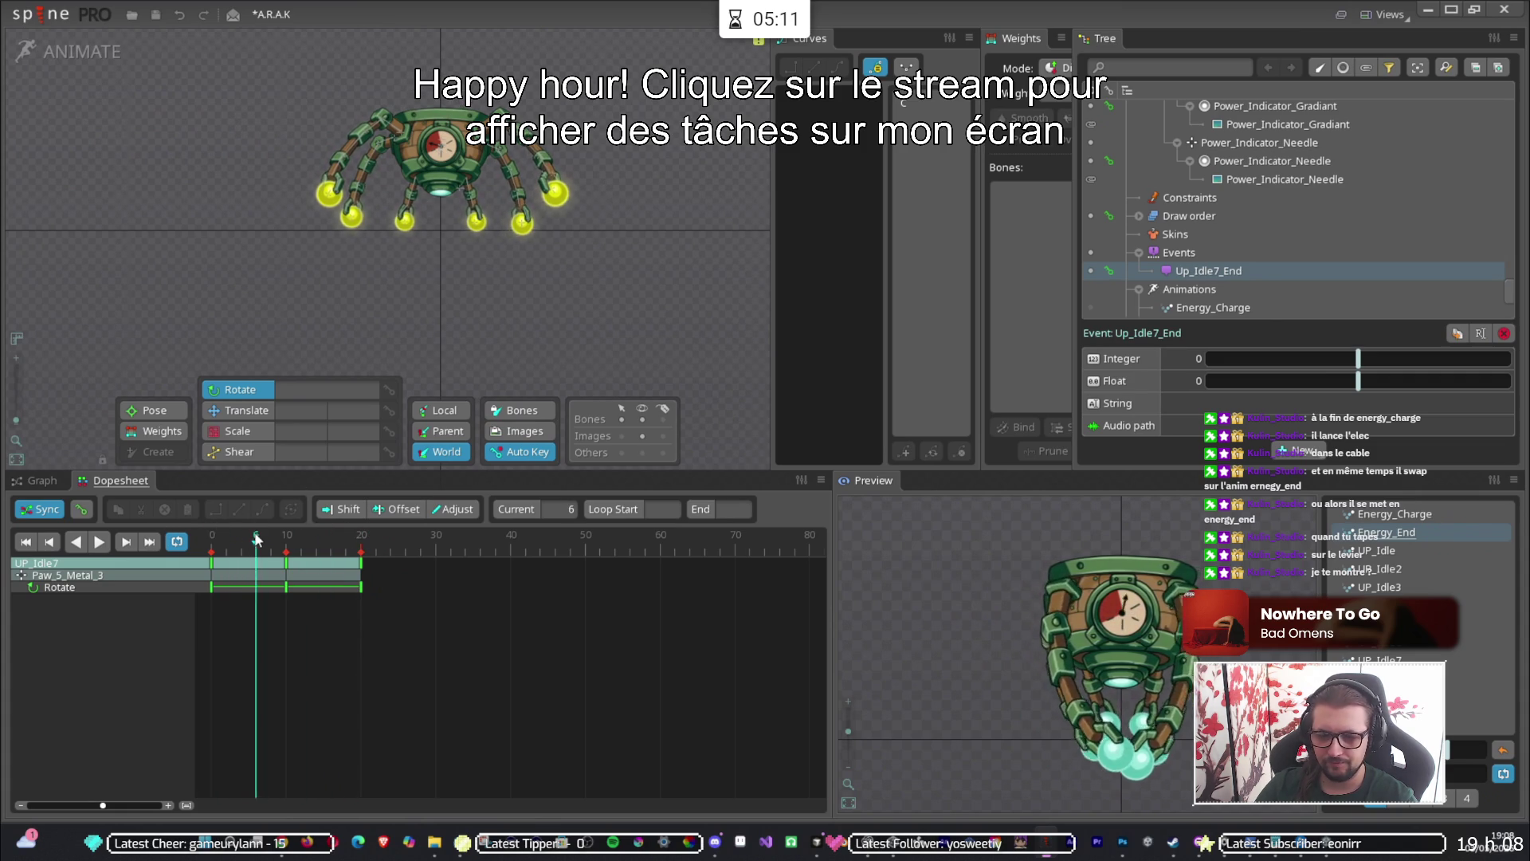
pyautogui.moveTo(222, 545); pyautogui.dragTo(353, 551)
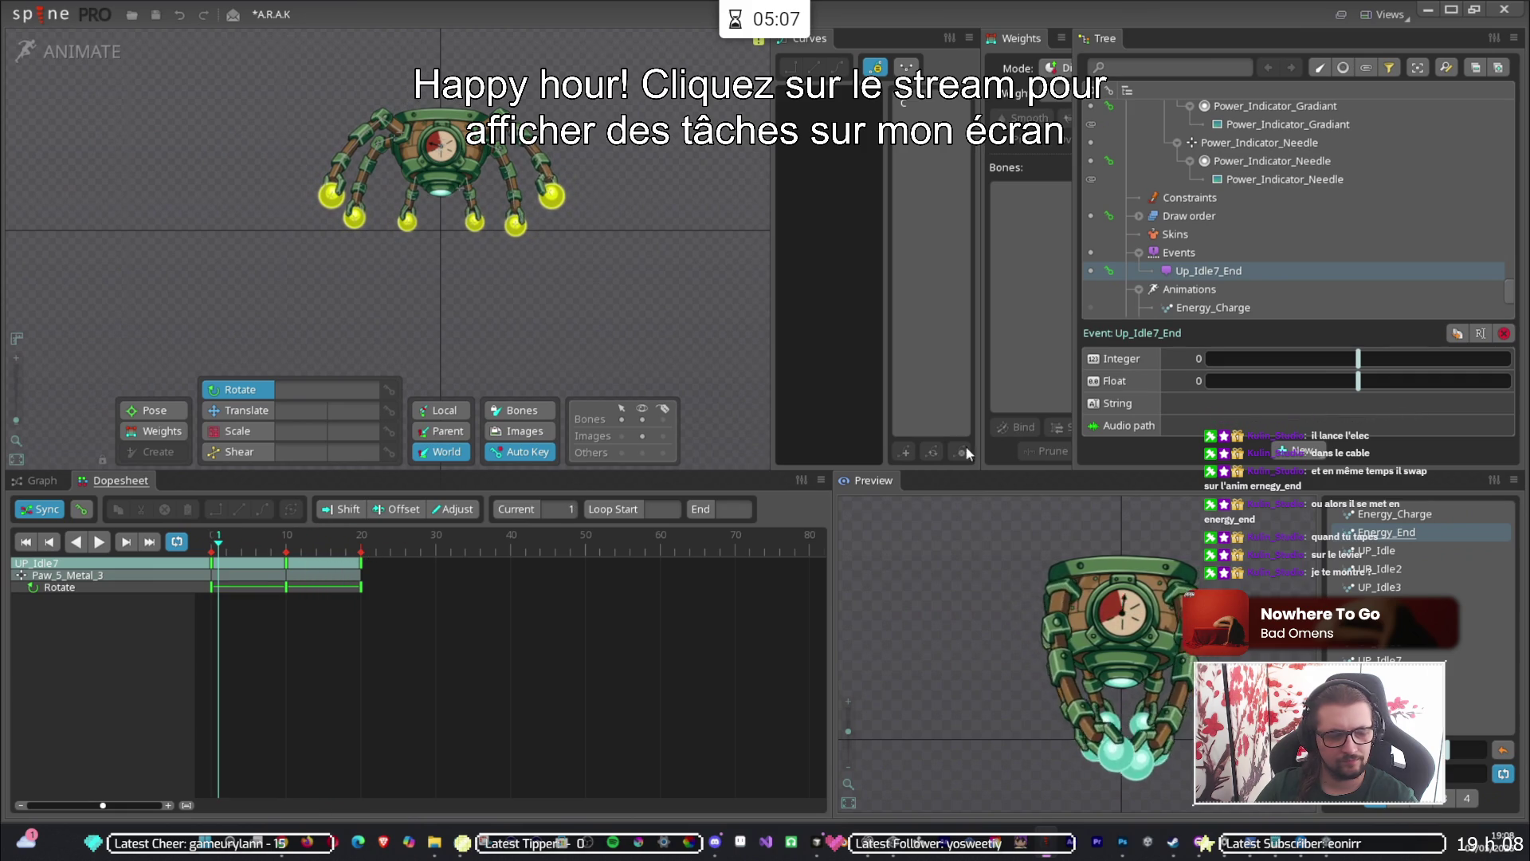
pyautogui.scroll(-3, 1254, 294)
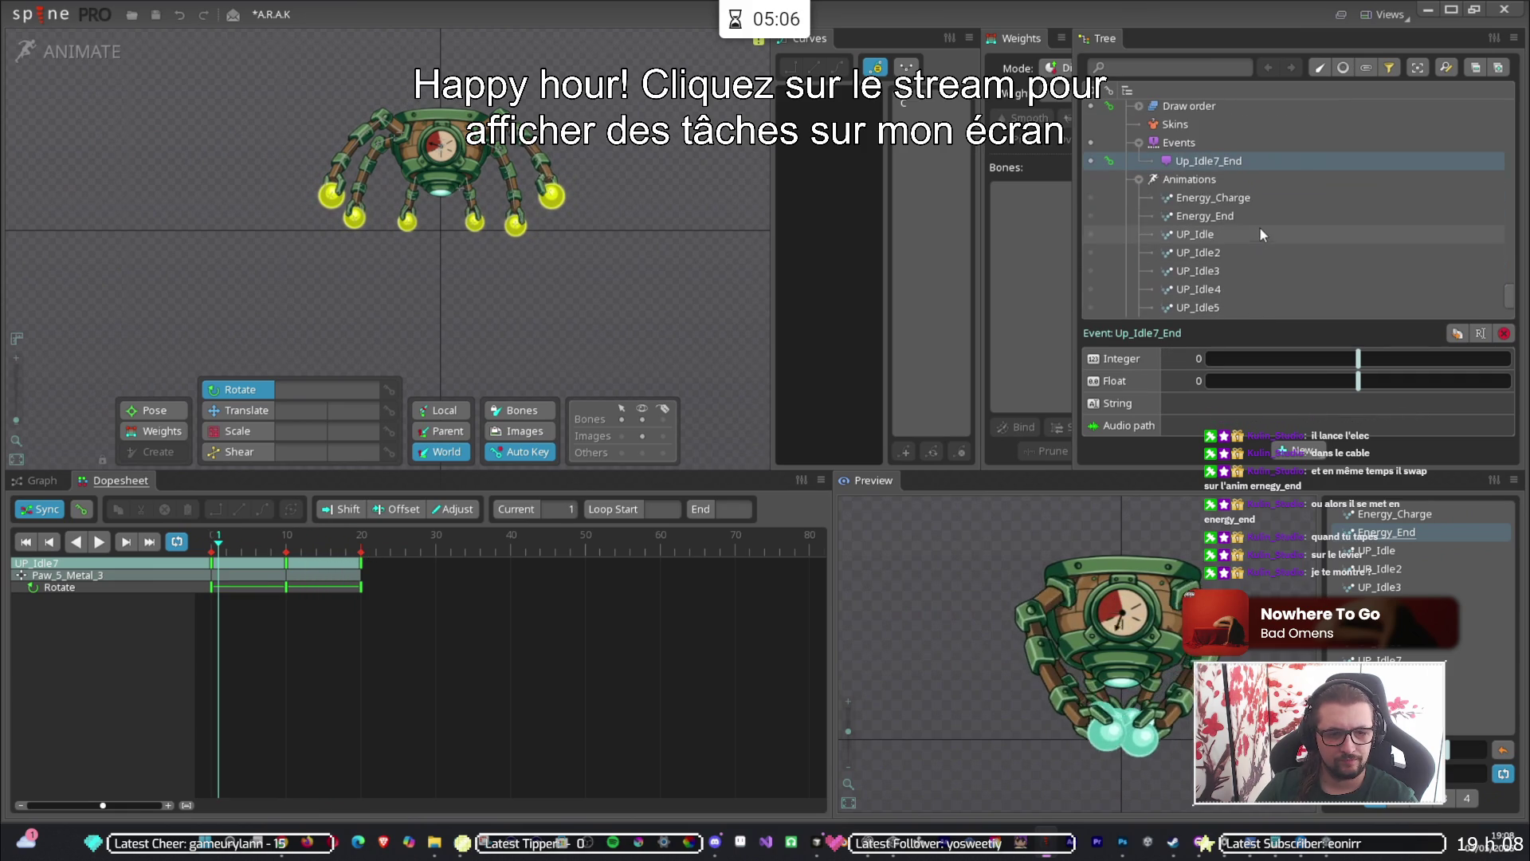
pyautogui.click(1182, 144)
# Create a new Spine event named Energy_Charge_End.
pyautogui.click(1298, 452)
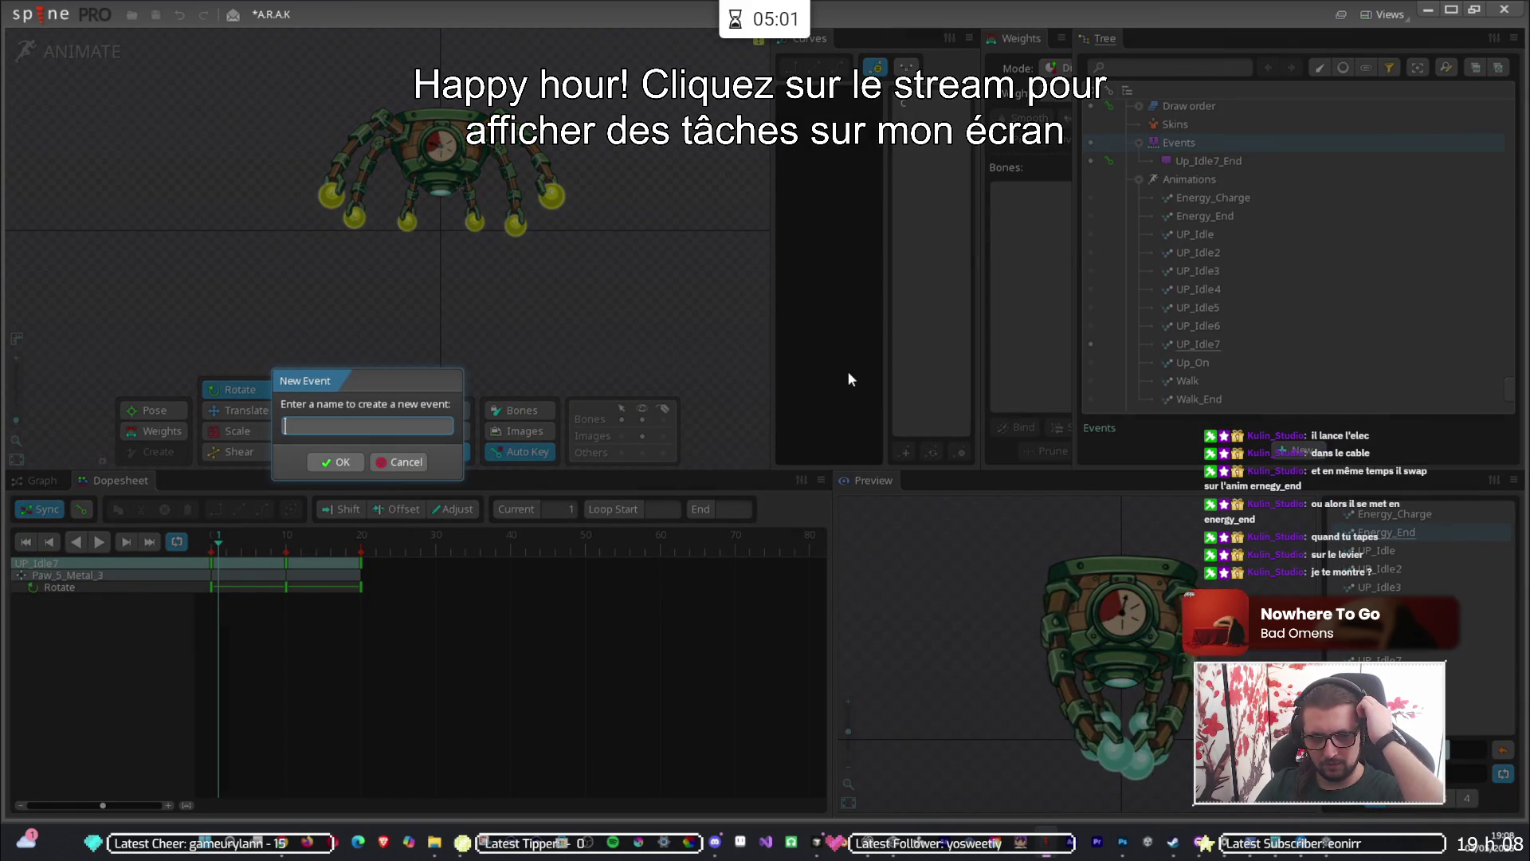
pyautogui.write('Energy_Charge_End')
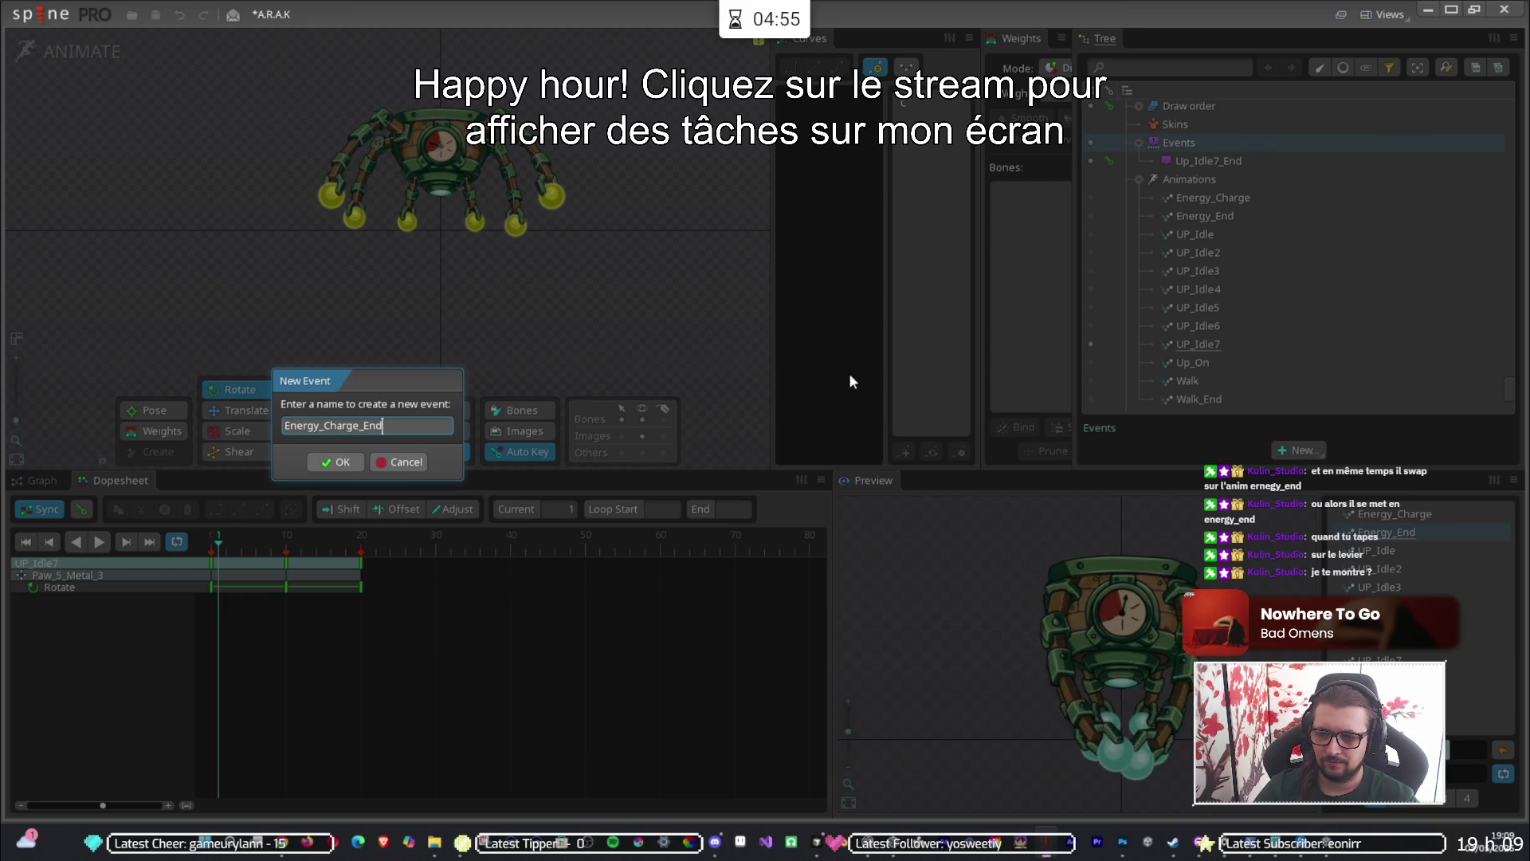
pyautogui.click(340, 462)
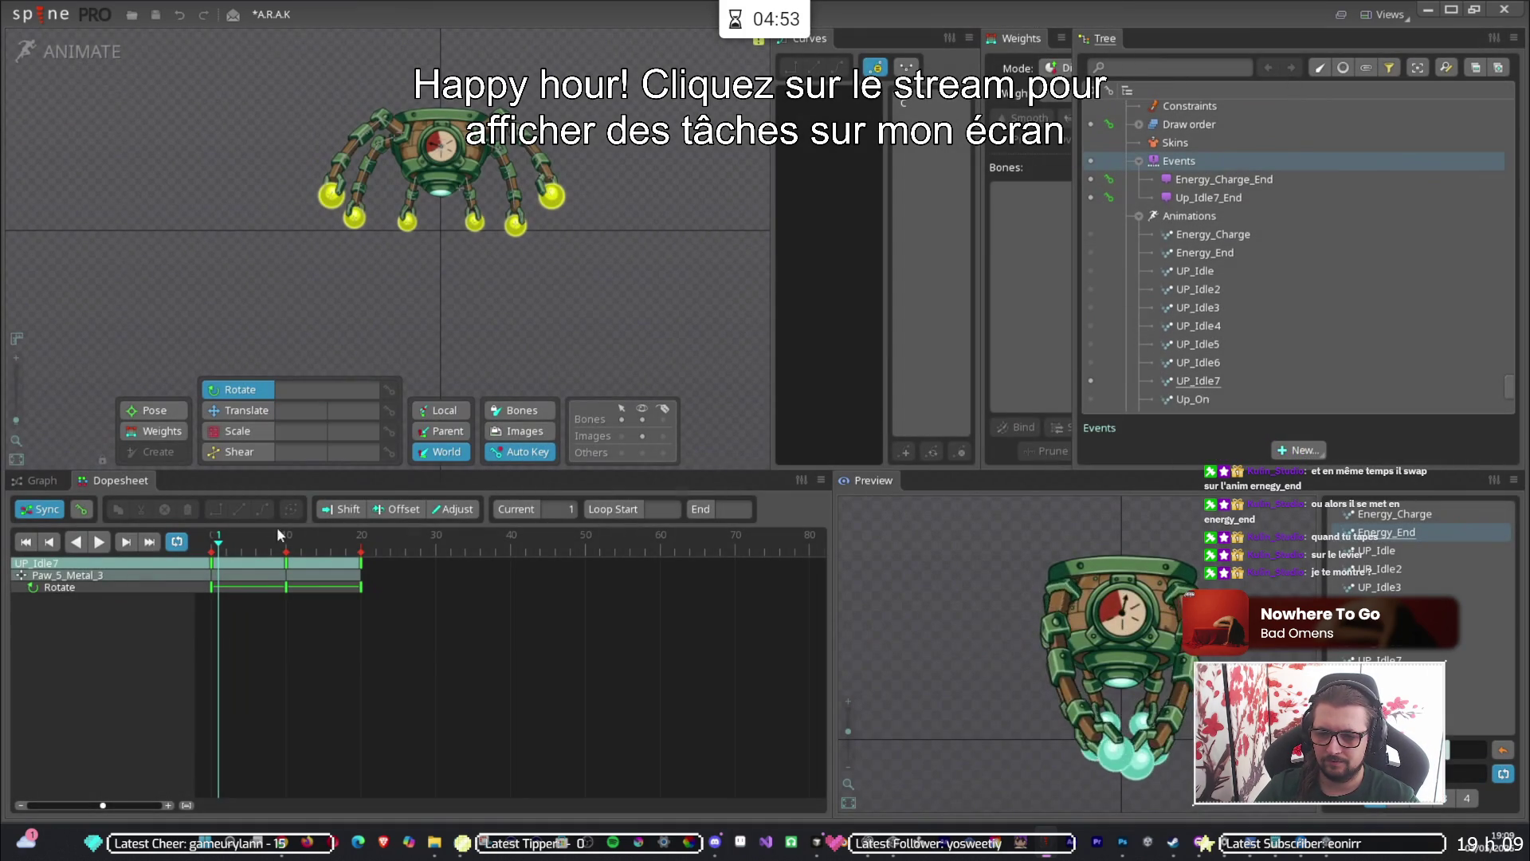
pyautogui.scroll(-3, 1293, 253)
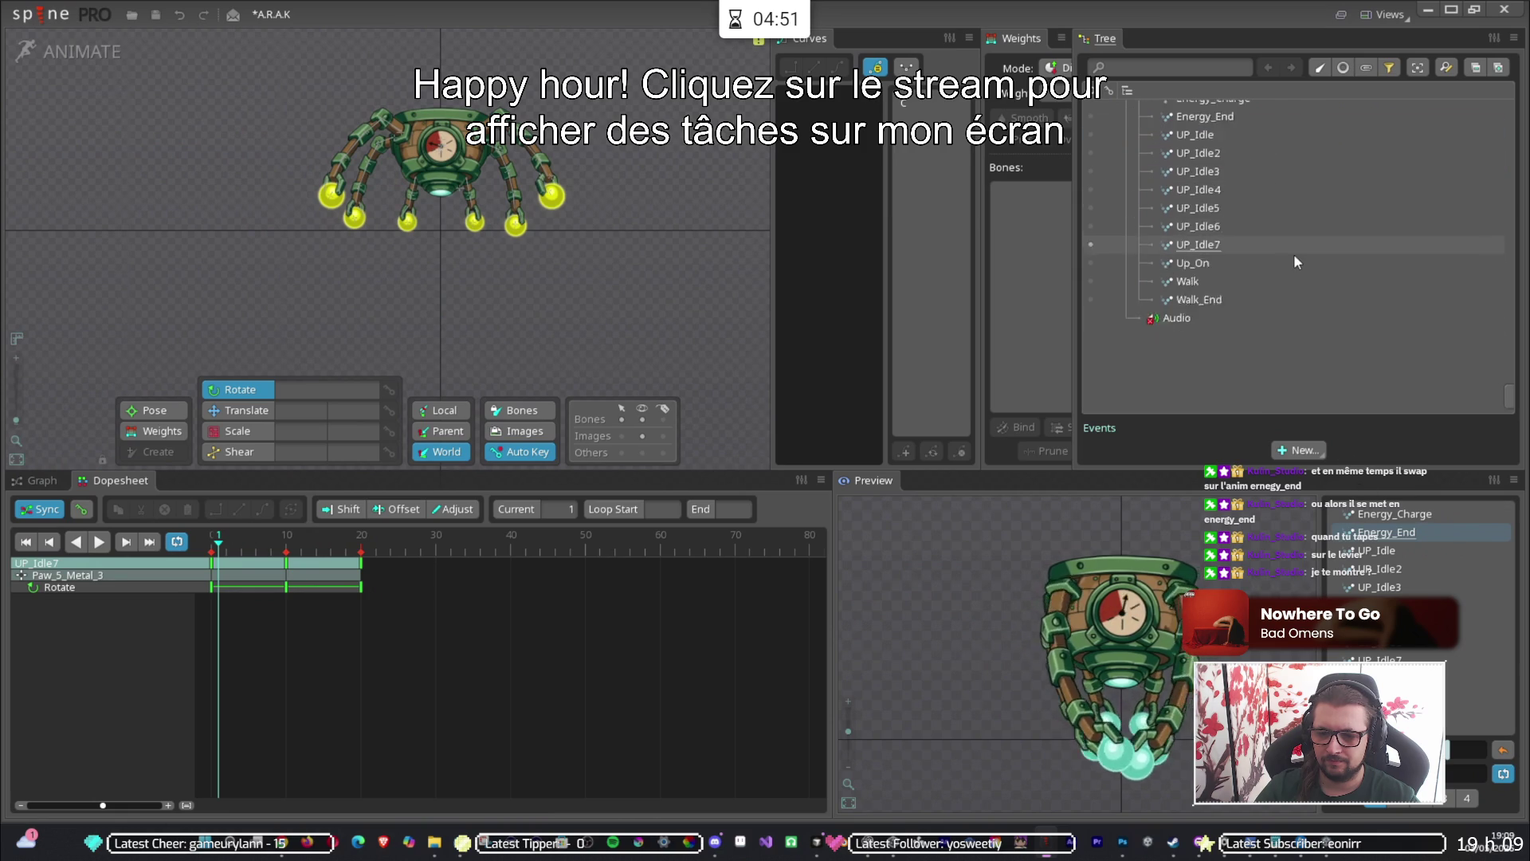
pyautogui.scroll(1, 1123, 197)
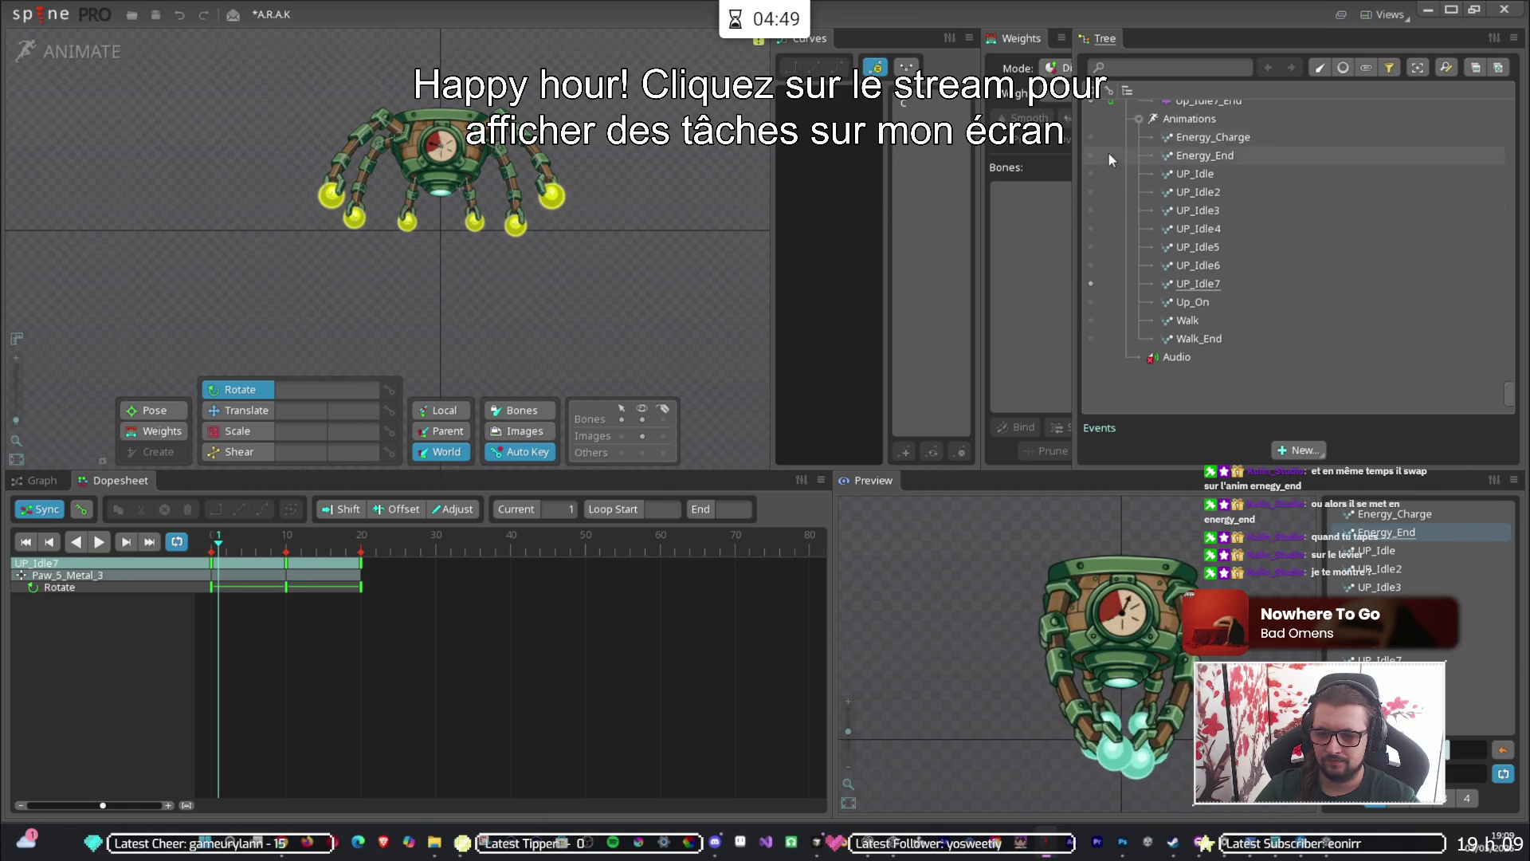
# Open the Energy_Charge animation and scrub its timeline between frame 0 and frame 41.
pyautogui.click(1091, 137)
pyautogui.click(517, 549)
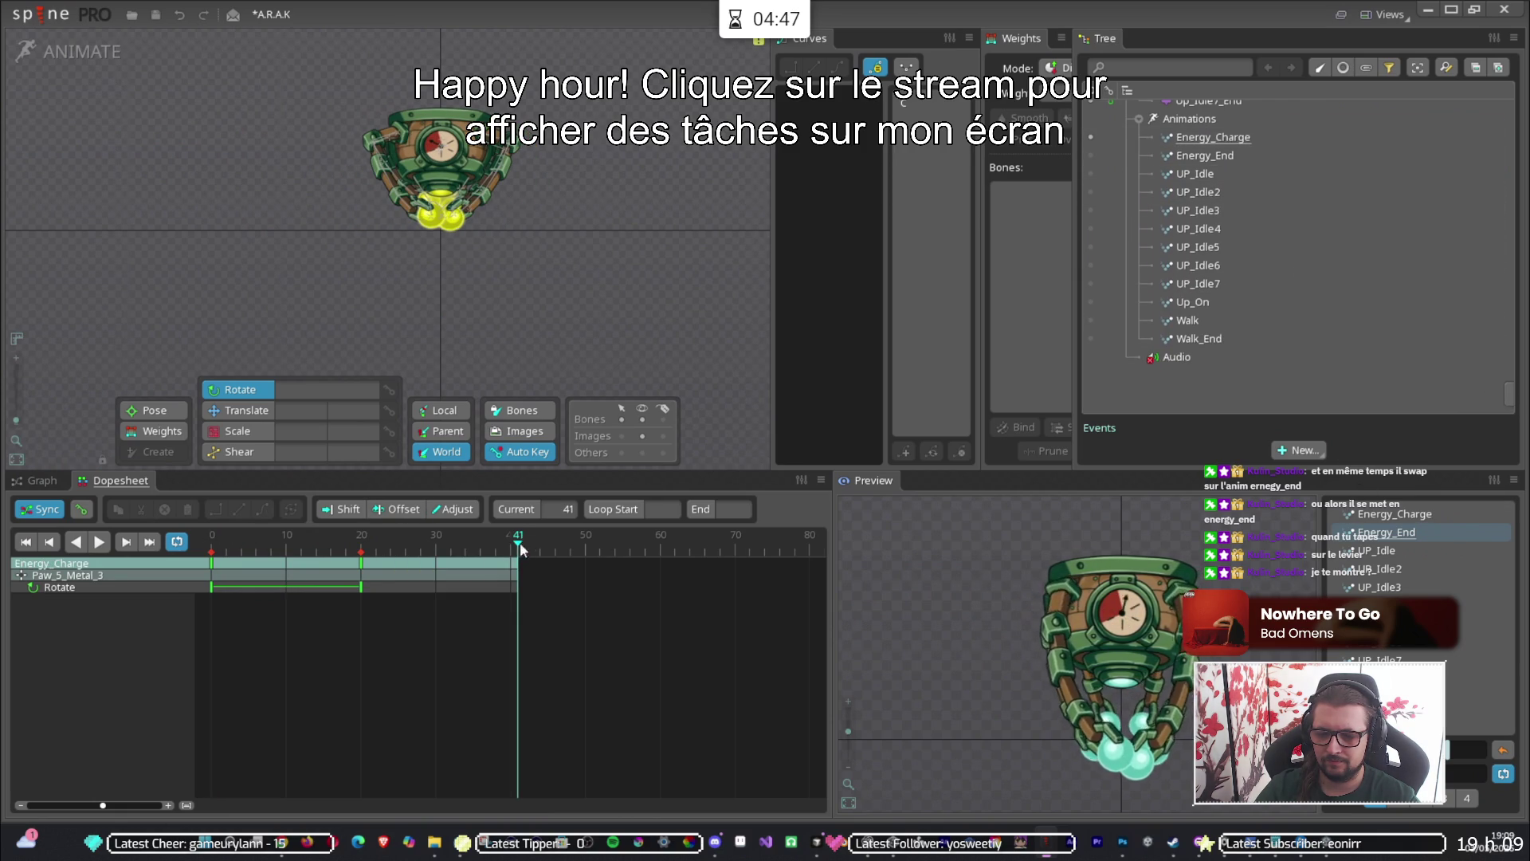
pyautogui.scroll(5, 1142, 307)
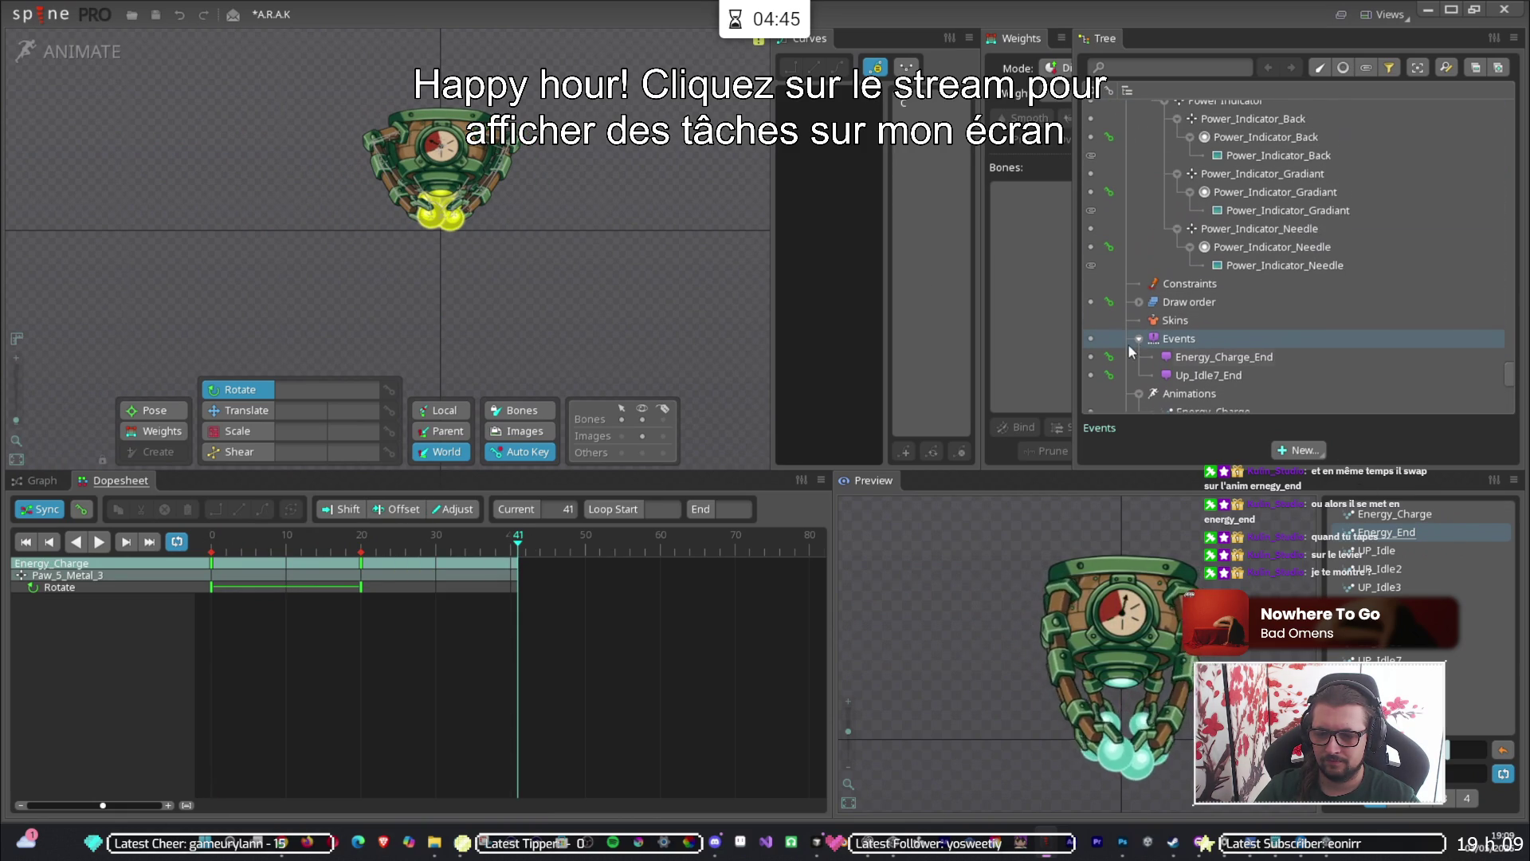
pyautogui.scroll(-1, 1092, 303)
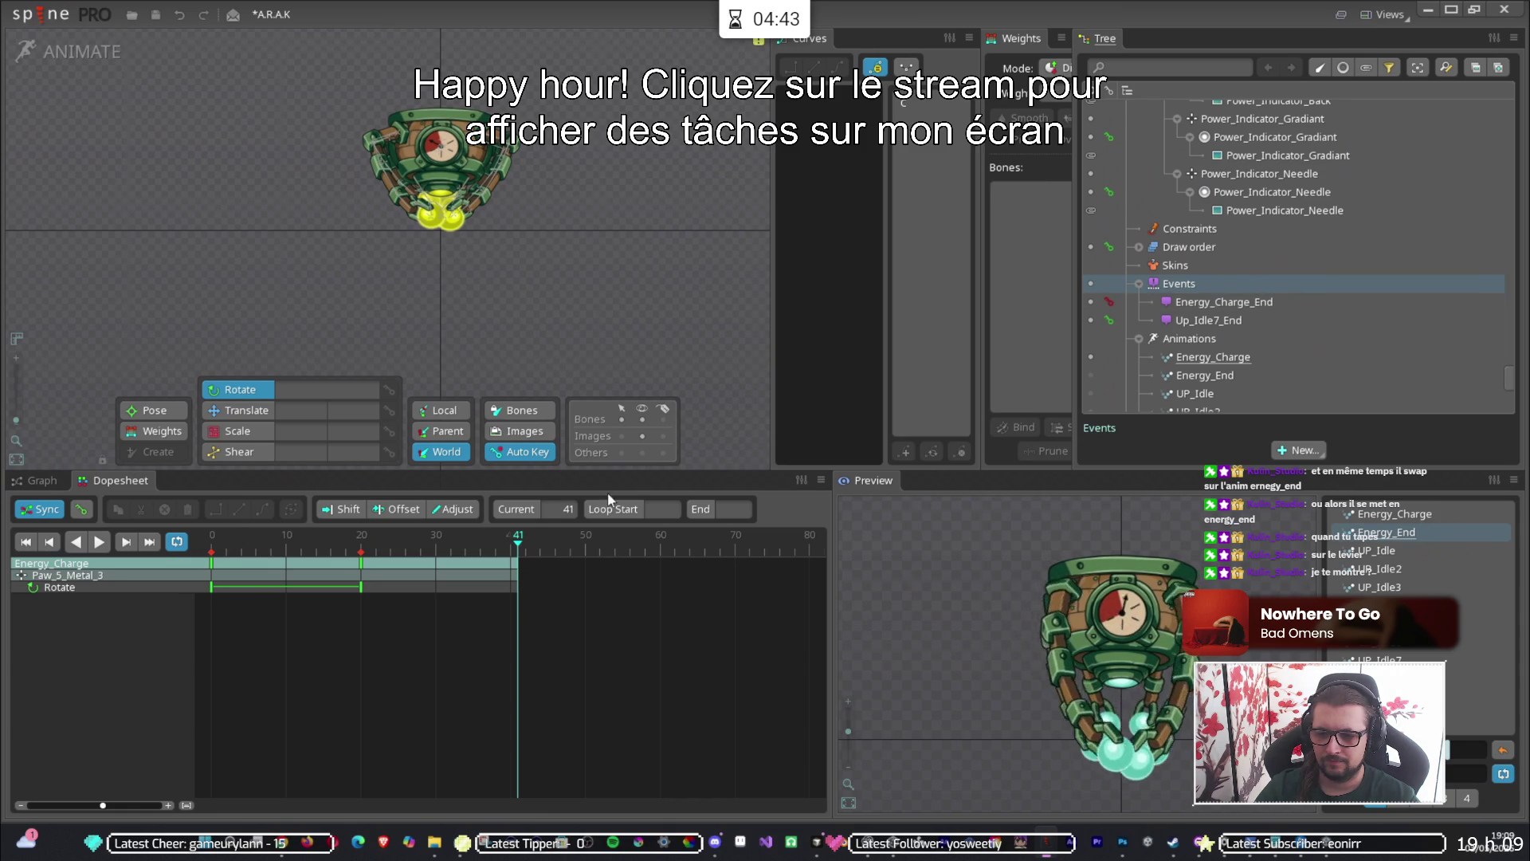
pyautogui.click(218, 549)
pyautogui.click(521, 549)
pyautogui.press('Home')
pyautogui.click(518, 544)
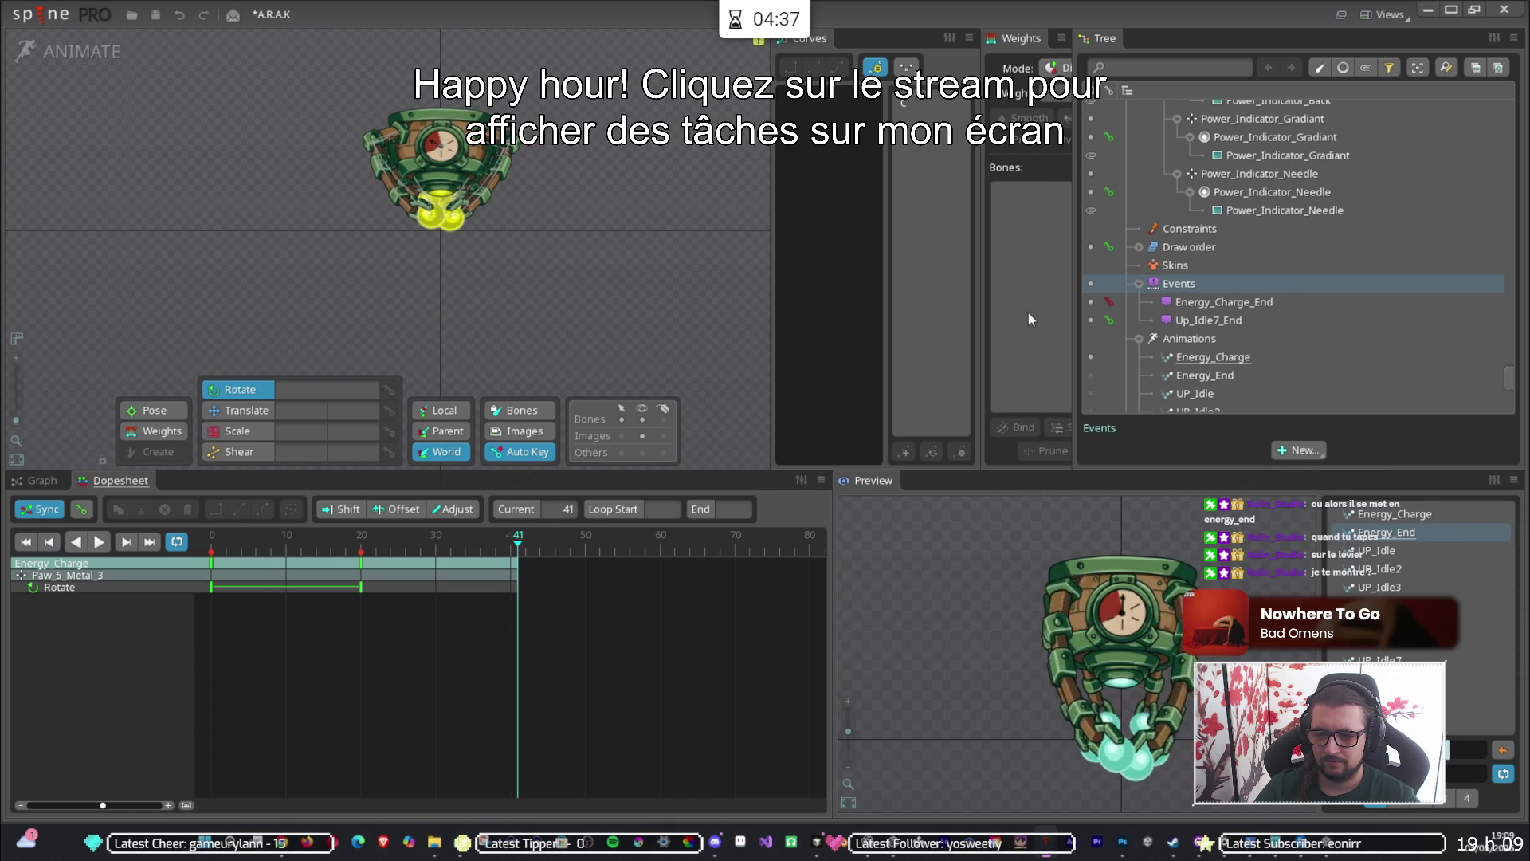
# Preview the Energy_Charge, Energy_End and UP_Idle animations.
pyautogui.click(1391, 515)
pyautogui.click(1385, 534)
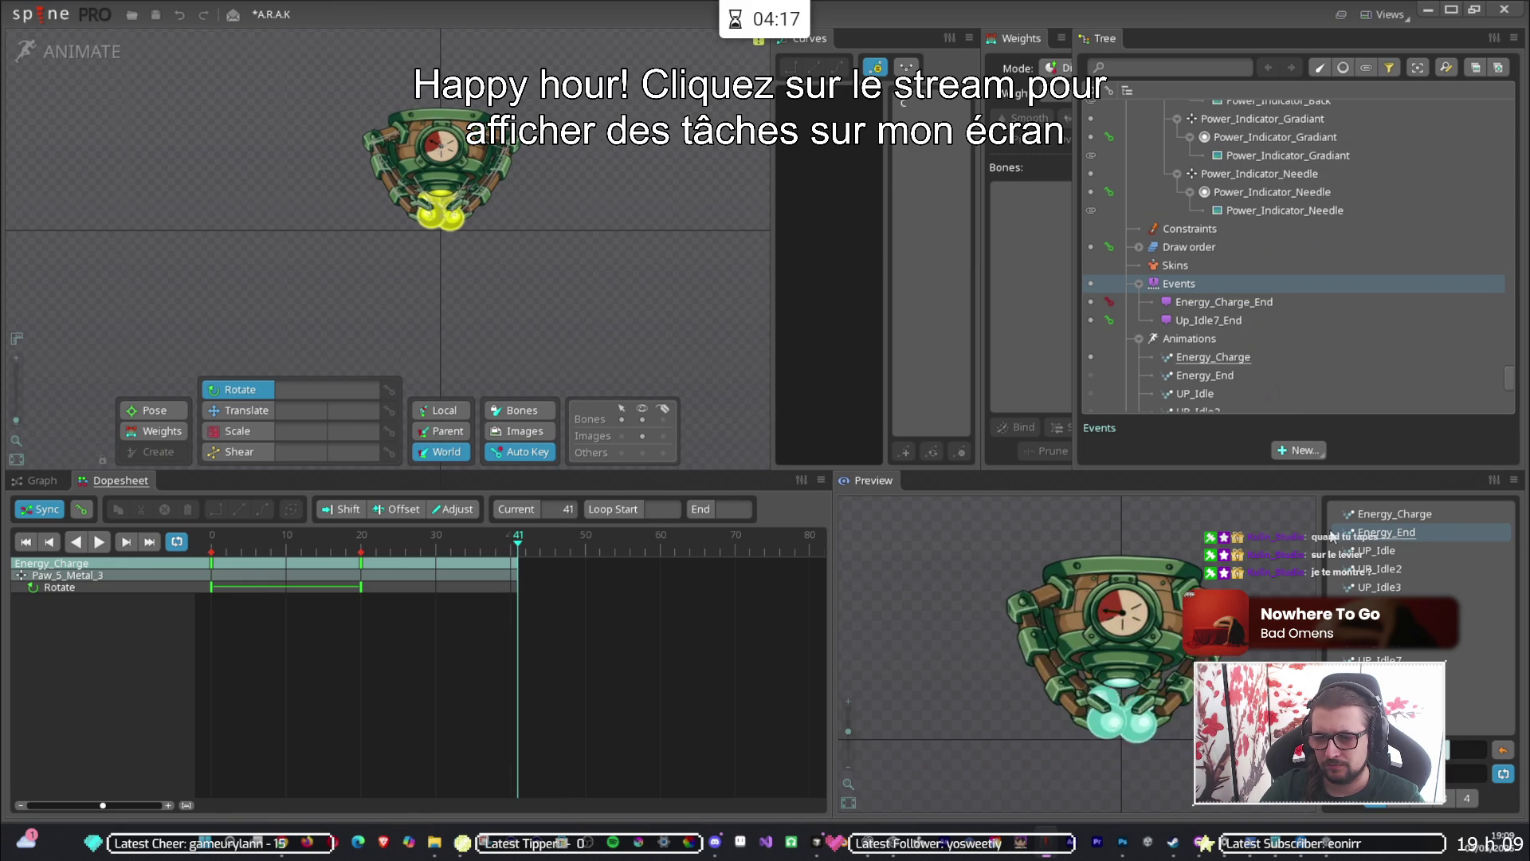
pyautogui.click(1370, 548)
# Compare the Energy_End and Energy_Charge previews, then edit Energy_End at frame 29.
pyautogui.click(1387, 533)
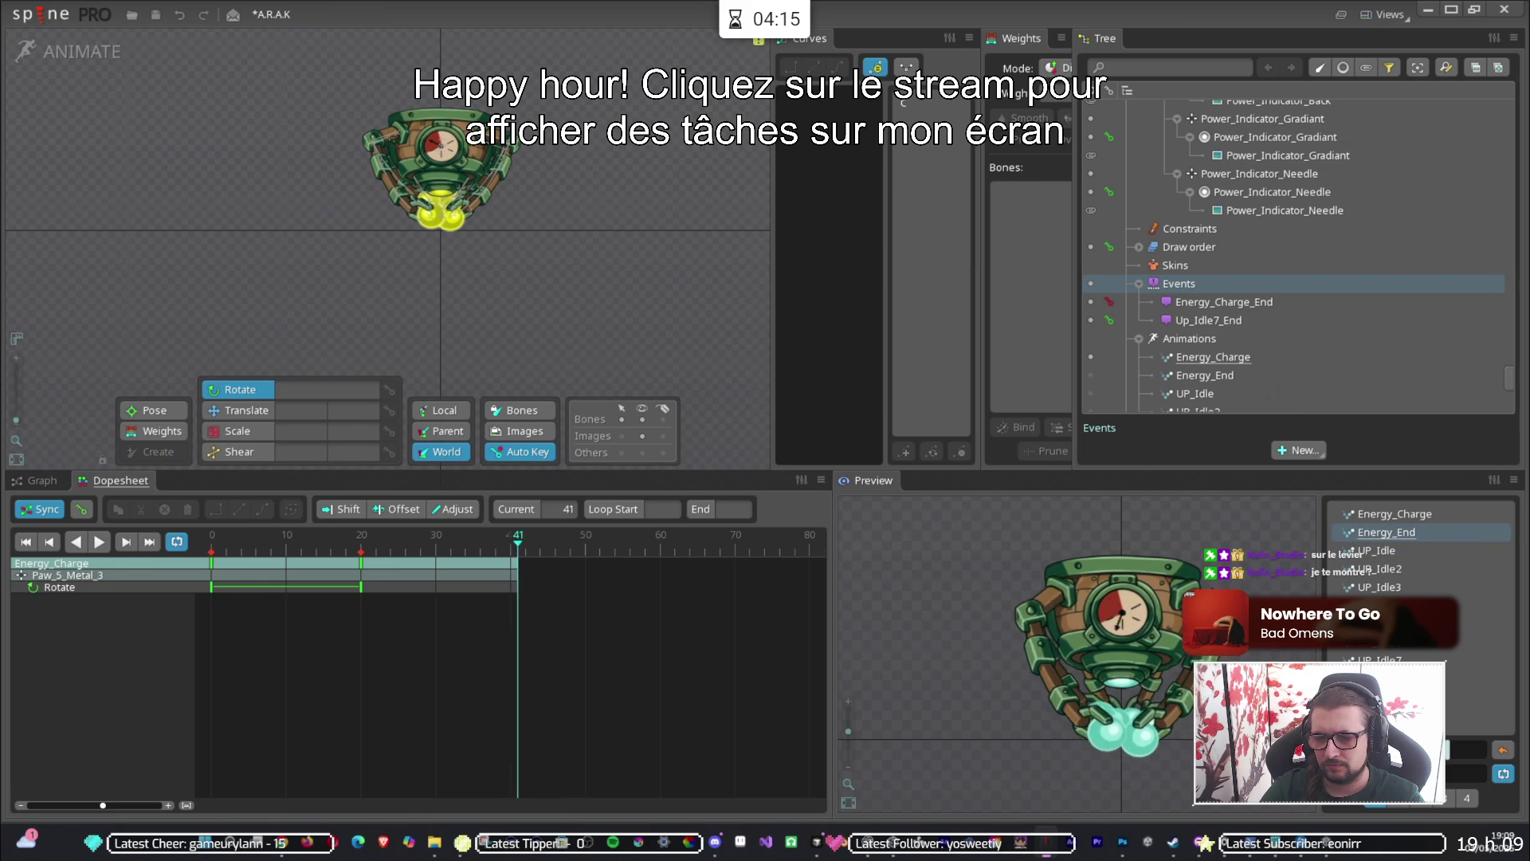
pyautogui.click(1395, 514)
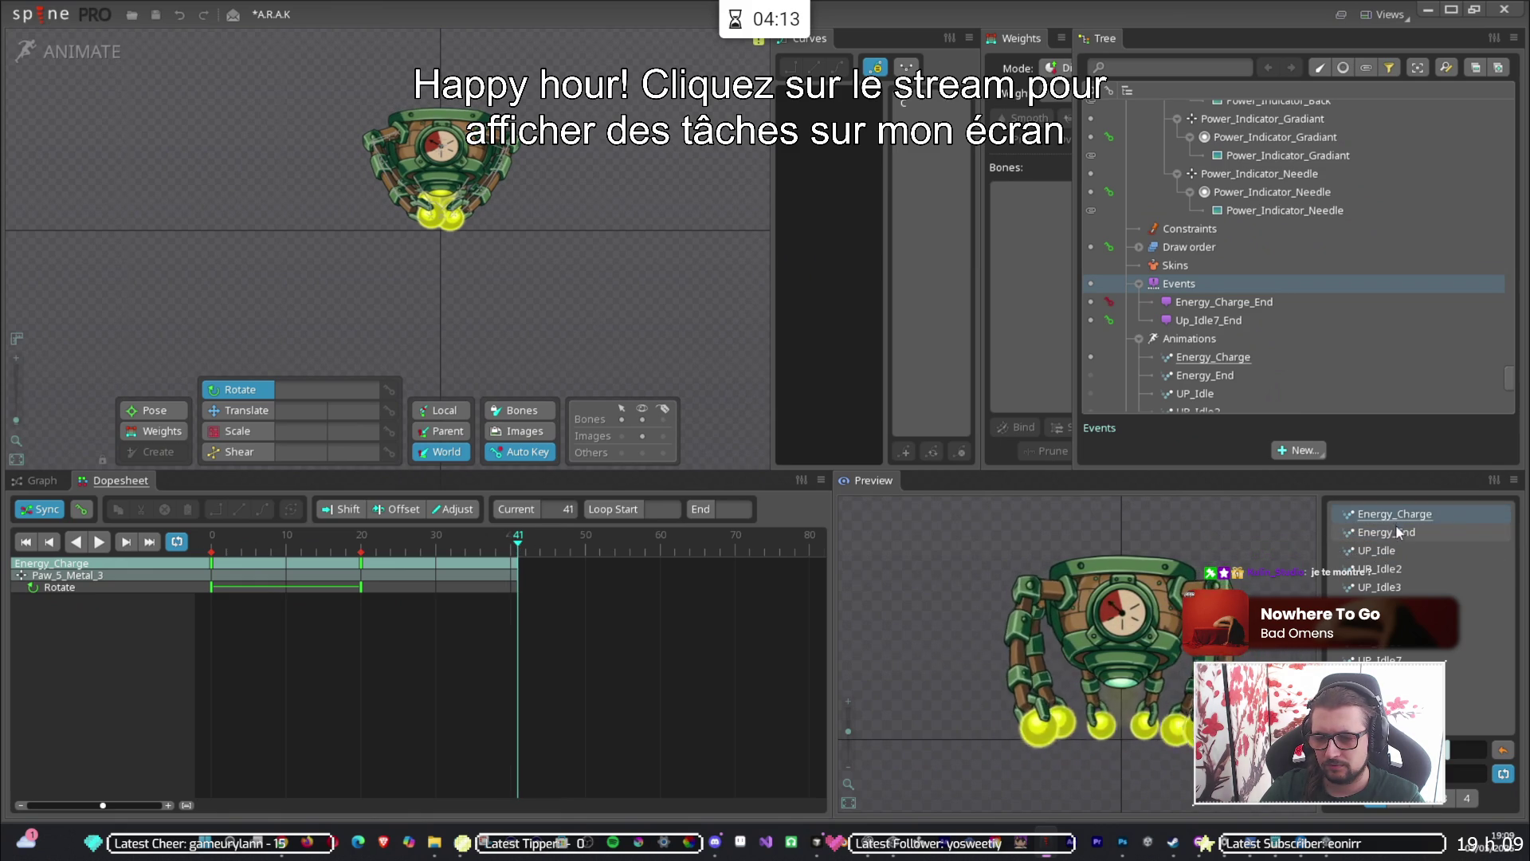
pyautogui.click(1389, 532)
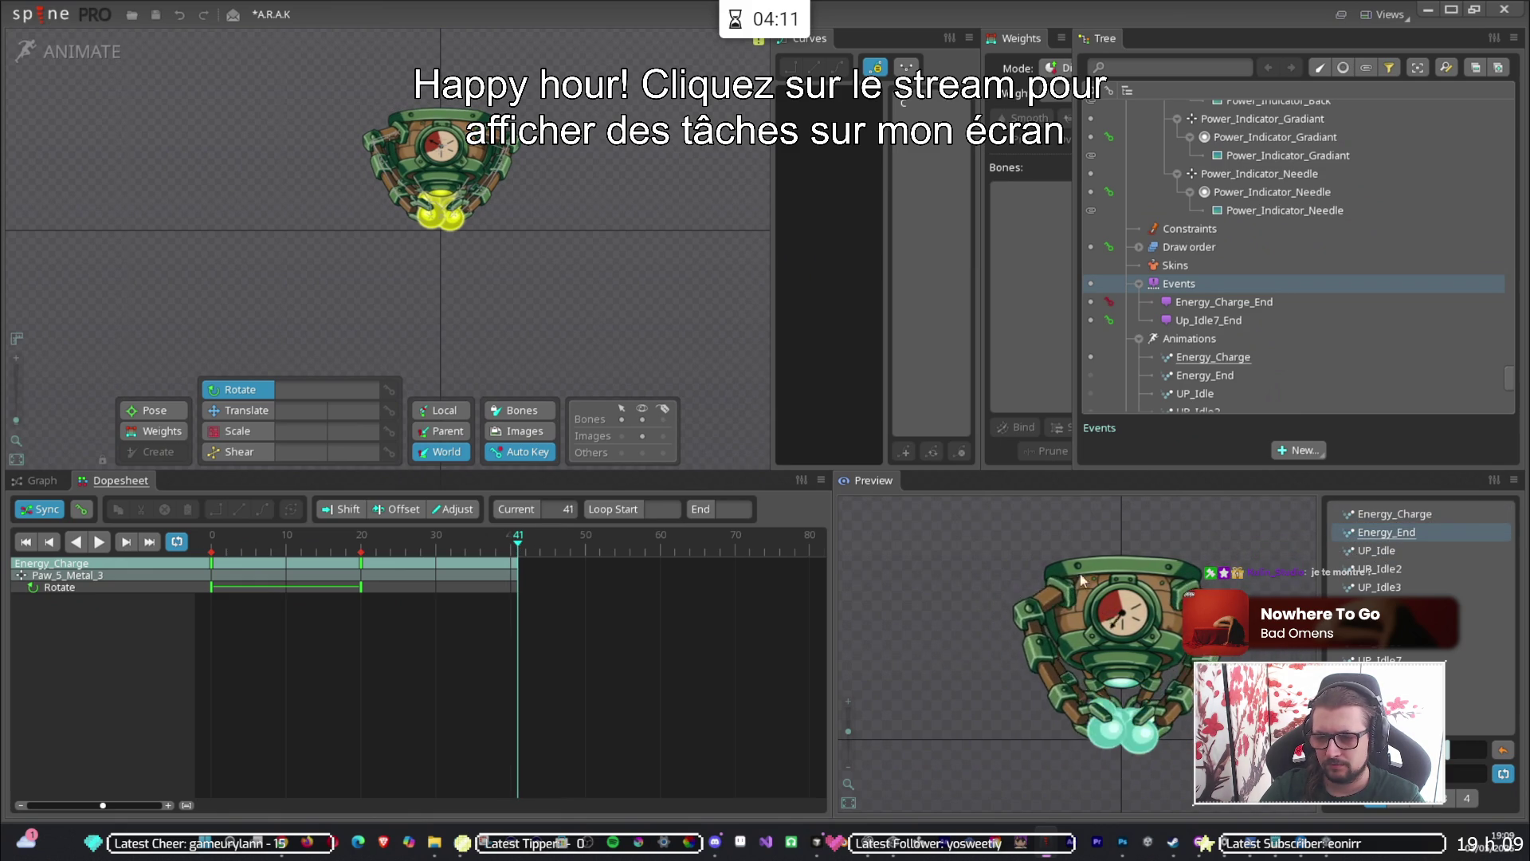
pyautogui.scroll(-3, 1333, 337)
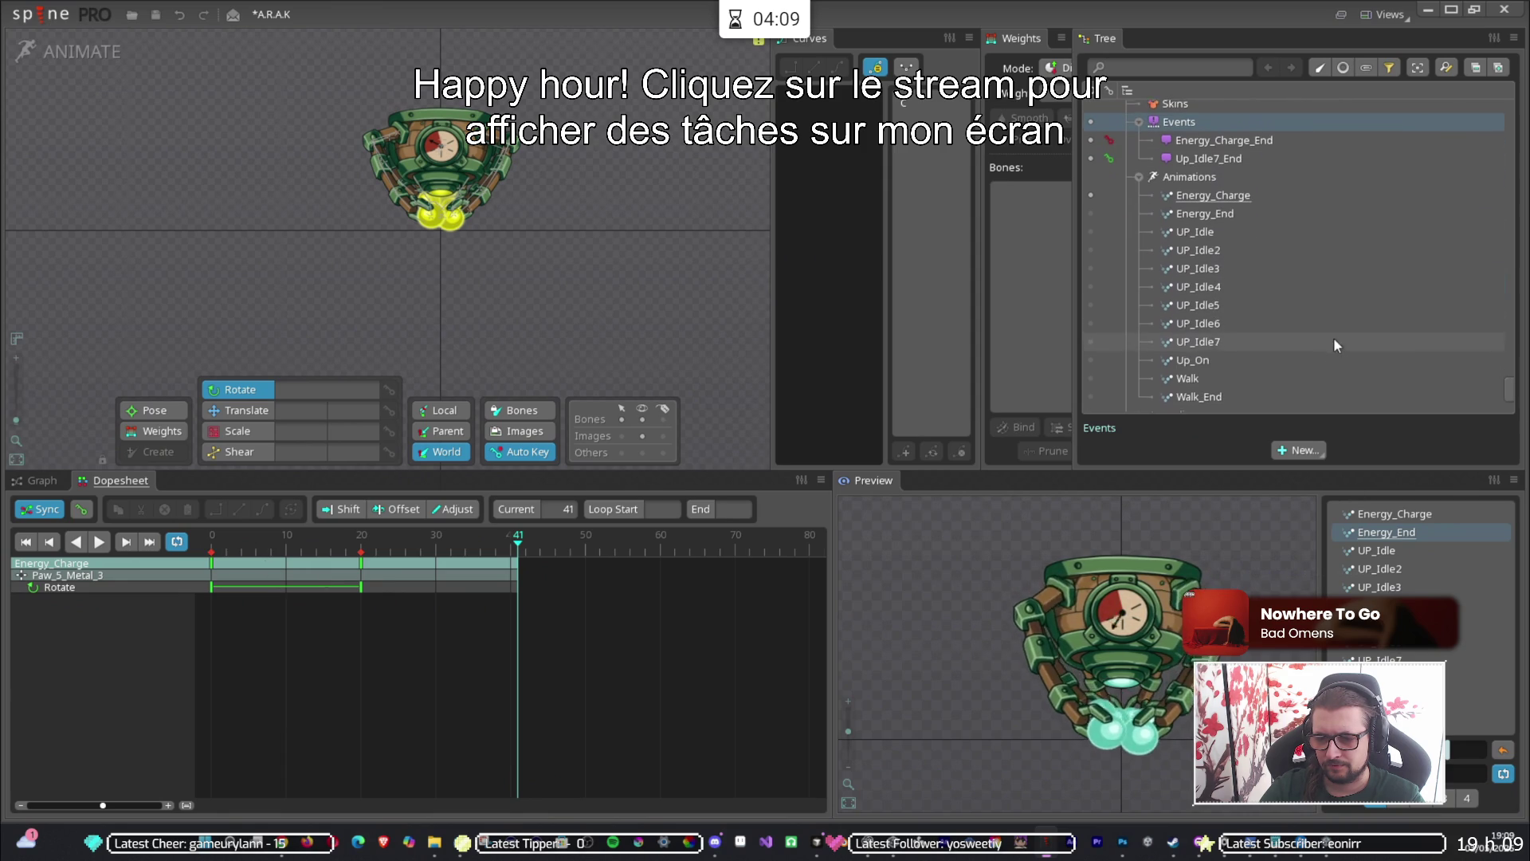
pyautogui.click(1091, 210)
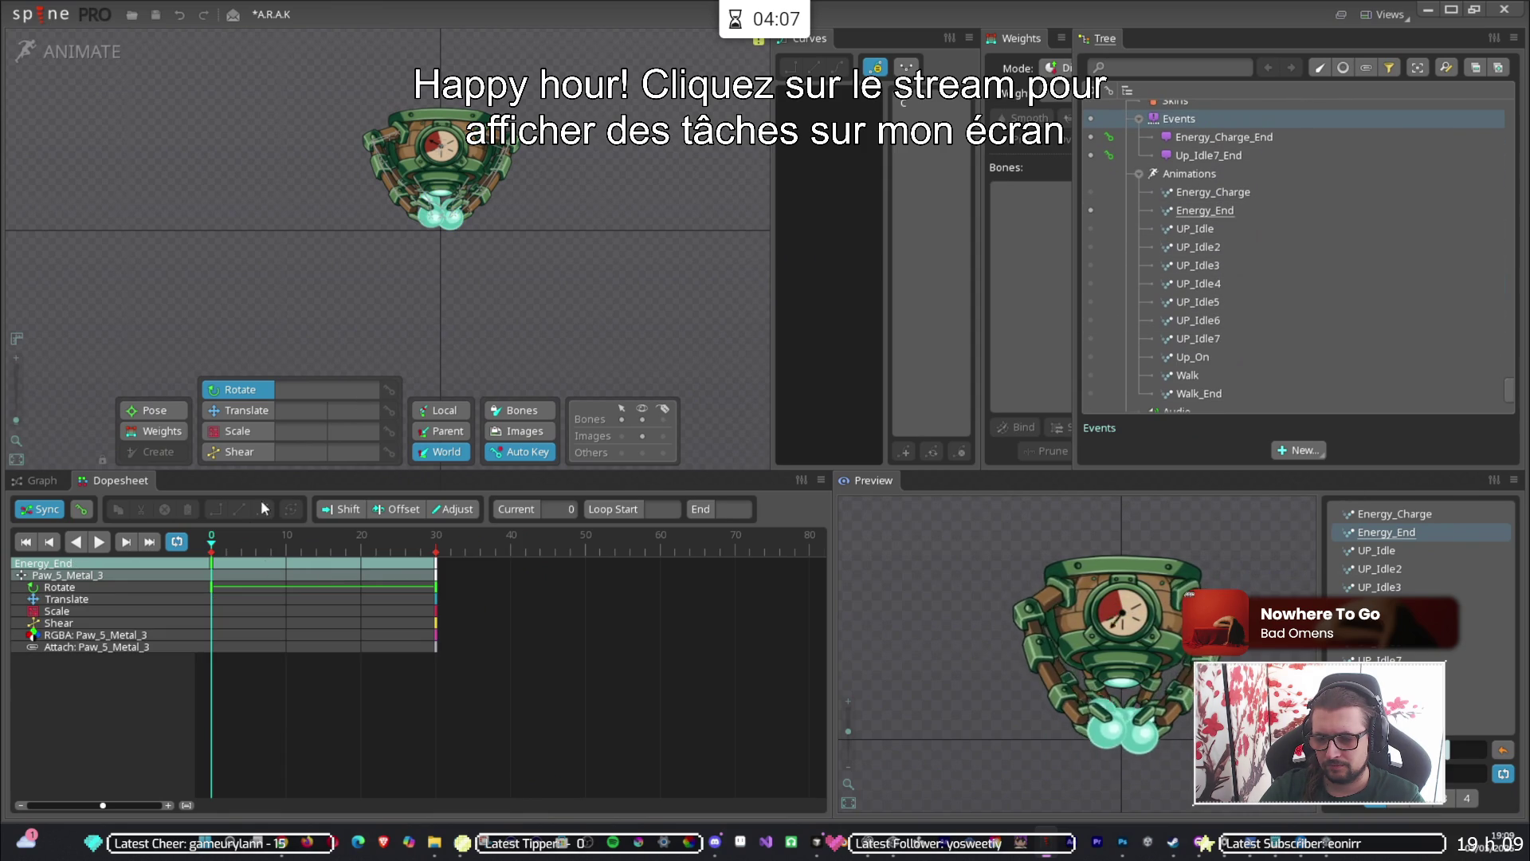
pyautogui.click(429, 559)
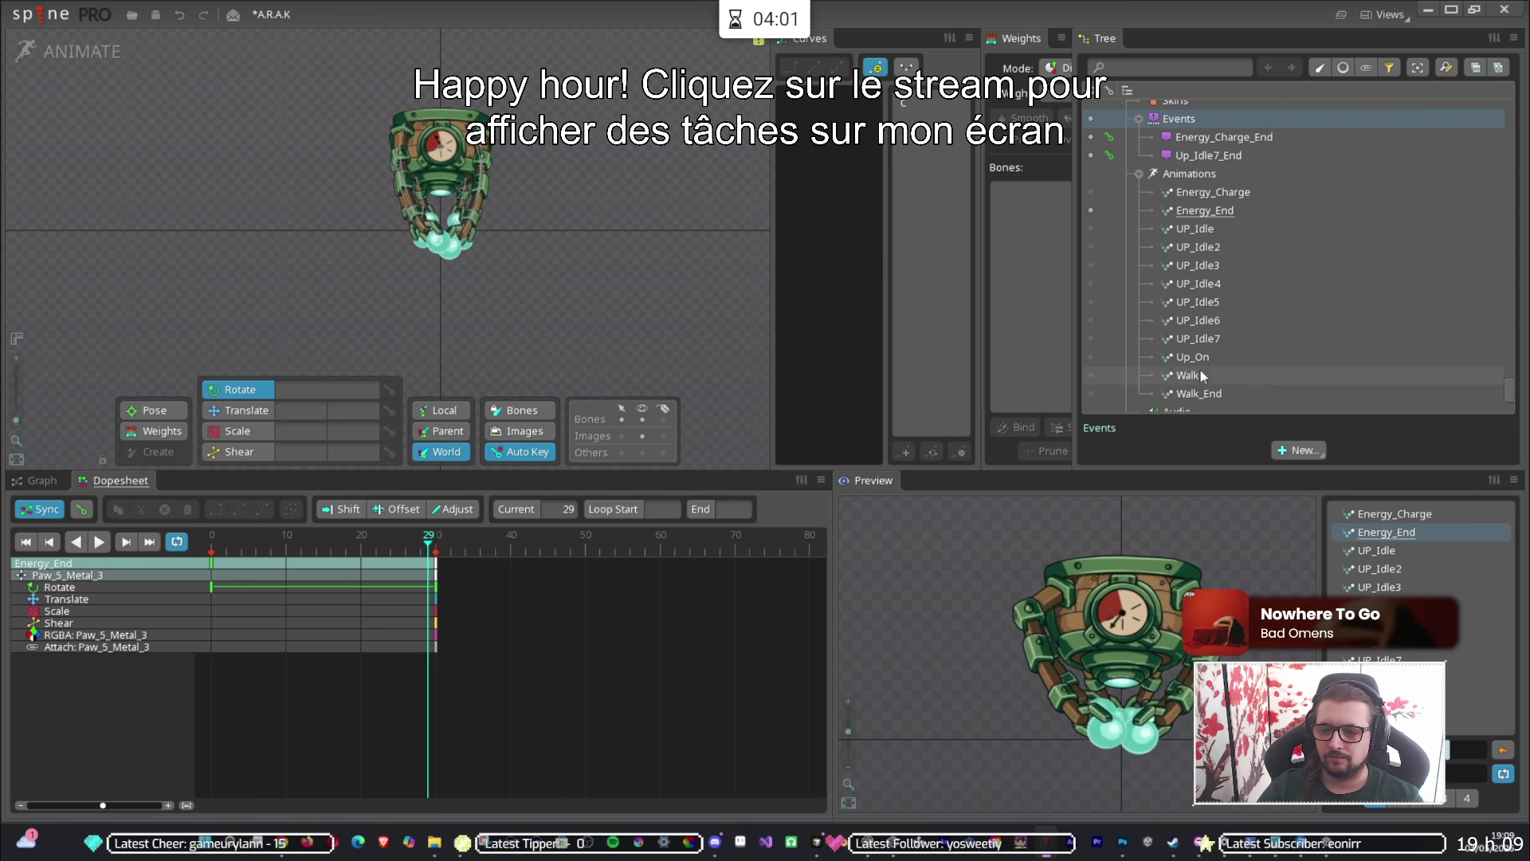
# Edit Up_On, show the Energy_Charge_End event's properties, and preview UP_Idle and UP_Idle2.
pyautogui.click(1091, 357)
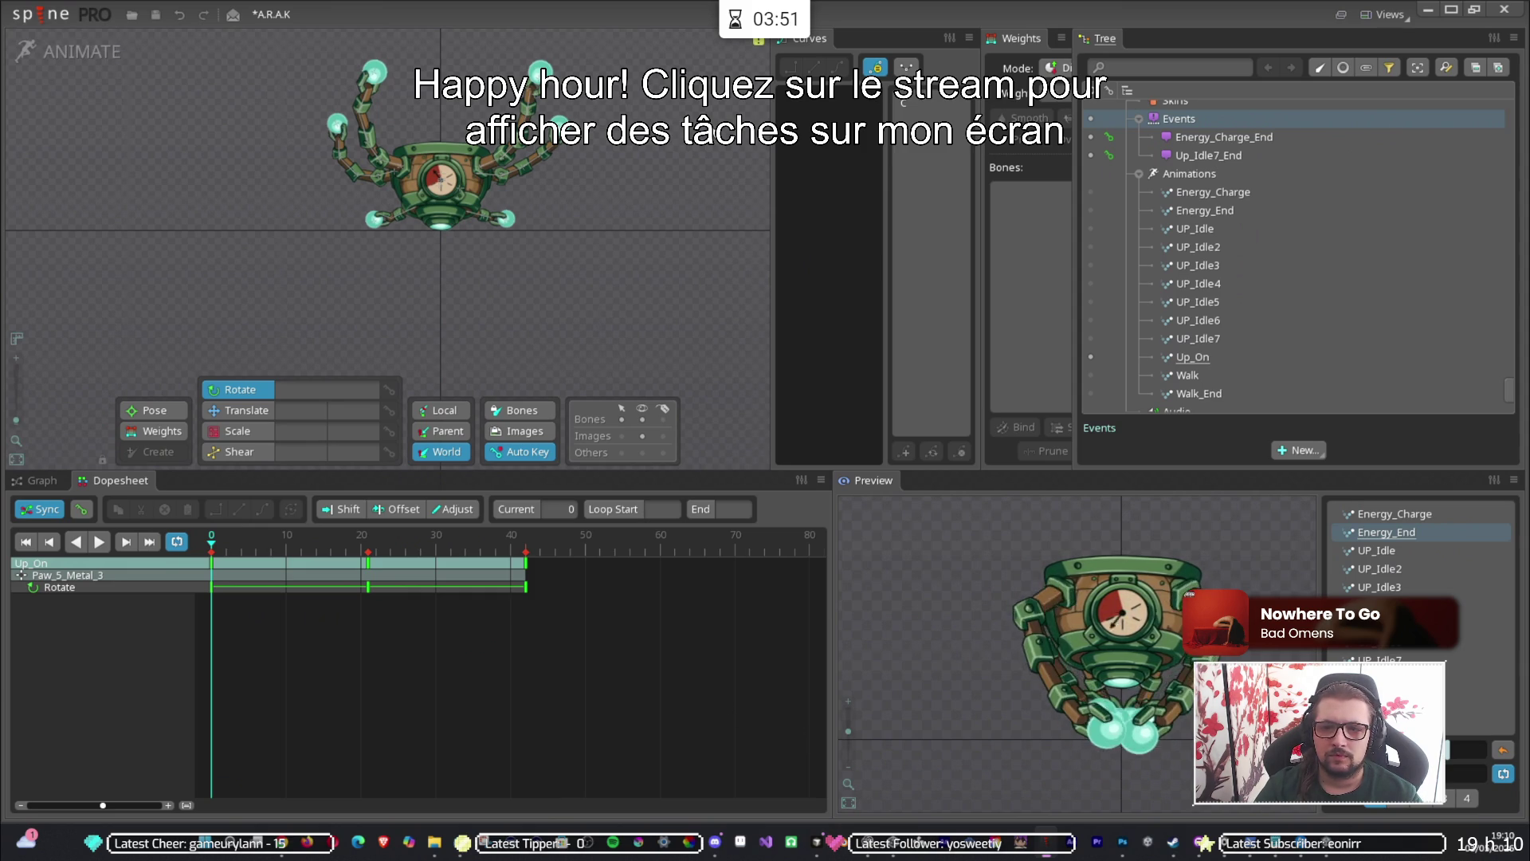
pyautogui.scroll(3, 1251, 319)
pyautogui.scroll(-5, 1251, 308)
pyautogui.scroll(5, 1251, 308)
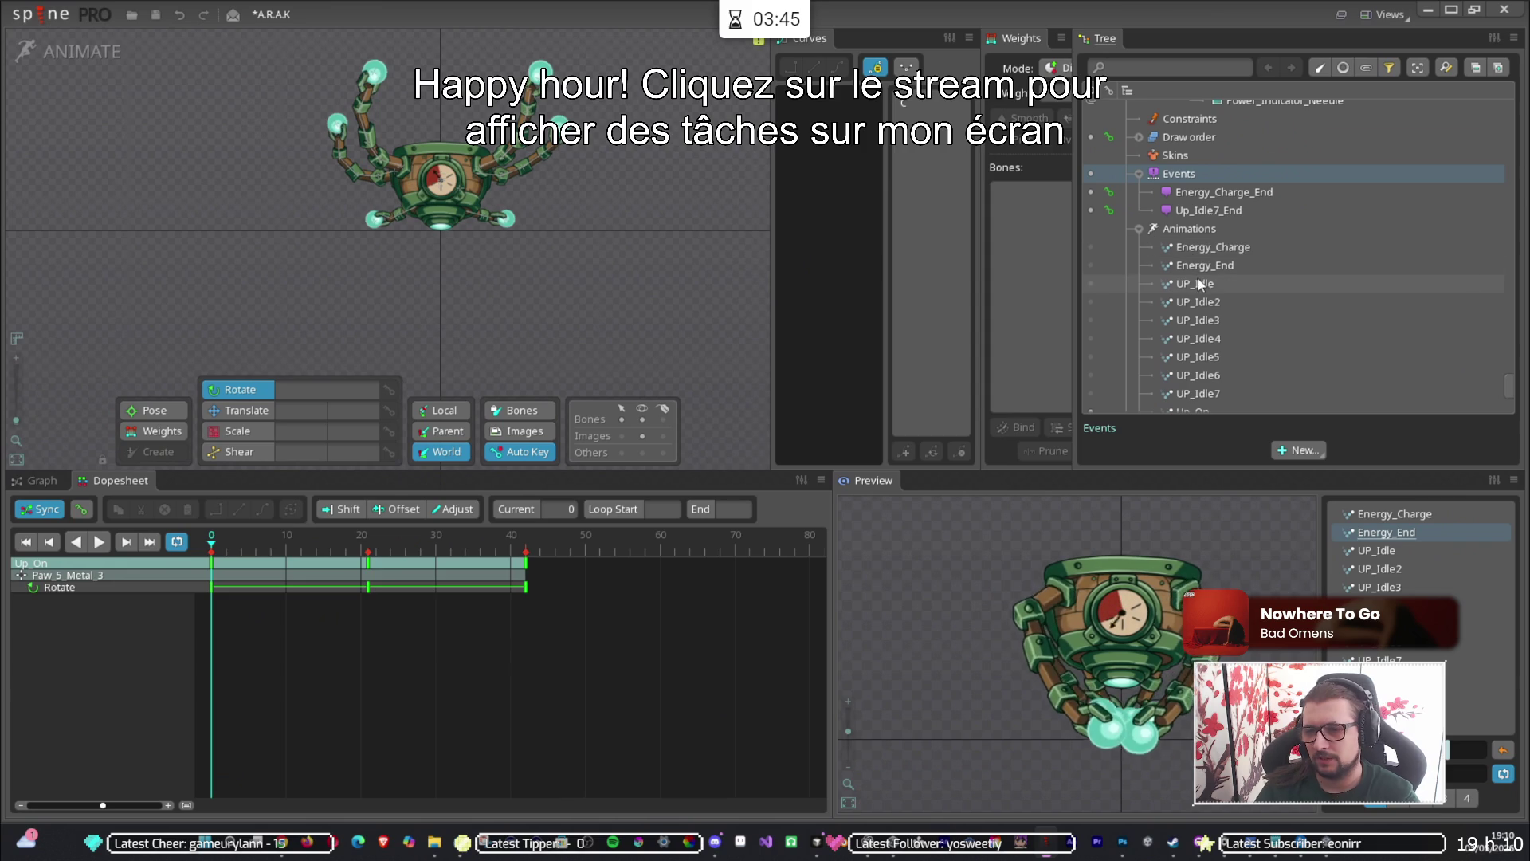
pyautogui.click(1203, 196)
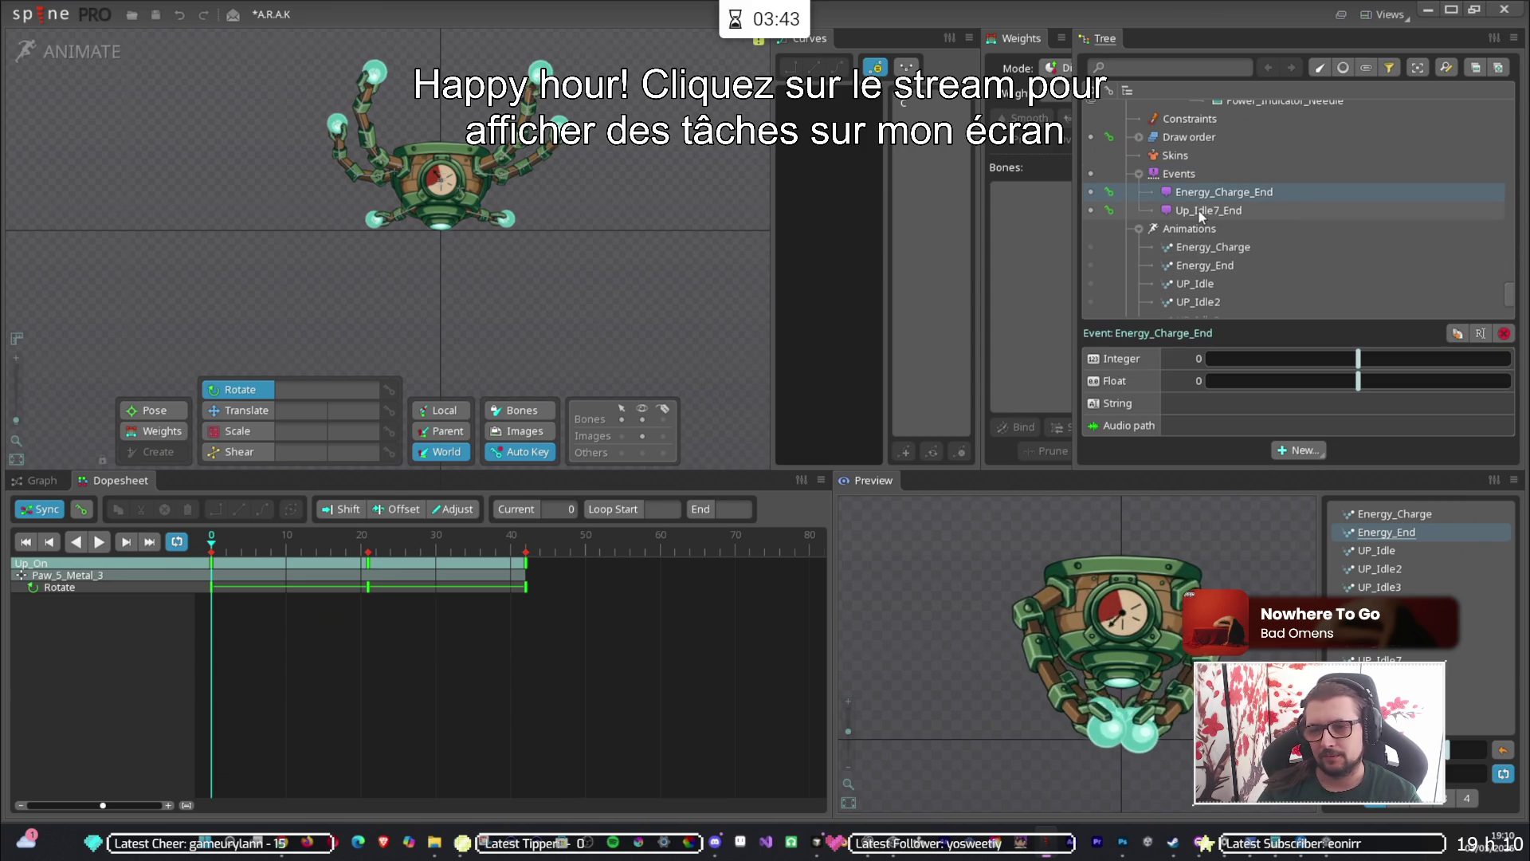
pyautogui.scroll(1, 1327, 307)
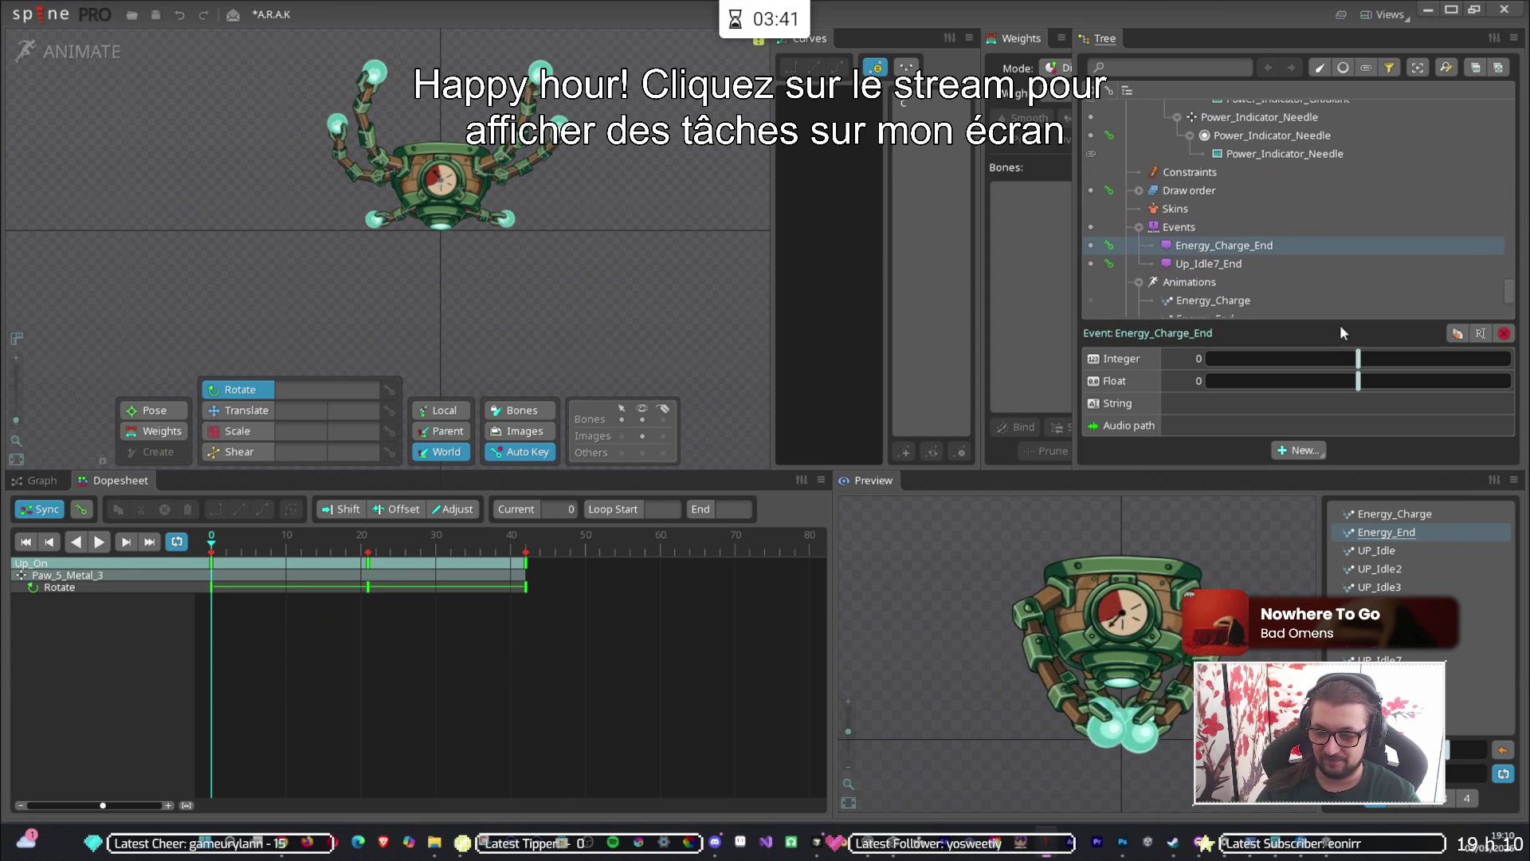
pyautogui.moveTo(1508, 291)
pyautogui.mouseDown()
pyautogui.moveTo(1526, 154)
pyautogui.moveTo(1509, 309)
pyautogui.mouseUp()
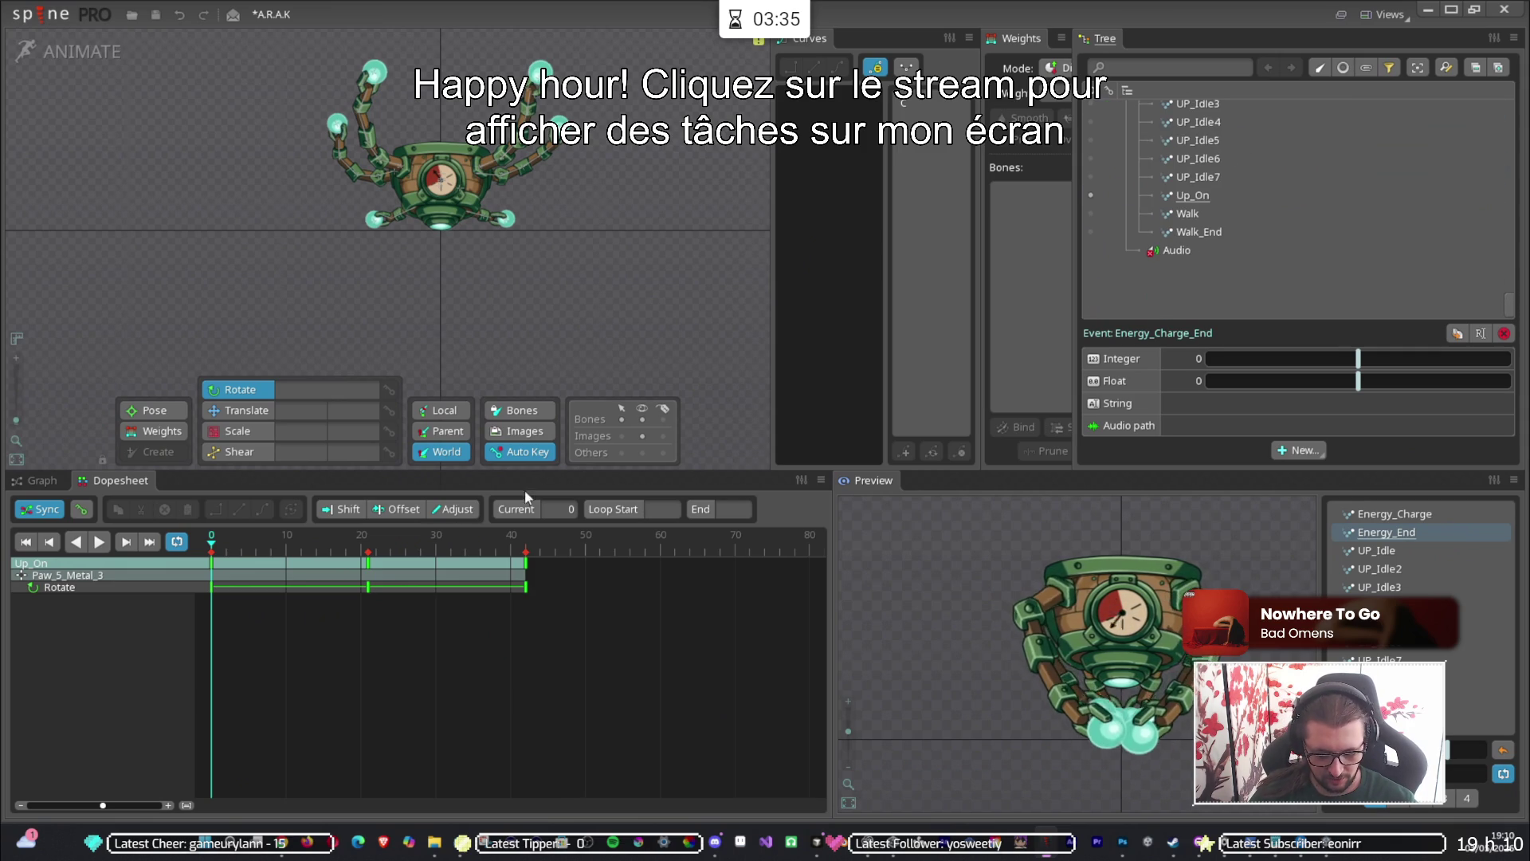
pyautogui.click(1377, 550)
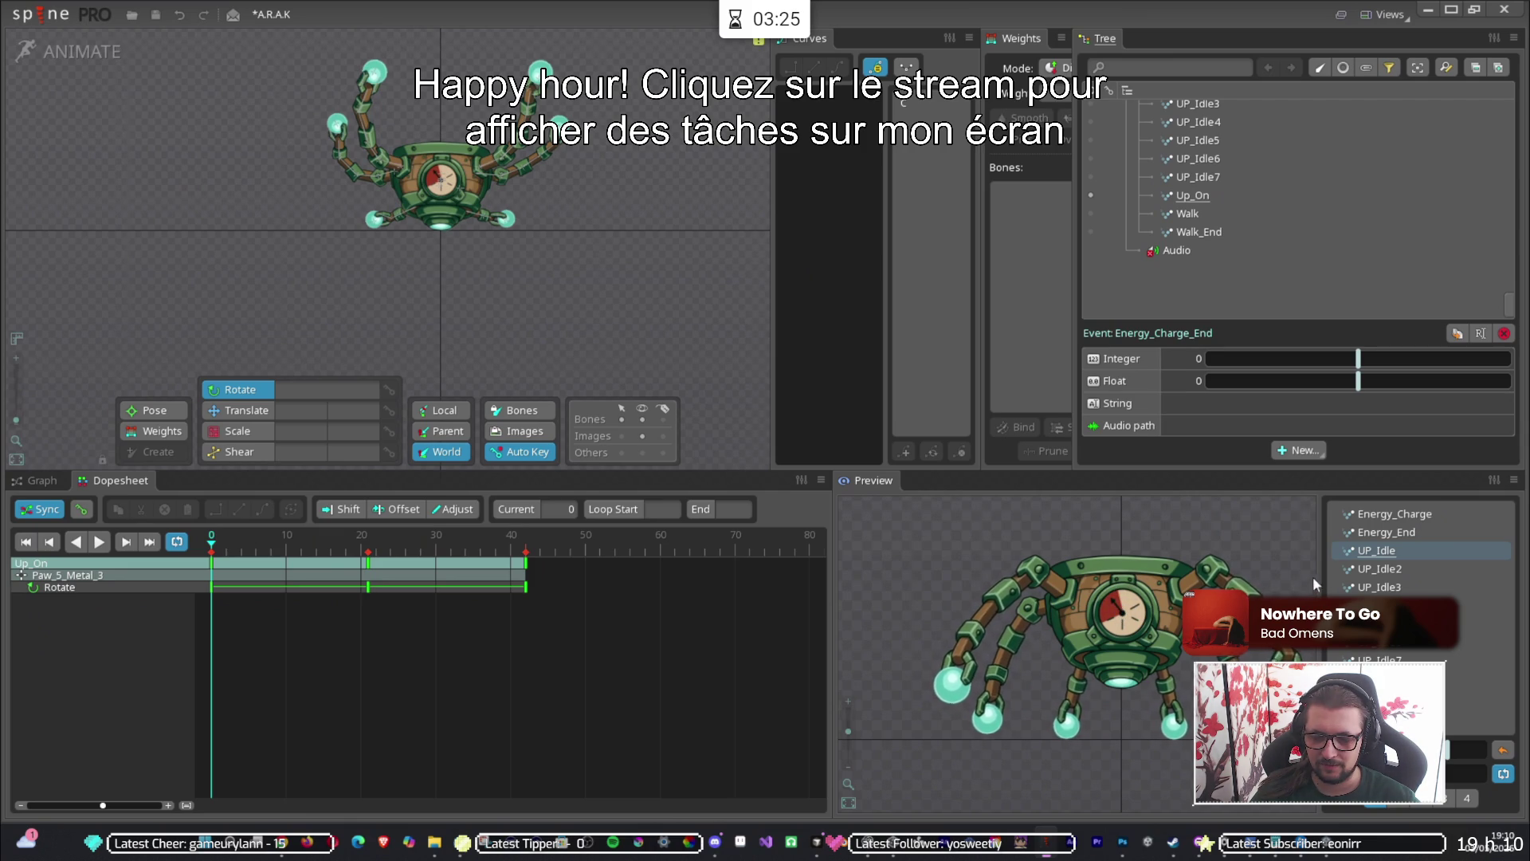
pyautogui.click(1355, 568)
# Preview the idle animations UP_Idle through UP_Idle7, ending on UP_Idle2.
pyautogui.click(1370, 587)
pyautogui.click(1370, 605)
pyautogui.click(1371, 658)
pyautogui.click(1380, 550)
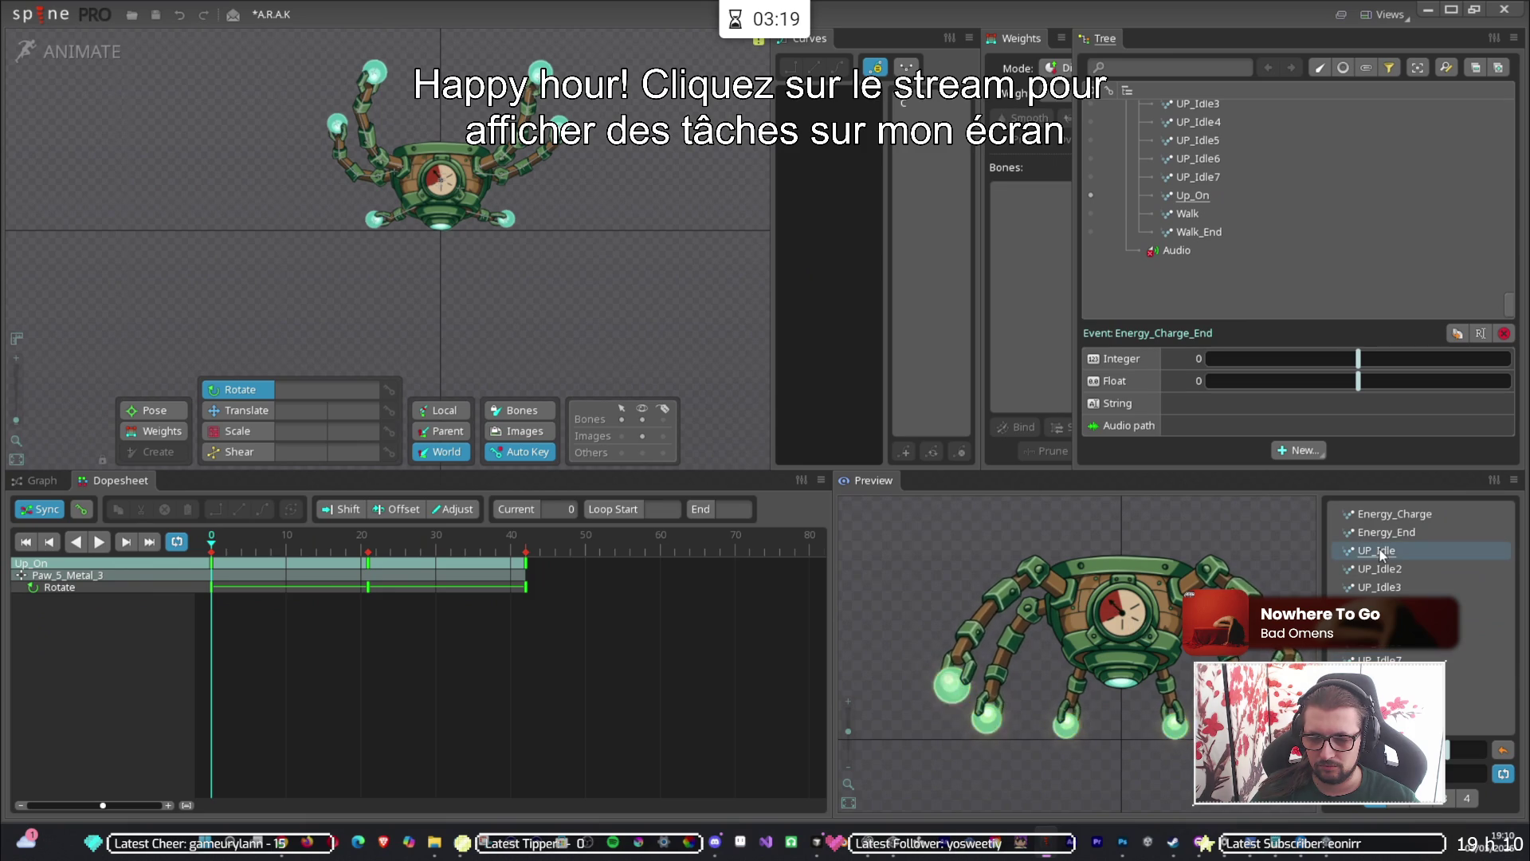
pyautogui.click(1381, 571)
pyautogui.click(1371, 605)
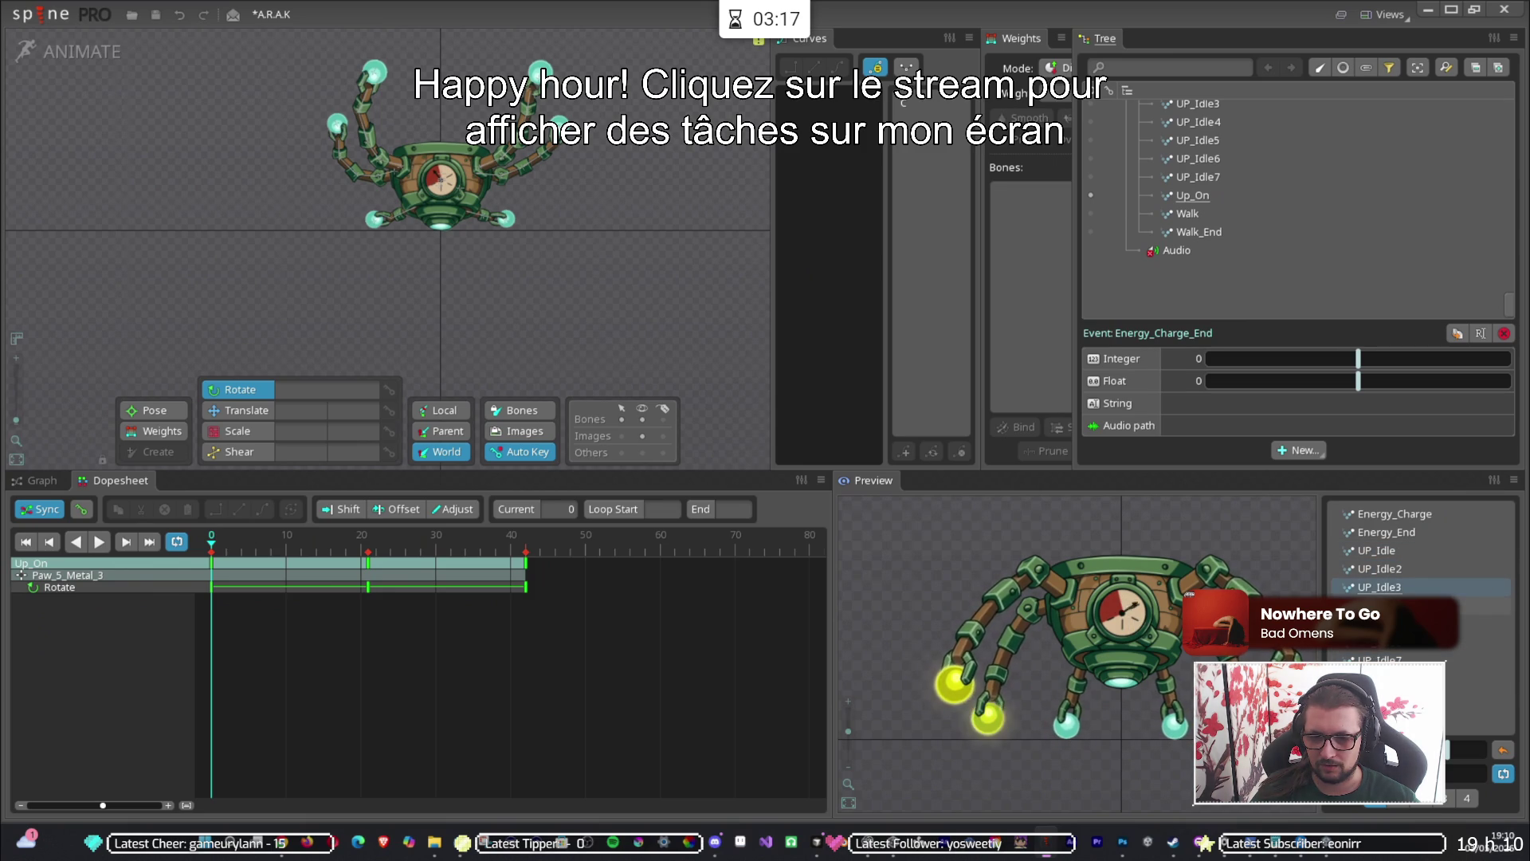
pyautogui.click(1371, 660)
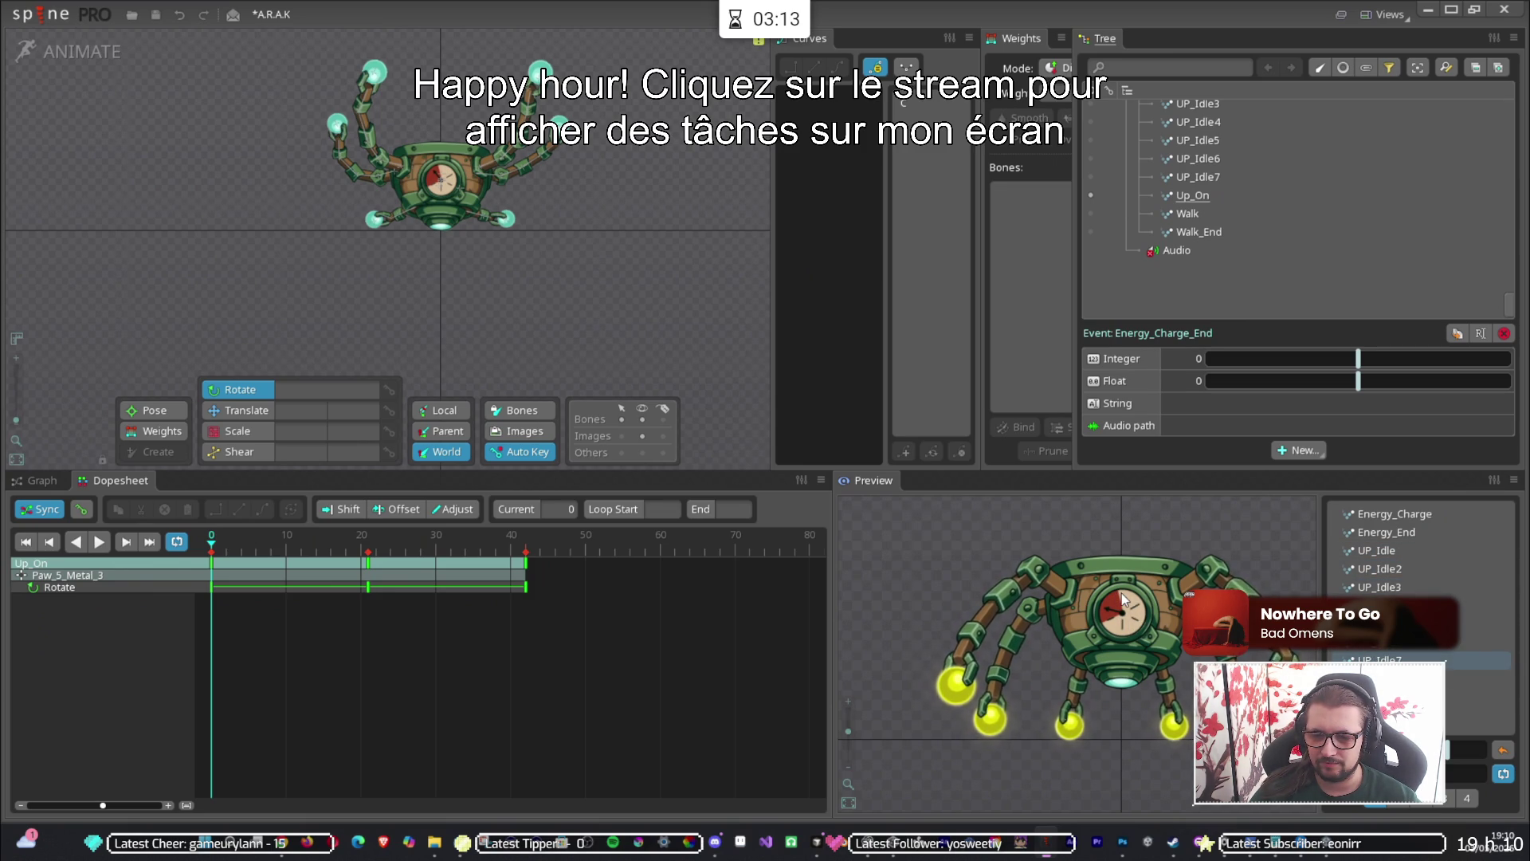
pyautogui.click(1381, 569)
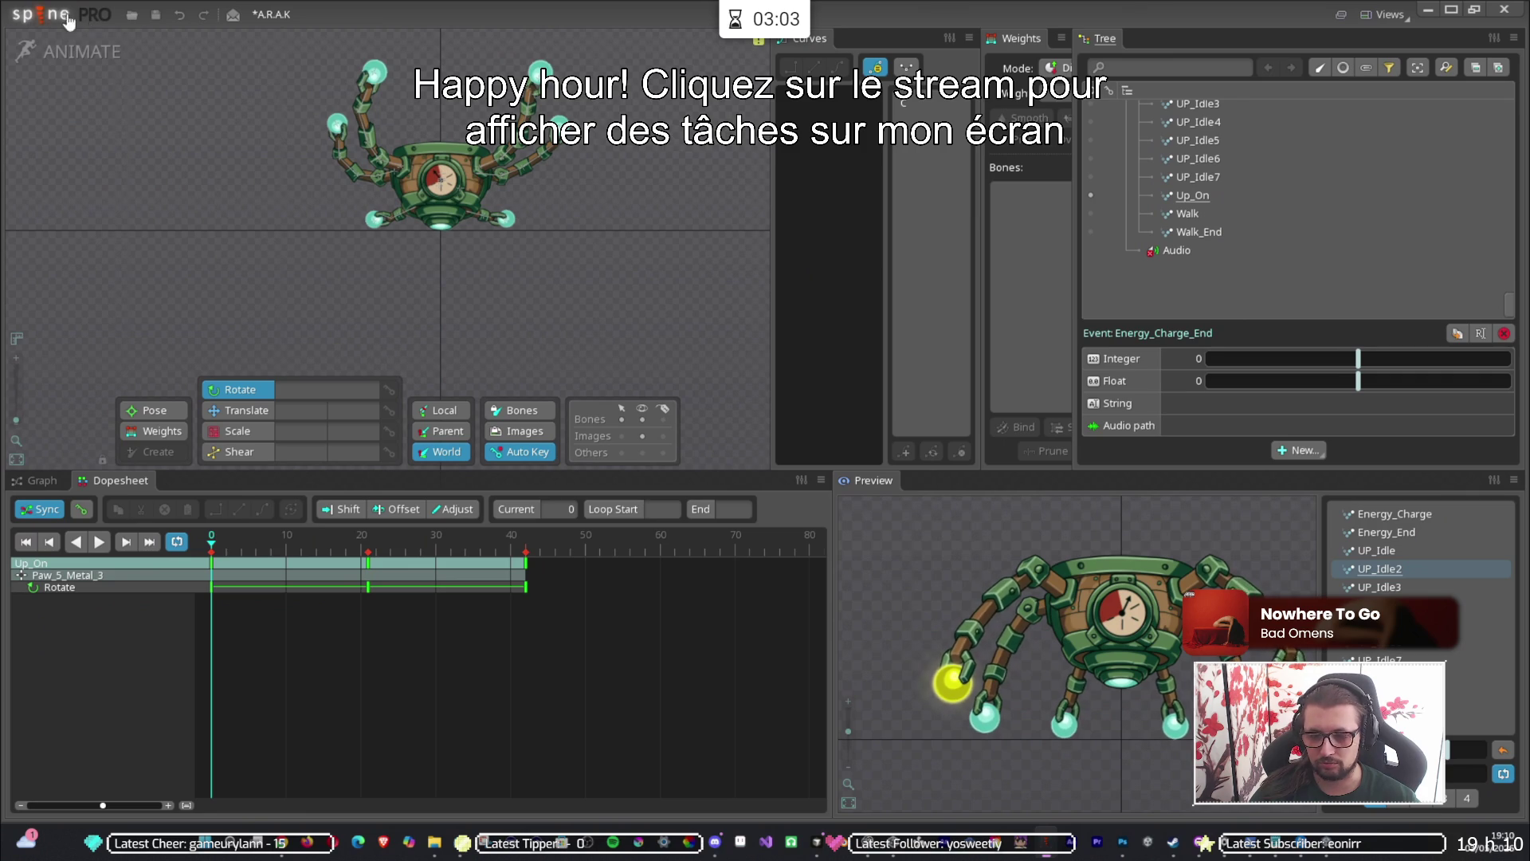
# Save the A.R.A.K project, export JSON with a packed atlas, and review atlas.txt in GitHub Desktop.
pyautogui.click(36, 14)
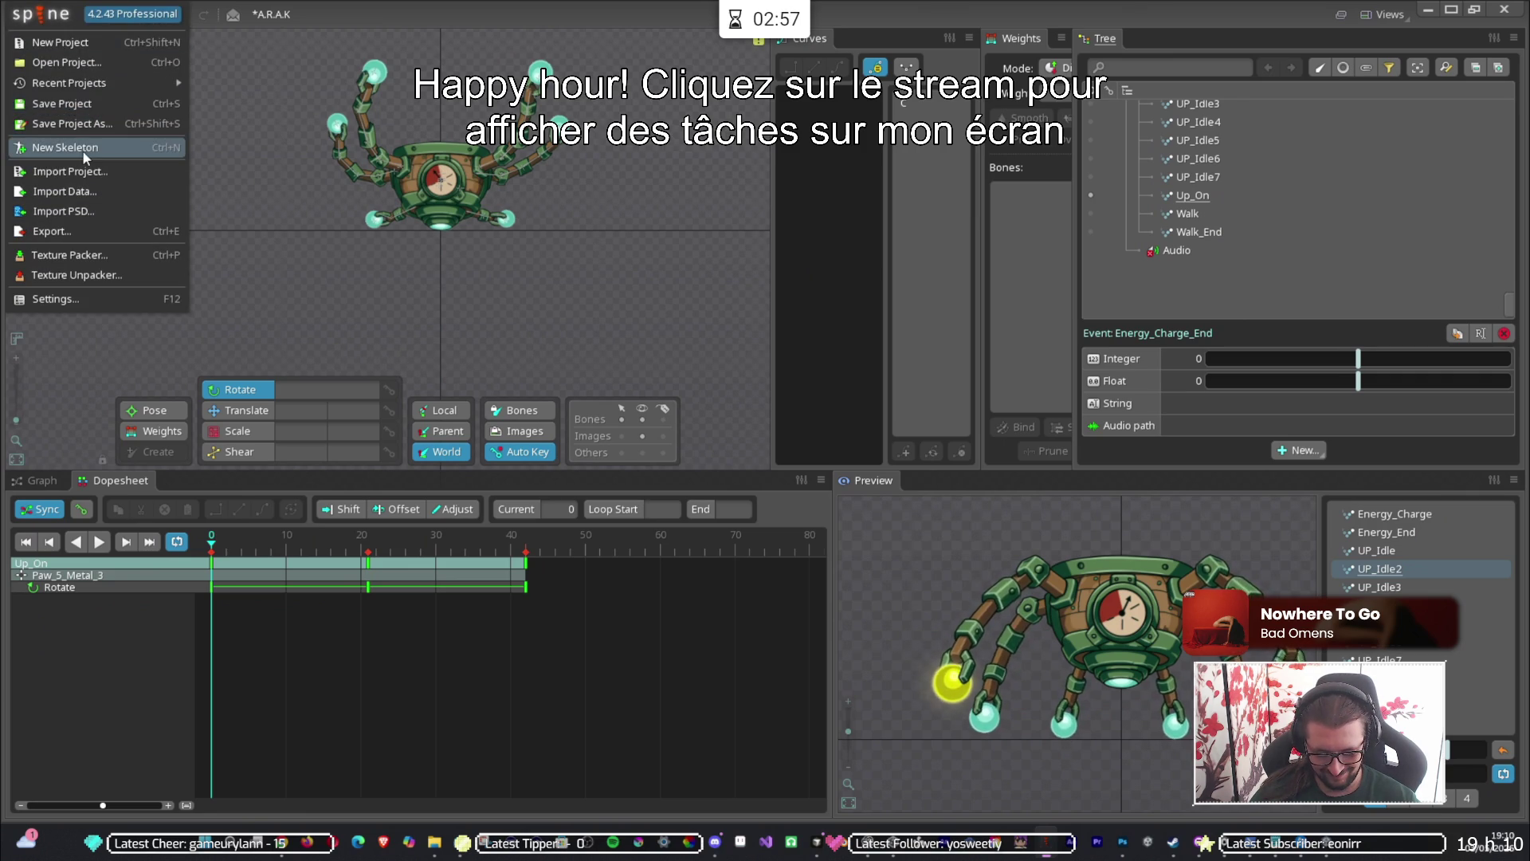
pyautogui.click(76, 104)
pyautogui.click(52, 16)
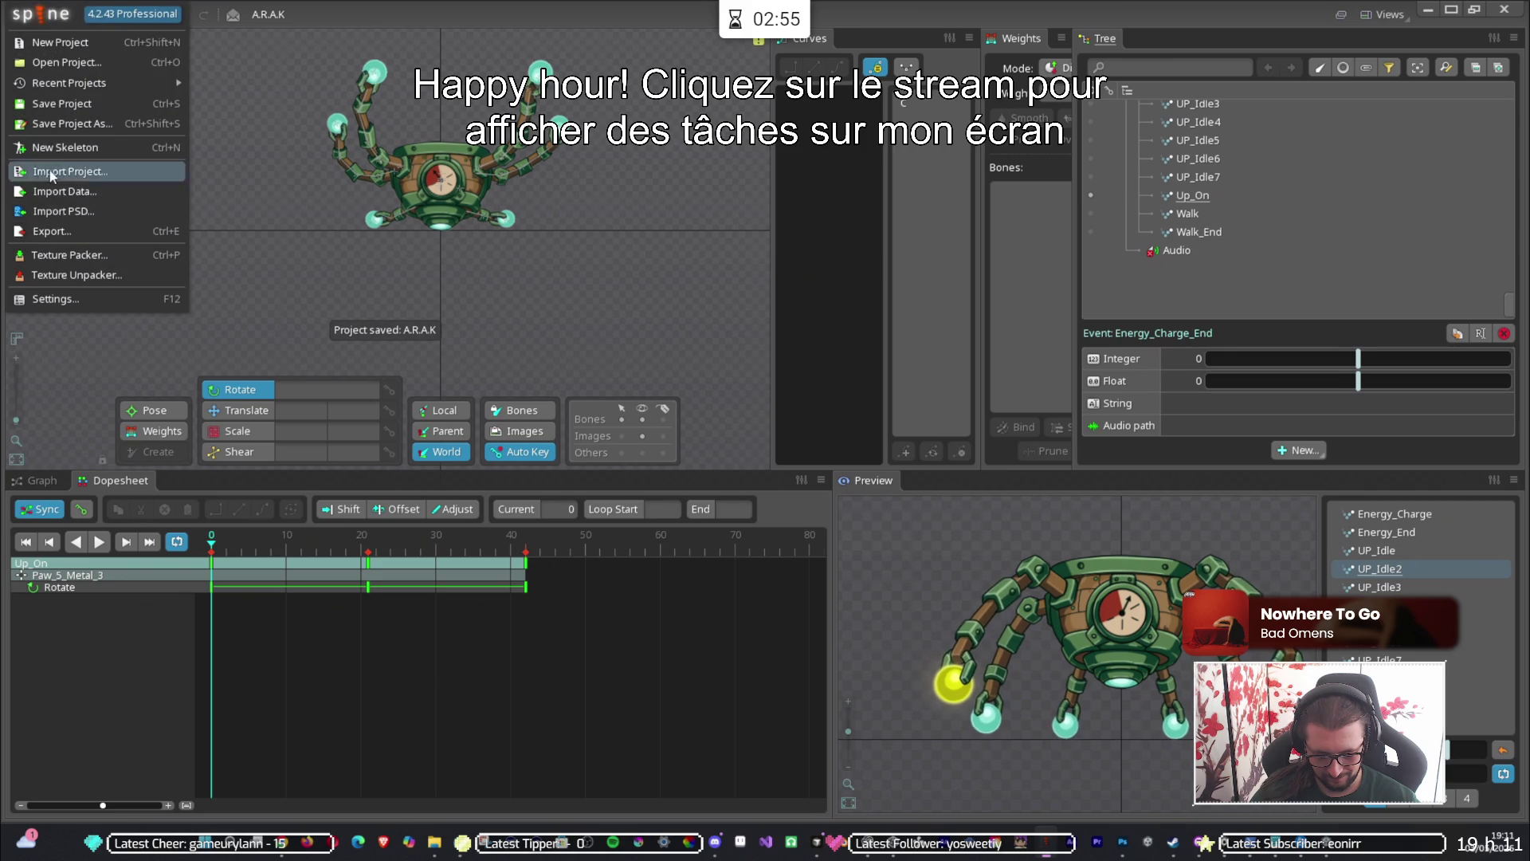
pyautogui.click(64, 219)
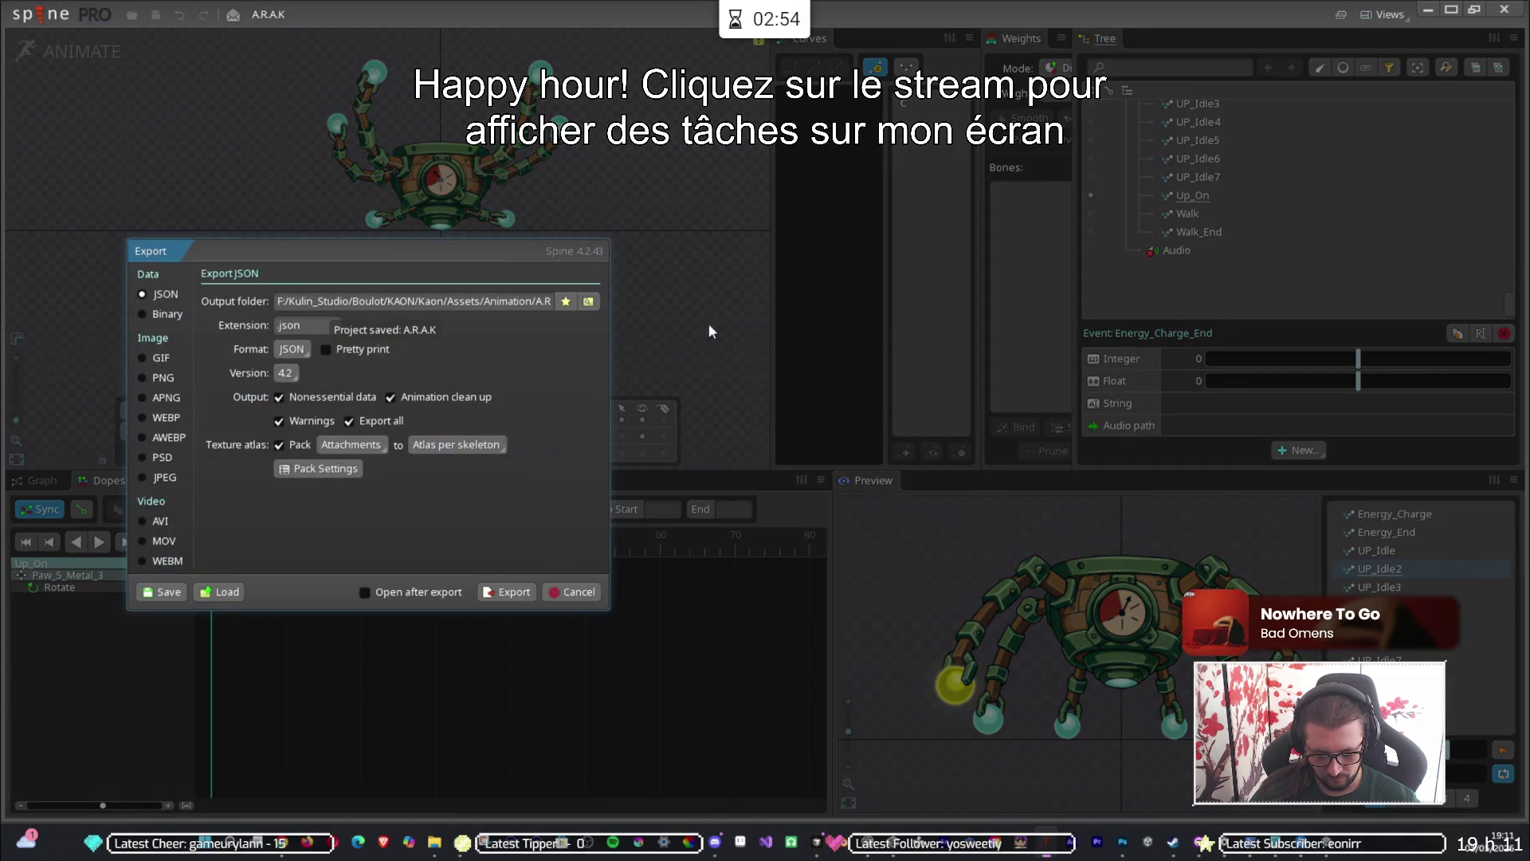
pyautogui.click(504, 592)
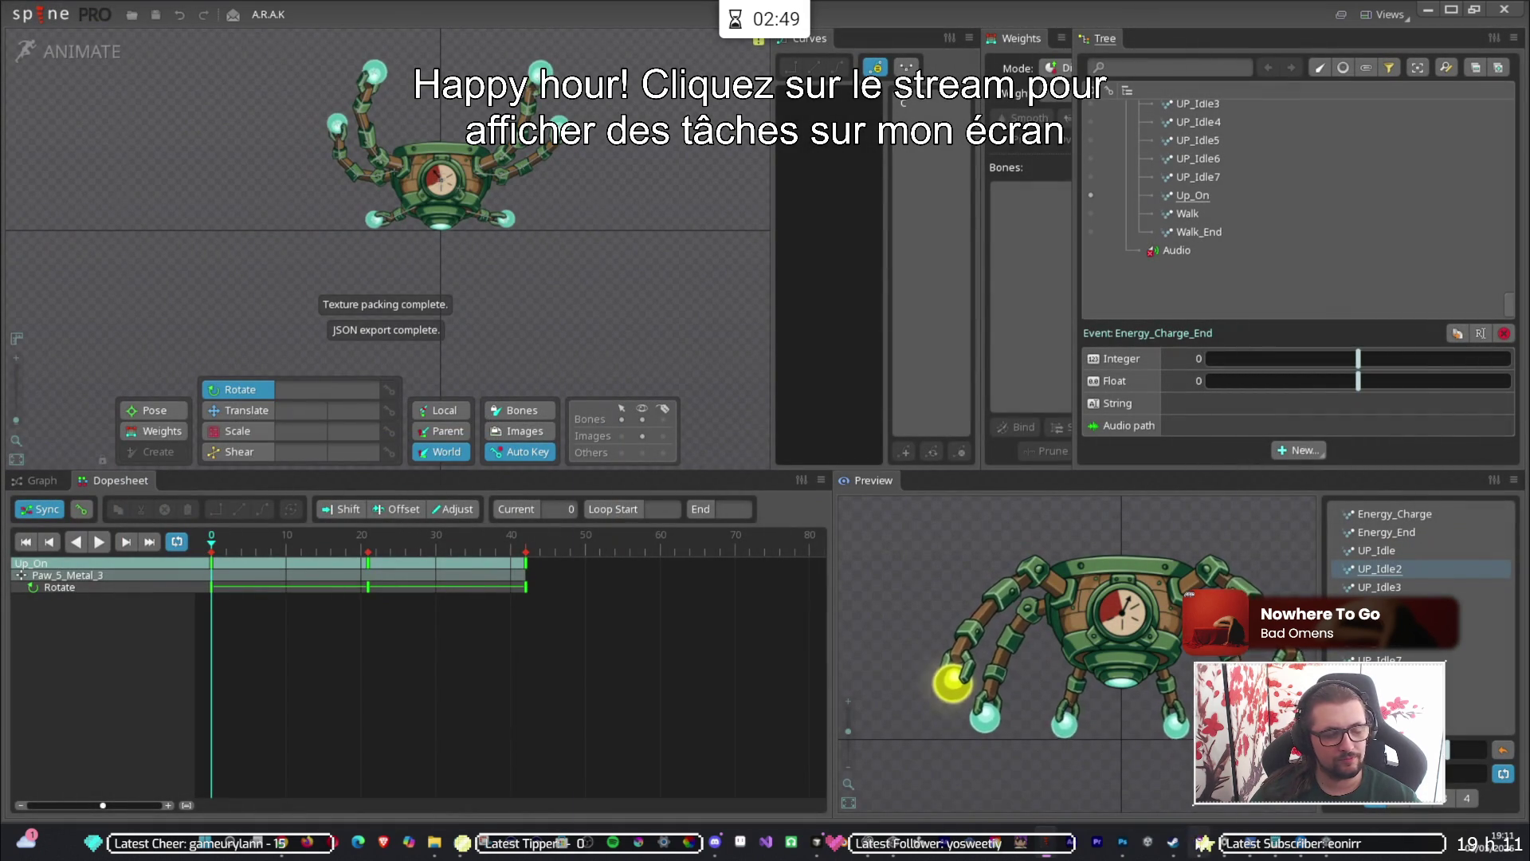
pyautogui.click(1200, 842)
pyautogui.click(196, 149)
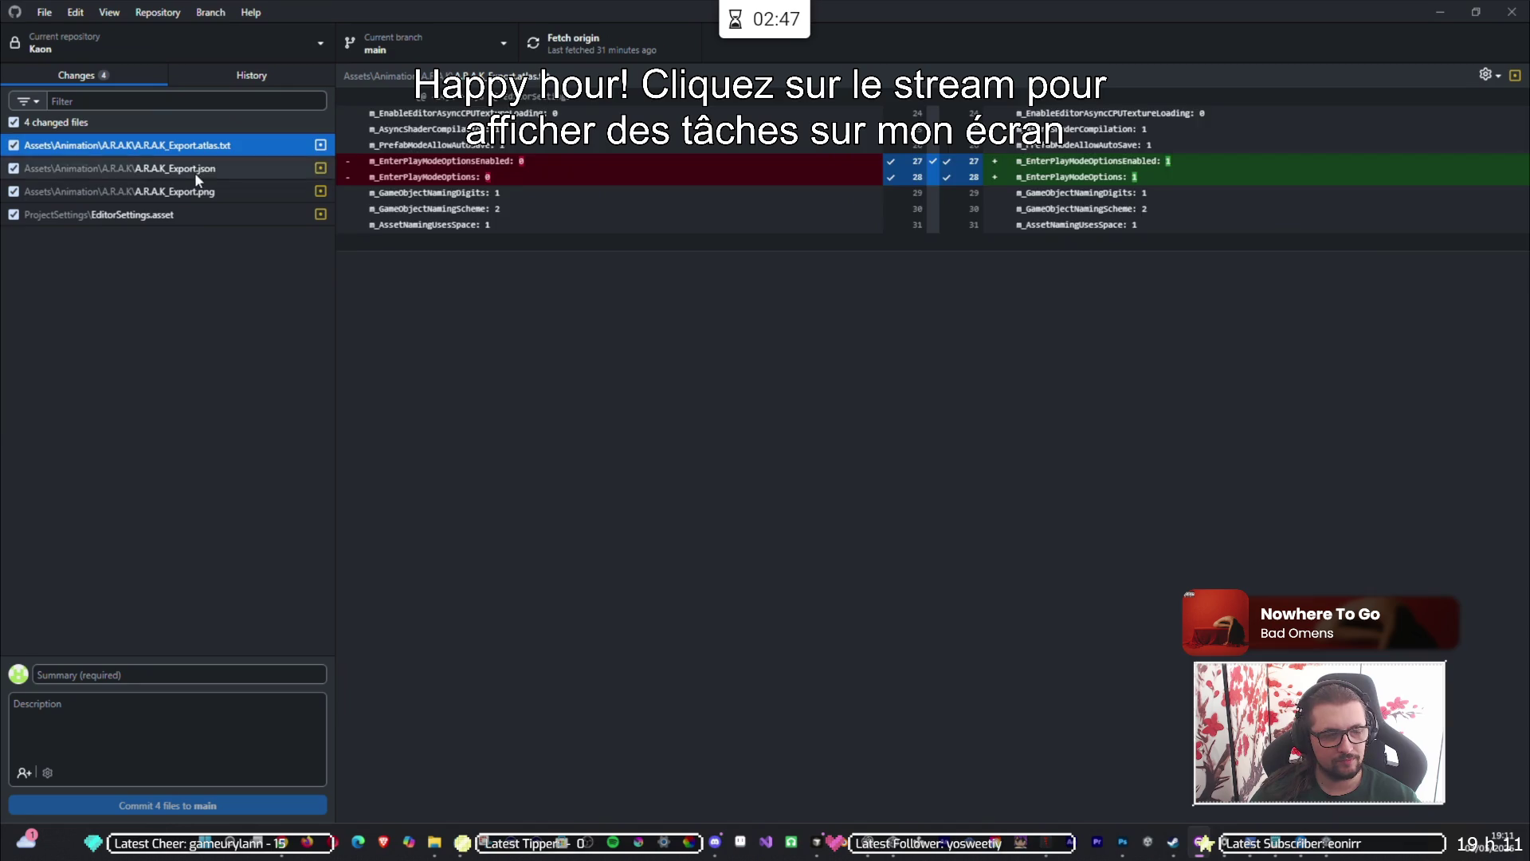
# Review the changed files and discard the EditorSettings.asset changes.
pyautogui.click(194, 169)
pyautogui.click(193, 192)
pyautogui.click(189, 213)
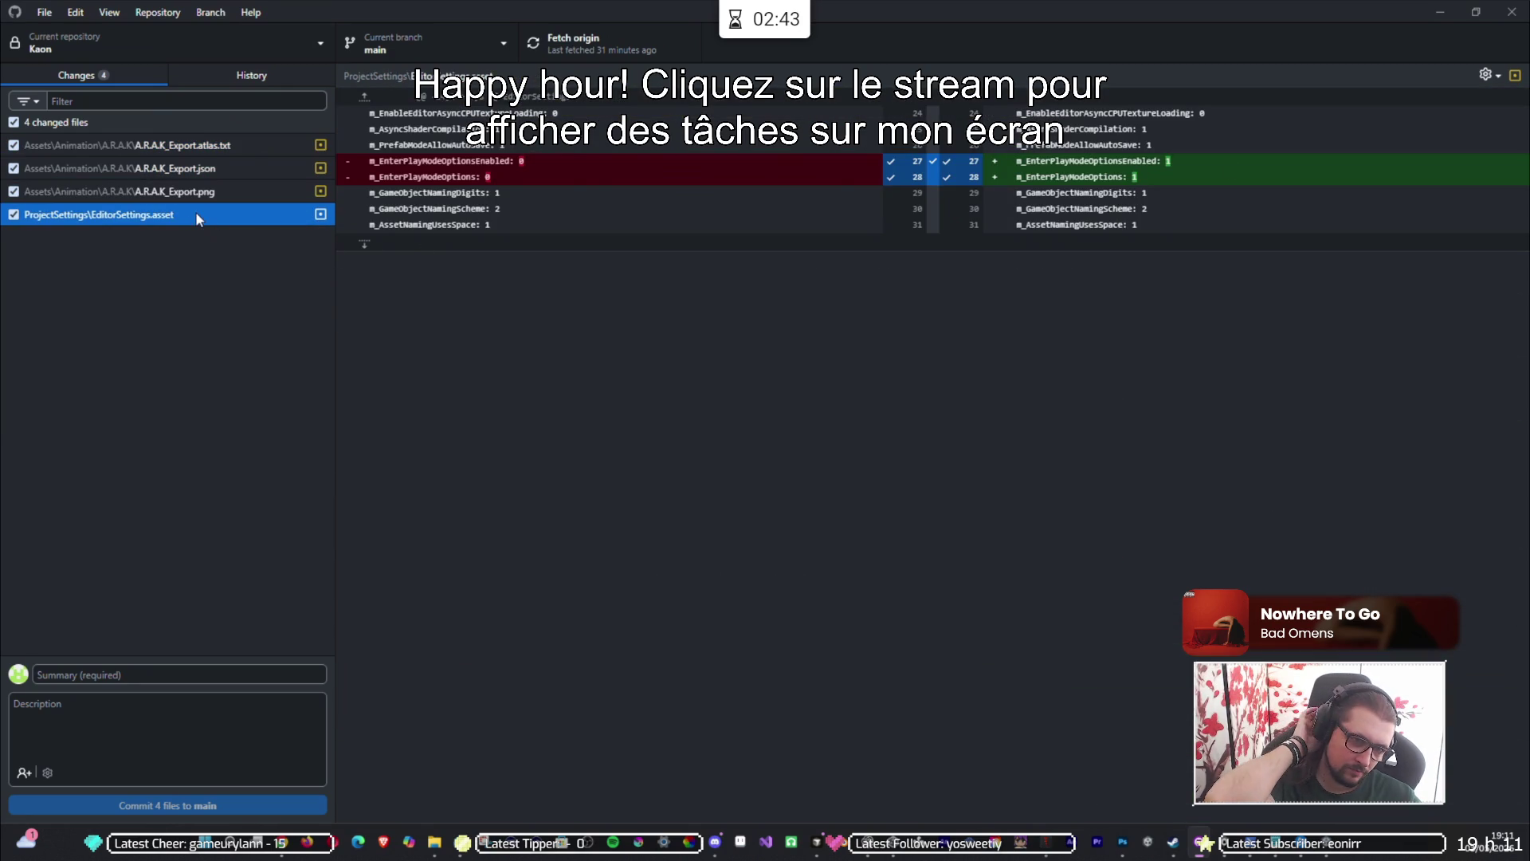
pyautogui.rightClick(196, 214)
pyautogui.click(239, 232)
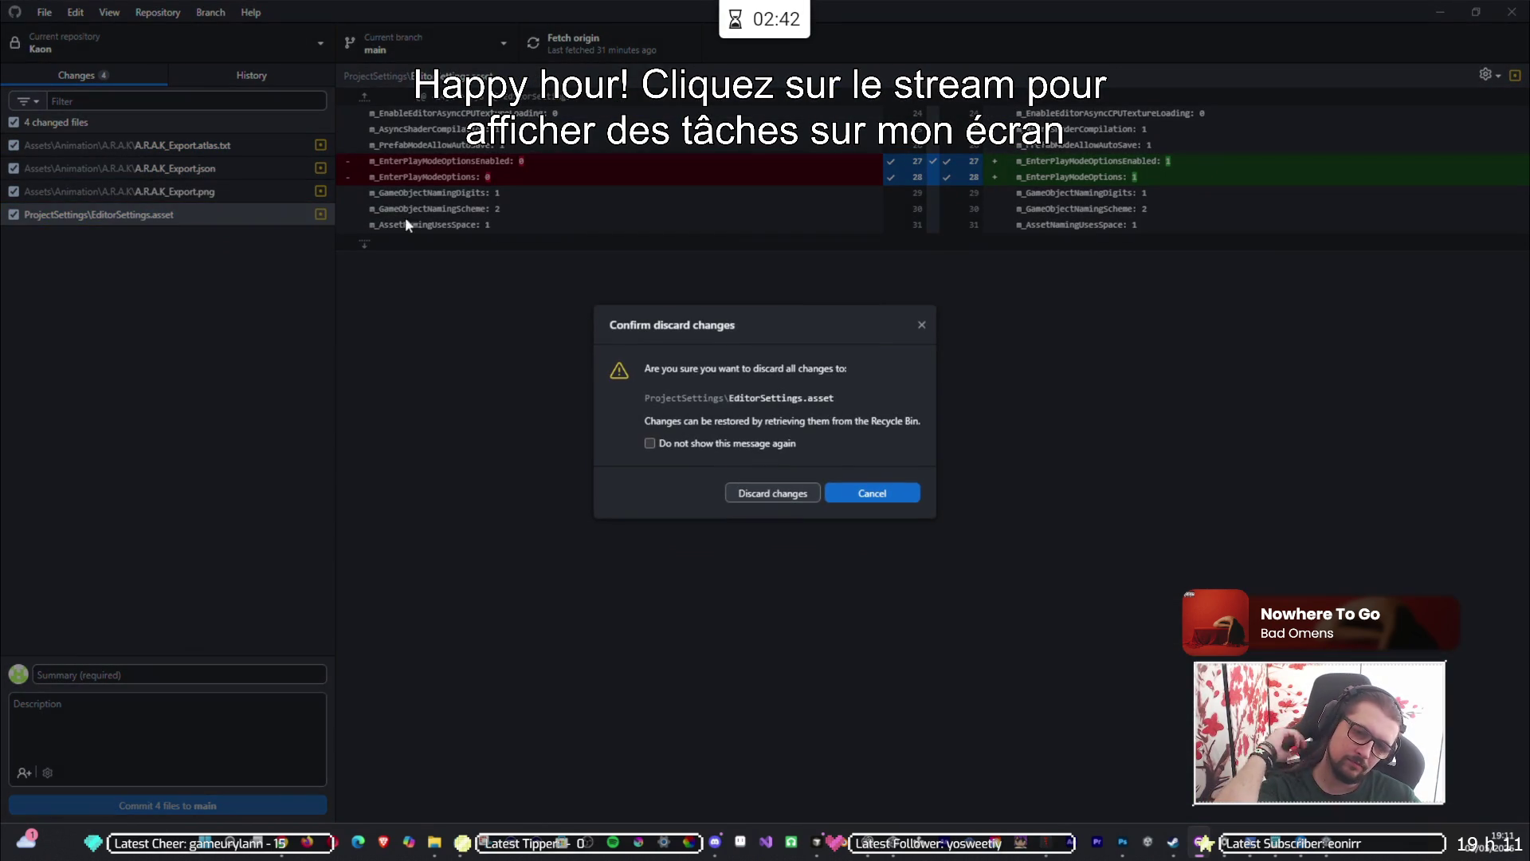
pyautogui.click(773, 492)
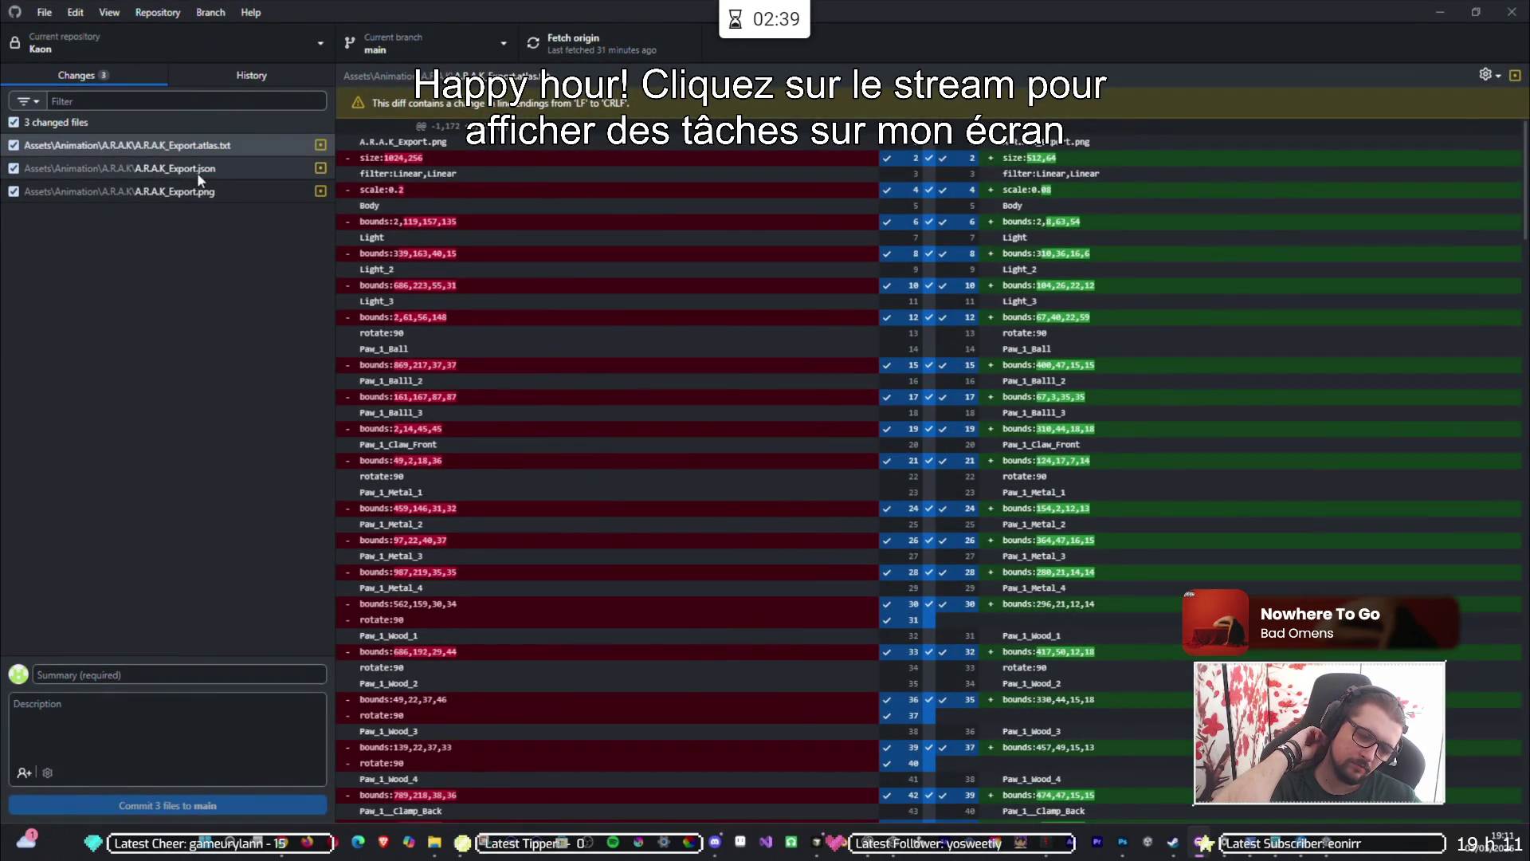
# Recheck the export diffs and enter the commit summary 'Update Event ARAK'.
pyautogui.click(201, 173)
pyautogui.click(197, 145)
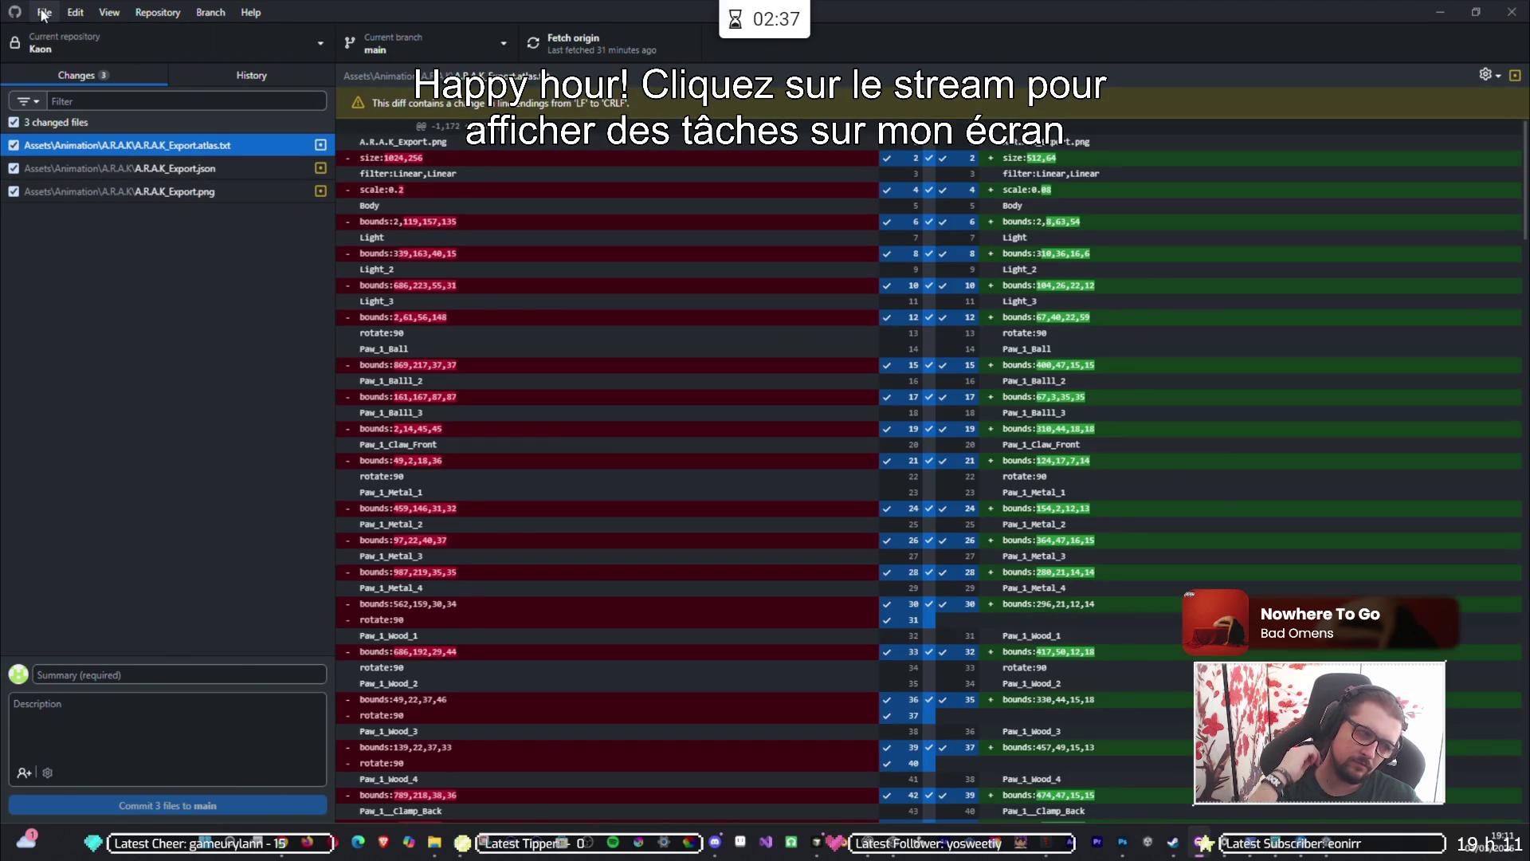
pyautogui.click(150, 672)
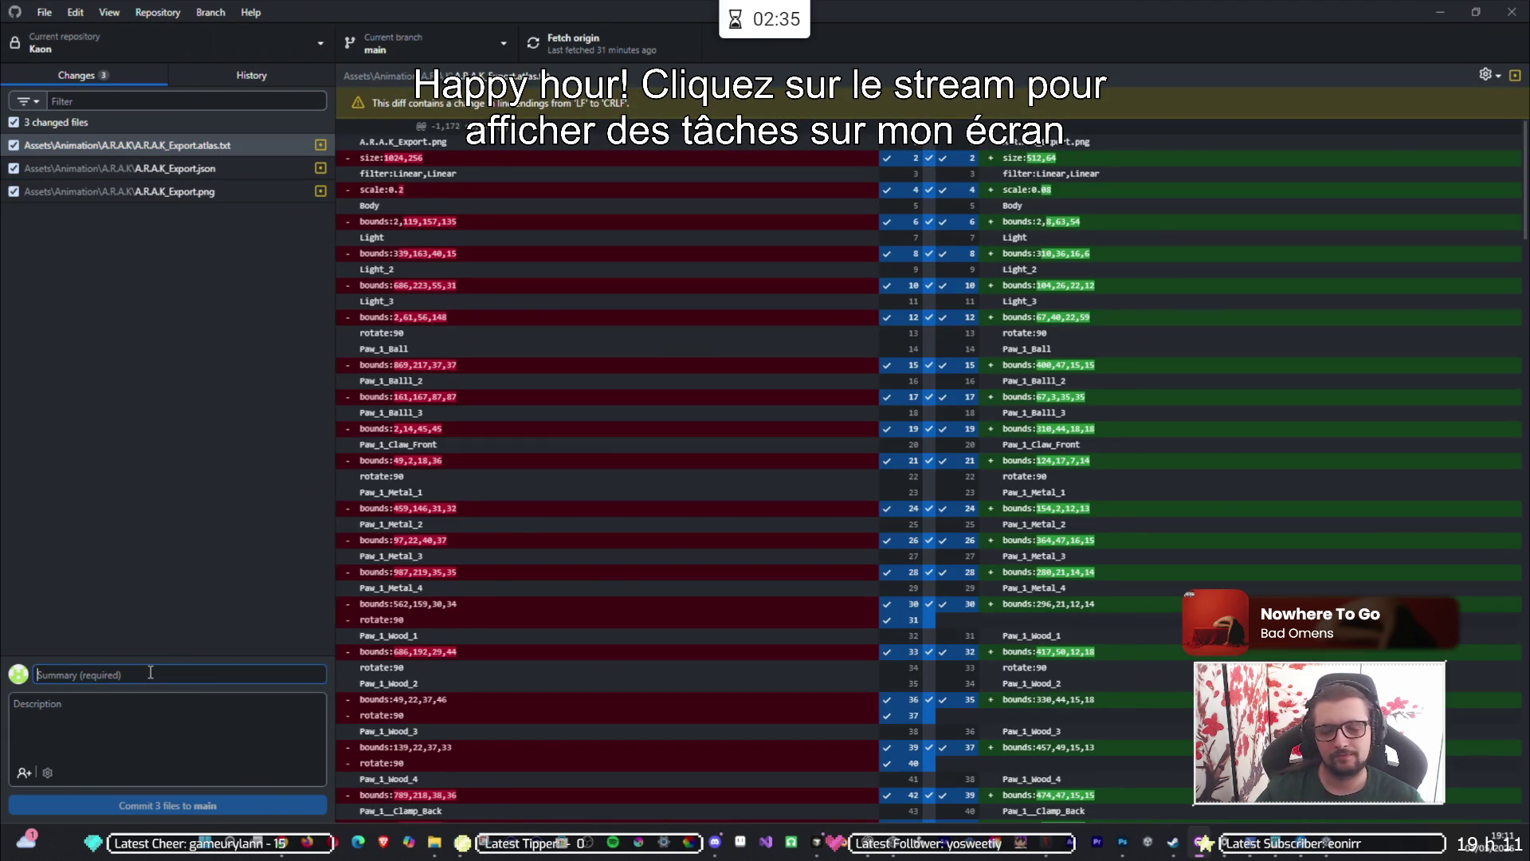
pyautogui.write('Update ')
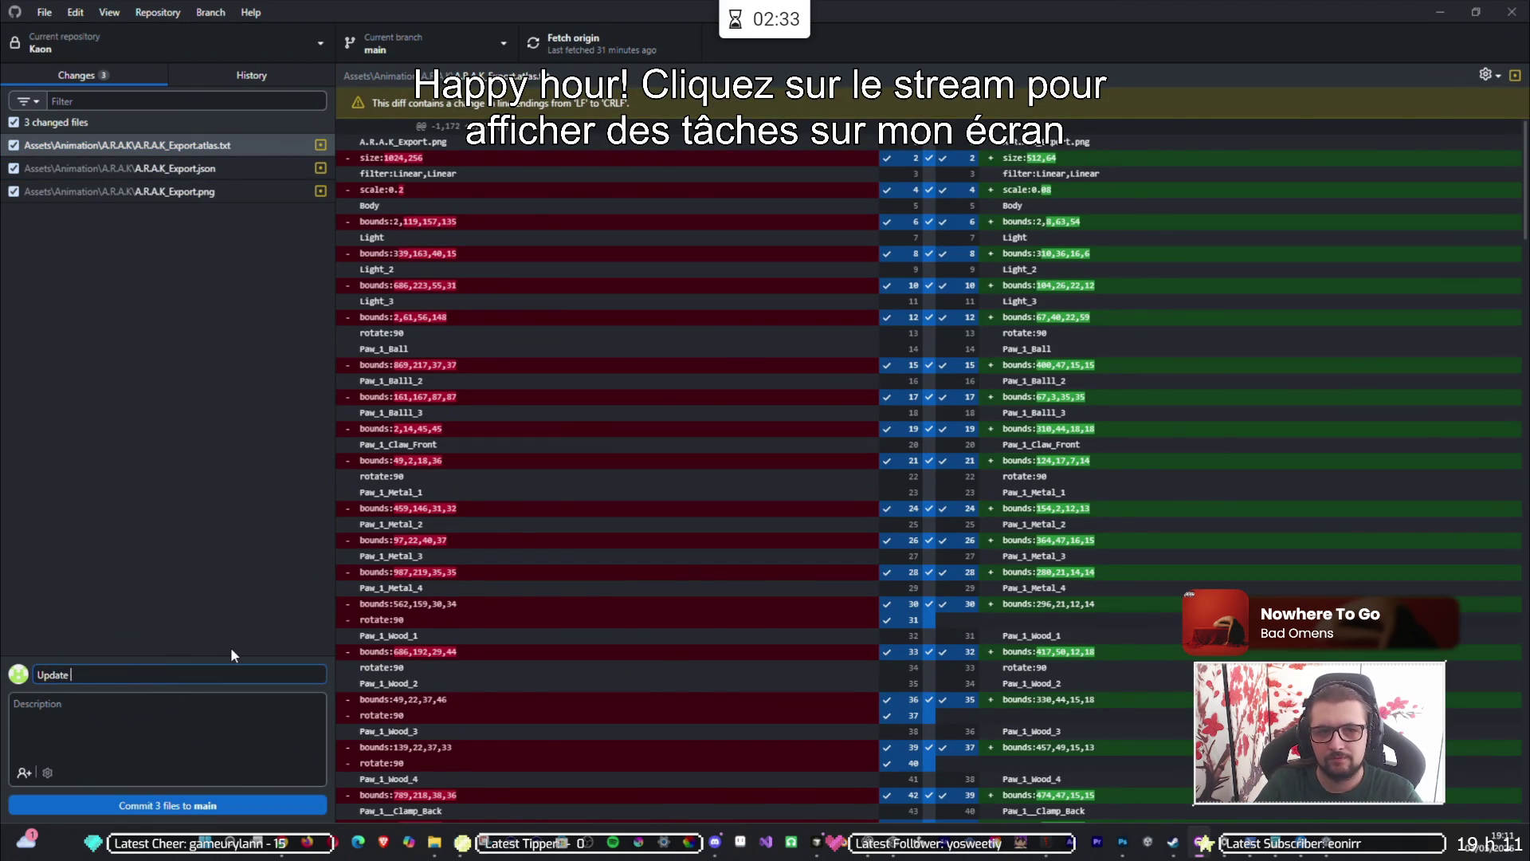
pyautogui.write('Event')
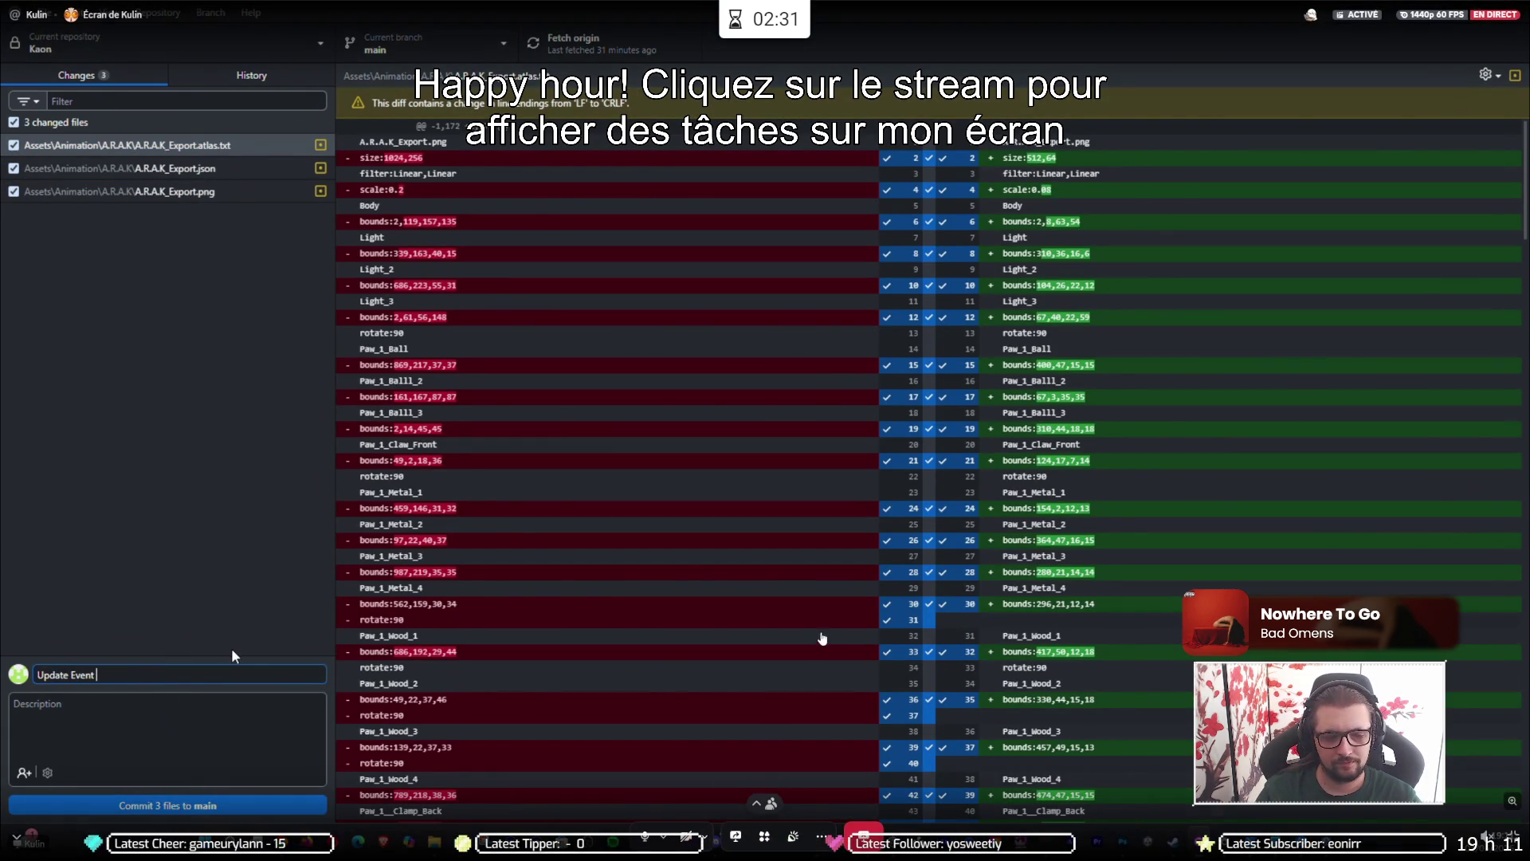
pyautogui.write(' ARAK')
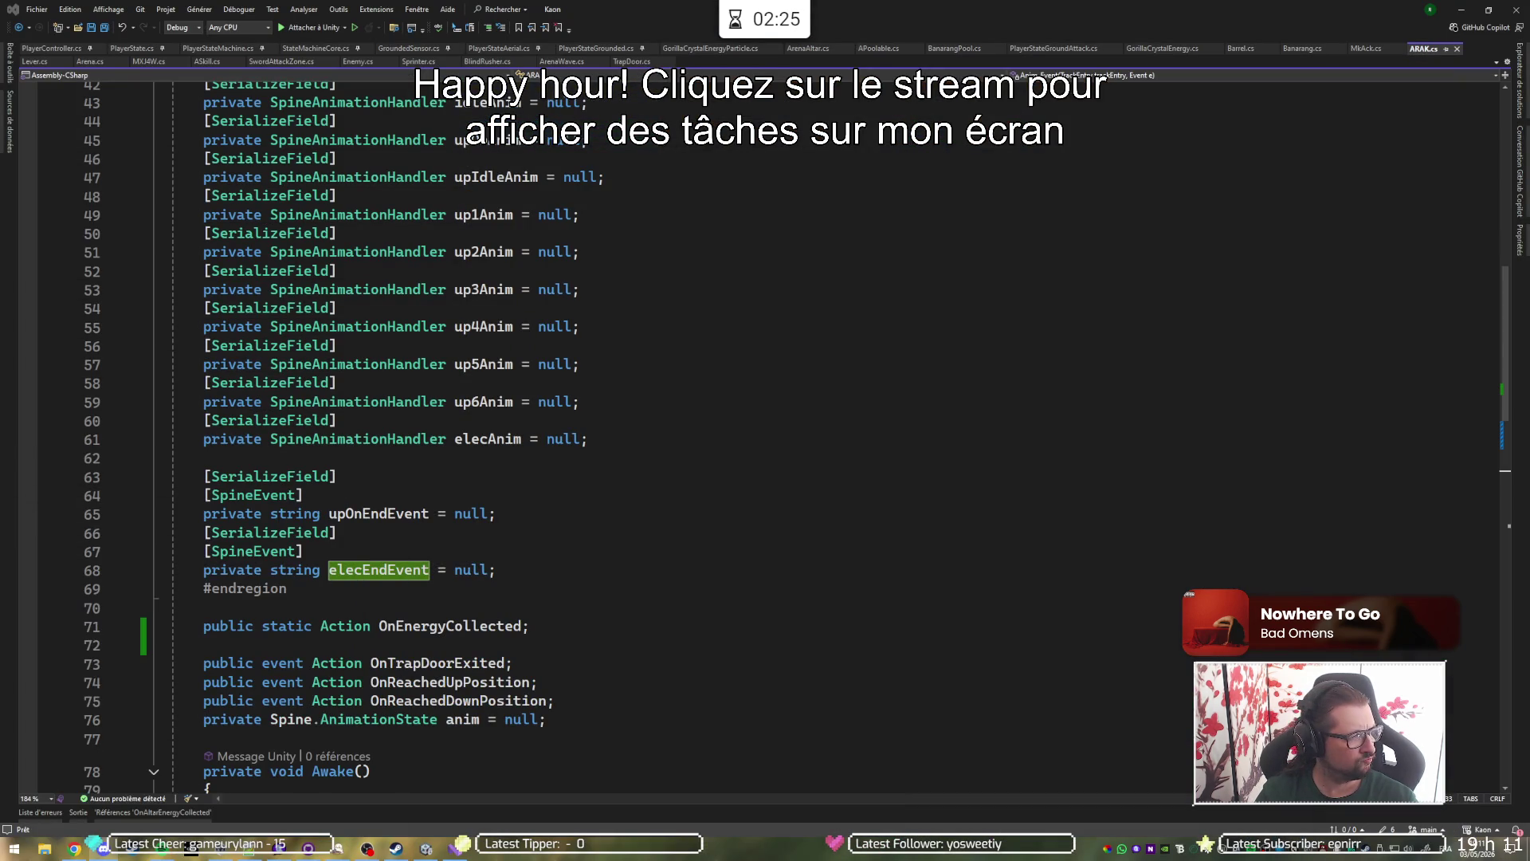
# Pull the latest Kaon changes from origin, then return to the Chrome window.
pyautogui.click(528, 475)
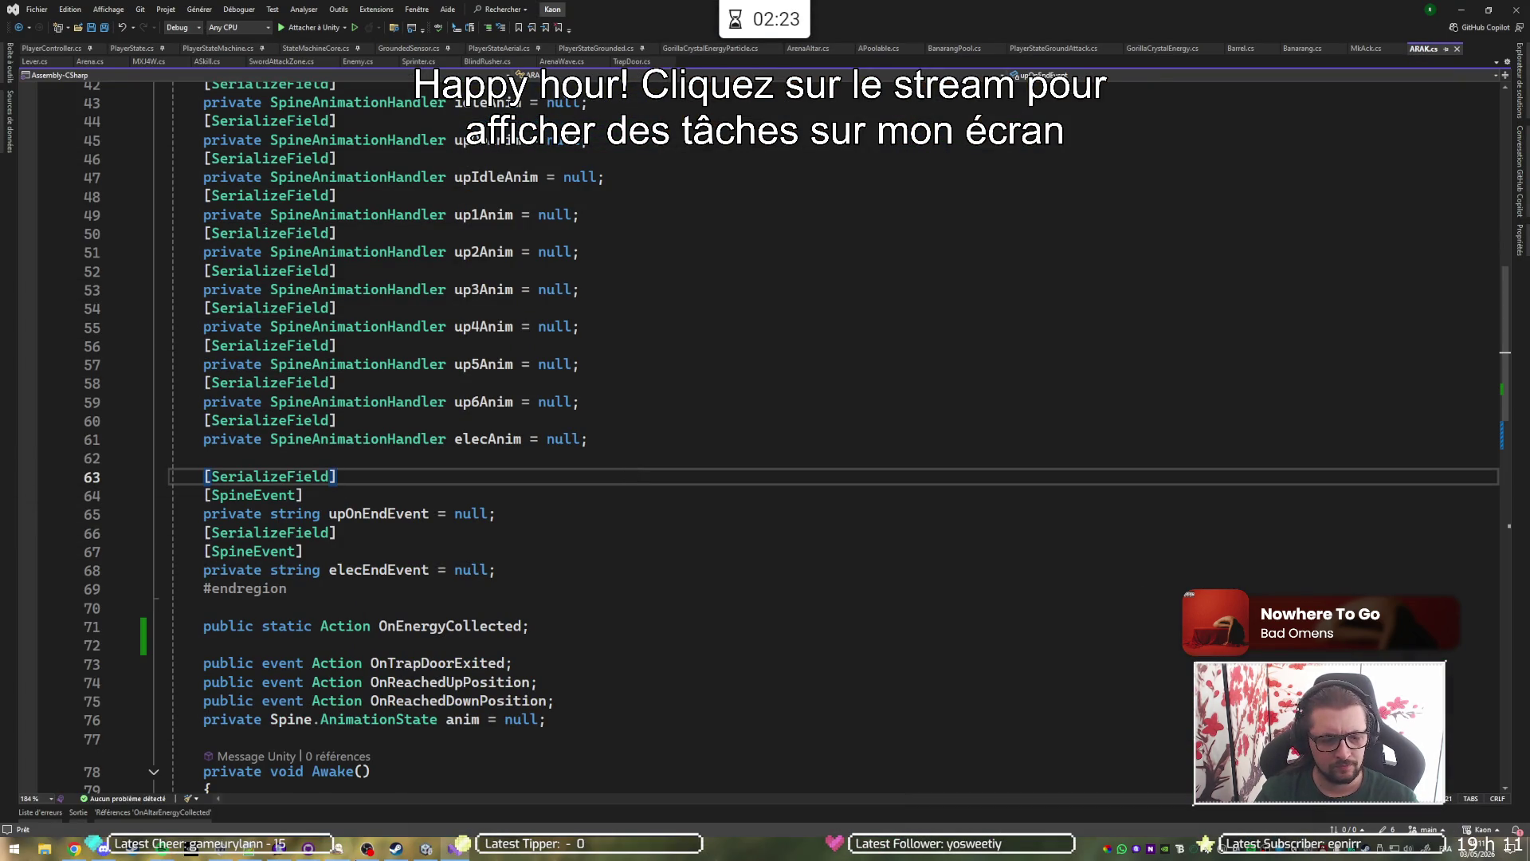
pyautogui.hotkey('alt', 'Tab')
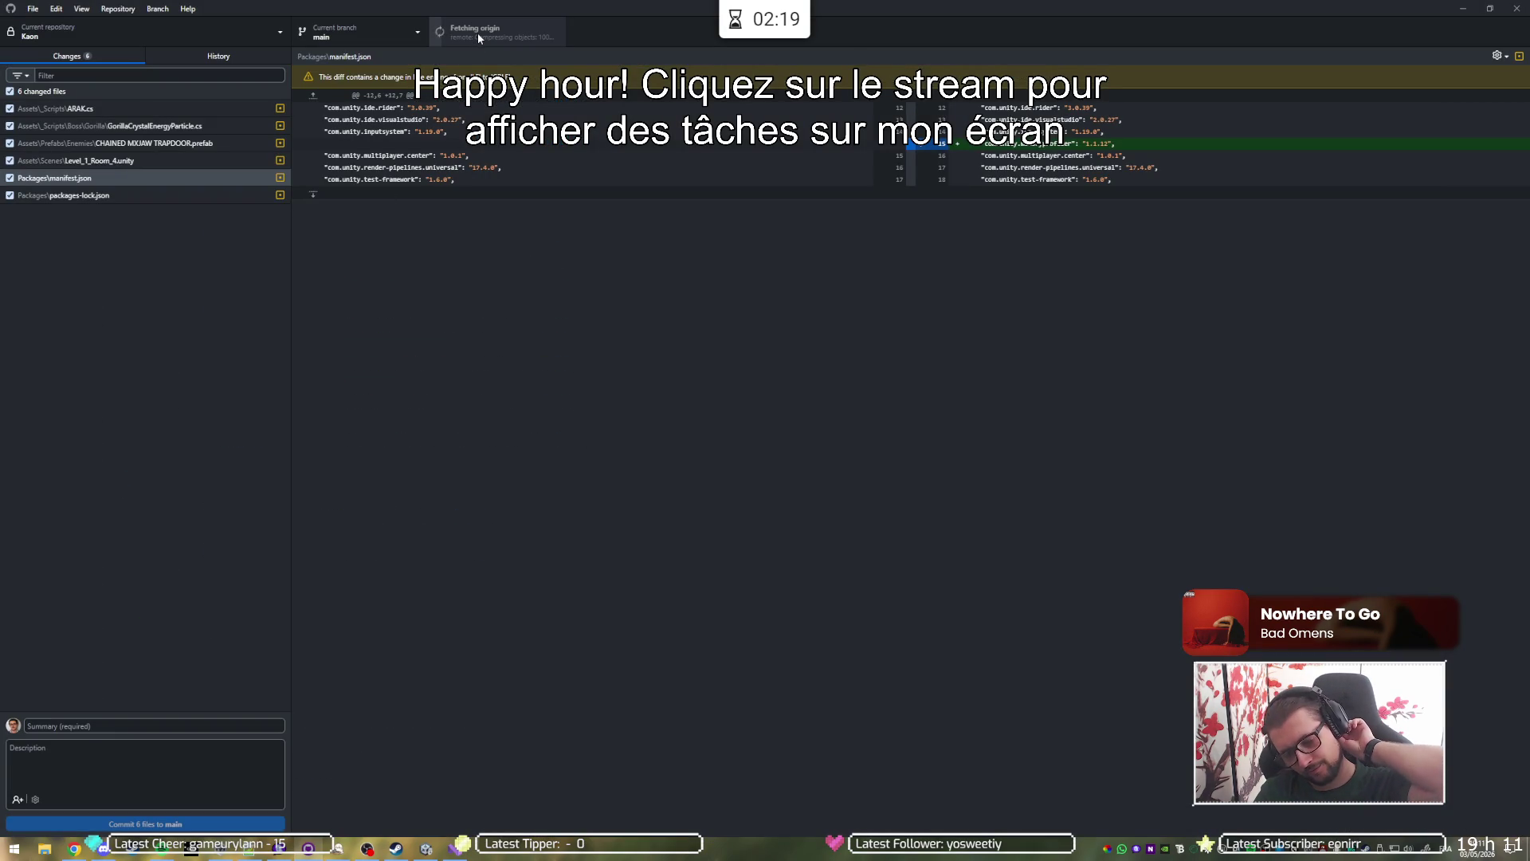
pyautogui.click(478, 37)
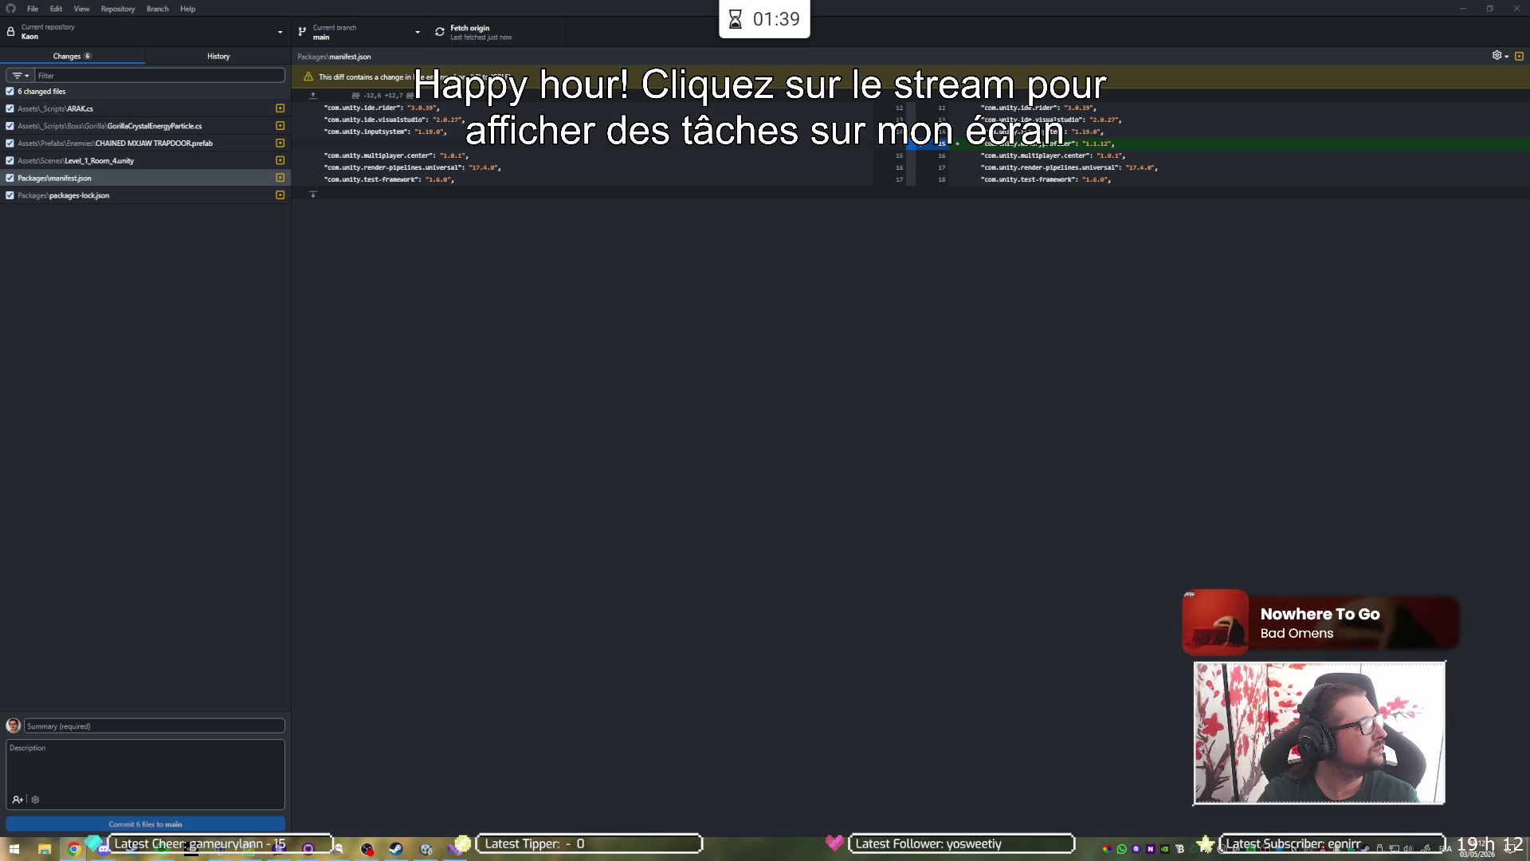
pyautogui.hotkey('alt', 'Tab')
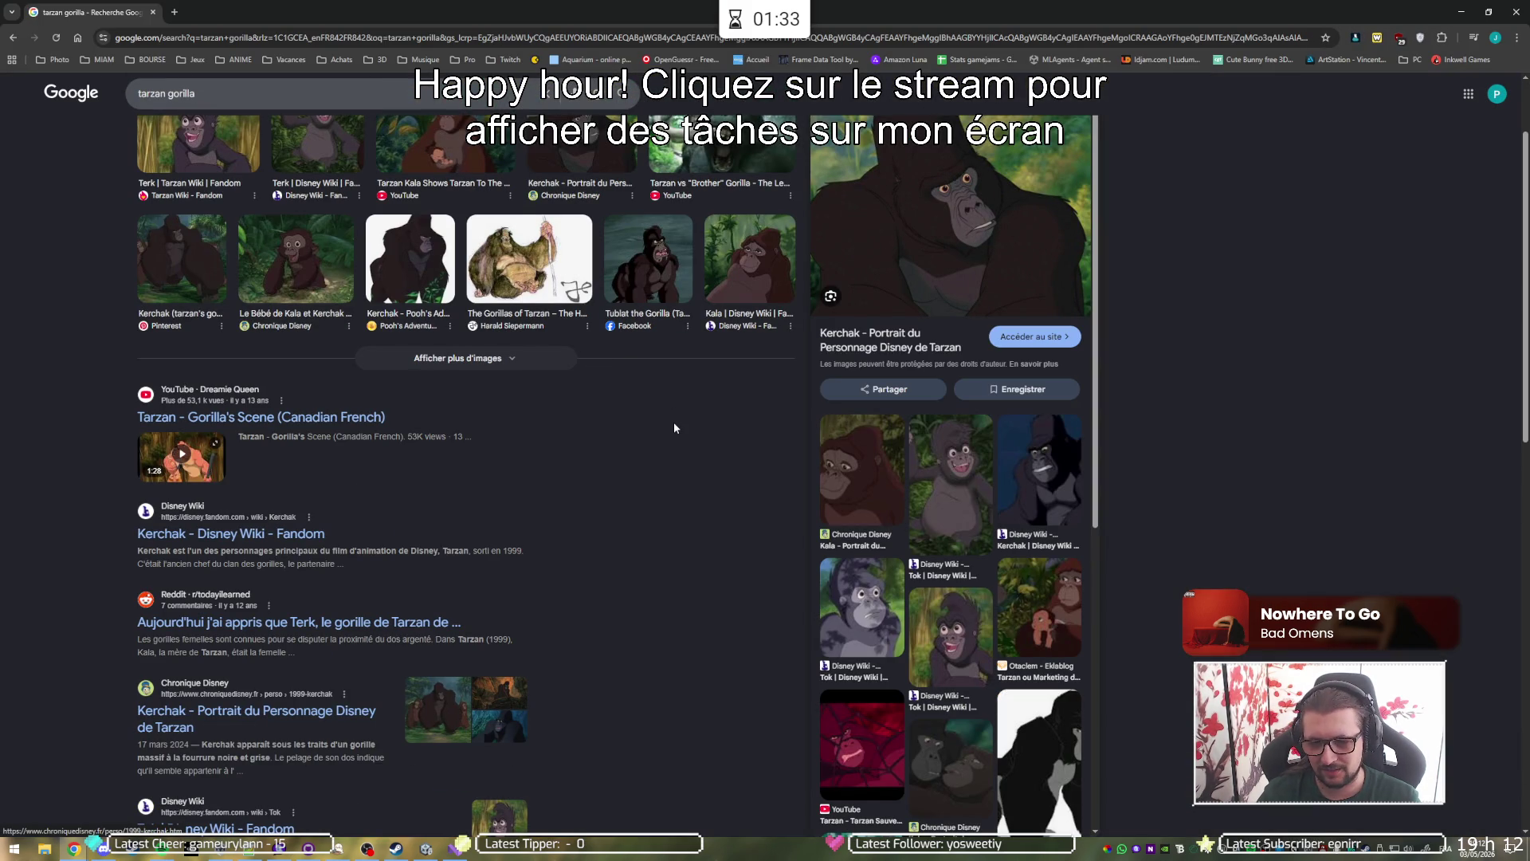
# Close the tarzan gorilla search and minimize GitHub Desktop to reveal Visual Studio.
pyautogui.scroll(2, 673, 426)
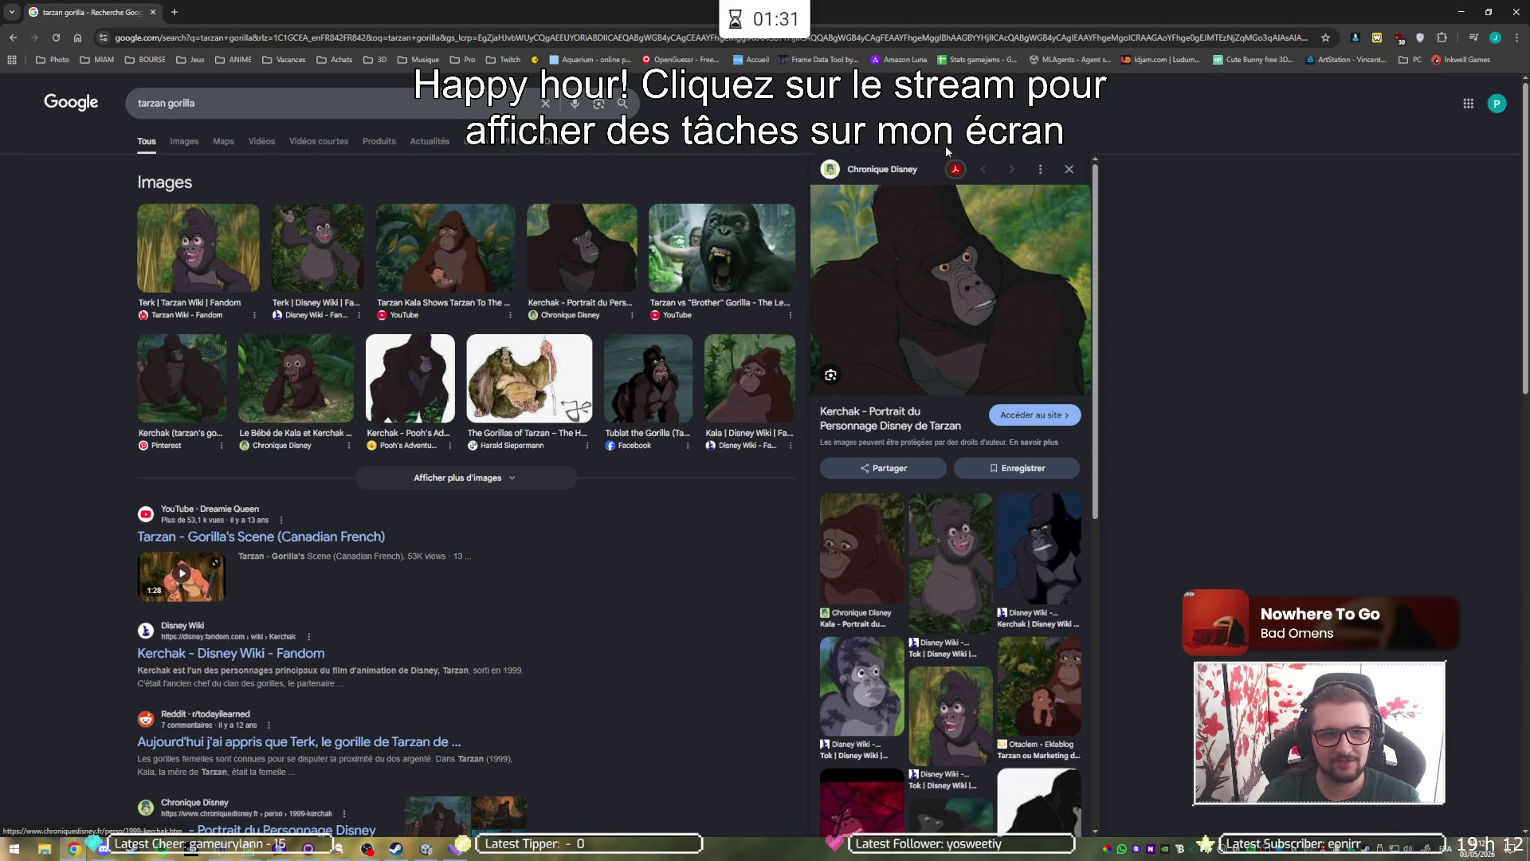
pyautogui.click(1515, 12)
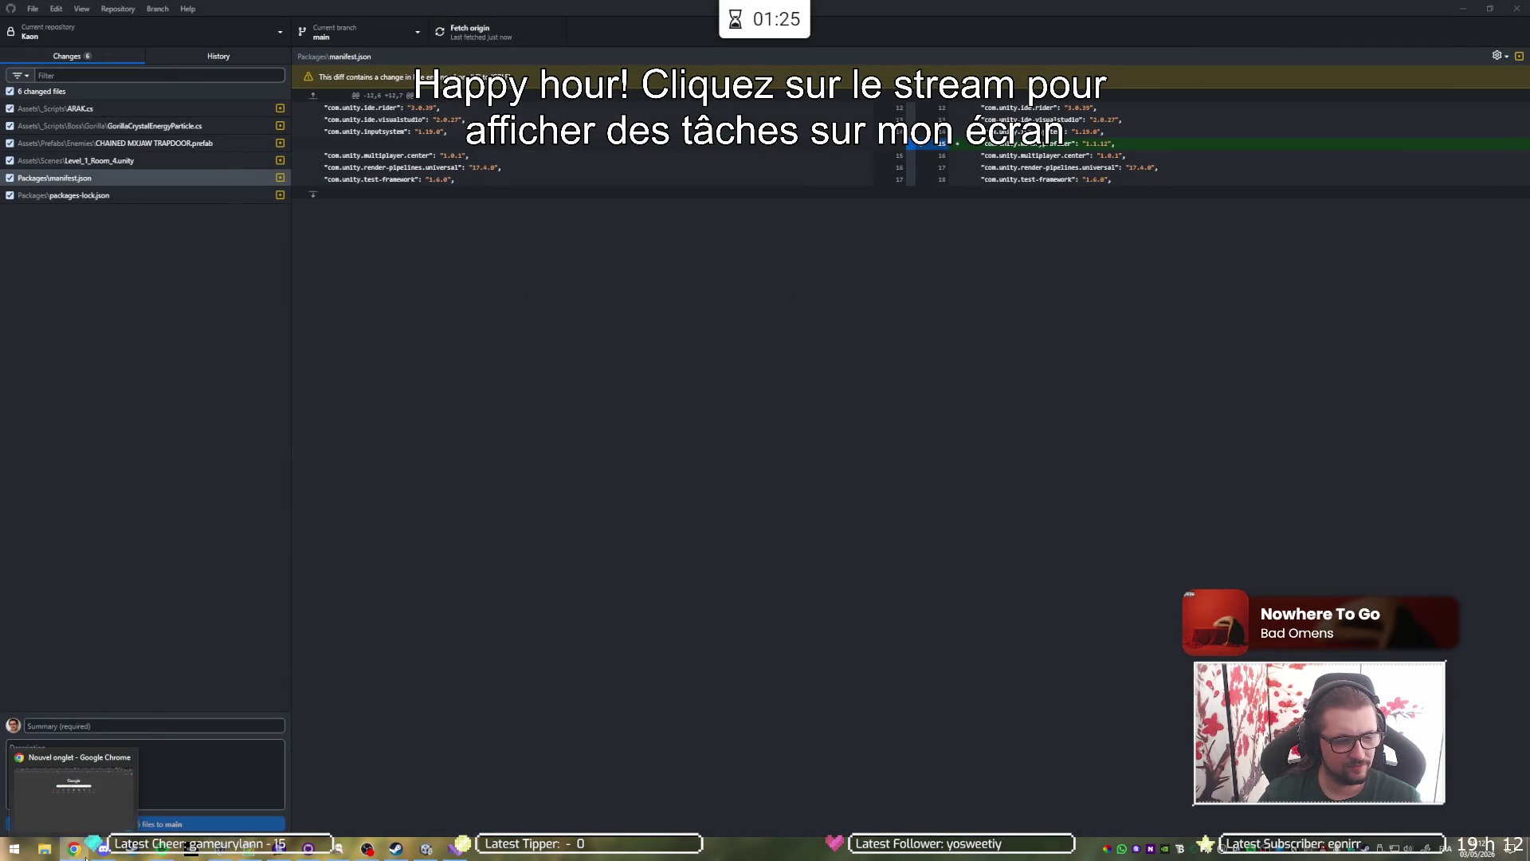
pyautogui.click(1464, 8)
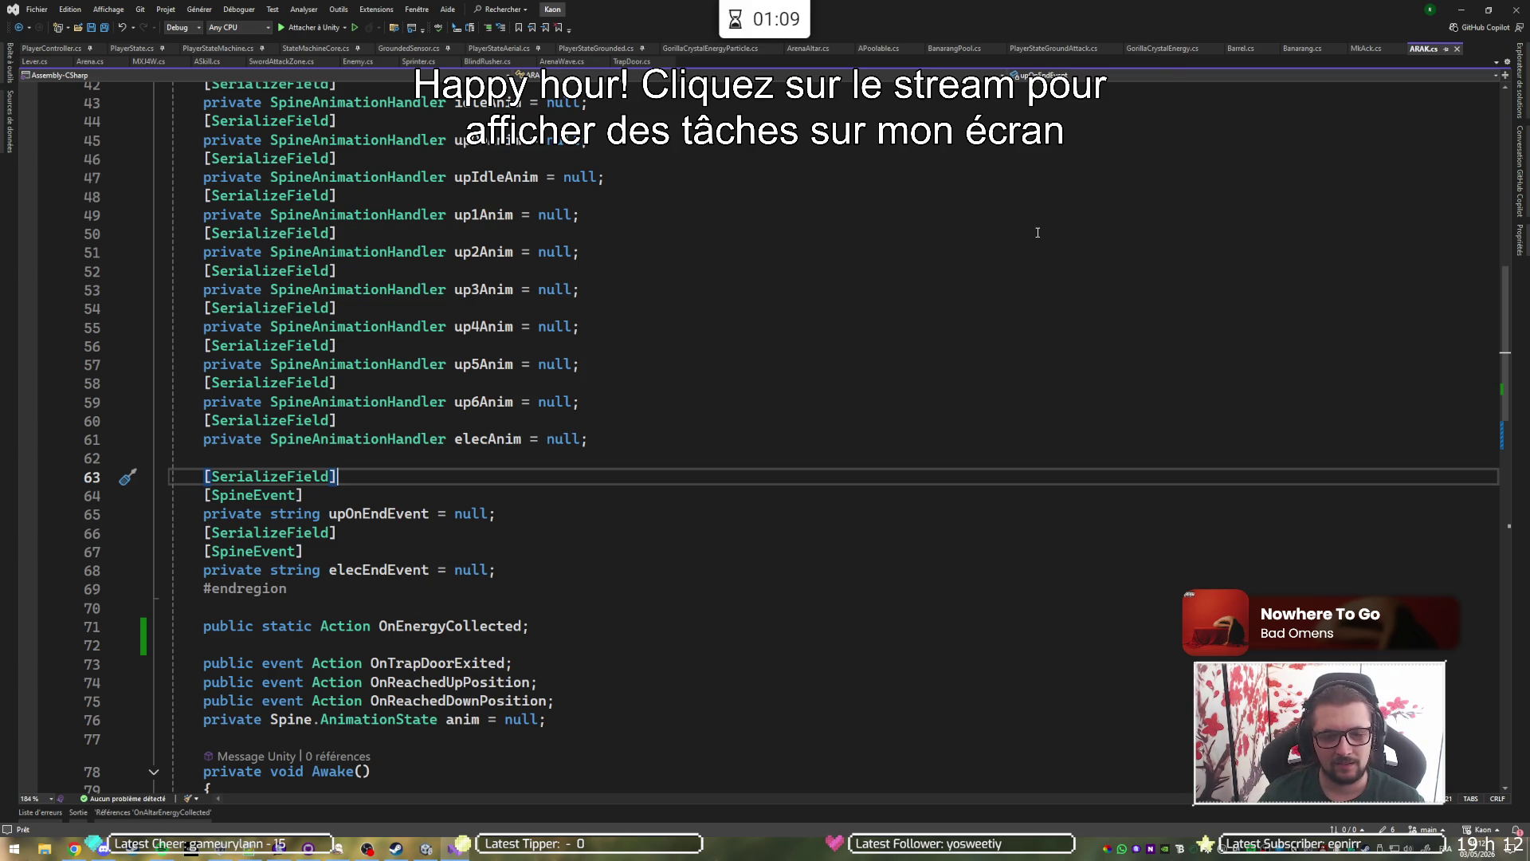
# Scroll over ARAK.cs's upOnEndEvent and elecEndEvent fields, then switch to Discord.
pyautogui.scroll(-5, 699, 364)
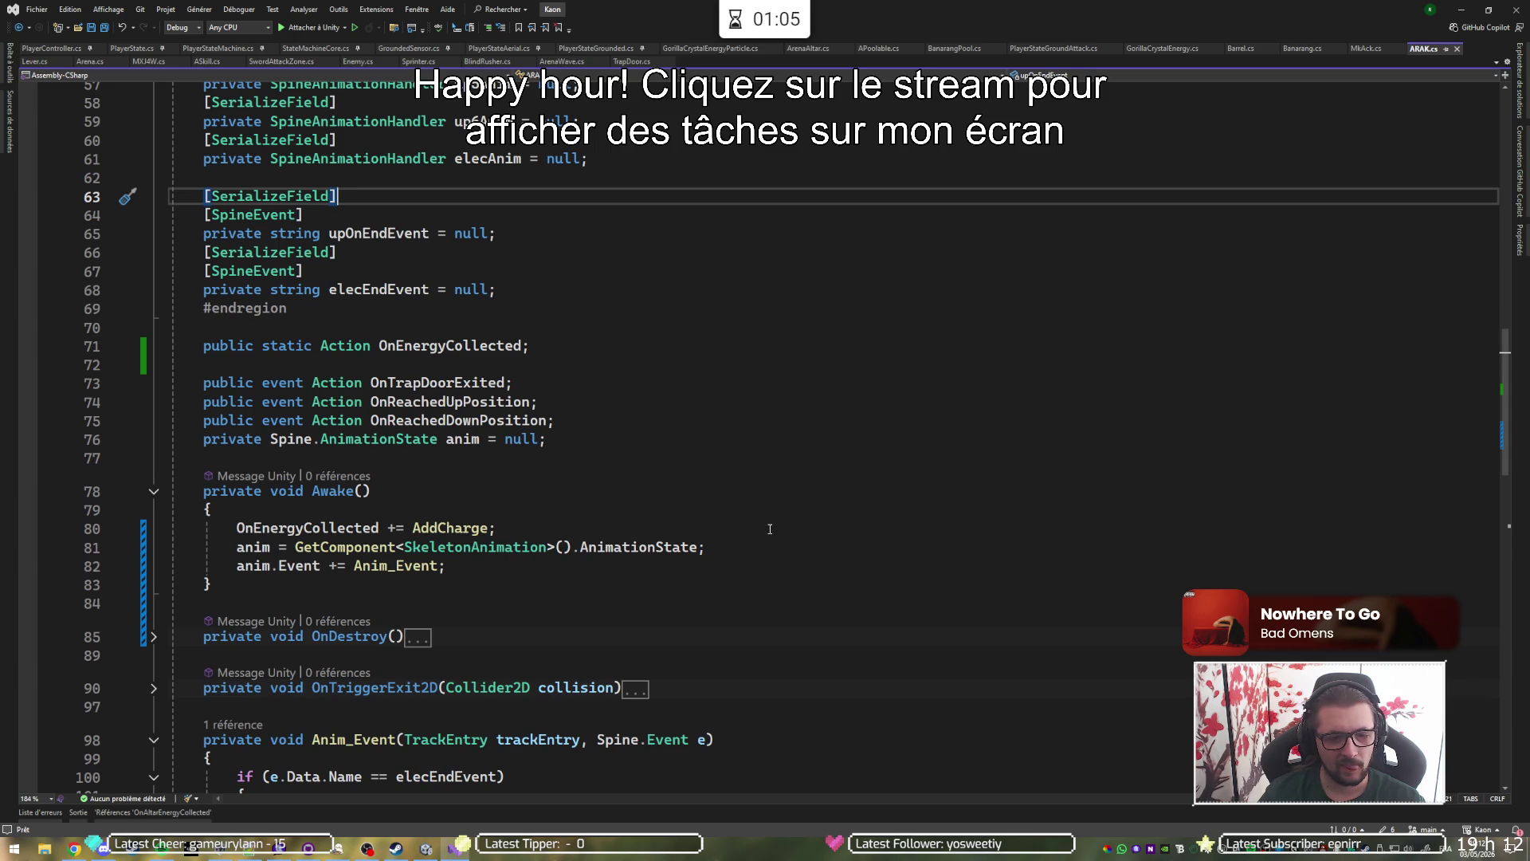
pyautogui.scroll(18, 770, 529)
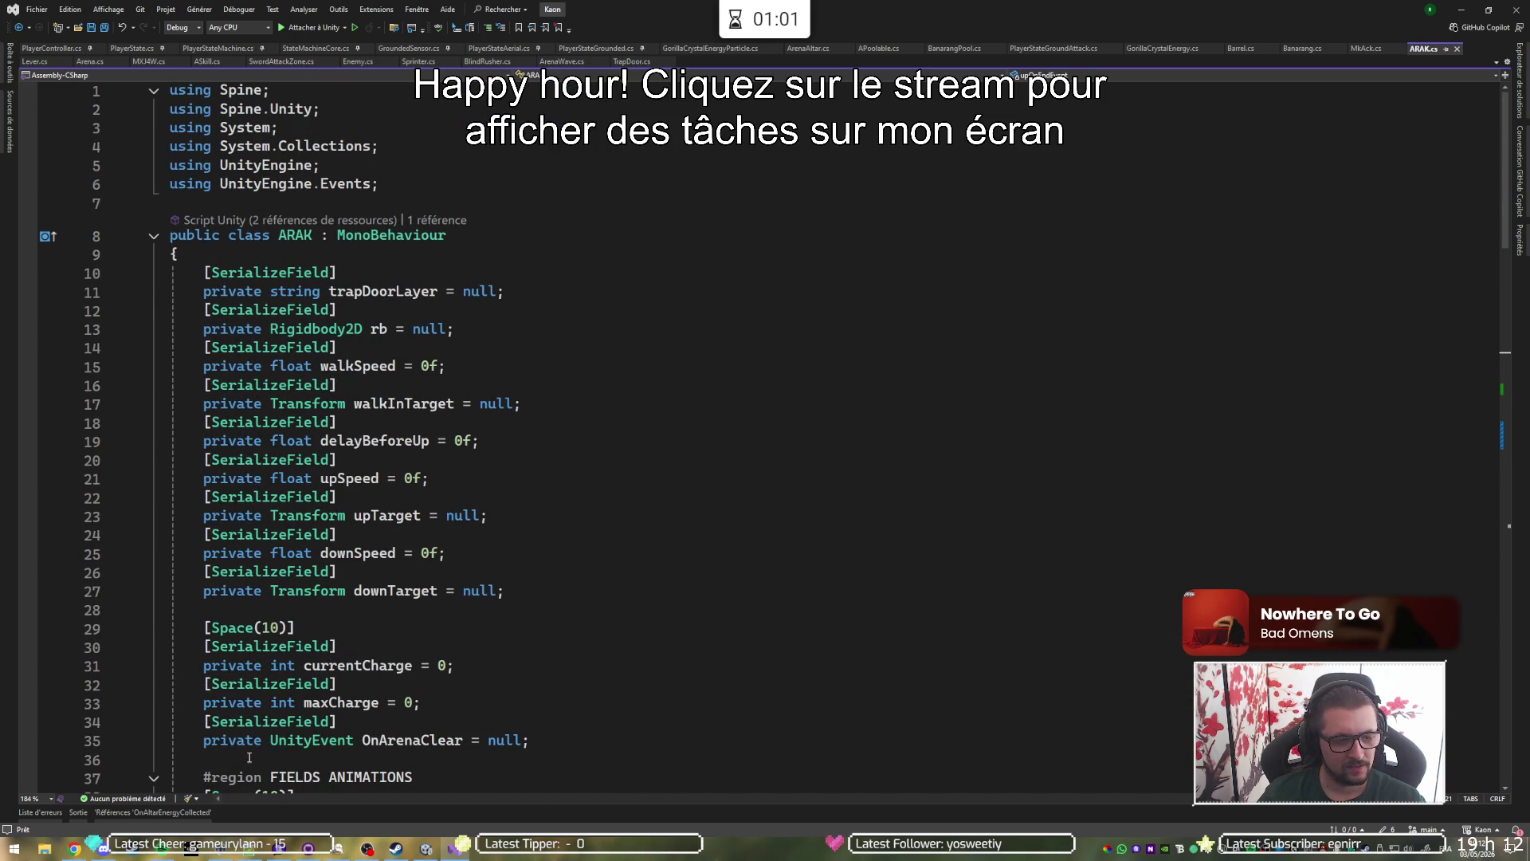
pyautogui.hotkey('alt', 'Tab')
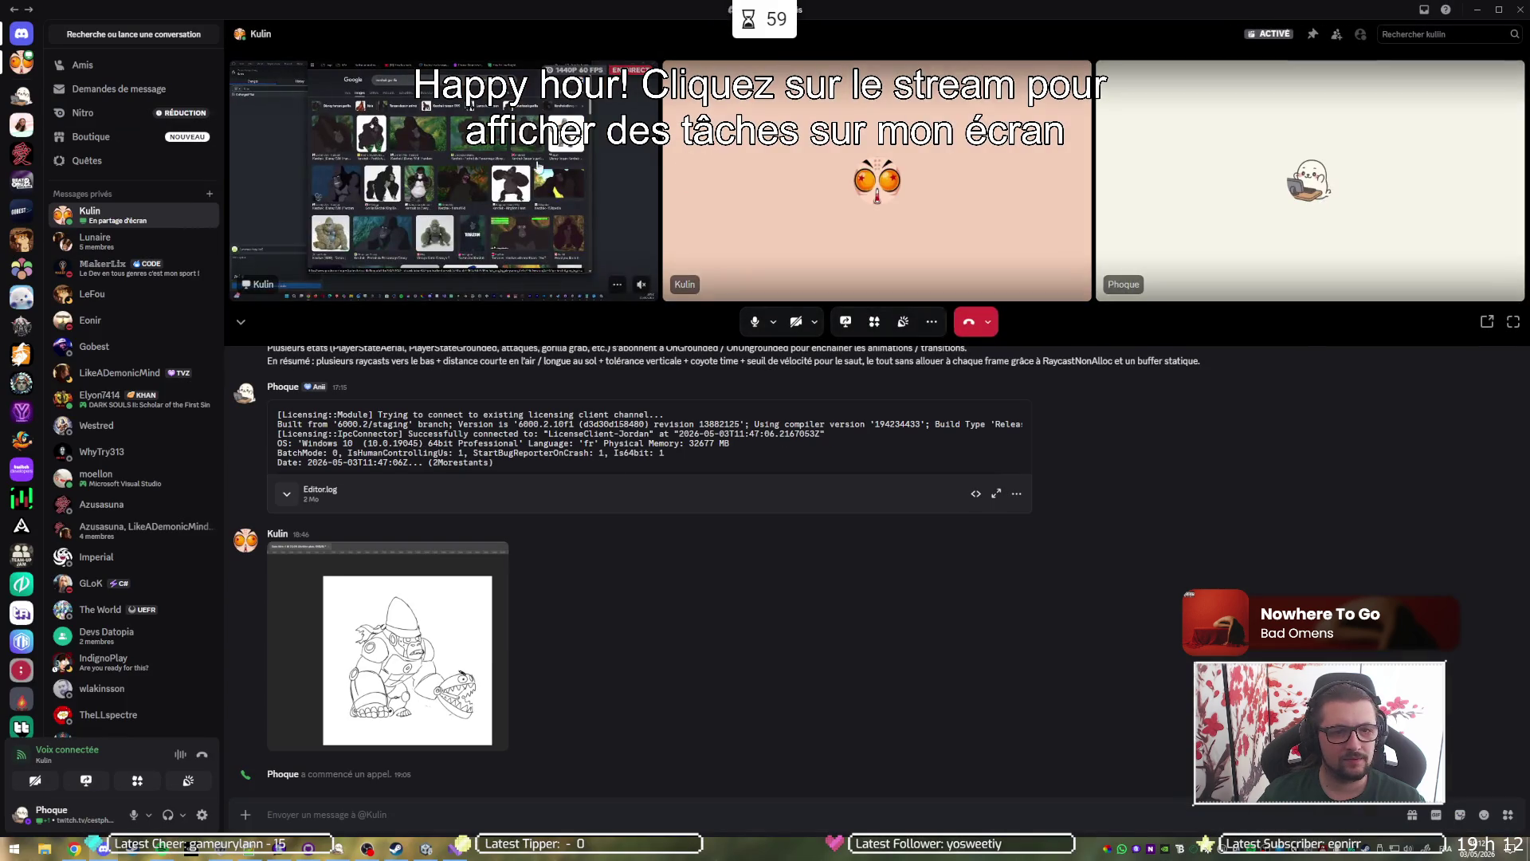
# Watch the shared stream full-size, exit it, then bring Visual Studio back and minimize it to reveal Unity.
pyautogui.click(1513, 323)
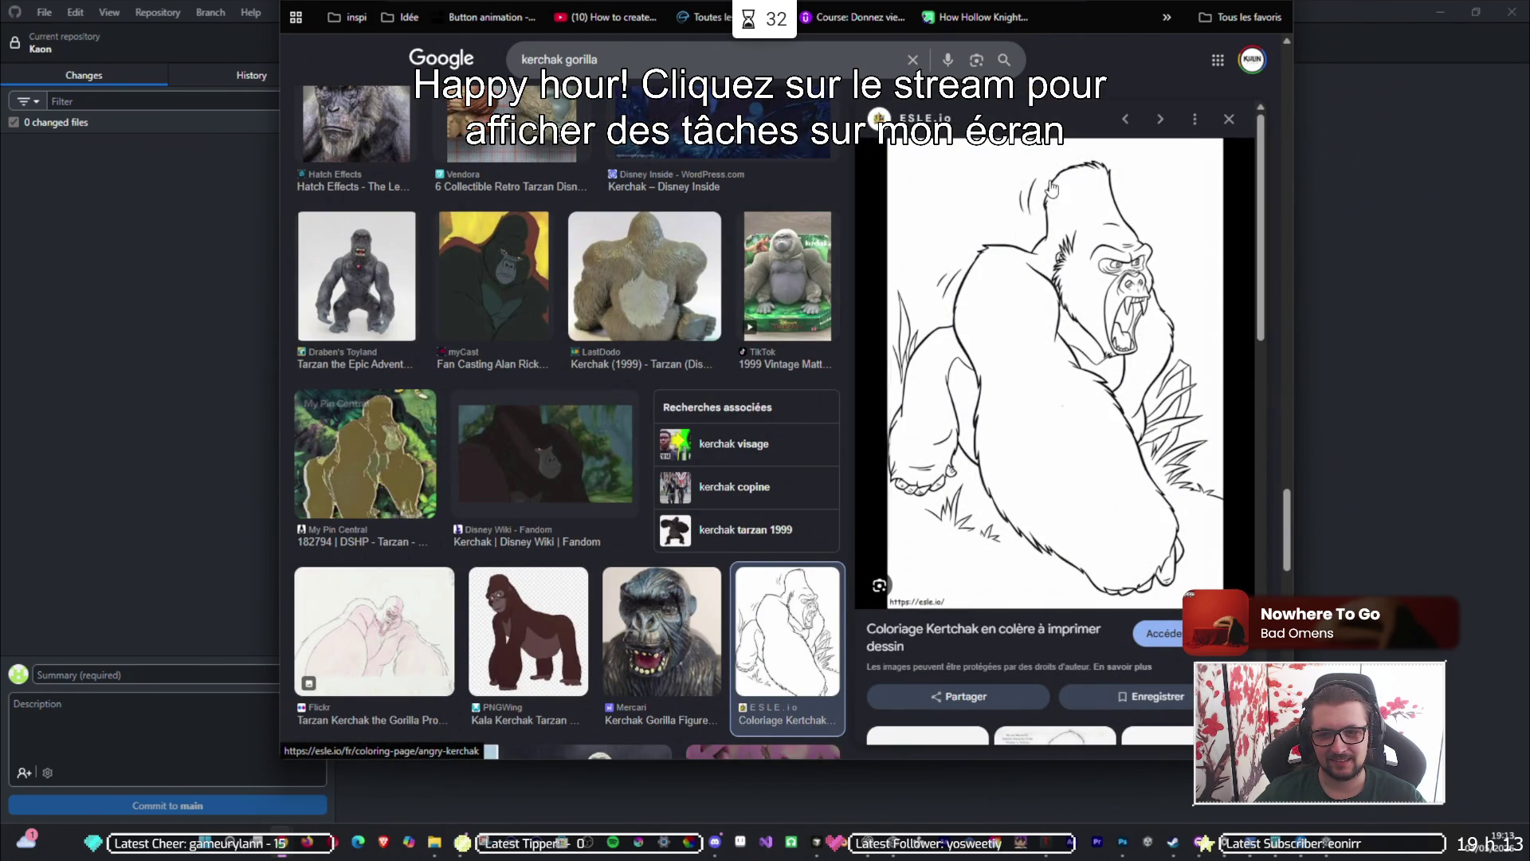
pyautogui.click(65, 433)
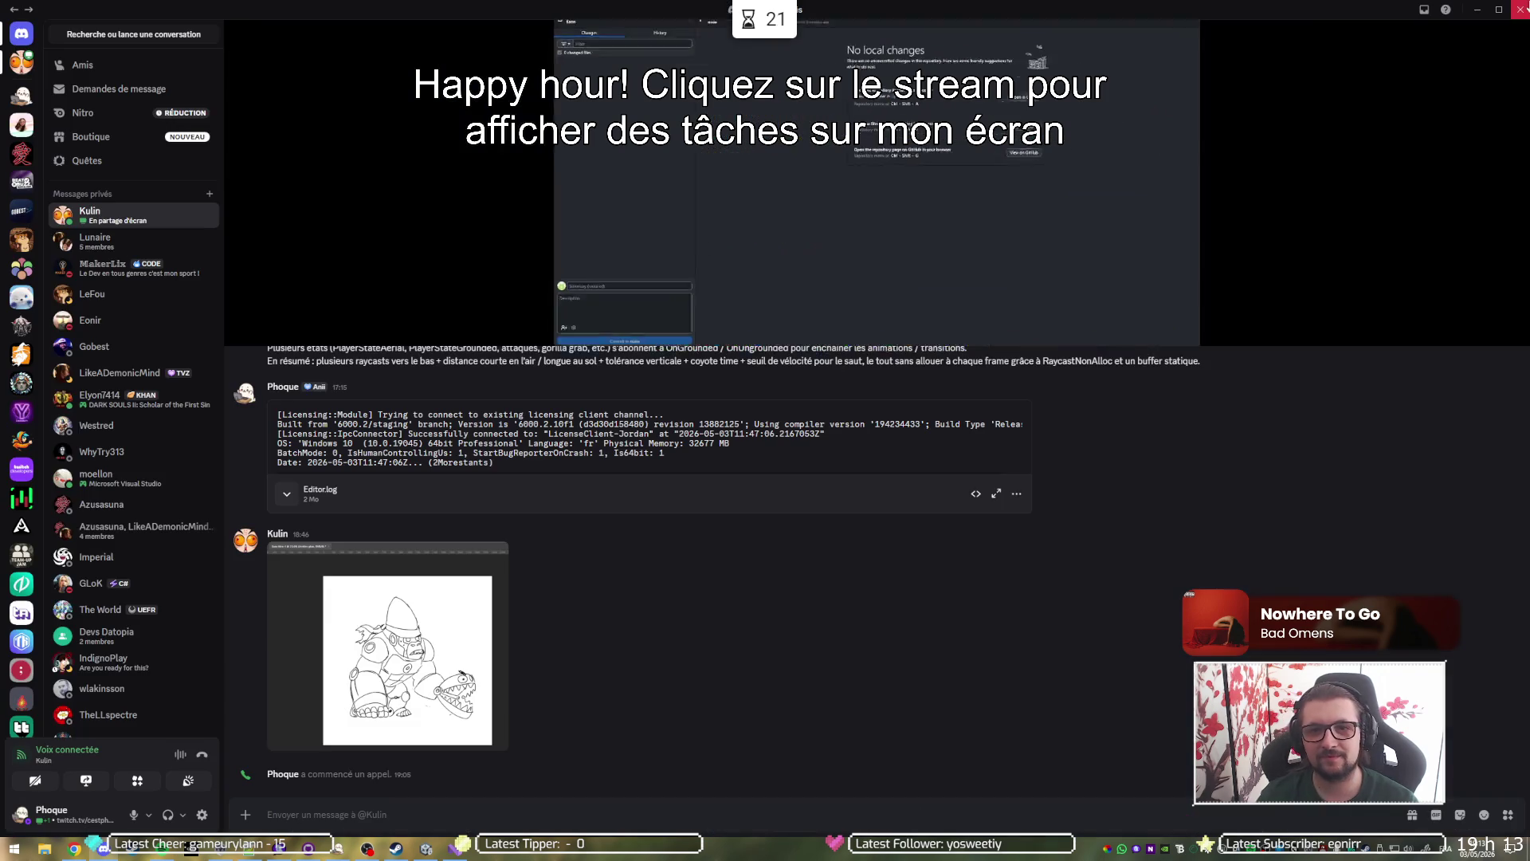
pyautogui.moveTo(920, 28); pyautogui.dragTo(335, 613)
pyautogui.click(512, 611)
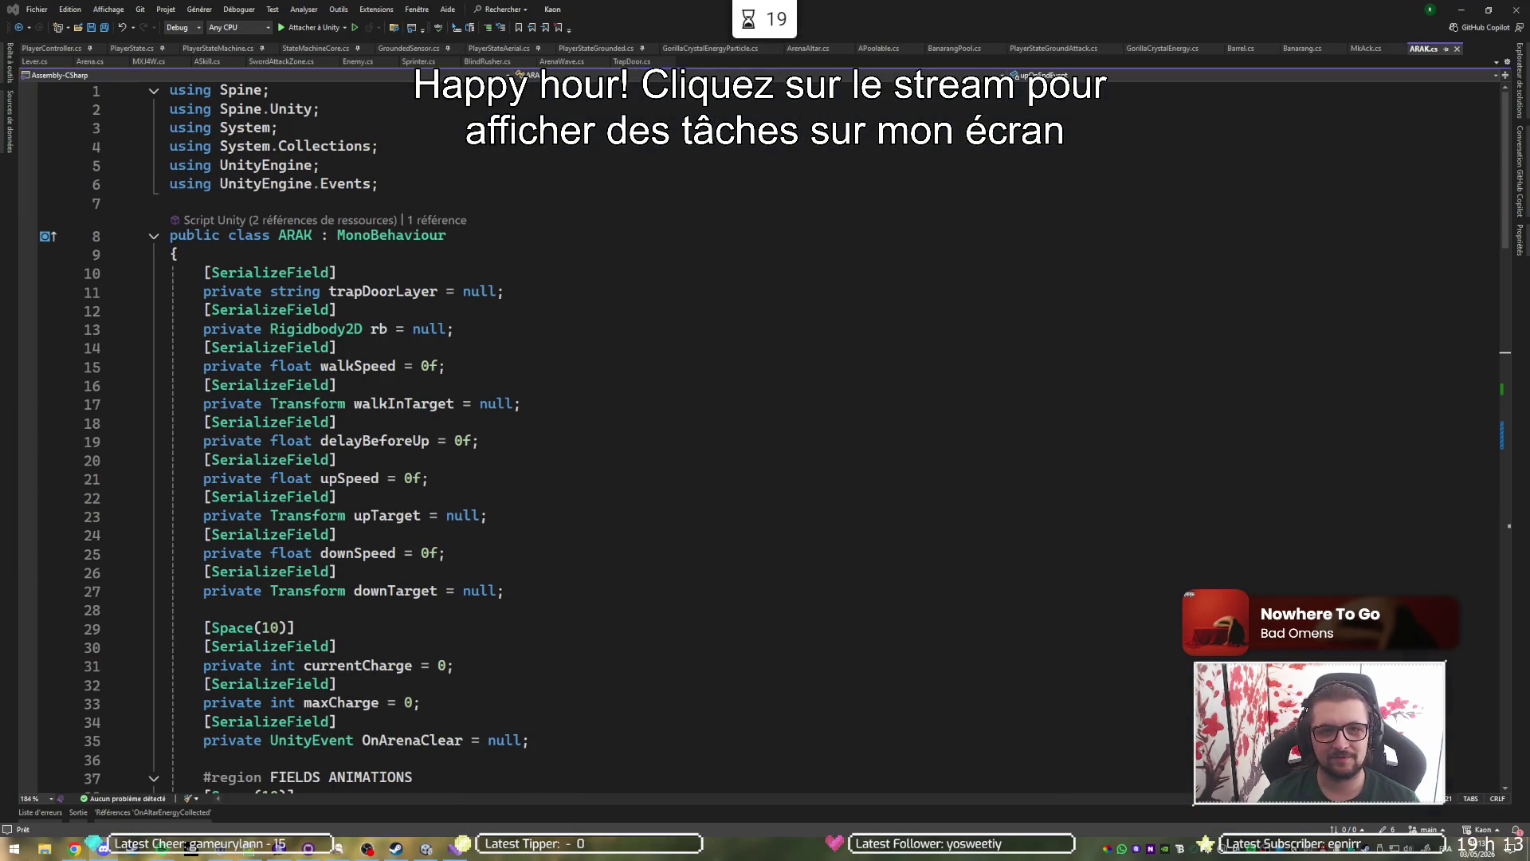
pyautogui.click(1461, 9)
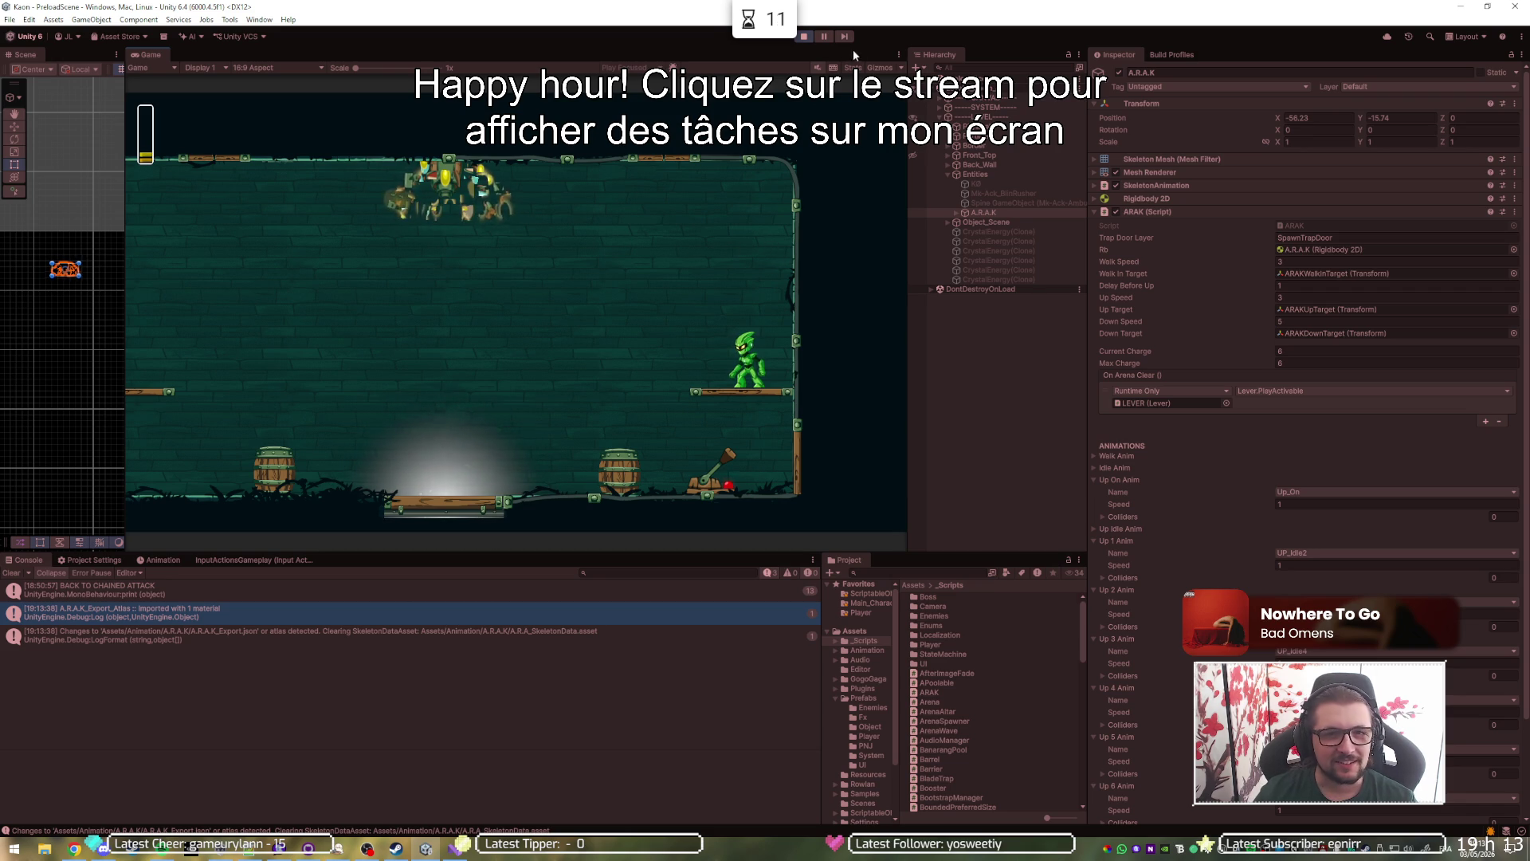
# Stop and restart Play mode in Unity.
pyautogui.click(806, 37)
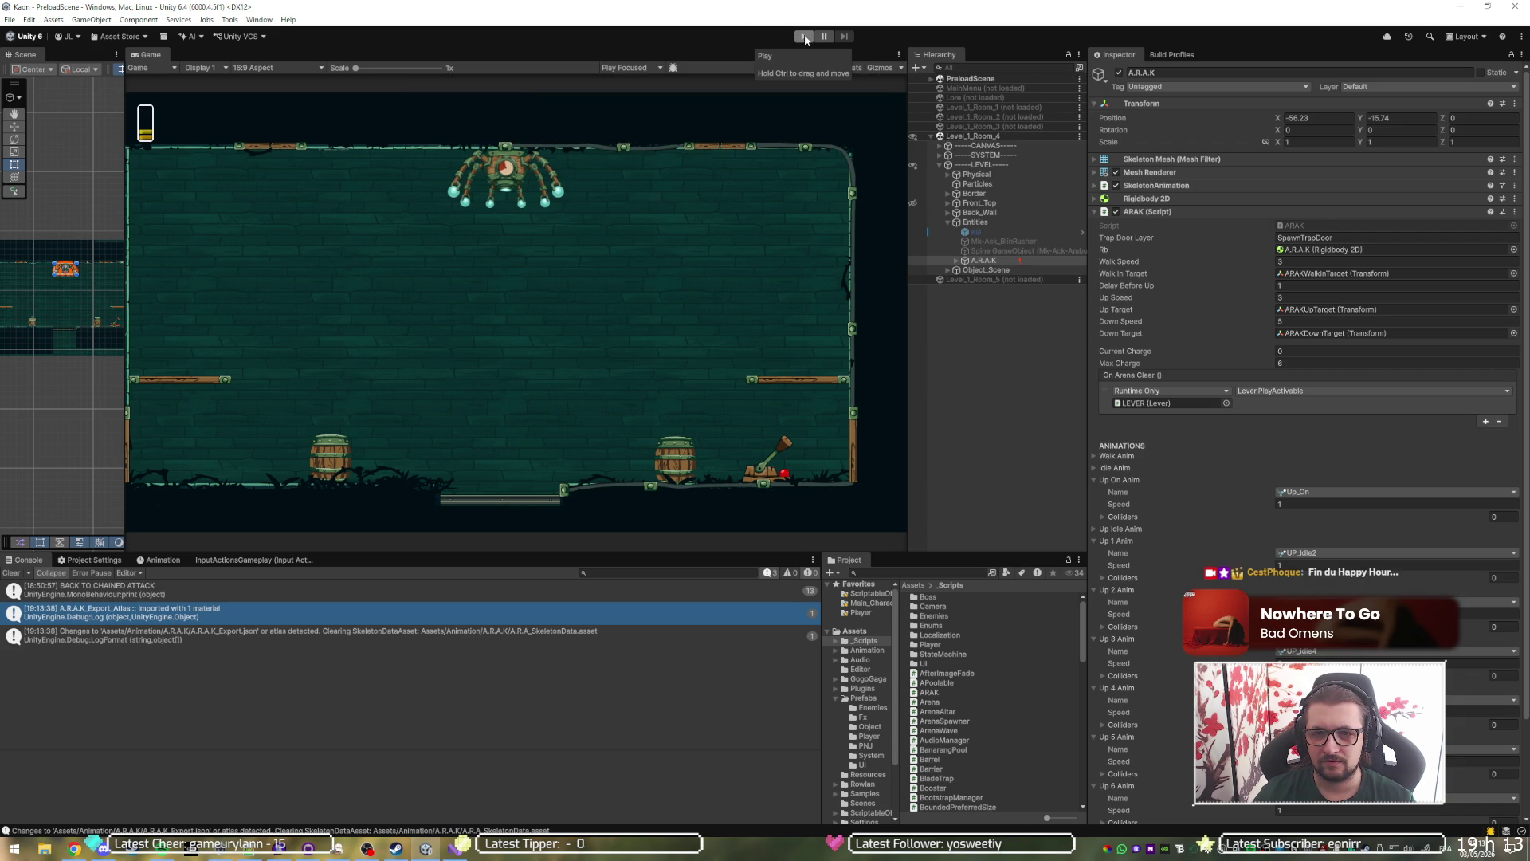
pyautogui.click(803, 36)
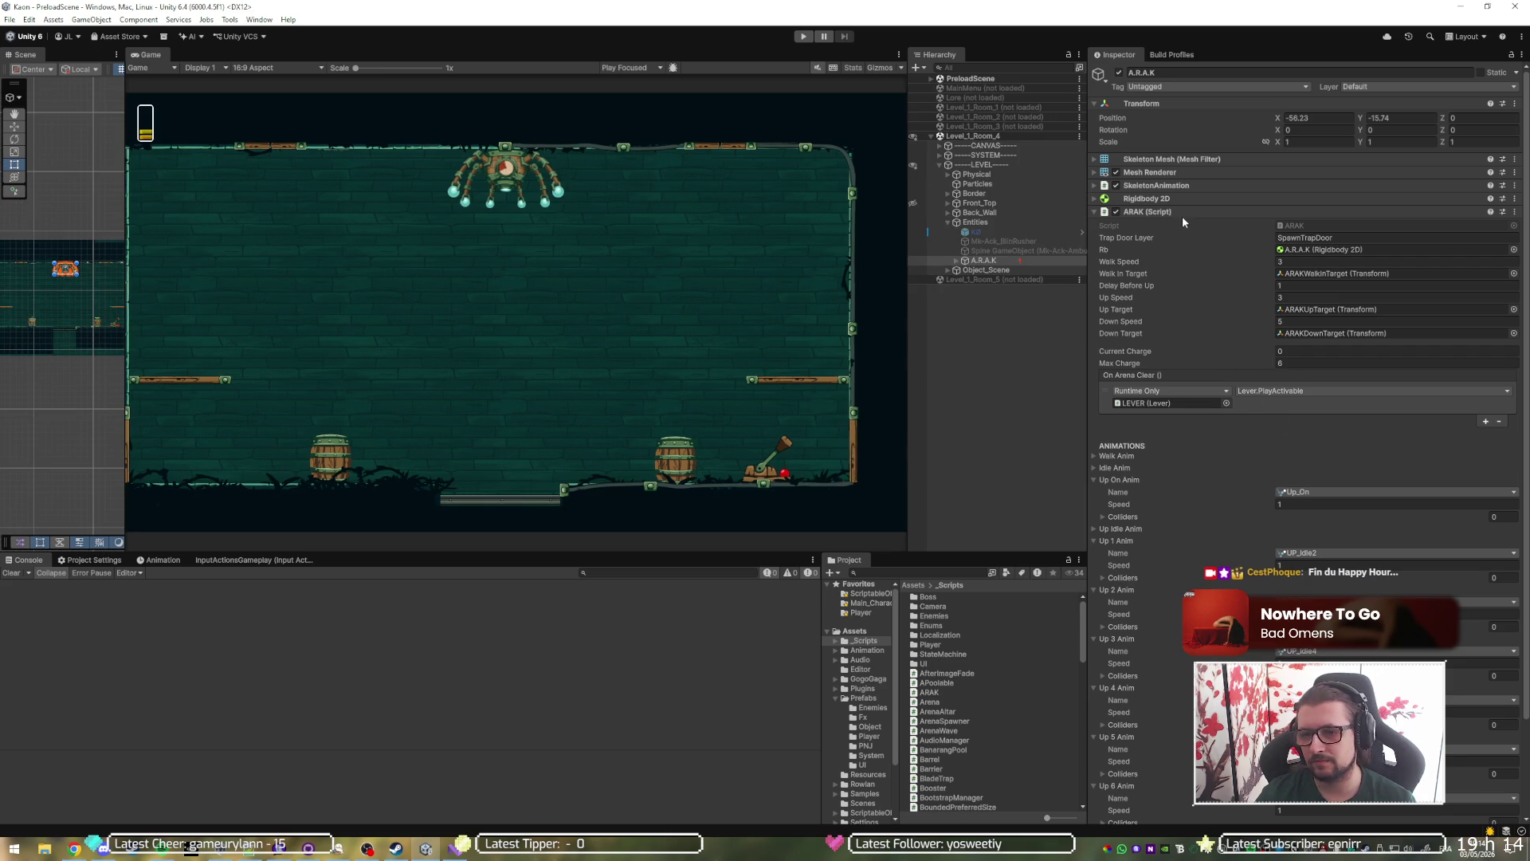
pyautogui.scroll(-3, 1236, 370)
# Collapse the Up On and Up 1–6 Anim foldouts and check the Up On End Event dropdown.
pyautogui.click(1120, 368)
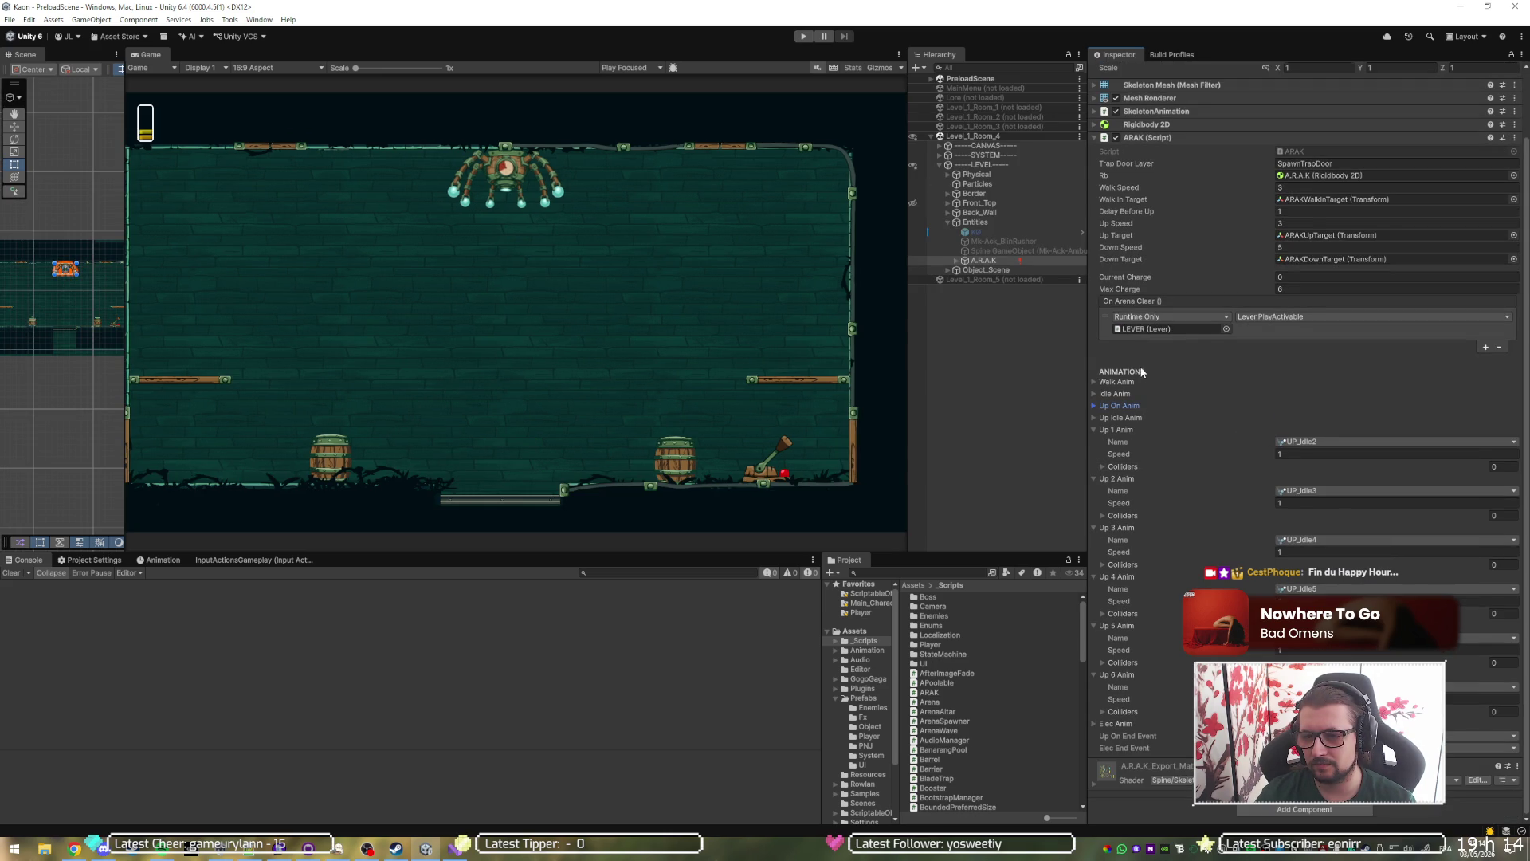
pyautogui.click(1120, 674)
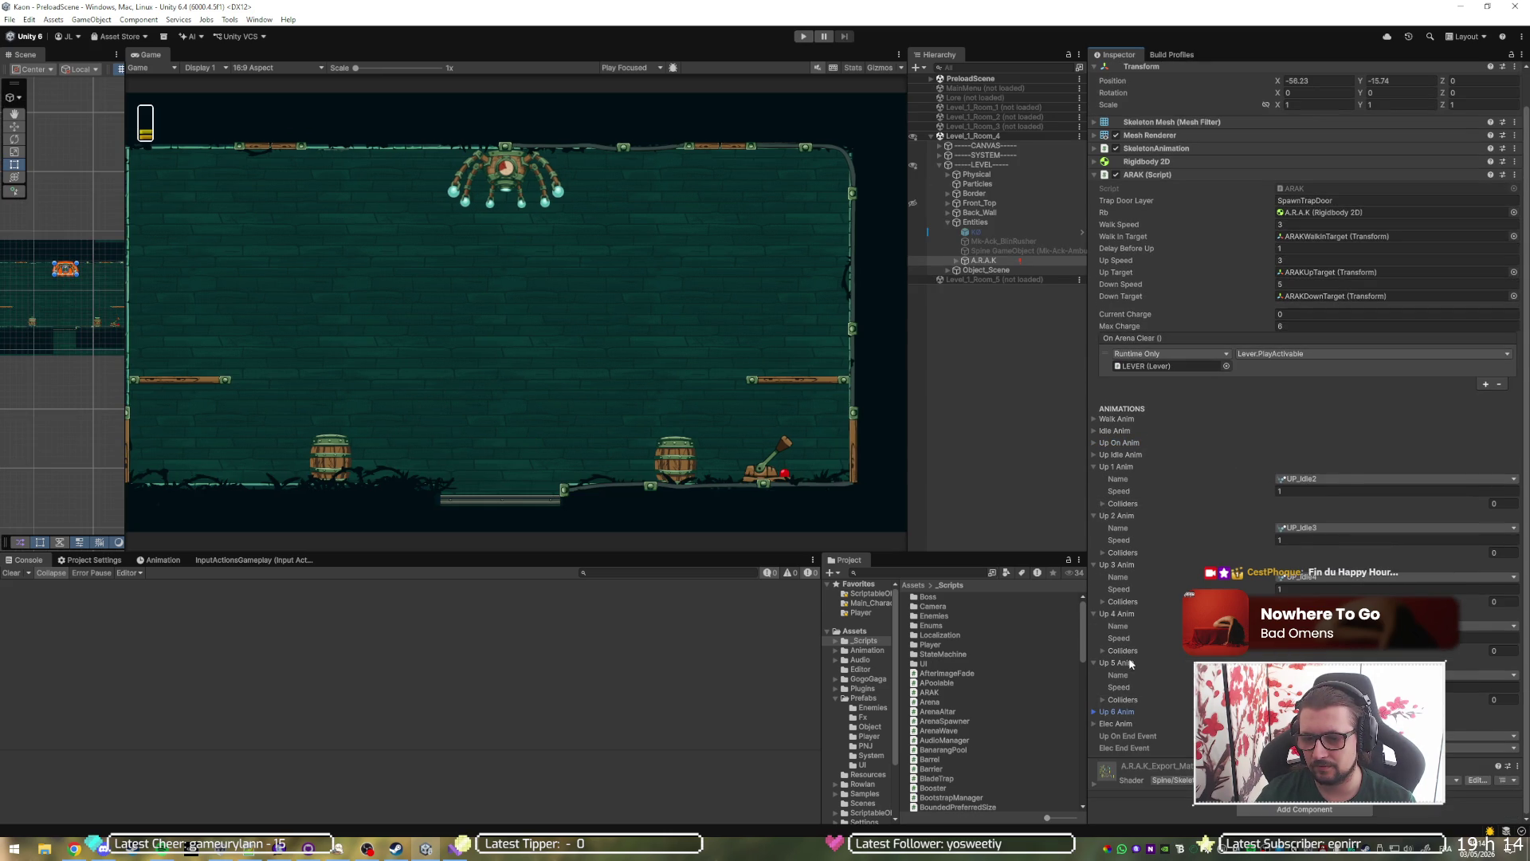
pyautogui.click(1131, 661)
pyautogui.click(1130, 650)
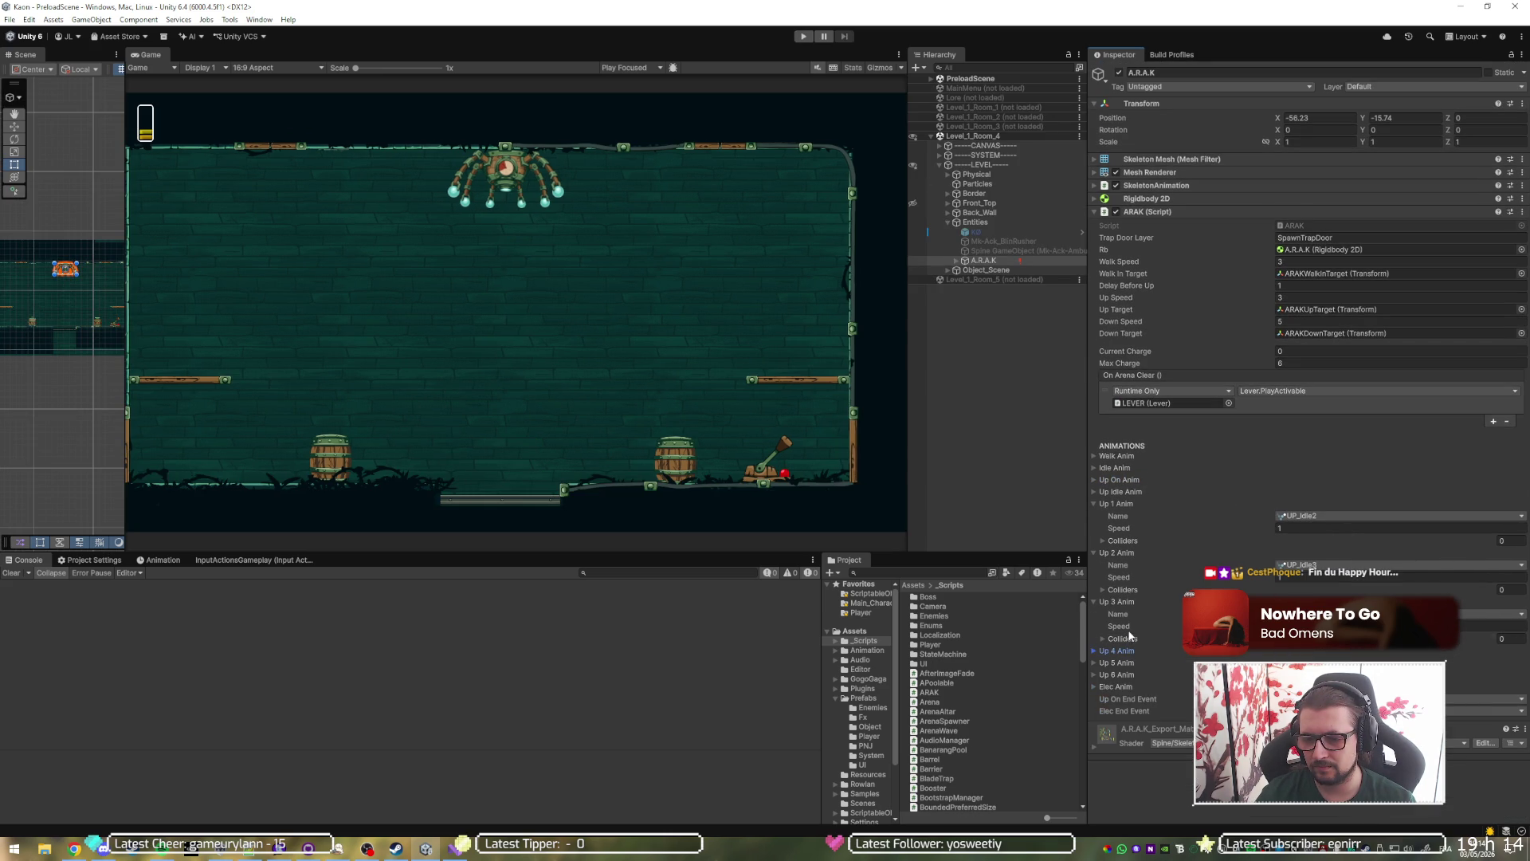
pyautogui.click(1128, 602)
pyautogui.click(1133, 552)
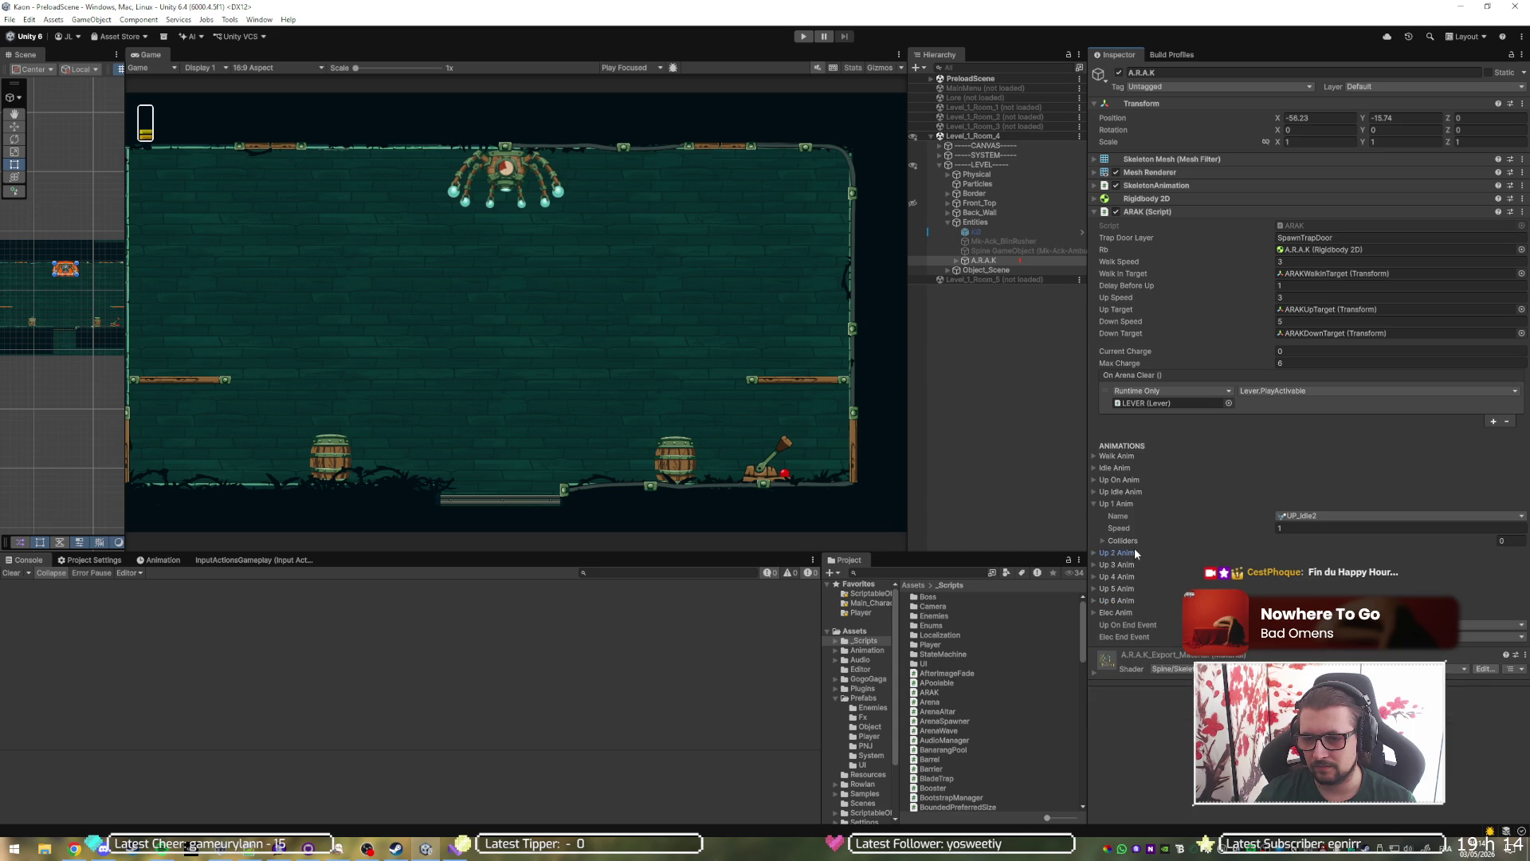
pyautogui.click(1133, 504)
pyautogui.click(1295, 587)
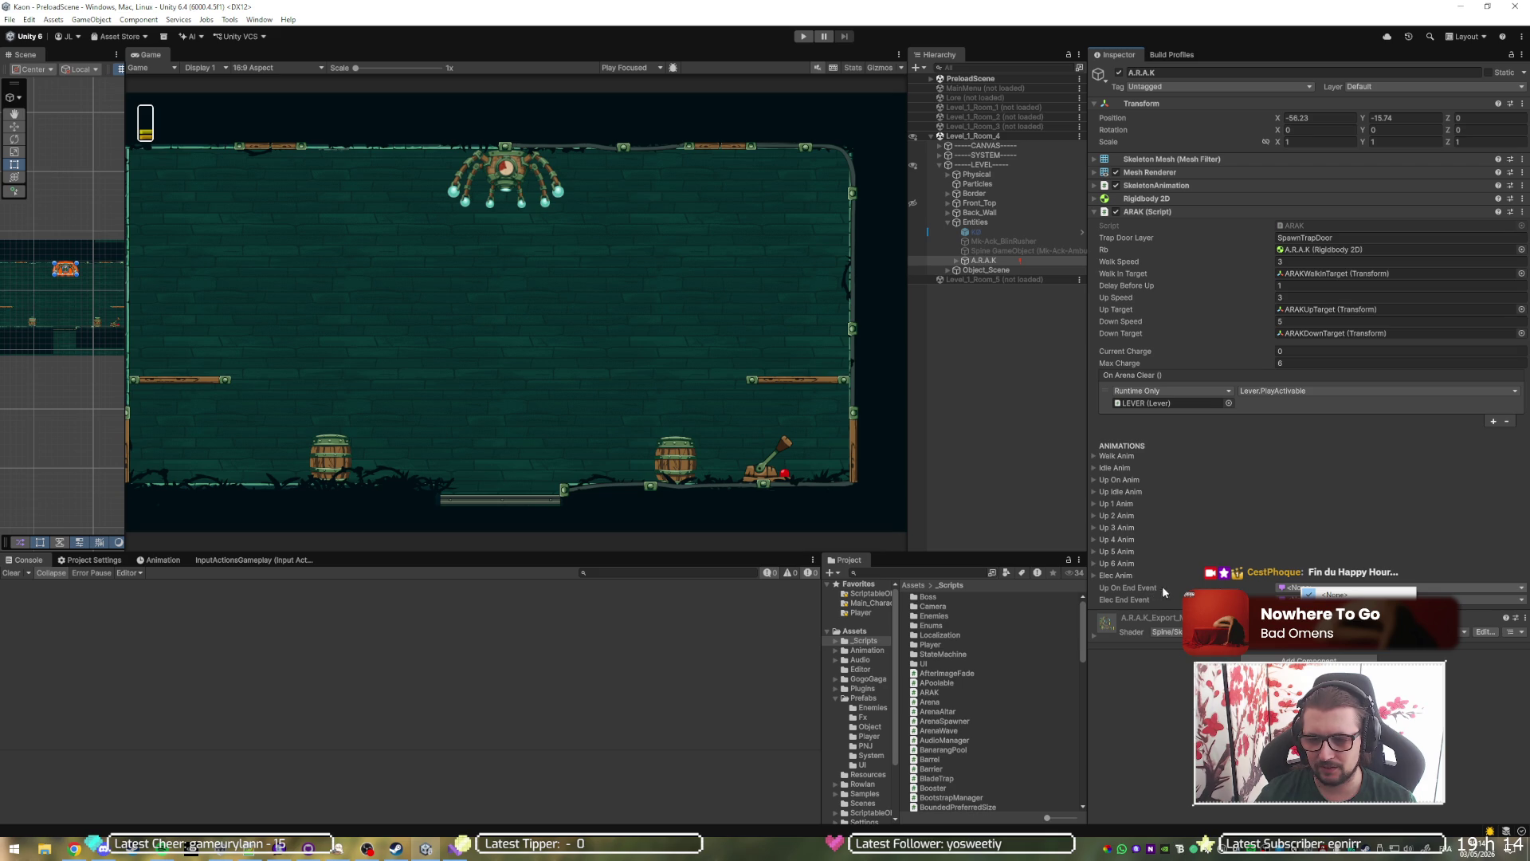
pyautogui.press('Escape')
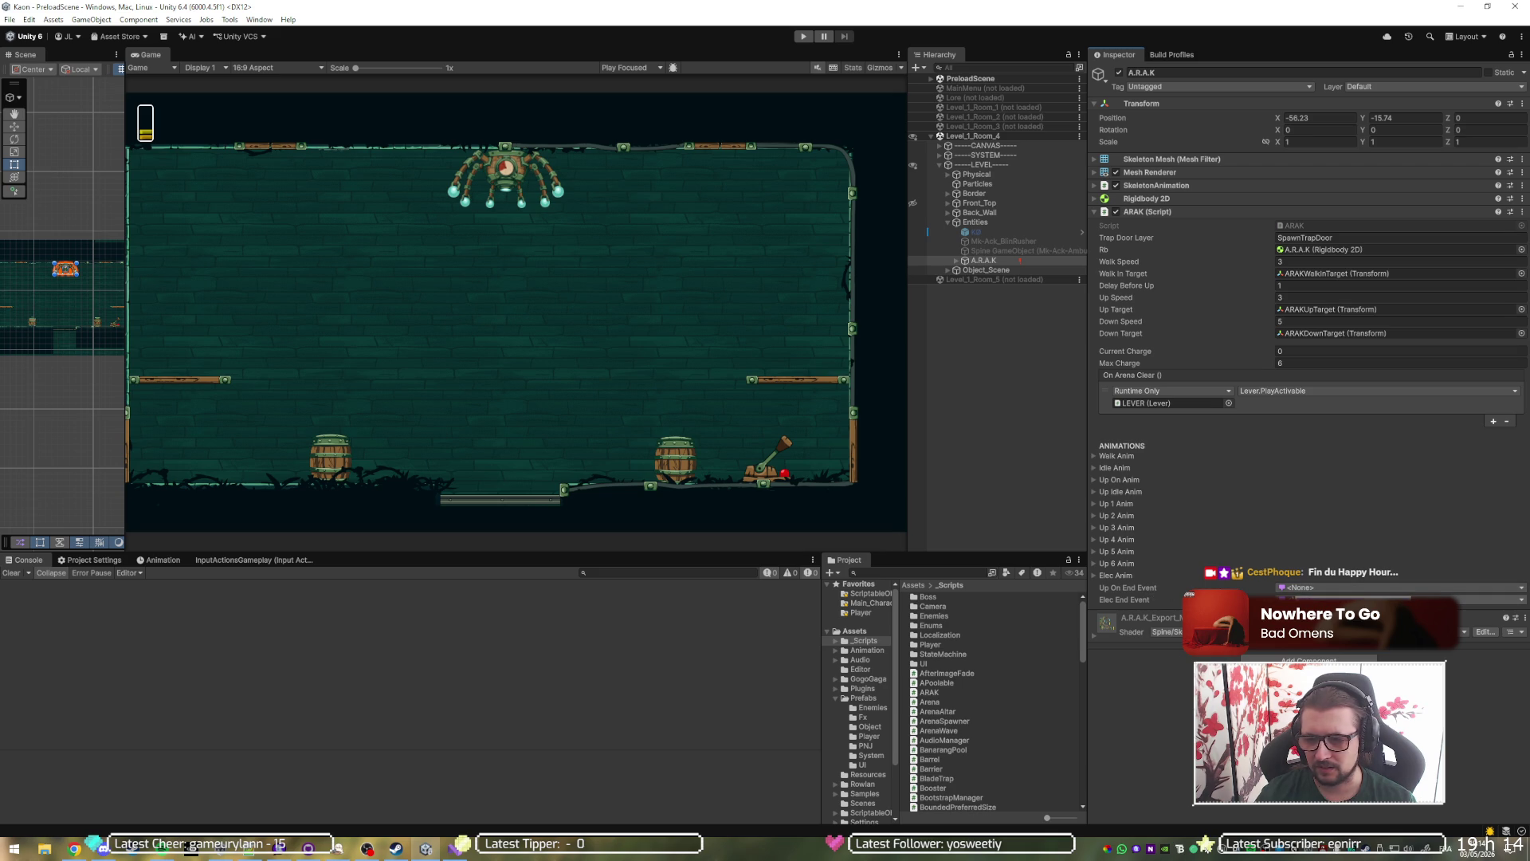
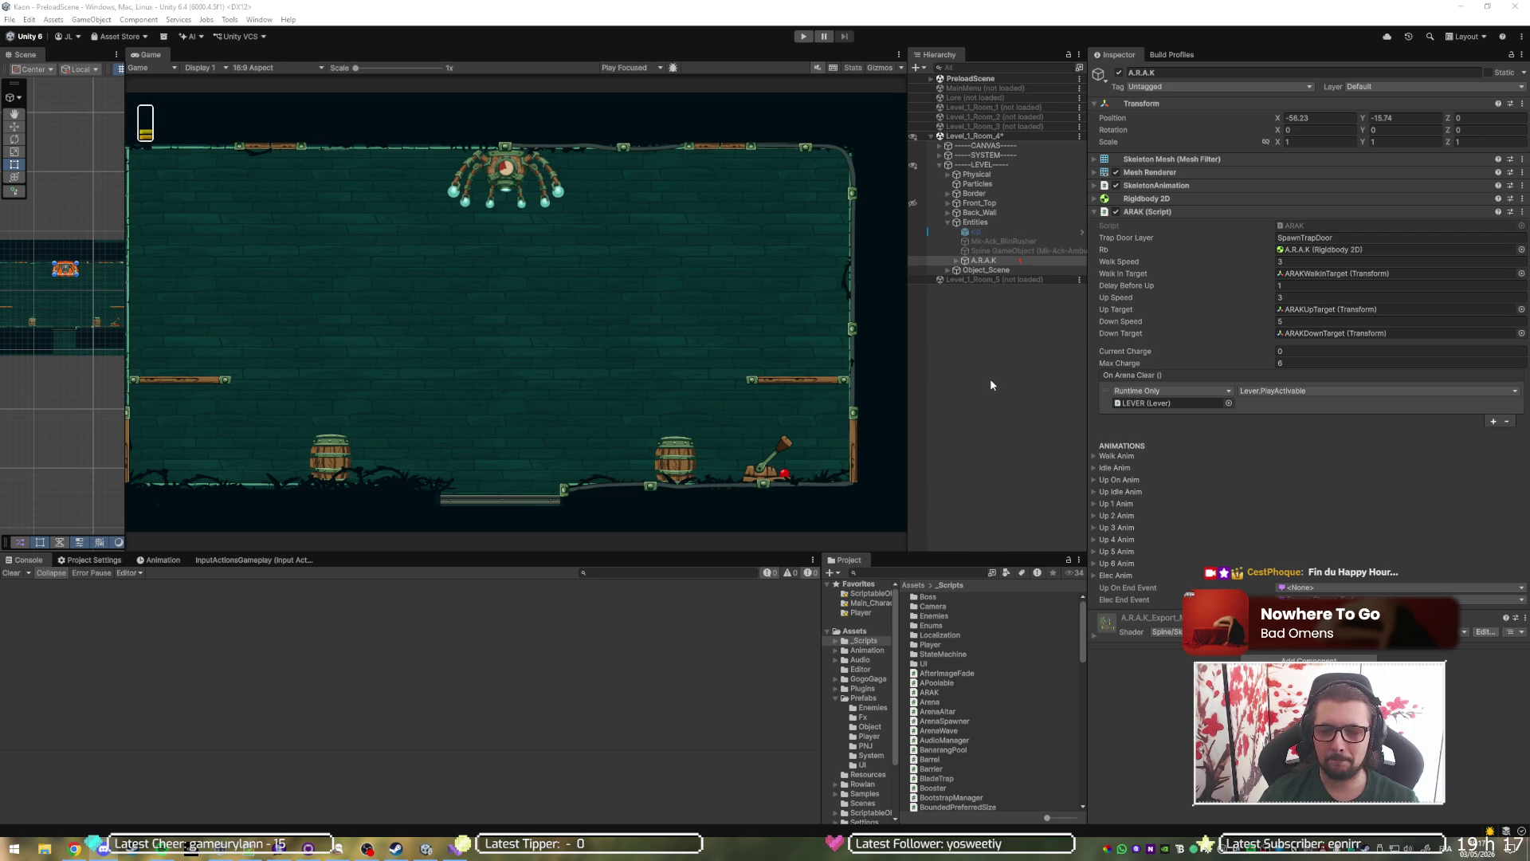
# Select the A.R.A.K boss to review its ARAK script settings, then bring up ARAK.cs in Visual Studio.
pyautogui.click(1008, 351)
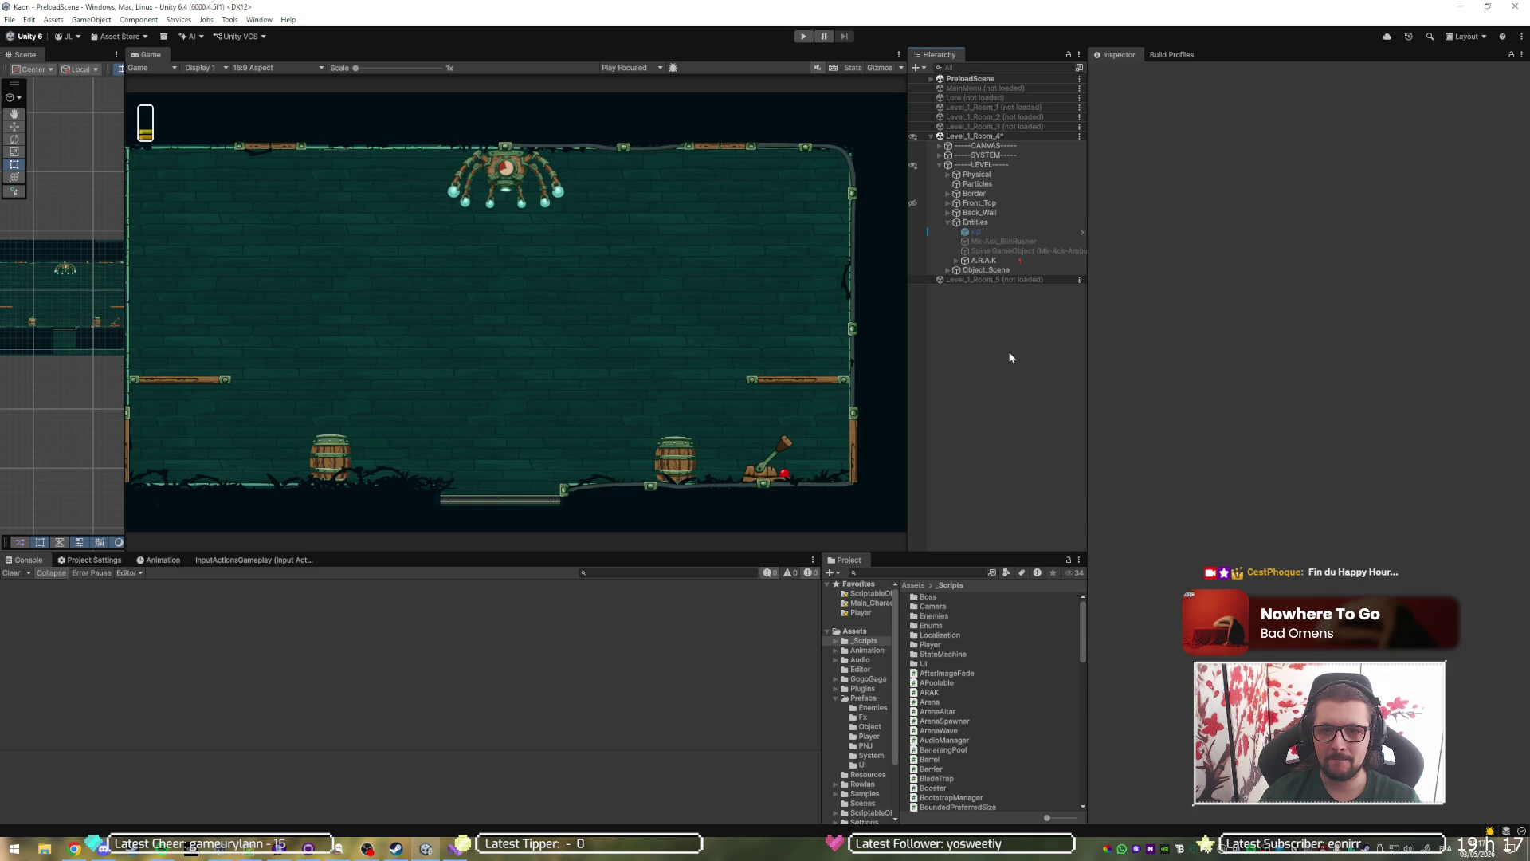
pyautogui.click(996, 263)
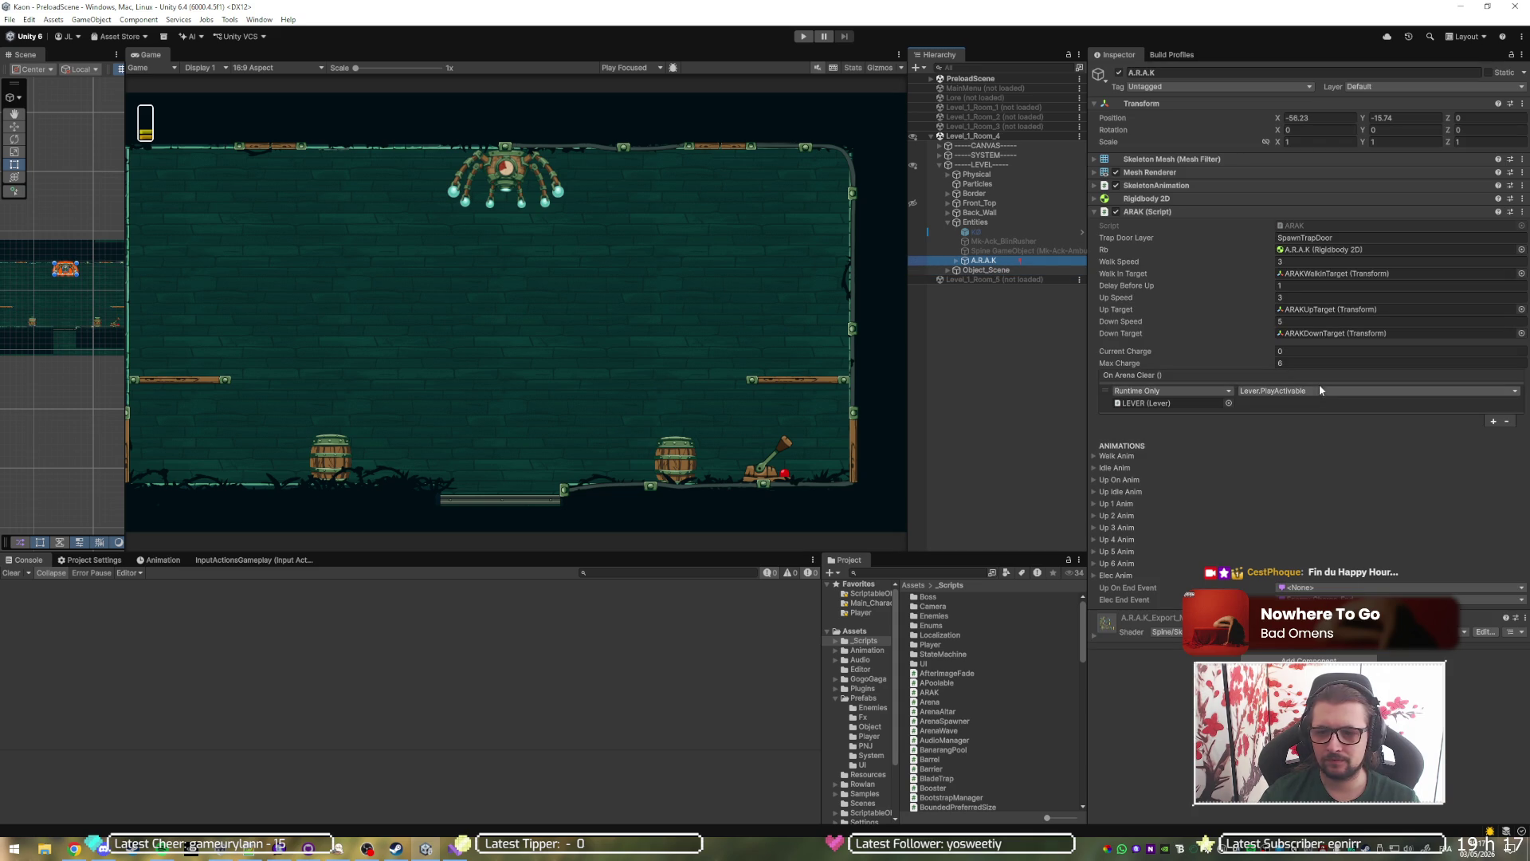
pyautogui.hotkey('alt', 'Tab')
pyautogui.click(892, 296)
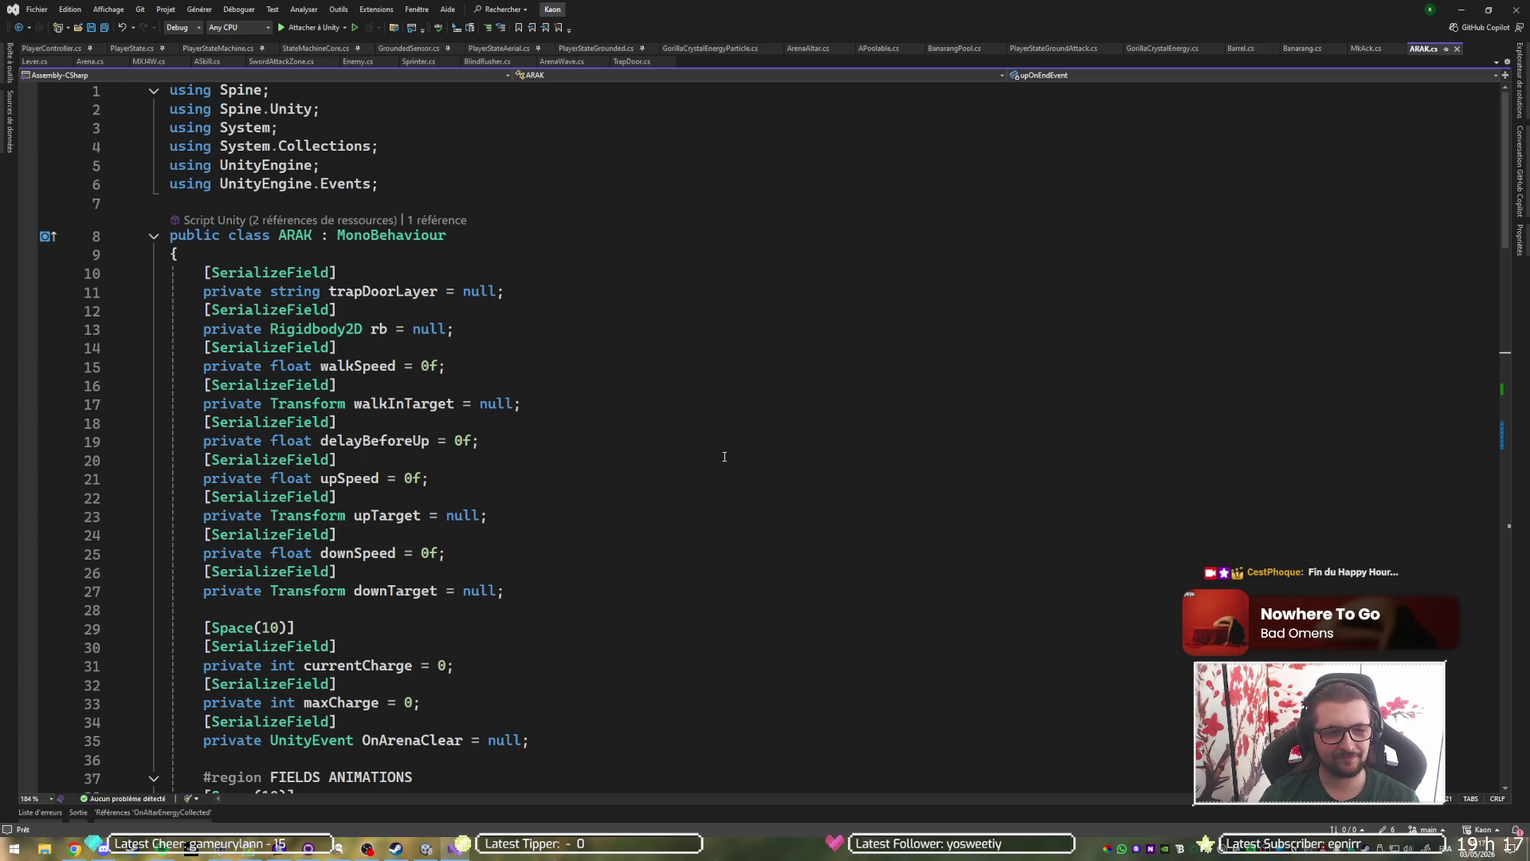
pyautogui.scroll(-6, 653, 351)
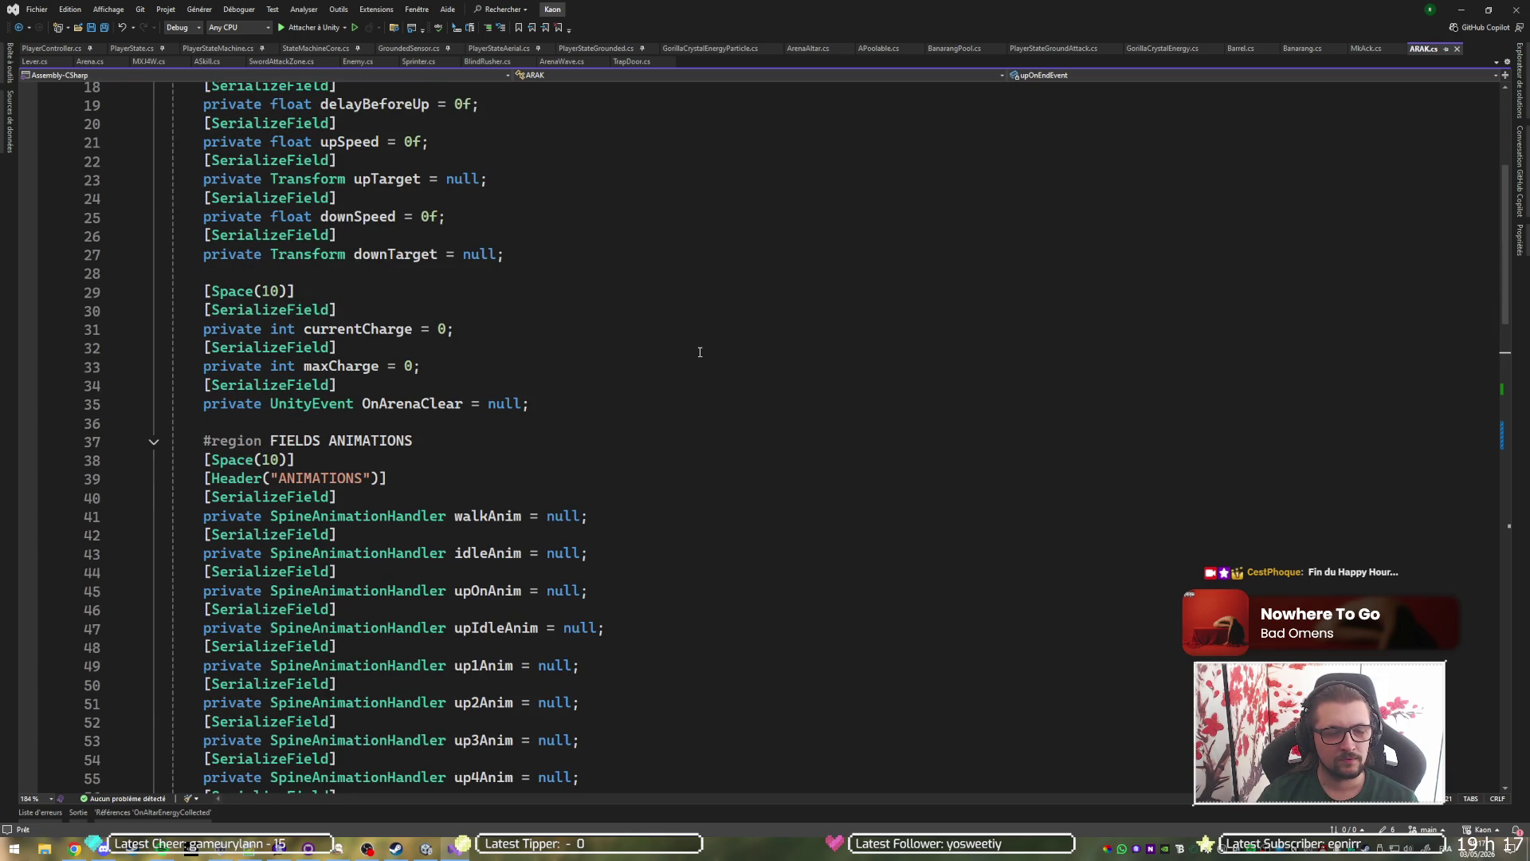
pyautogui.scroll(-5, 699, 351)
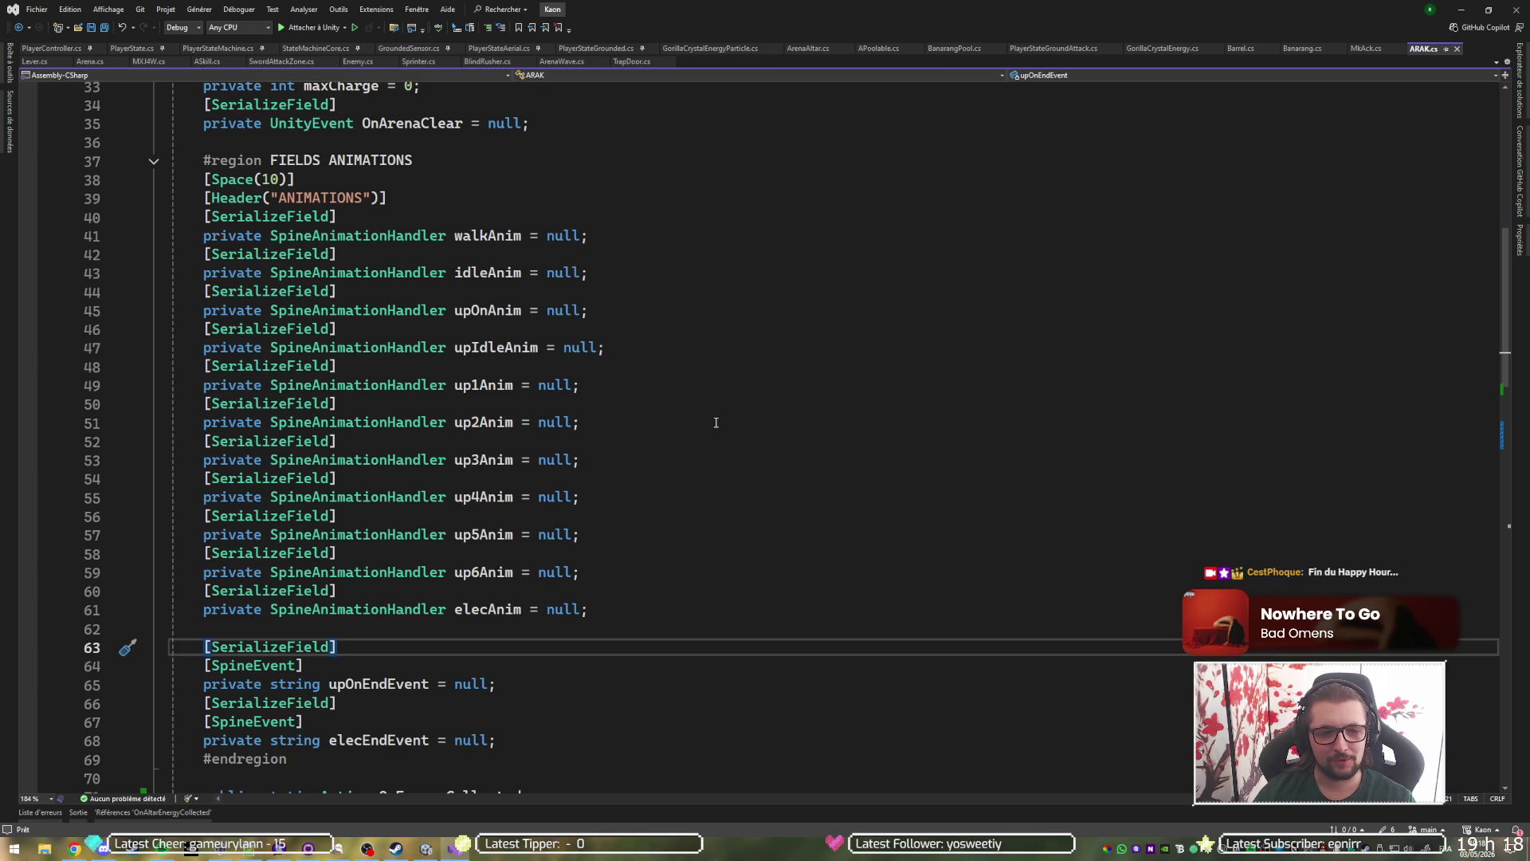
pyautogui.scroll(-3, 720, 428)
pyautogui.scroll(-1, 621, 586)
pyautogui.click(409, 460)
pyautogui.click(345, 516)
pyautogui.click(542, 515)
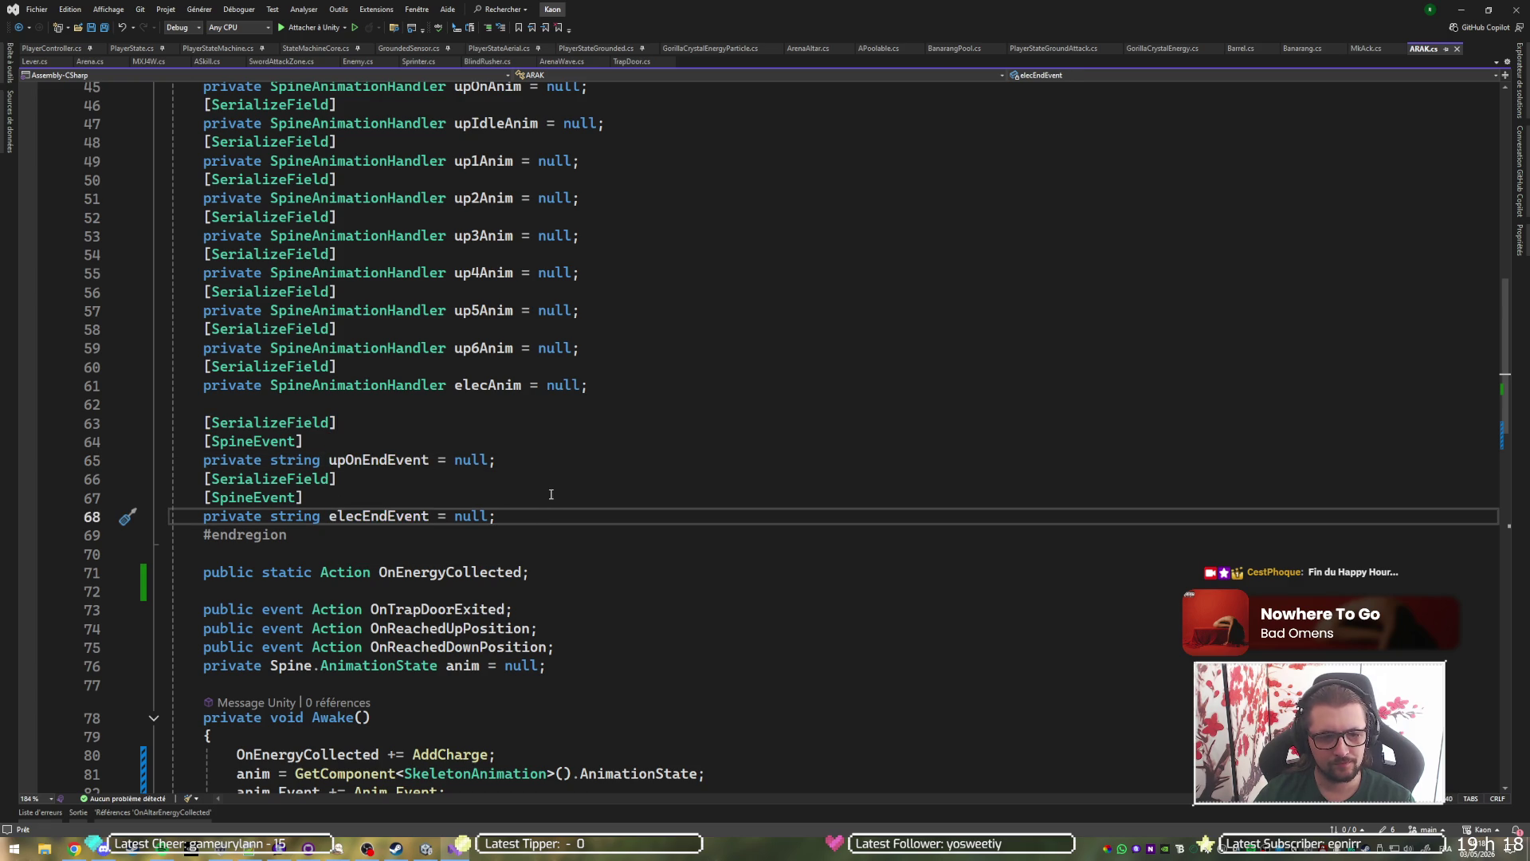
pyautogui.moveTo(560, 512); pyautogui.dragTo(582, 459)
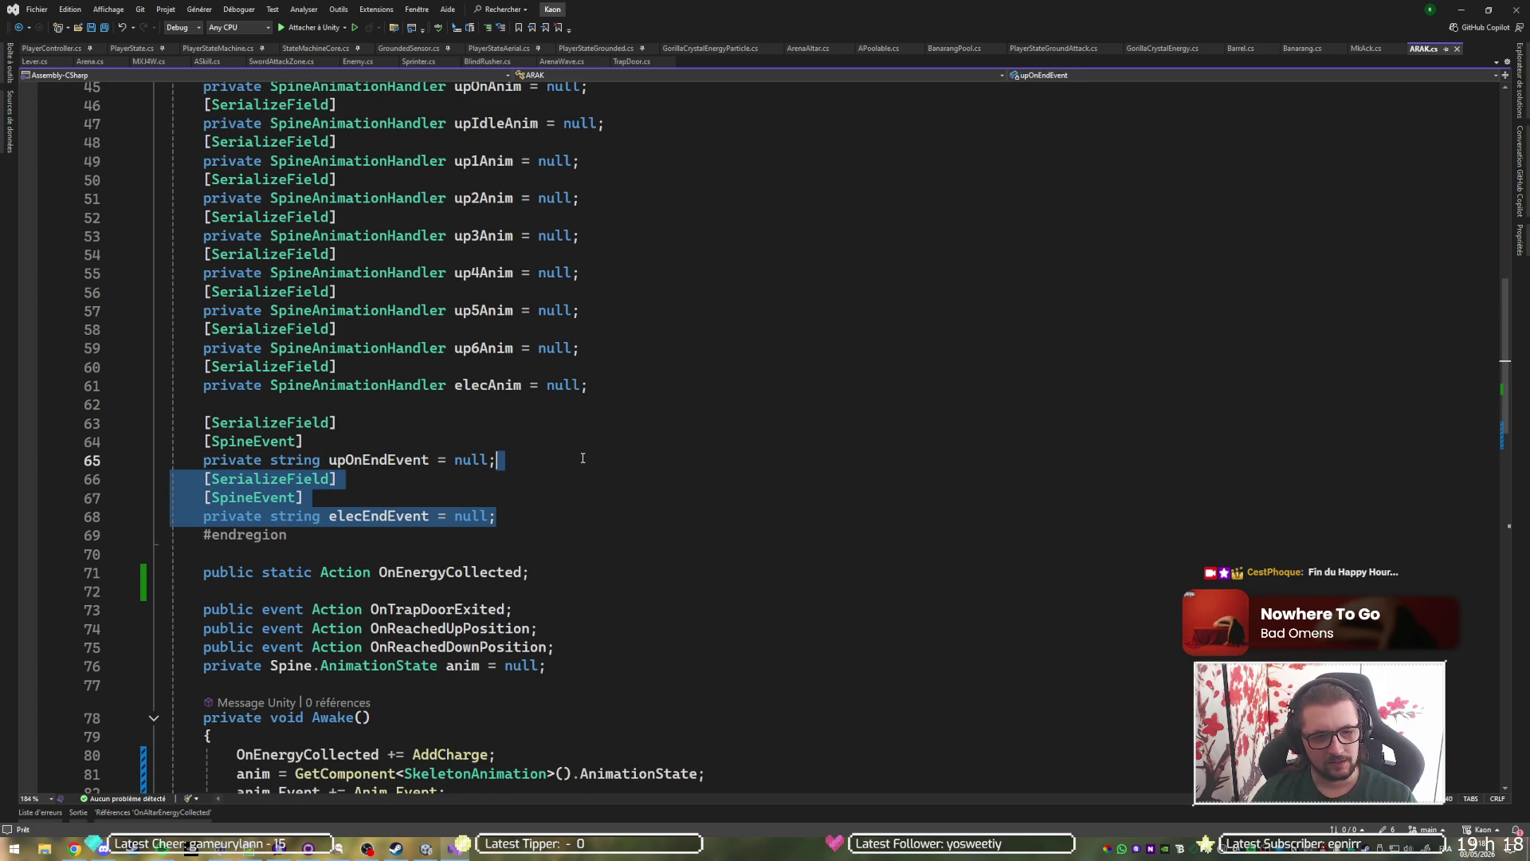
# Duplicate the elecEndEvent field, rename the copy onLastChargeEndEvent, and save ARAK.cs.
pyautogui.hotkey('ctrl', 'd')
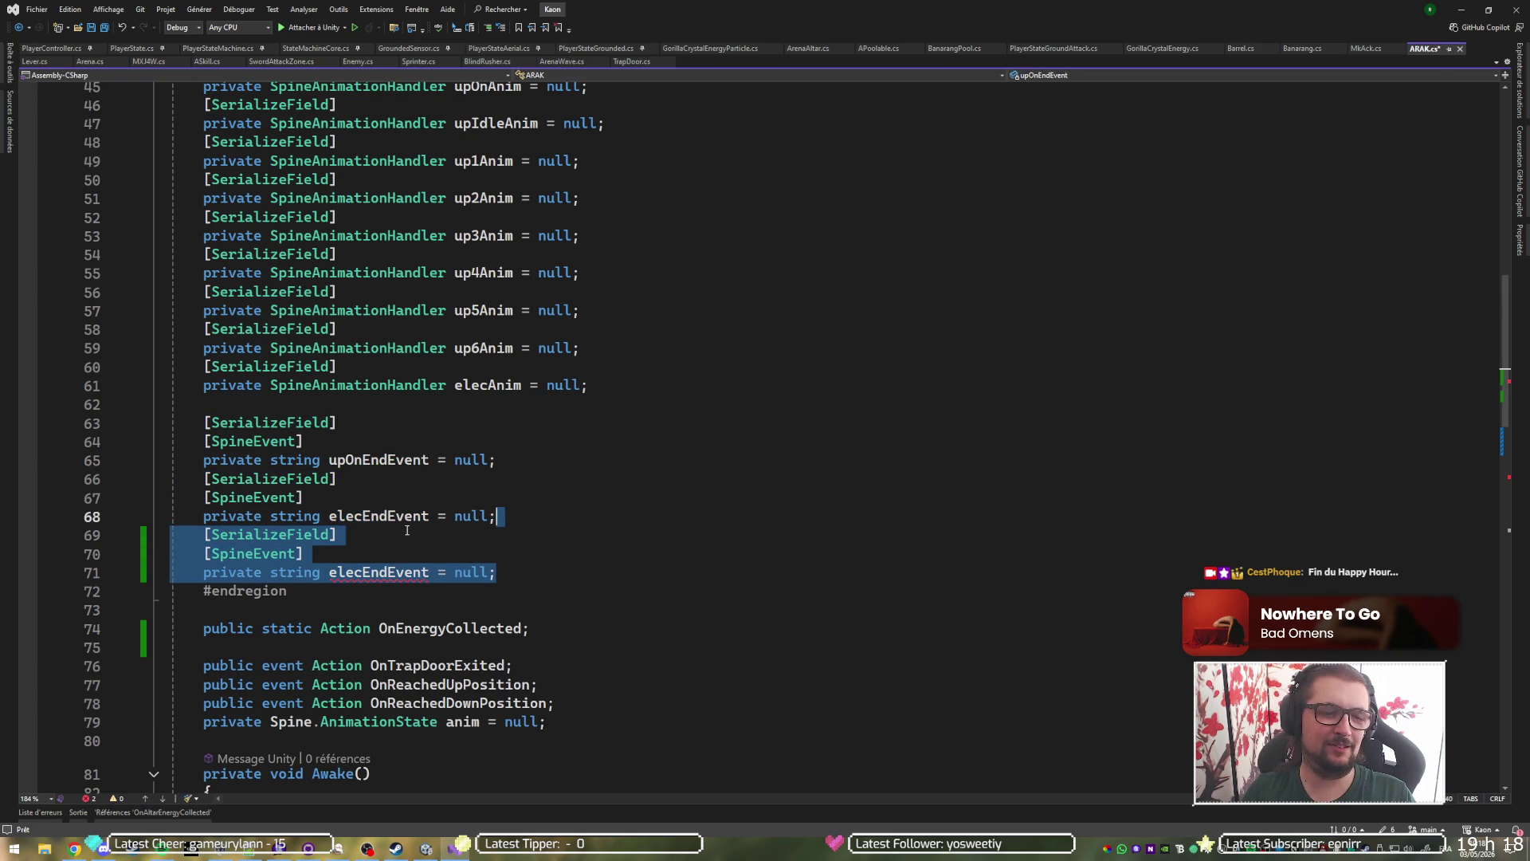
pyautogui.doubleClick(407, 517)
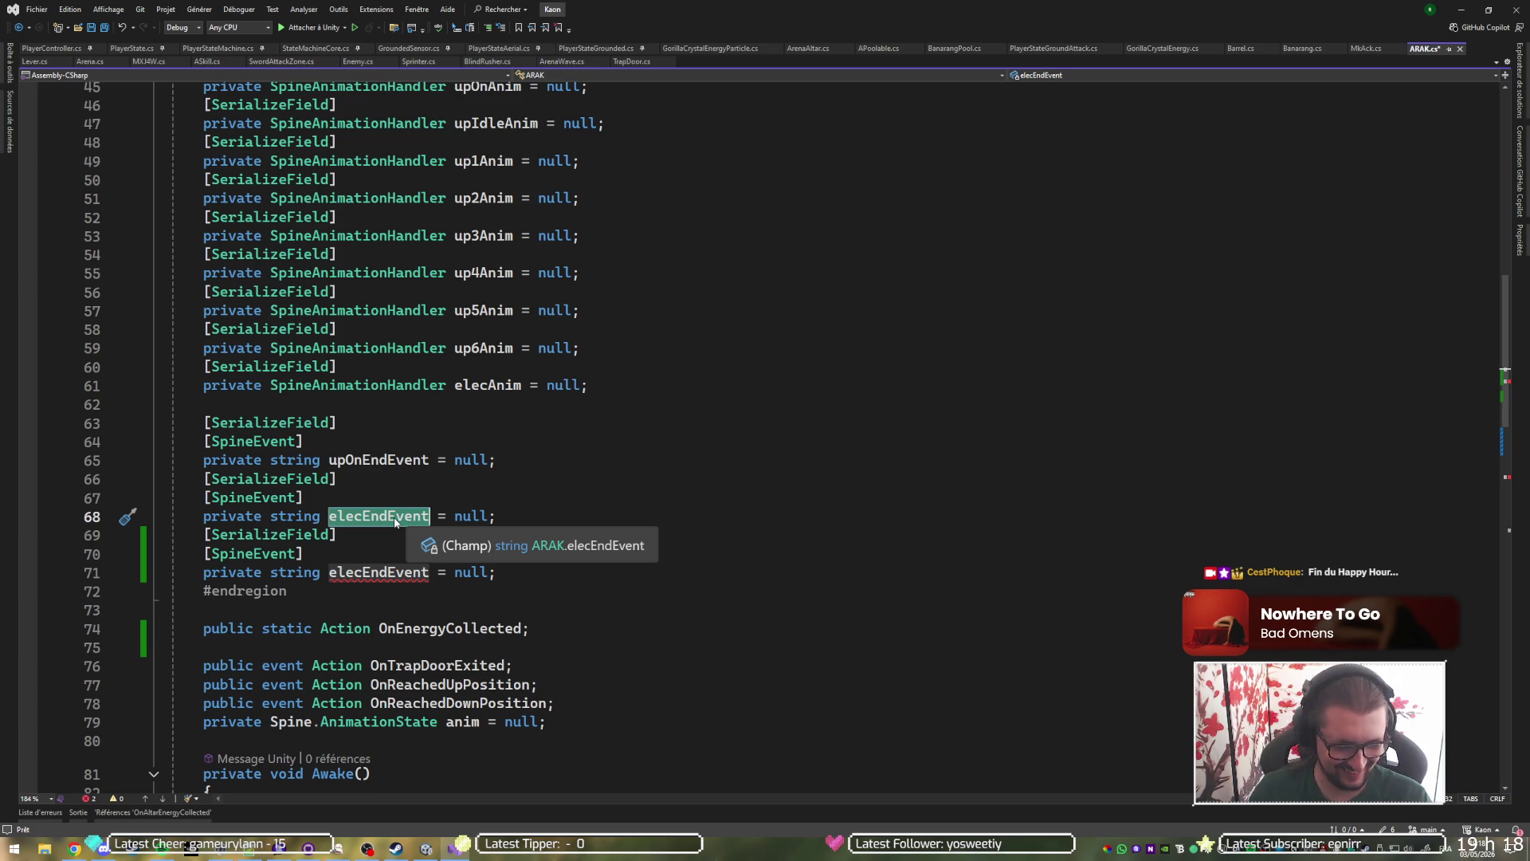
pyautogui.write('onCharge')
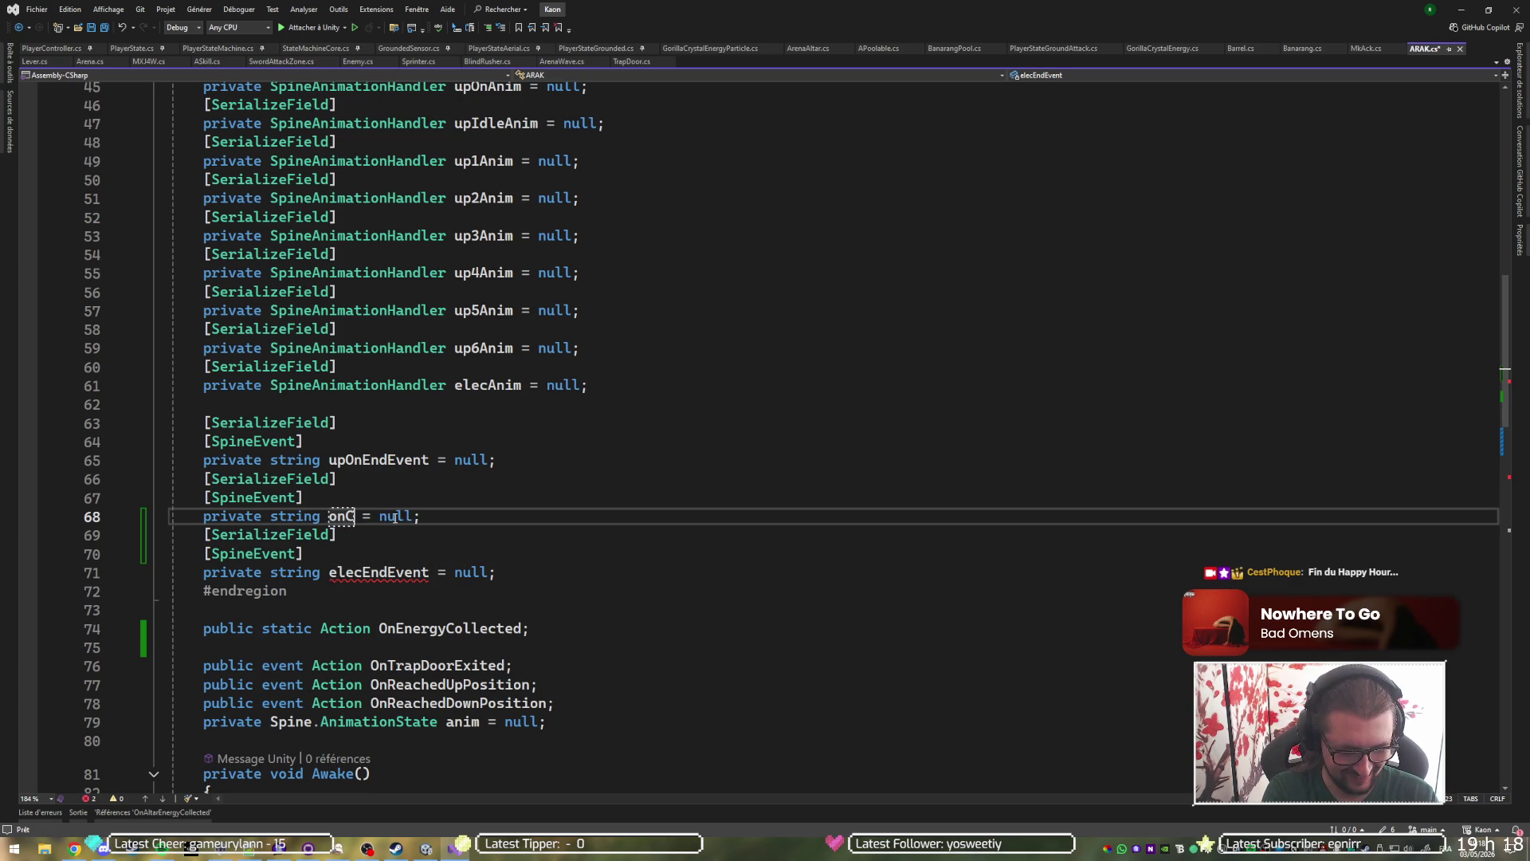
pyautogui.write('End')
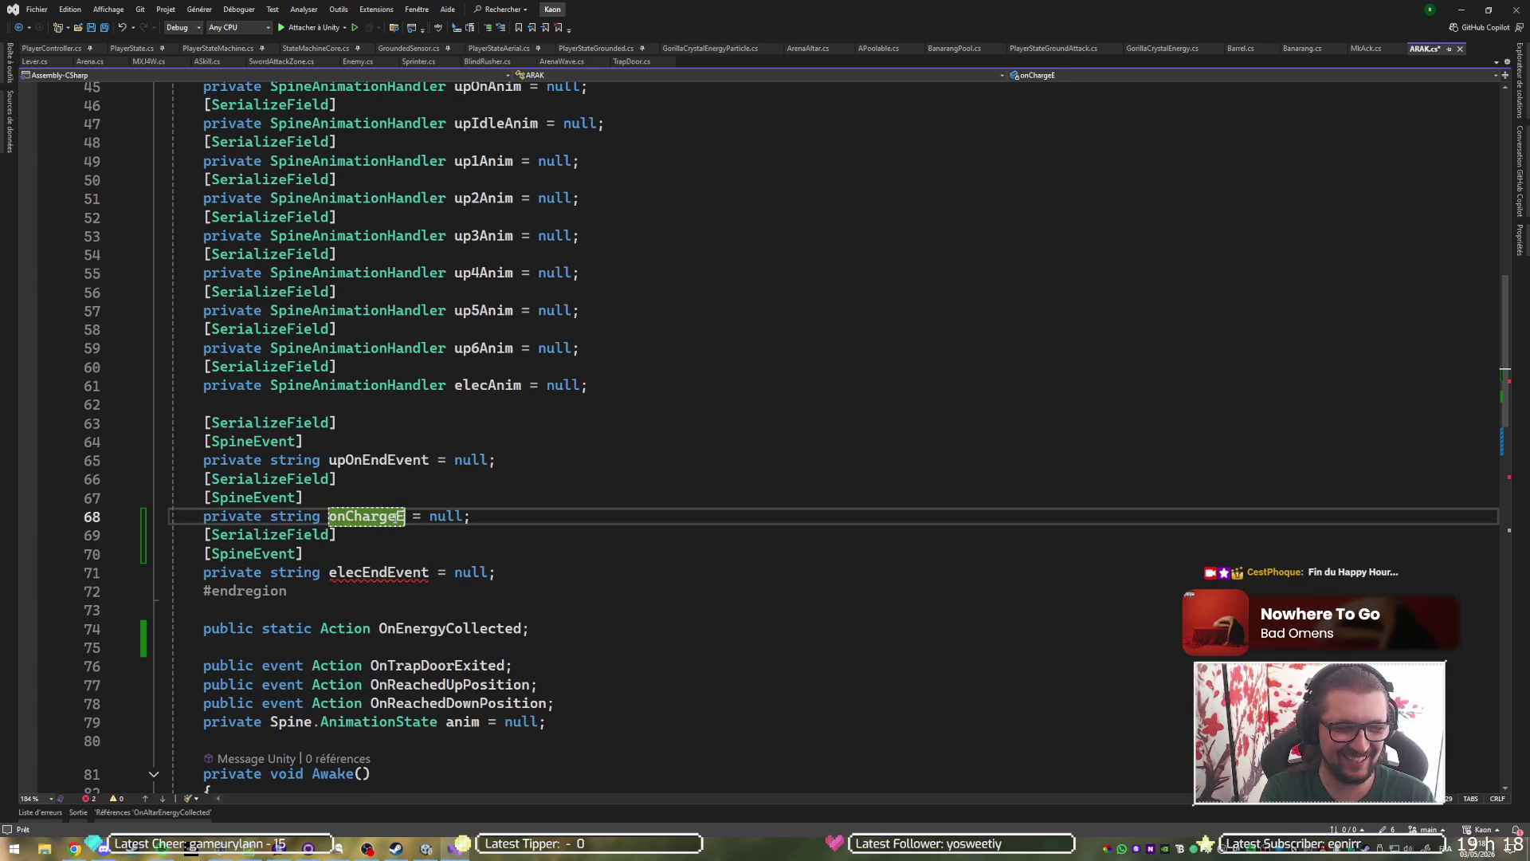
pyautogui.write('Event')
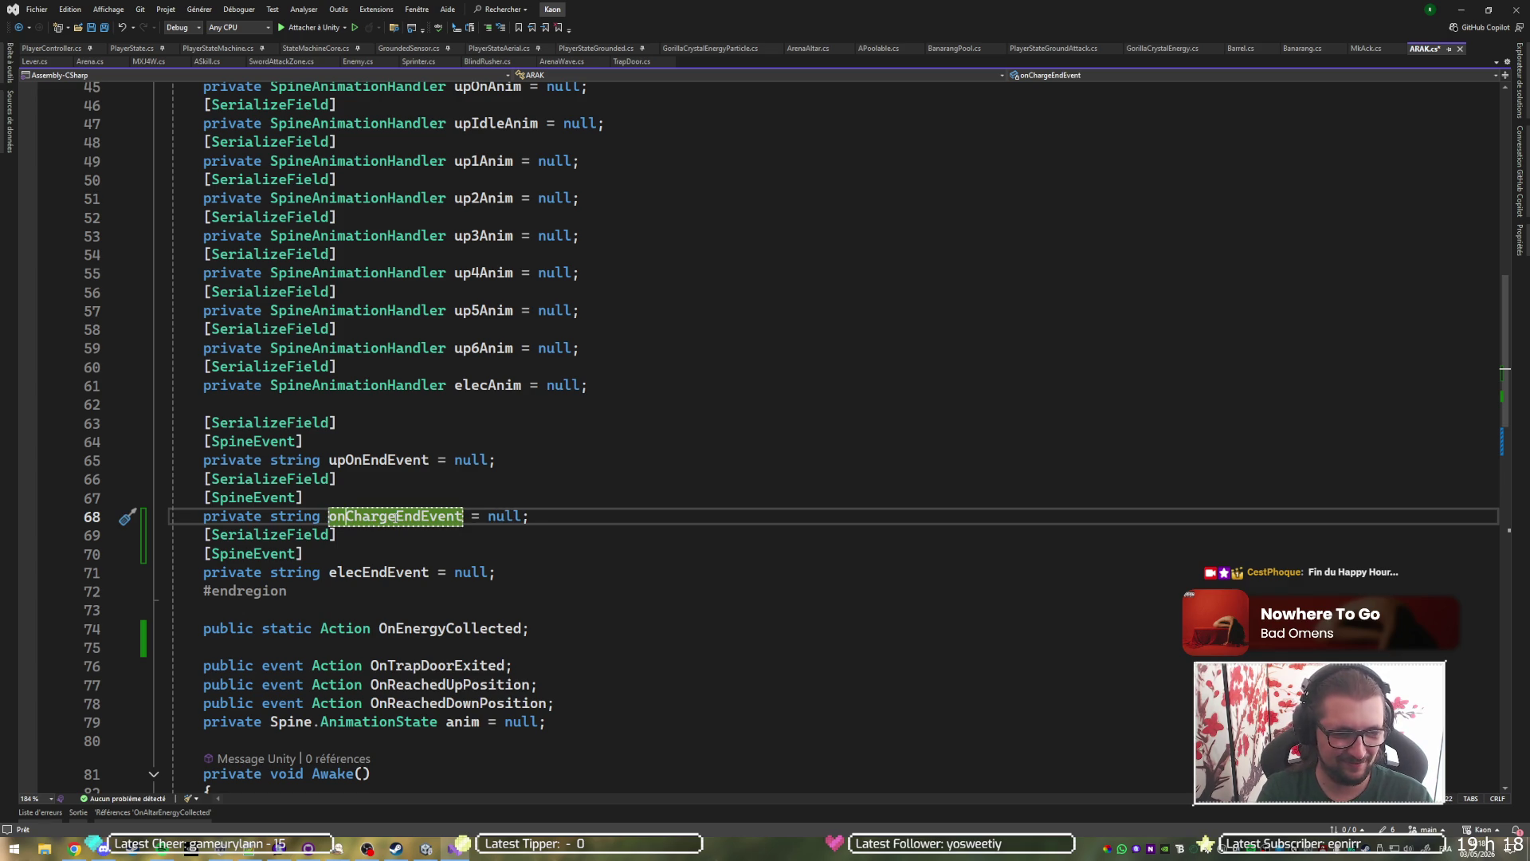
pyautogui.write('Last')
pyautogui.hotkey('ctrl', 's')
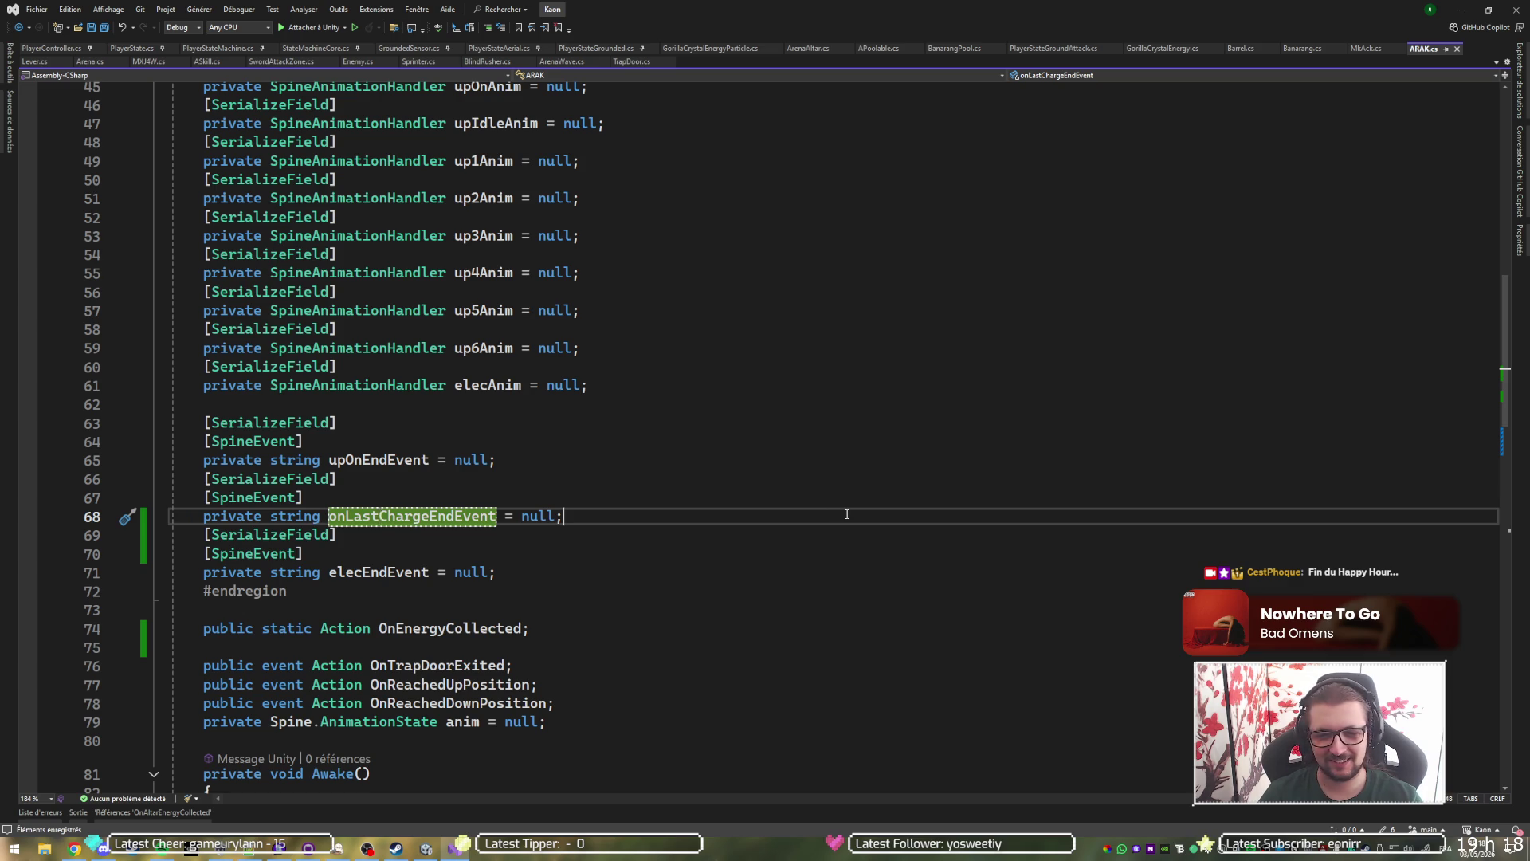
pyautogui.press('Return')
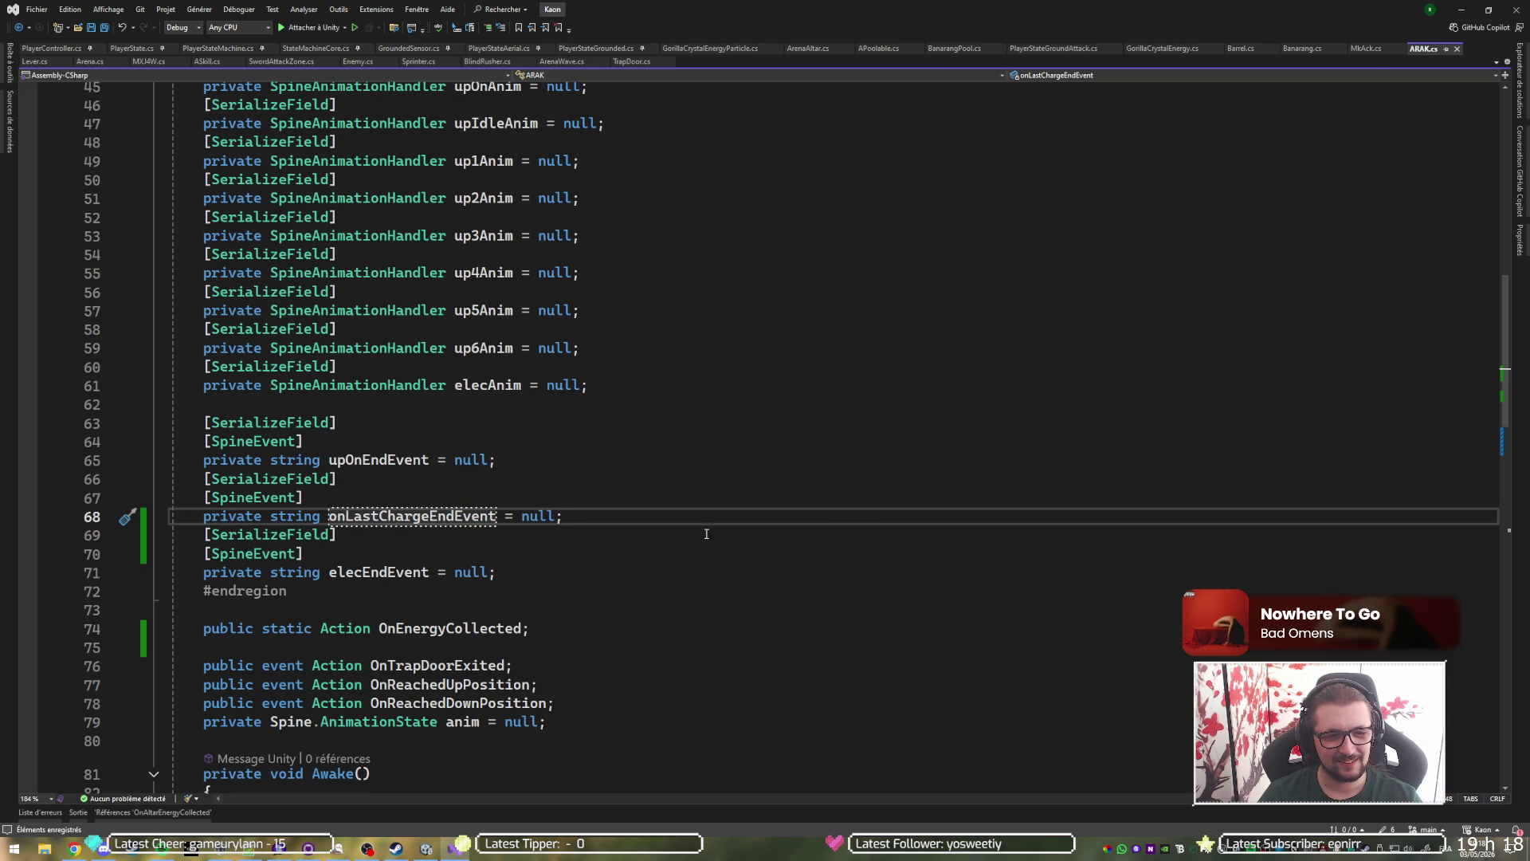
pyautogui.scroll(-7, 606, 560)
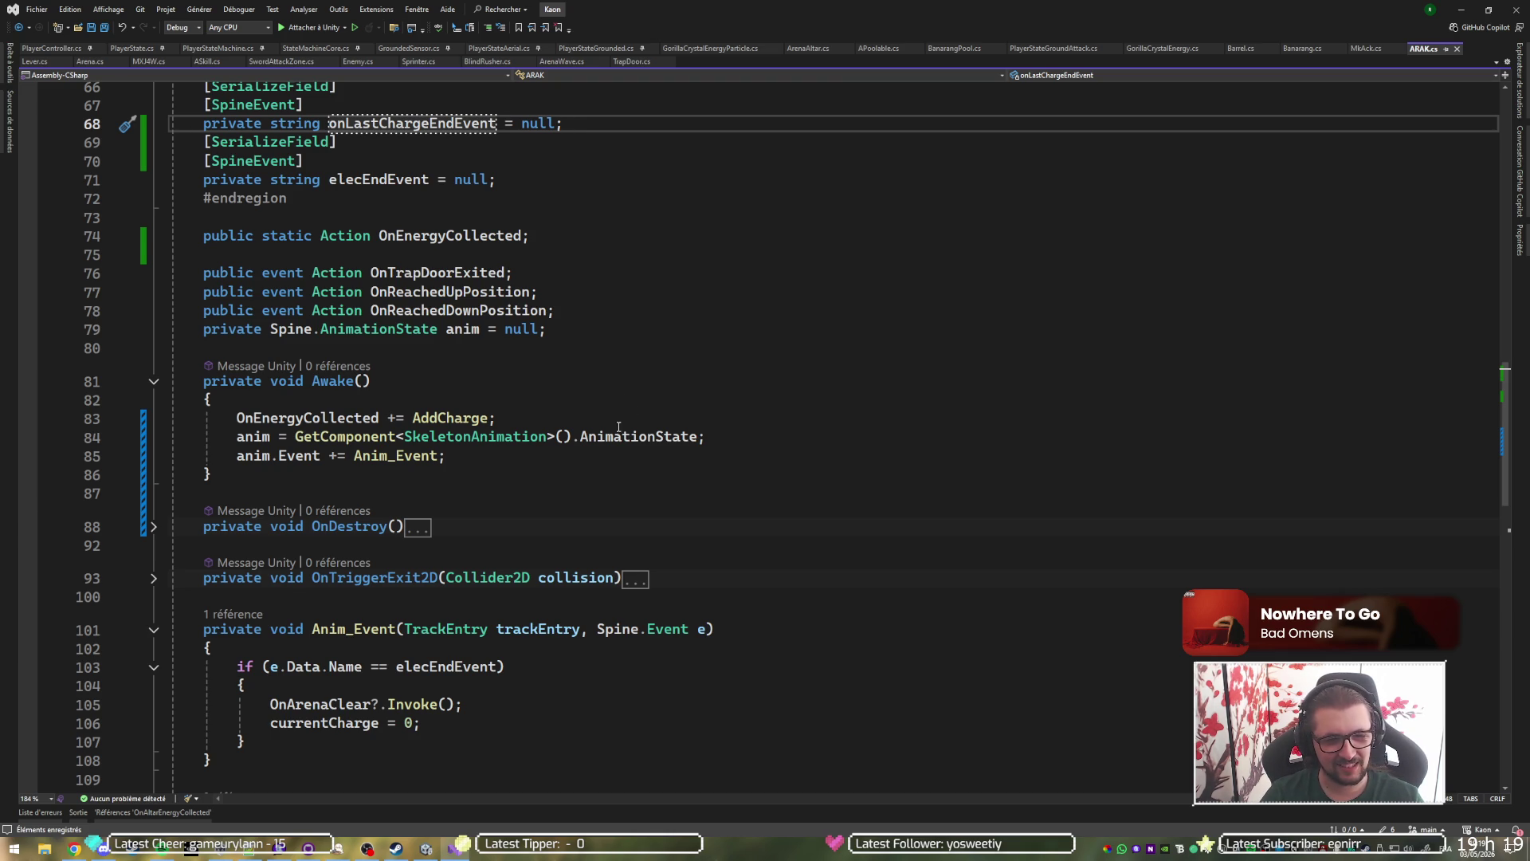
# Duplicate the elecEndEvent if-block in Anim_Event and turn the copy into an else-if.
pyautogui.scroll(-3, 243, 391)
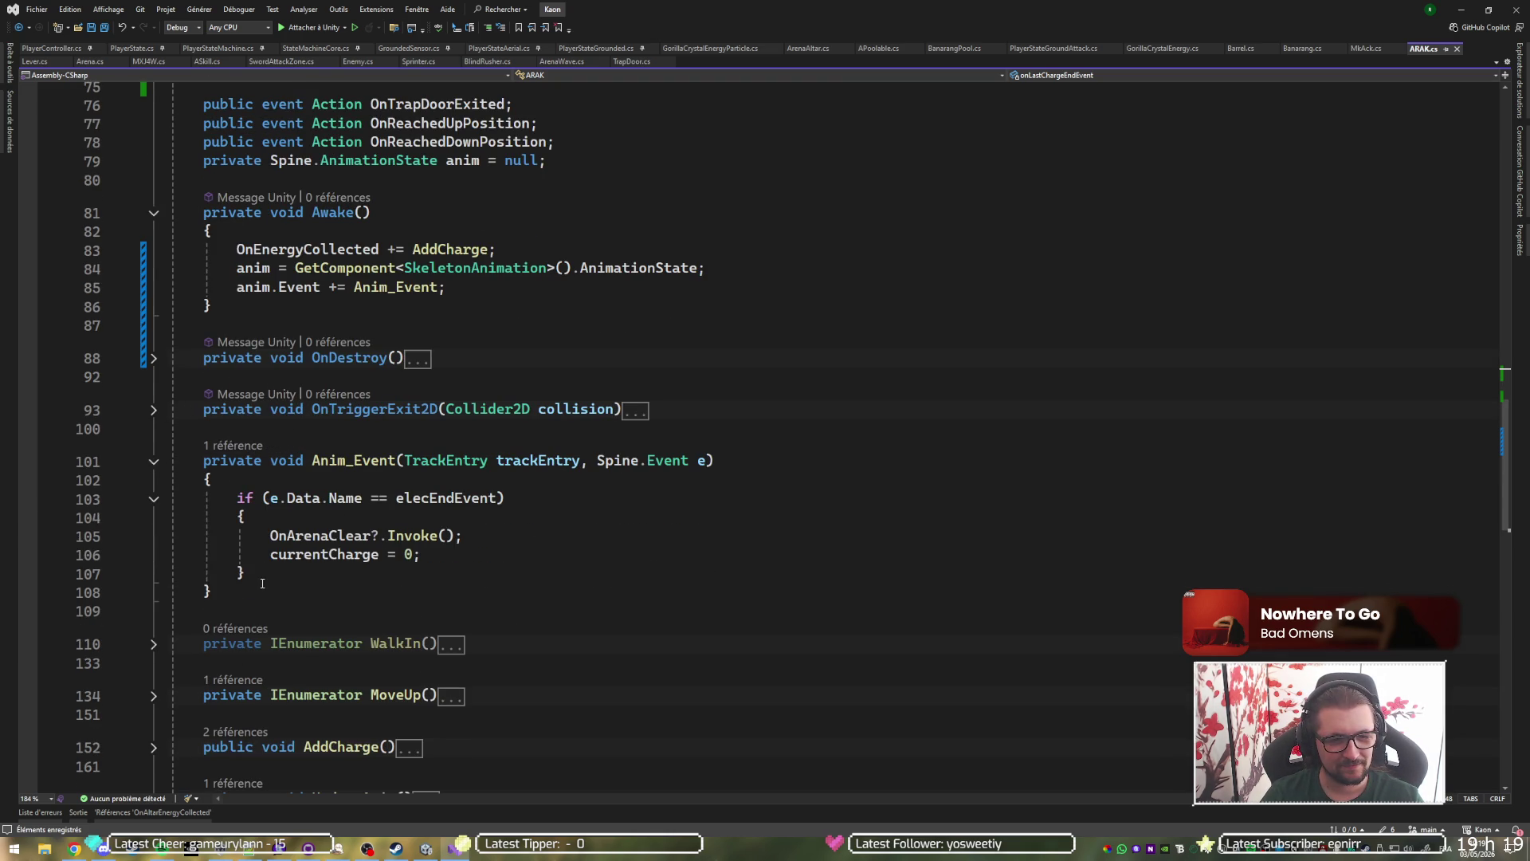
pyautogui.moveTo(263, 576); pyautogui.dragTo(311, 479)
pyautogui.hotkey('ctrl', 'd')
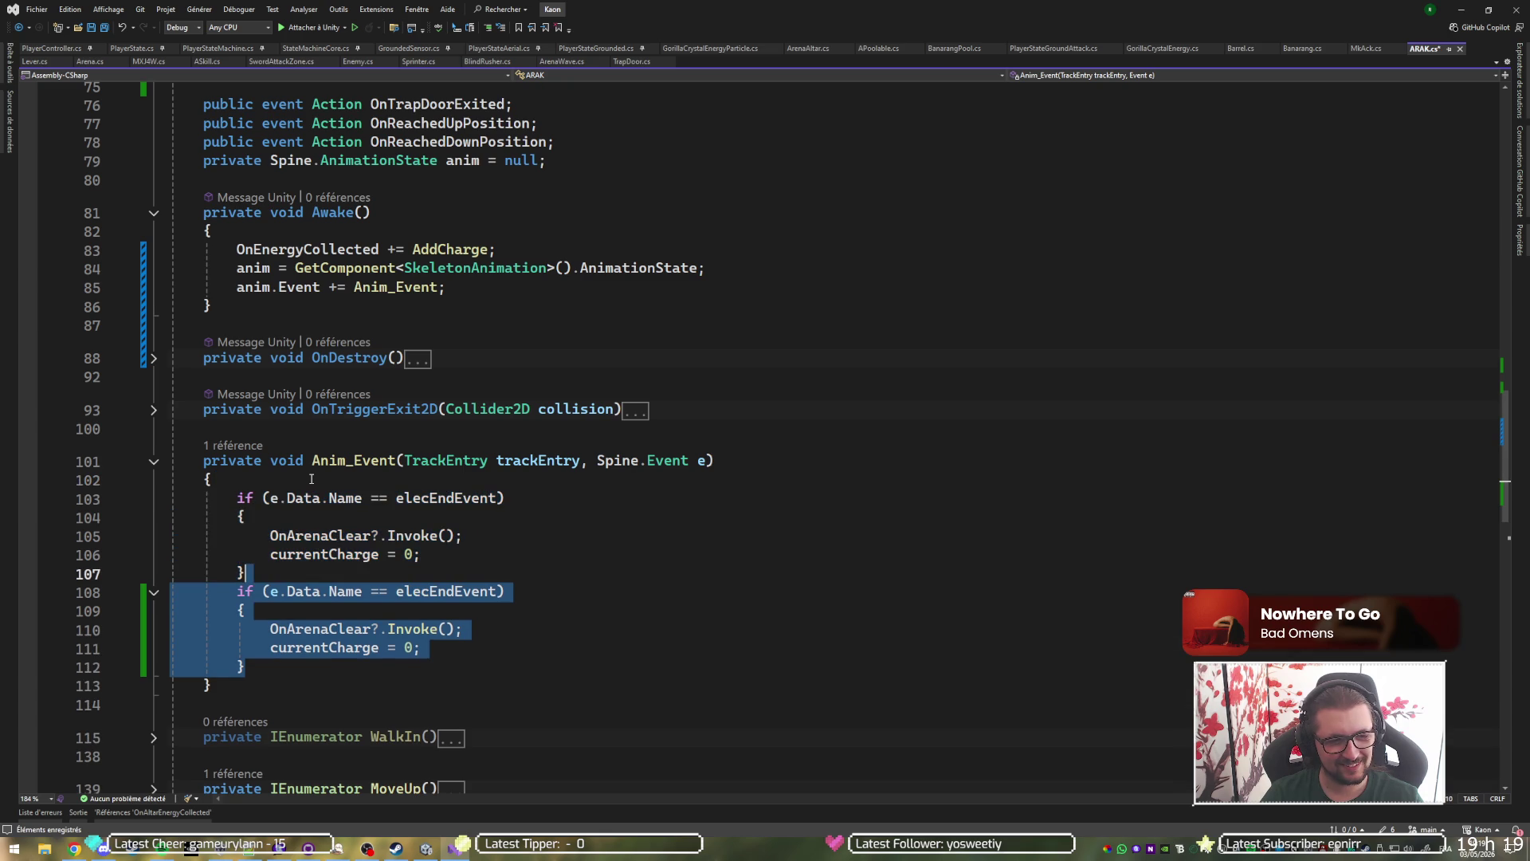
pyautogui.click(236, 591)
pyautogui.write('else')
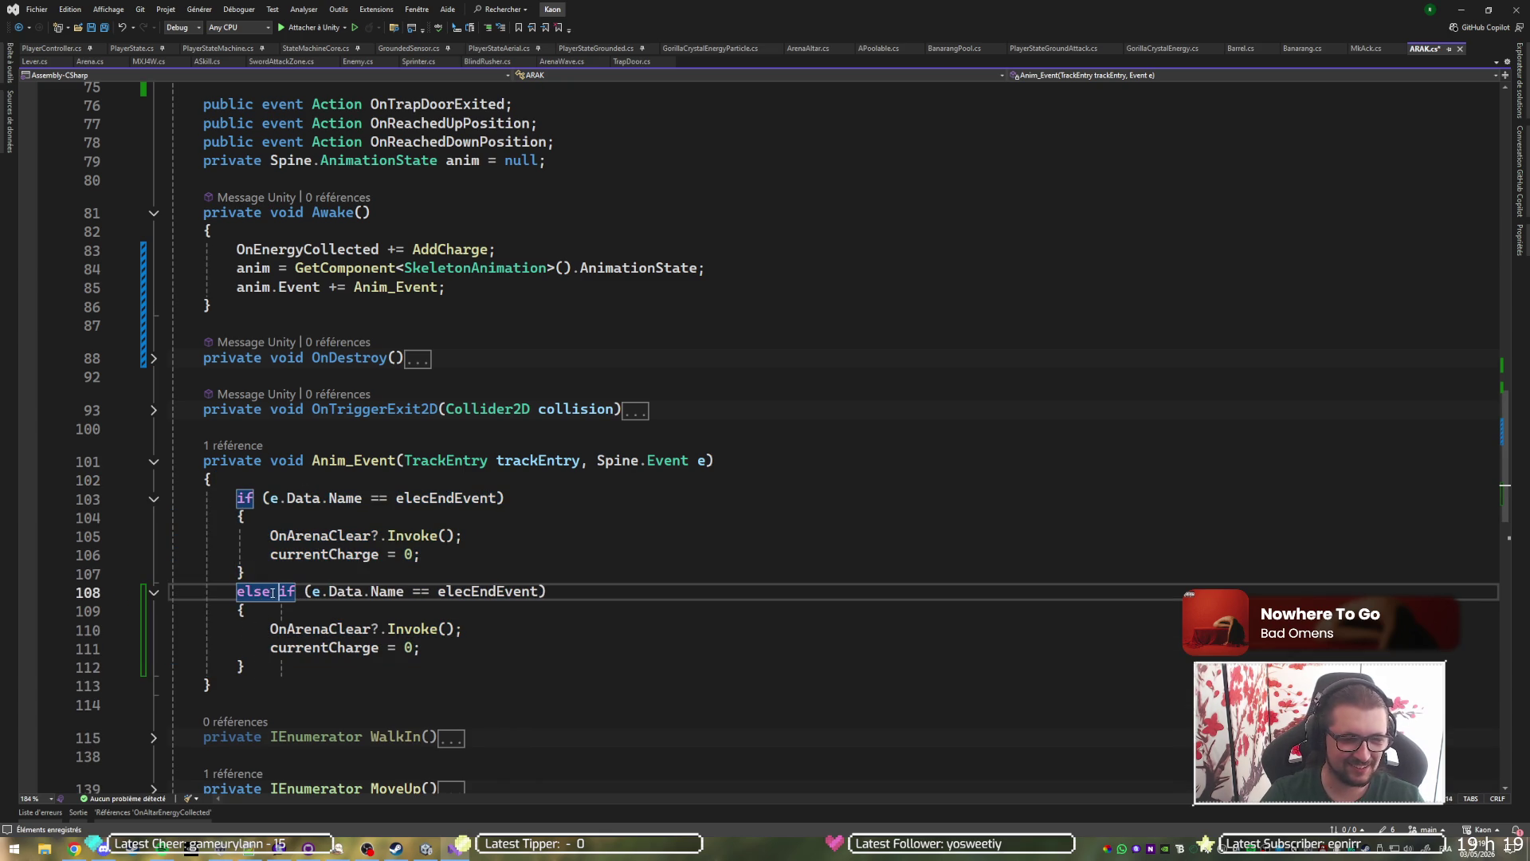
# Change the first condition to onLastChargeEndEvent and empty that branch's body.
pyautogui.doubleClick(465, 499)
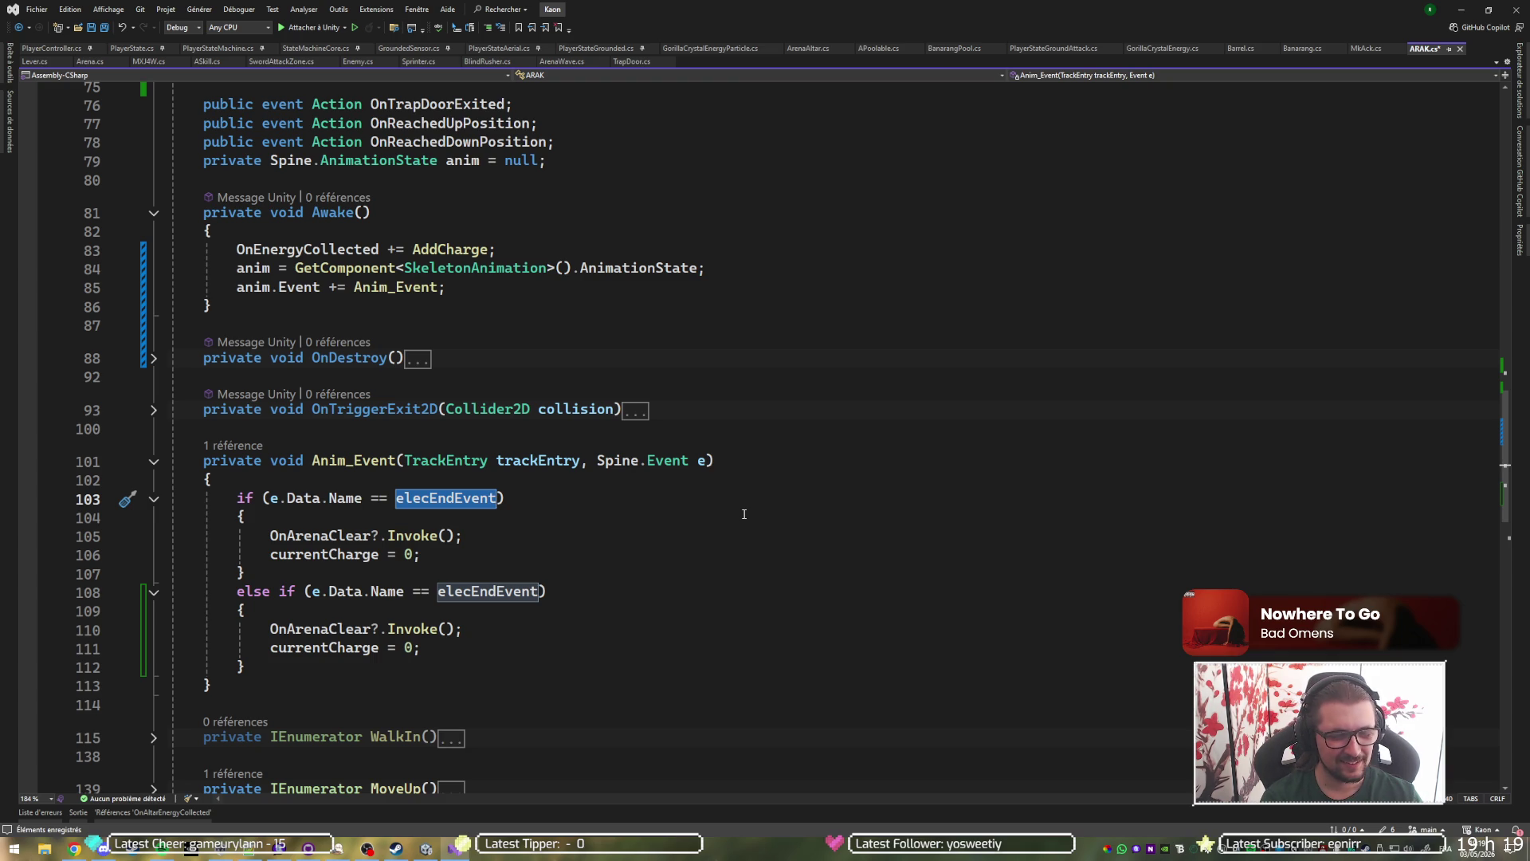
pyautogui.write('onLast')
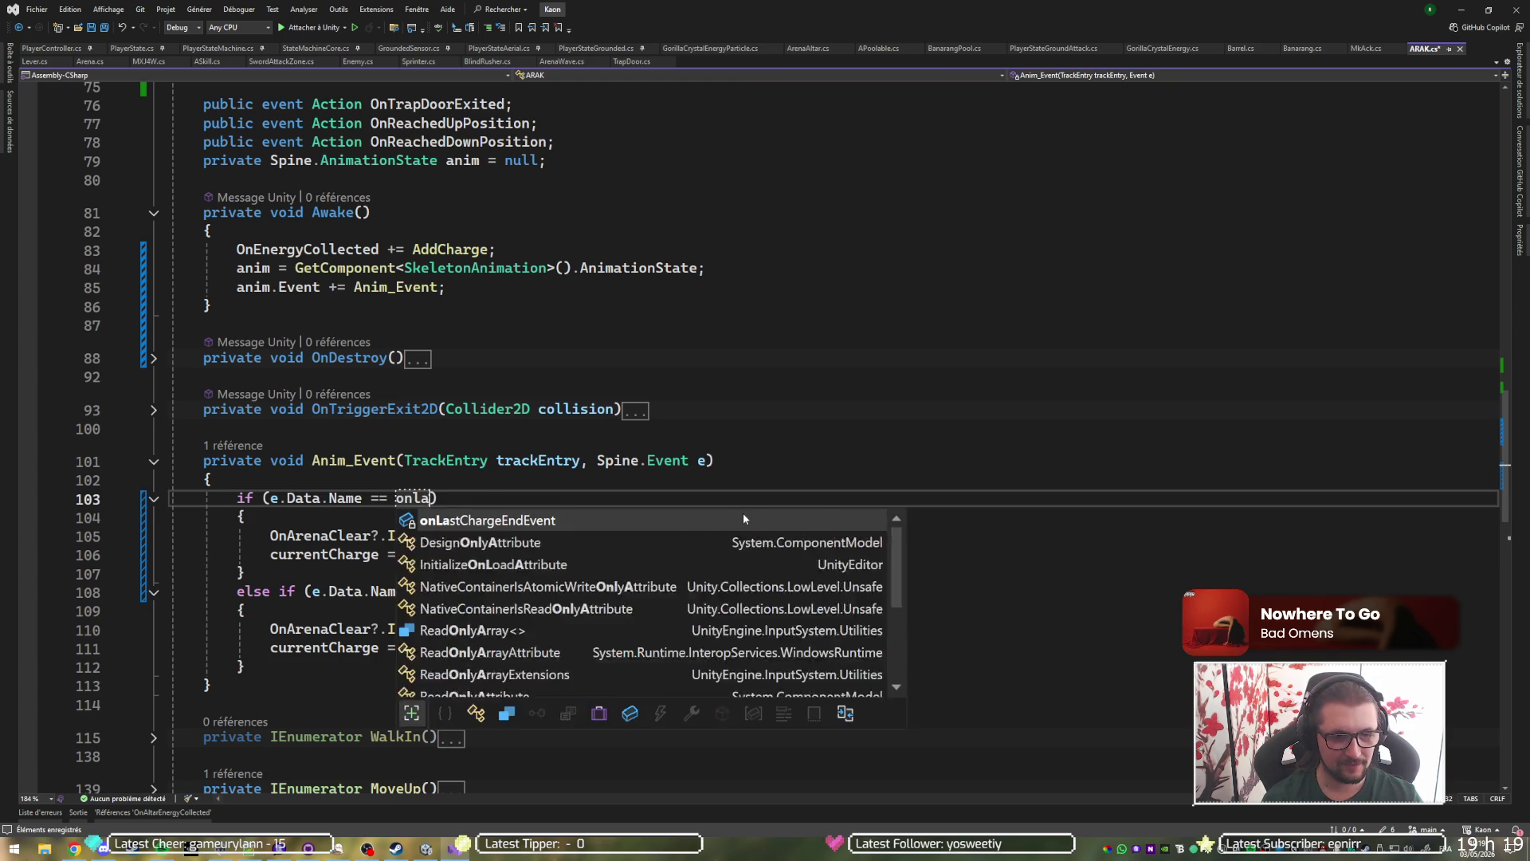
pyautogui.press('Tab')
pyautogui.press('Down')
pyautogui.press('Down')
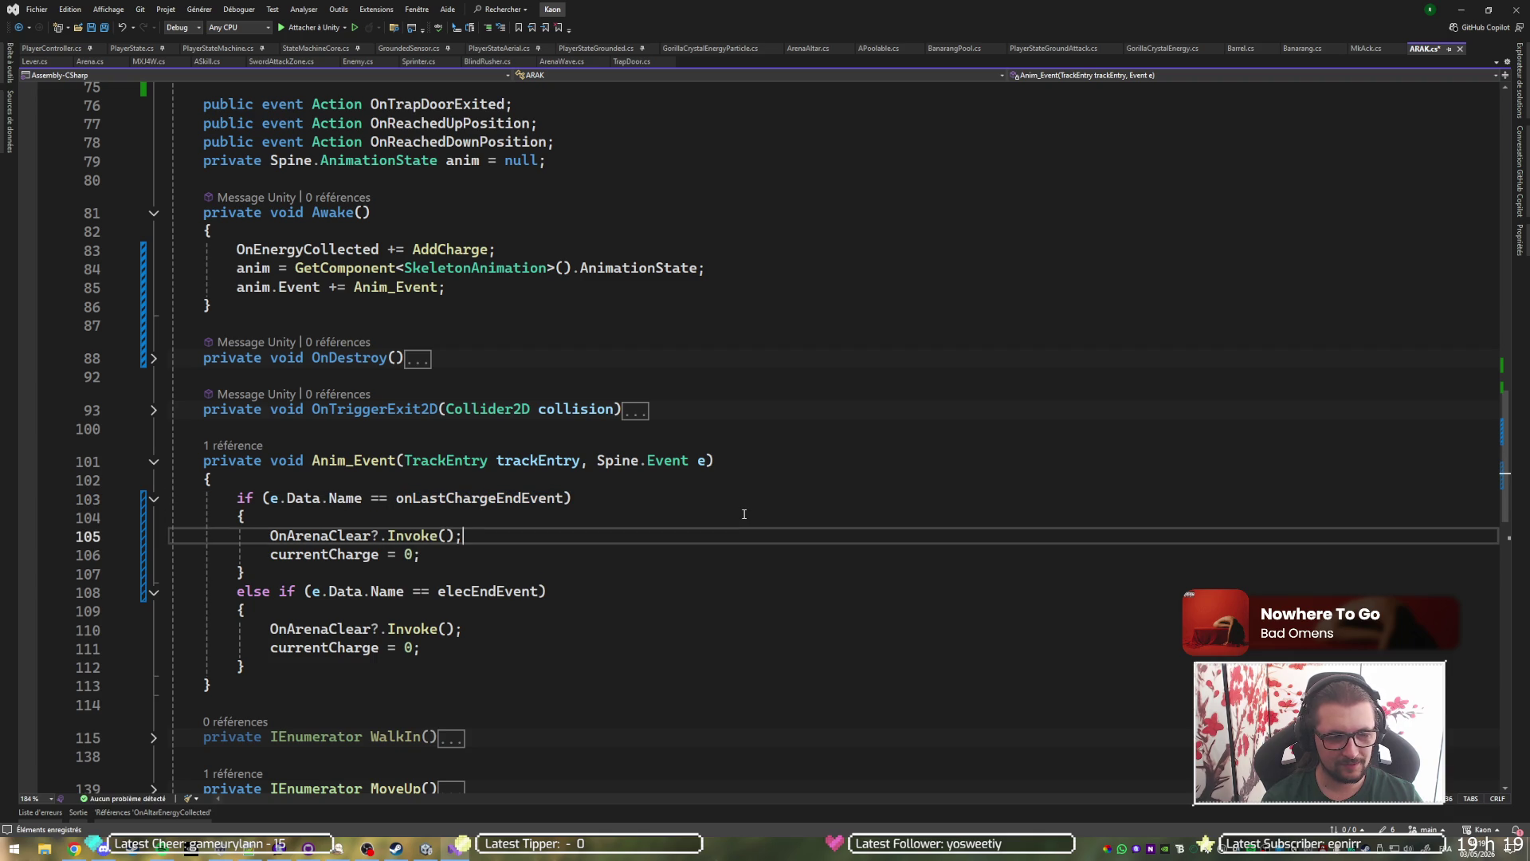
pyautogui.hotkey('shift', 'Home')
pyautogui.press('BackSpace')
pyautogui.press('Escape')
pyautogui.press('Down')
pyautogui.hotkey('ctrl', 'x')
pyautogui.press('Up')
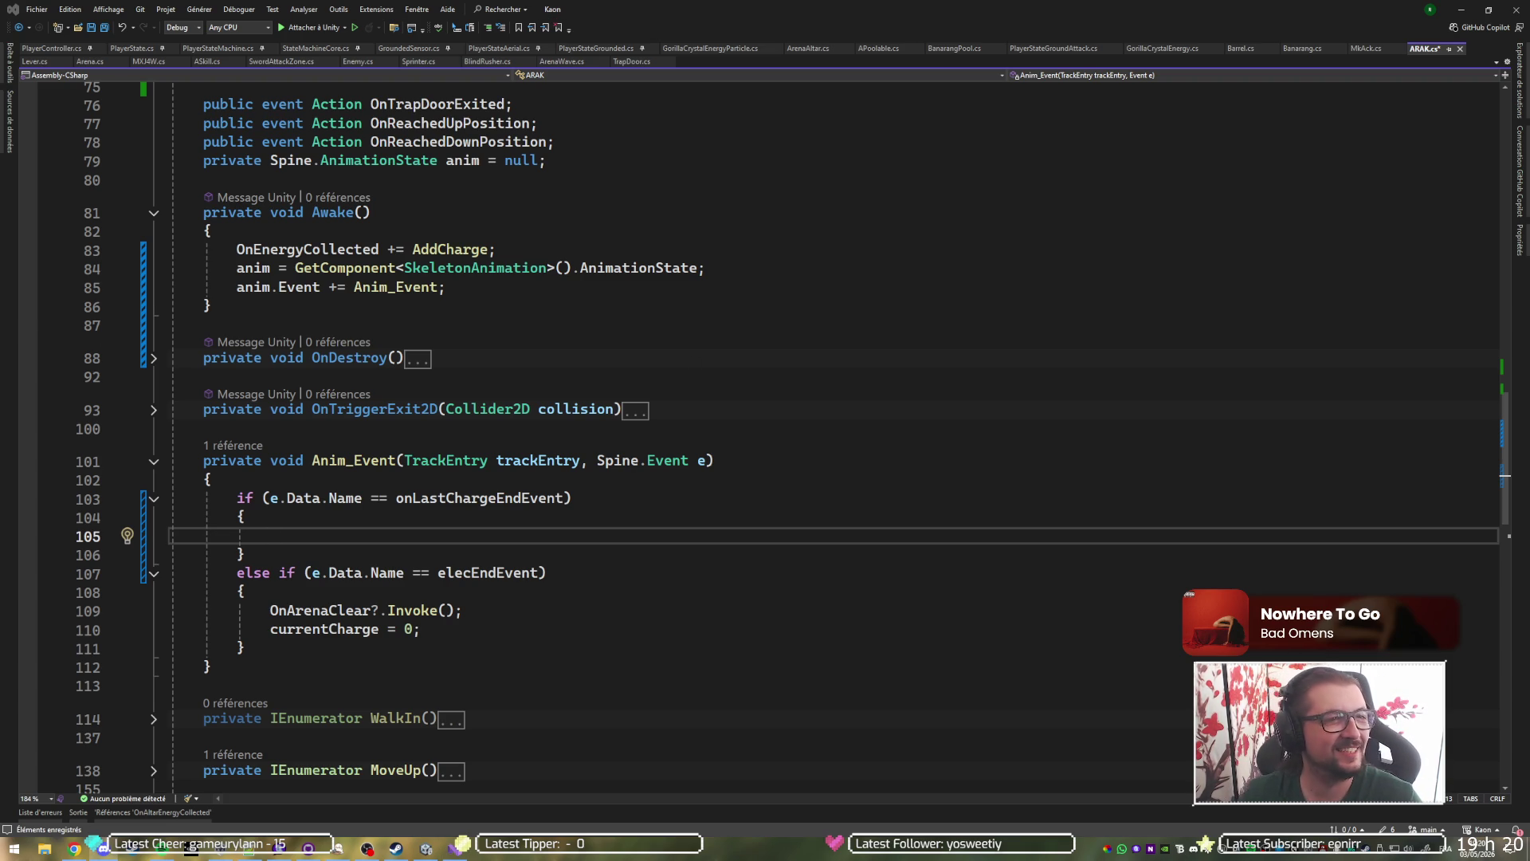
# Make the onLastChargeEndEvent branch call PlayAnimation(elecAnim, false) and save ARAK.cs.
pyautogui.click(610, 537)
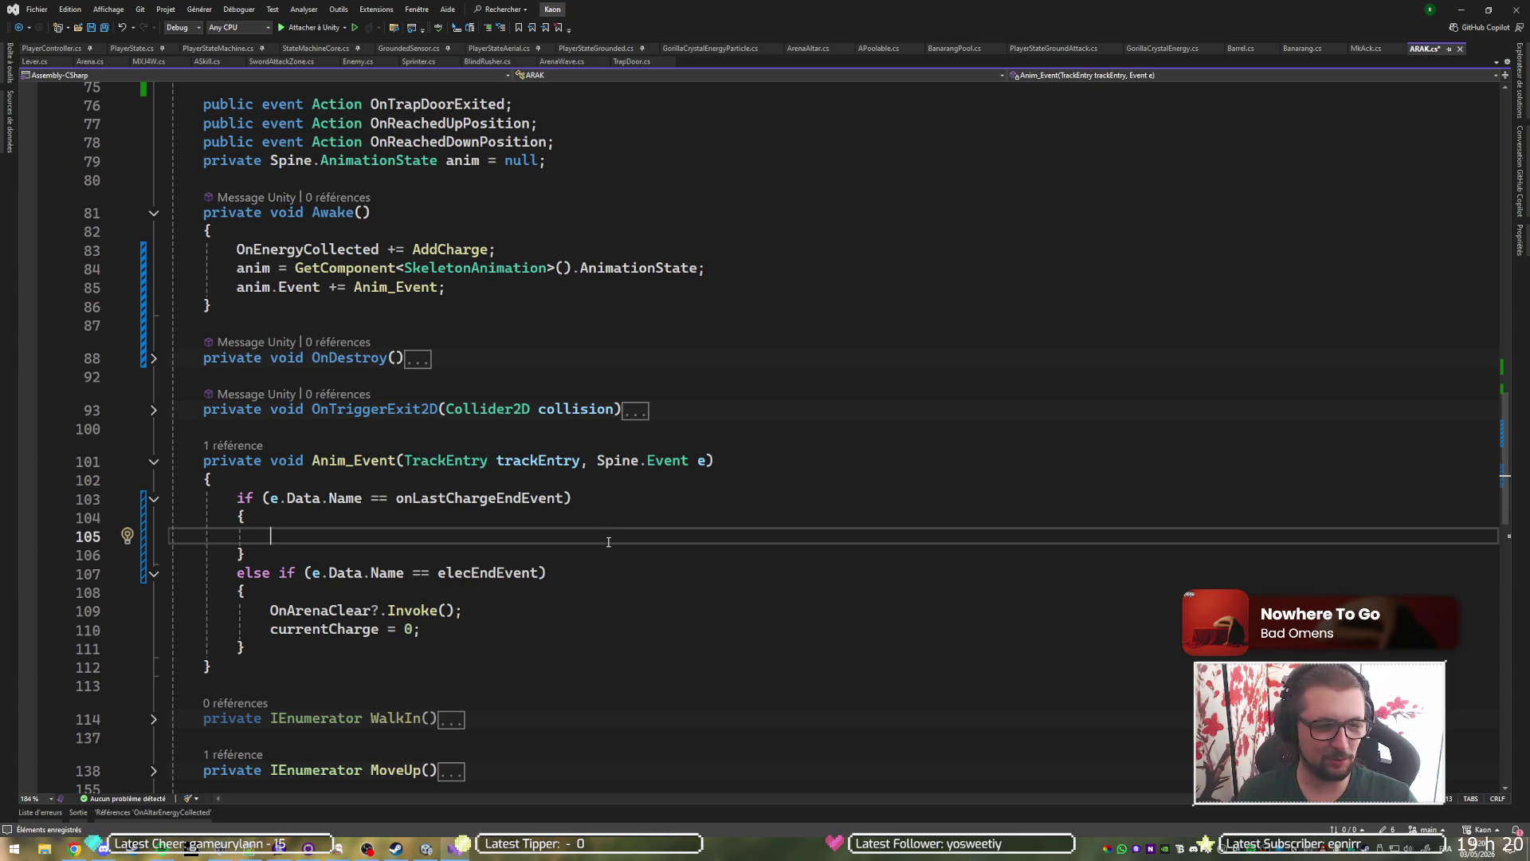
pyautogui.write('P')
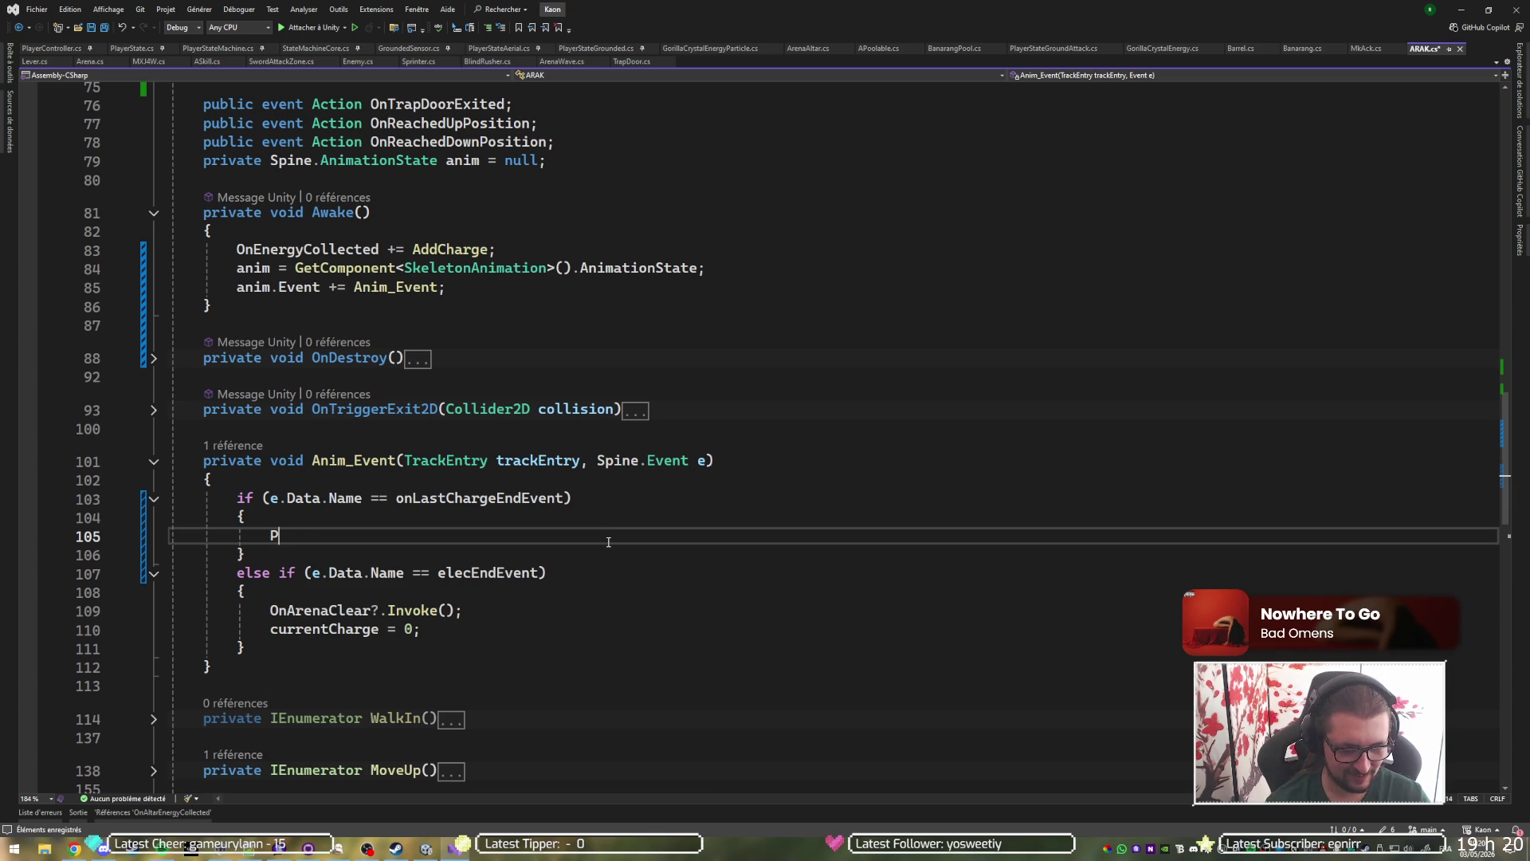
pyautogui.write('layAnimation(ele')
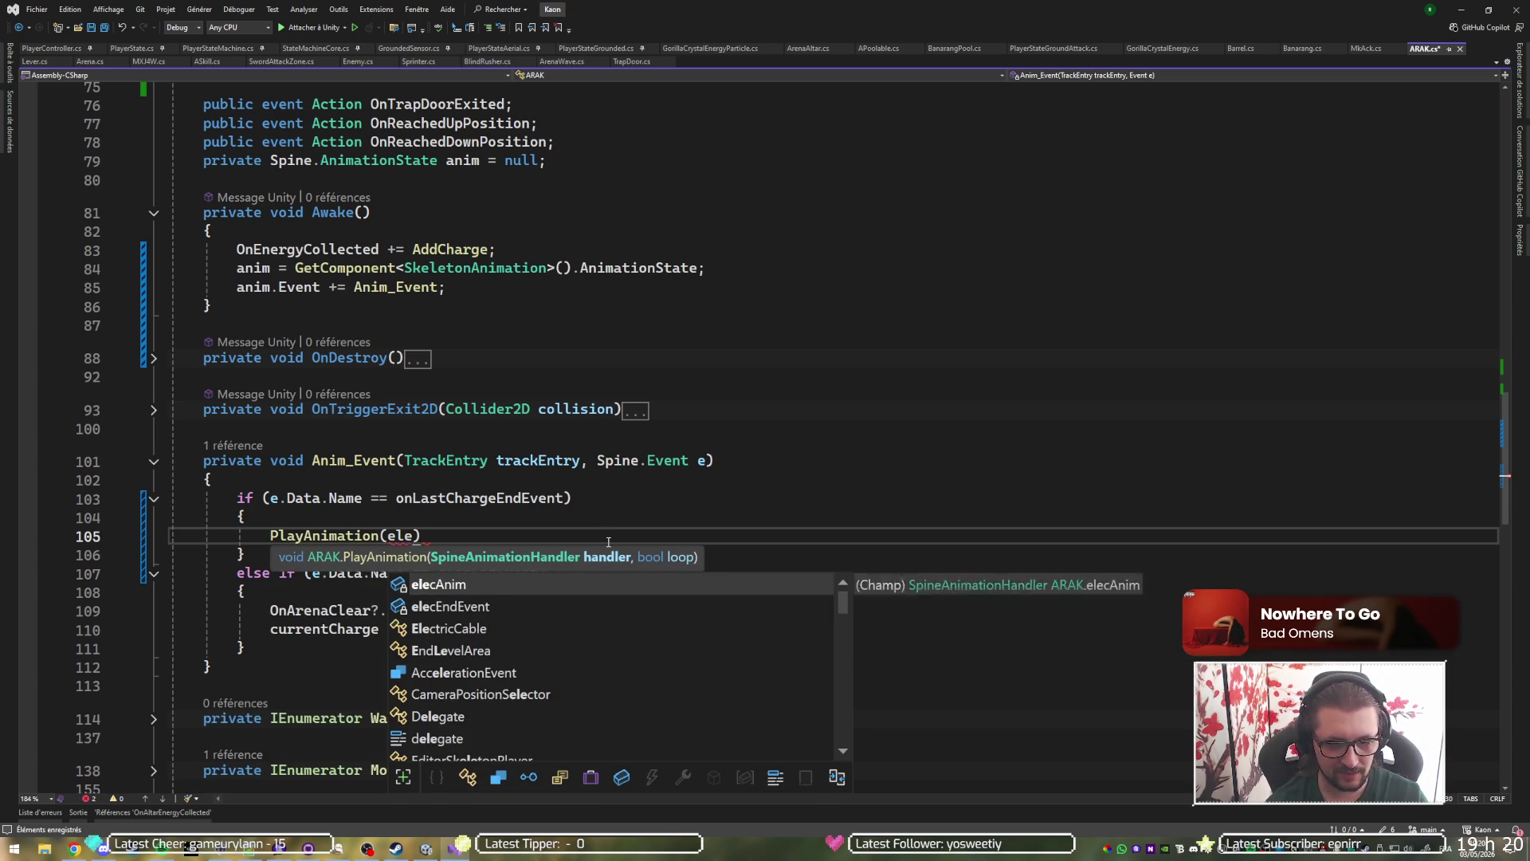
pyautogui.press('Tab')
pyautogui.write(');')
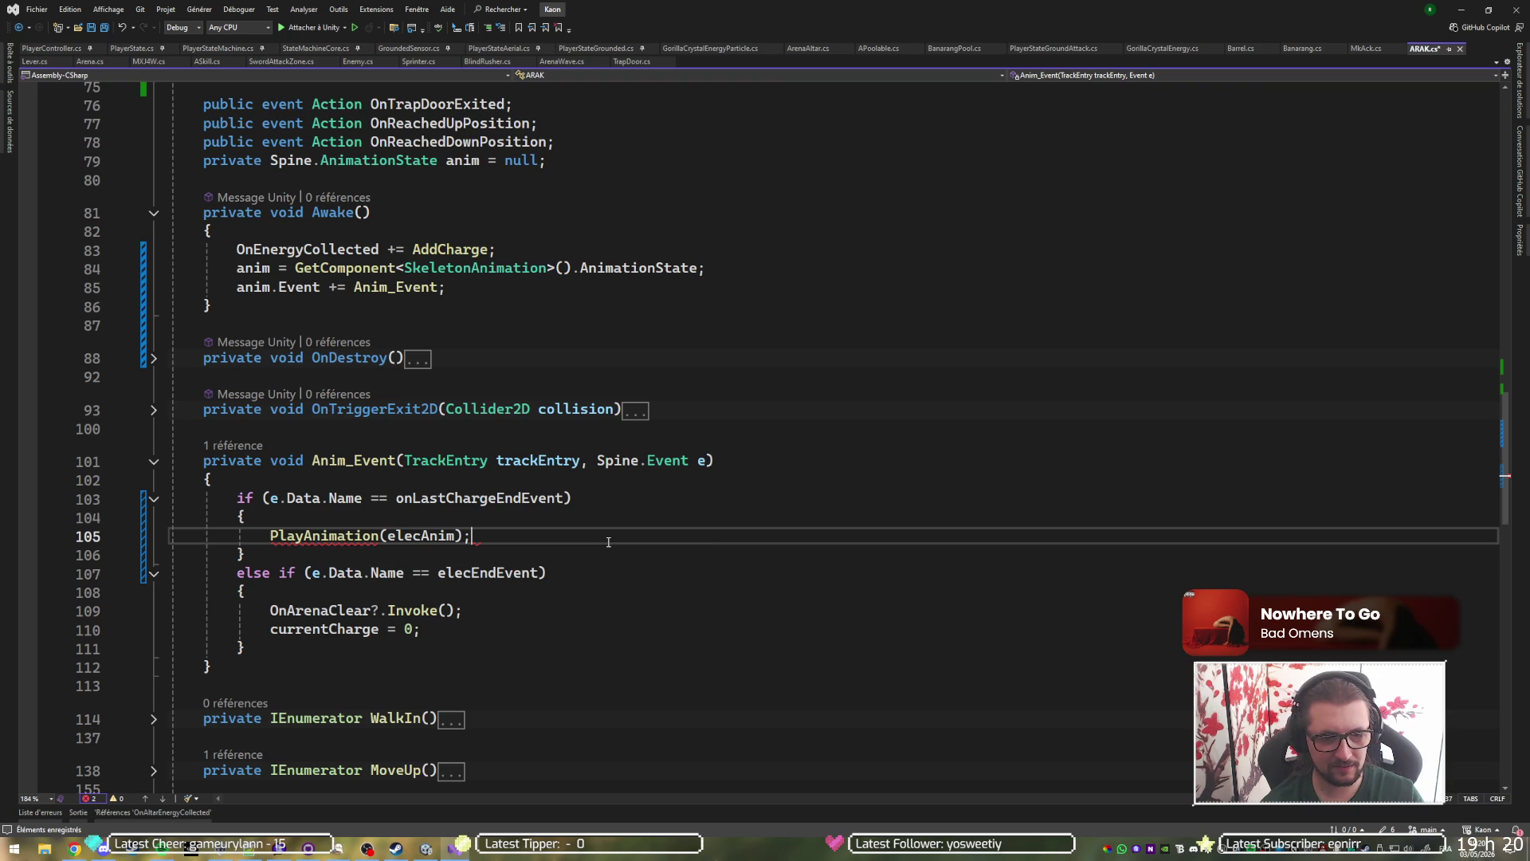
pyautogui.write(', loo')
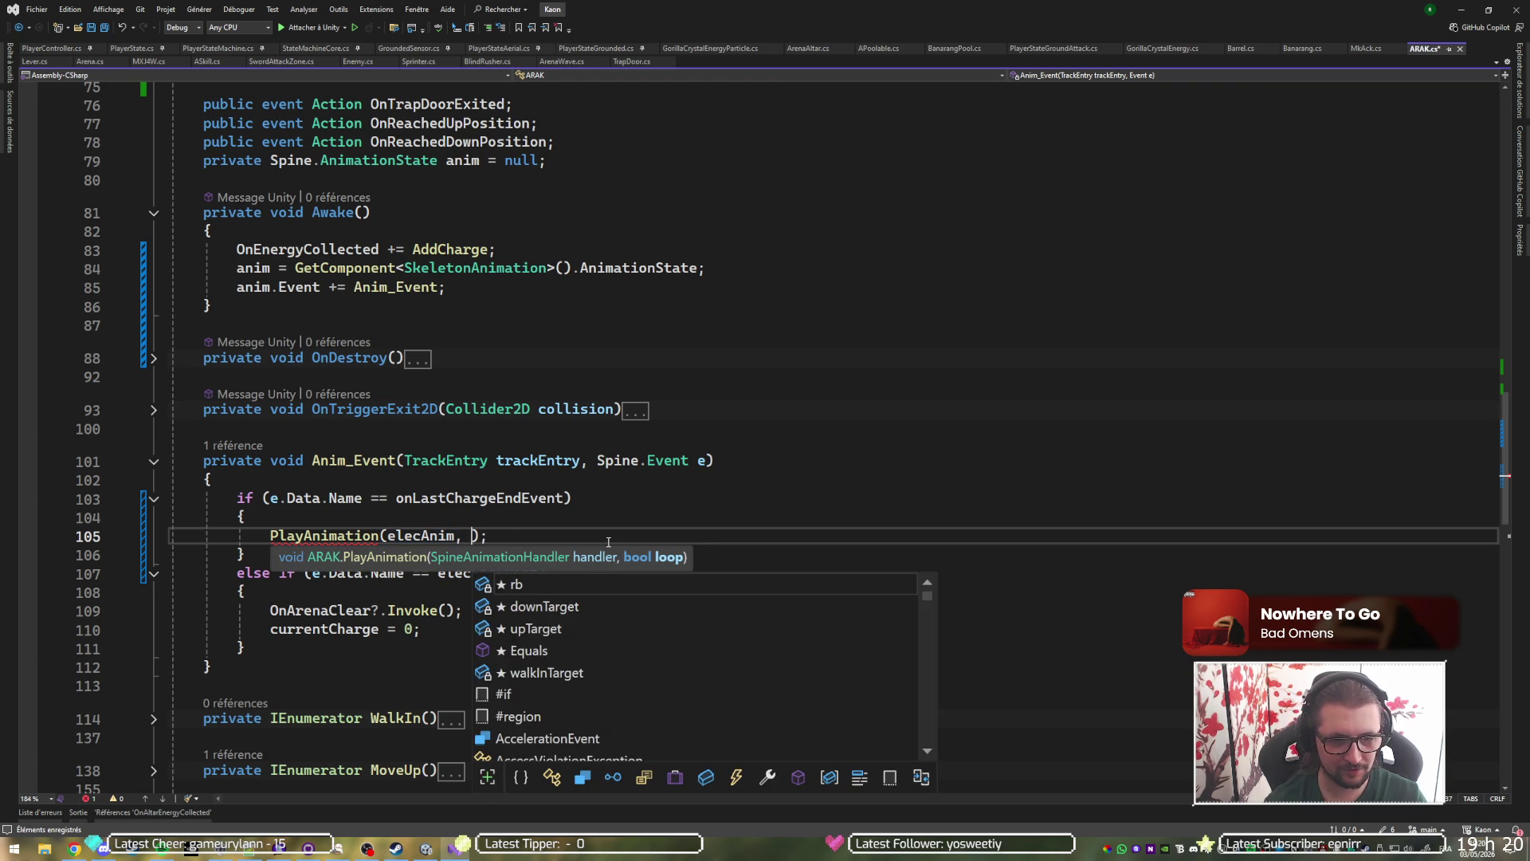
pyautogui.press('BackSpace')
pyautogui.press('BackSpace')
pyautogui.press('BackSpace')
pyautogui.write('fa')
pyautogui.press('Tab')
pyautogui.press('End')
pyautogui.hotkey('ctrl', 's')
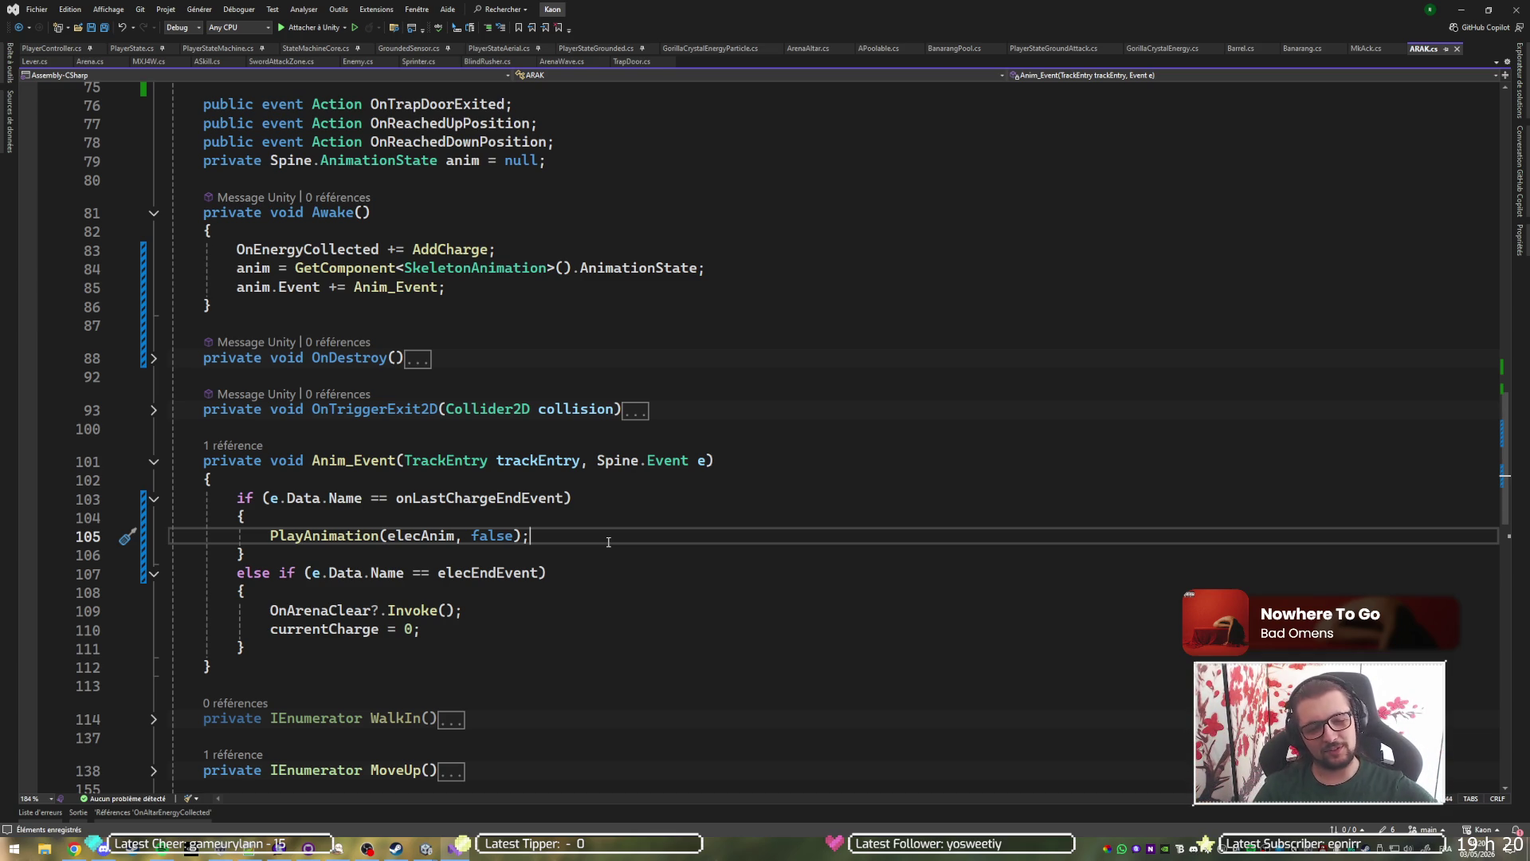
# Review the elecEndEvent branch's OnArenaClear call and currentCharge reset.
pyautogui.doubleClick(509, 573)
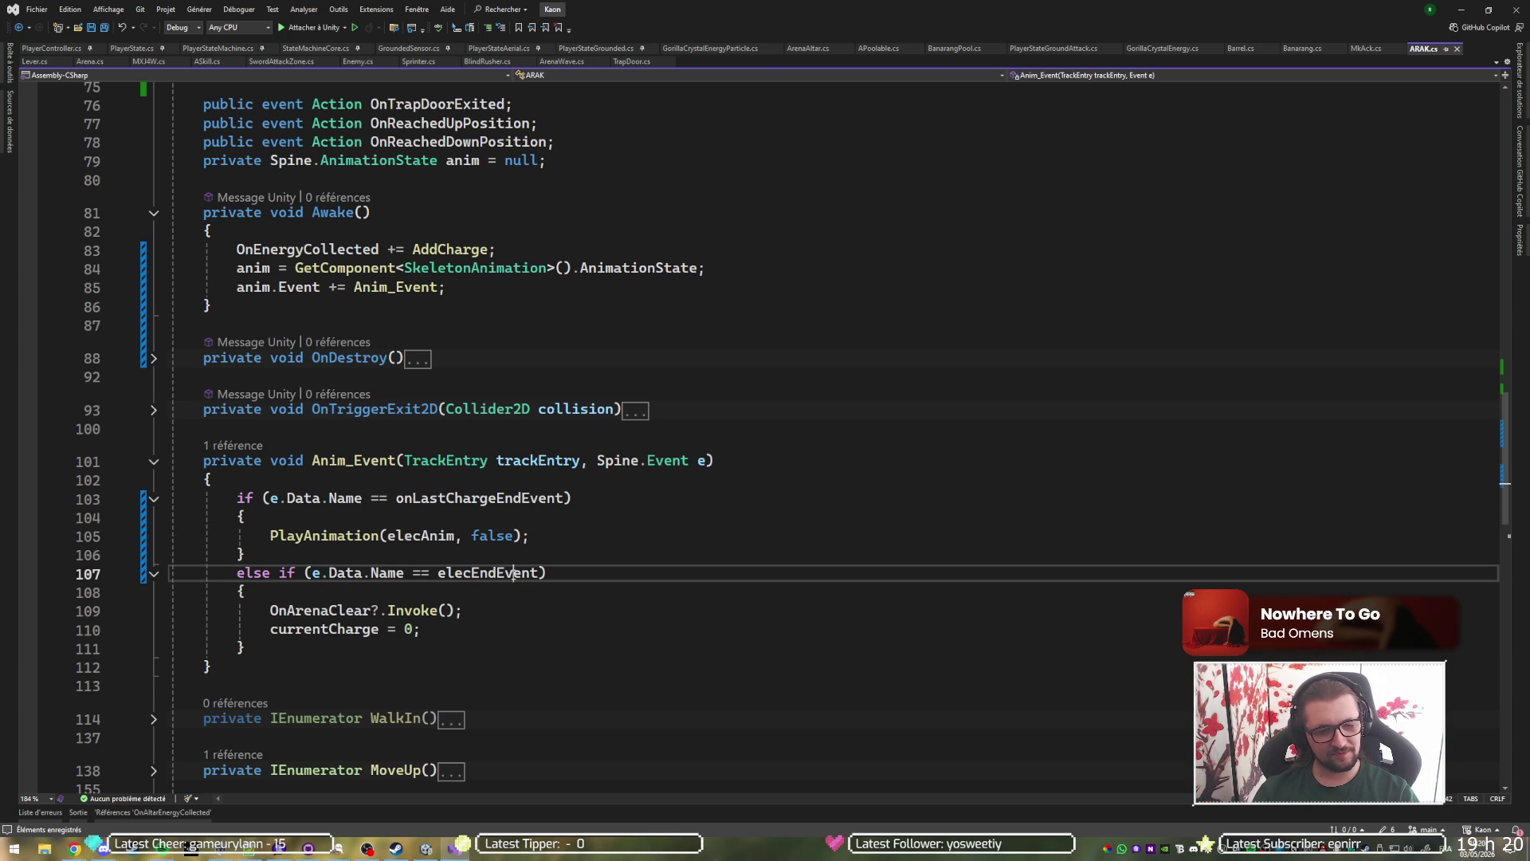
pyautogui.click(488, 614)
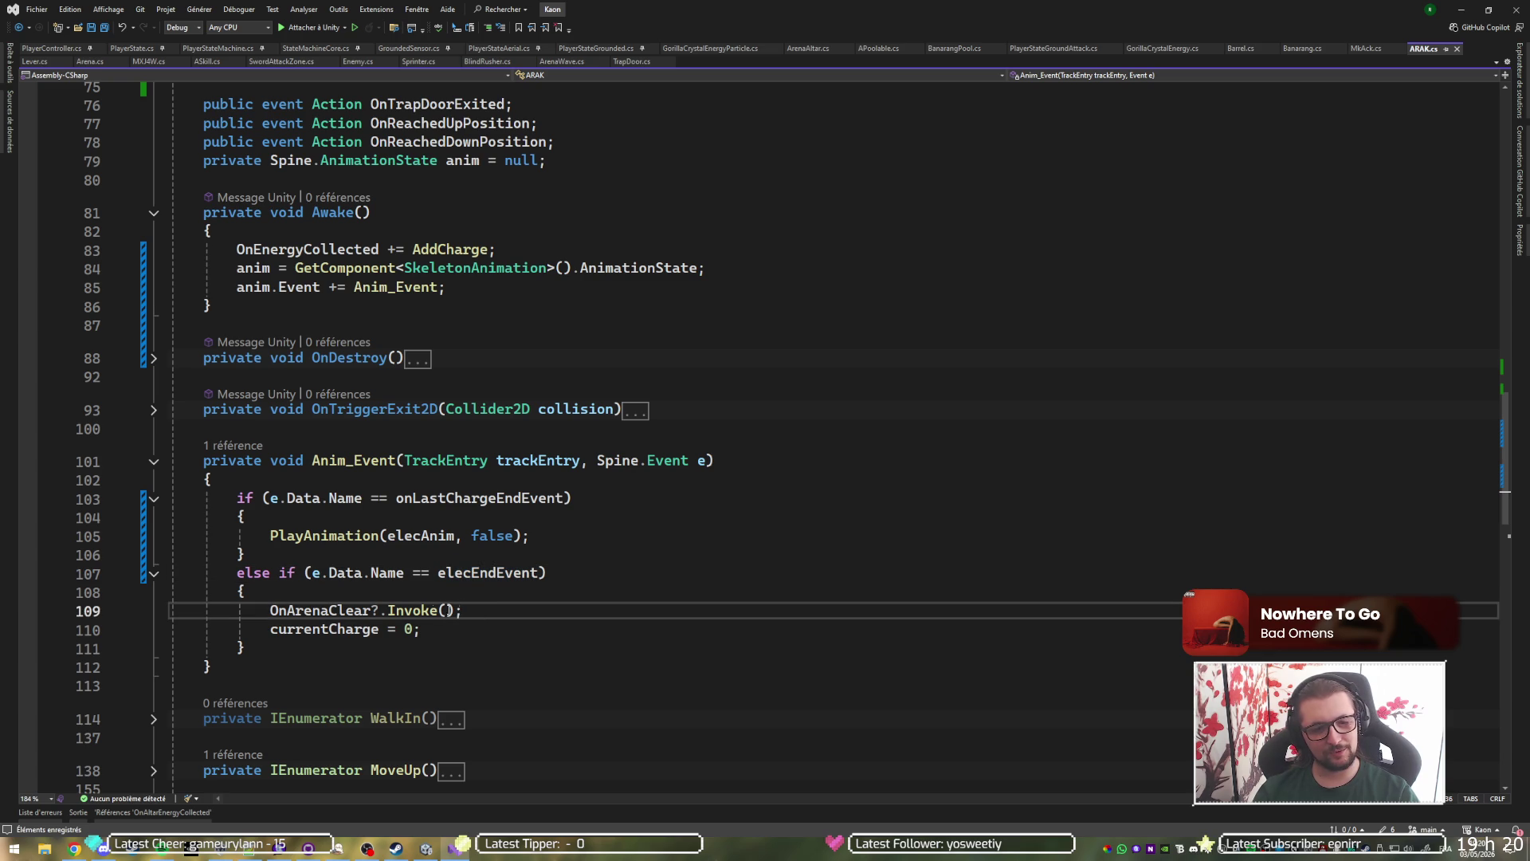
pyautogui.doubleClick(343, 608)
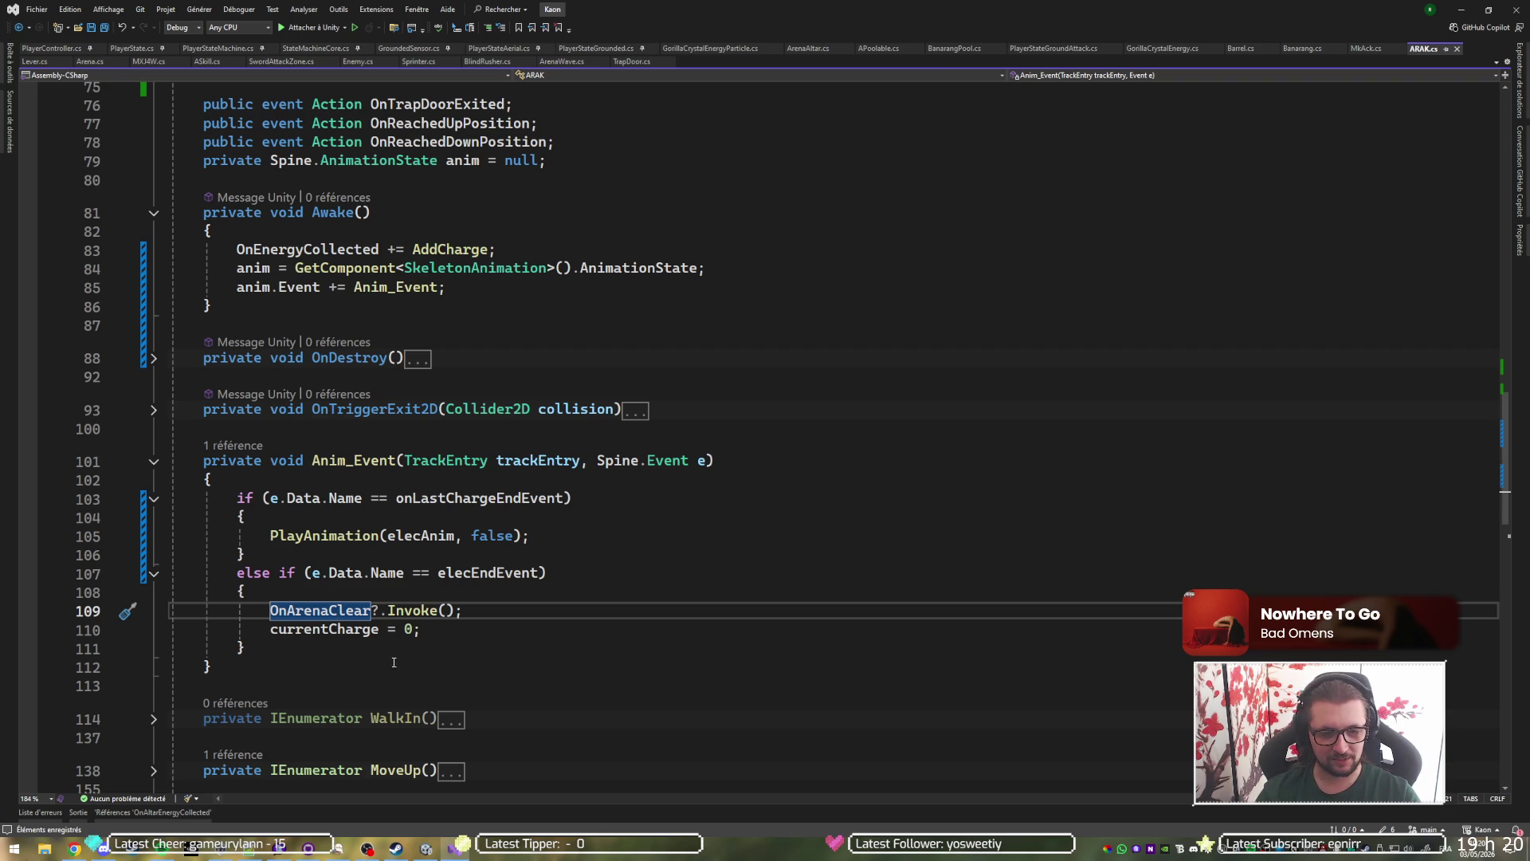
pyautogui.scroll(11, 437, 458)
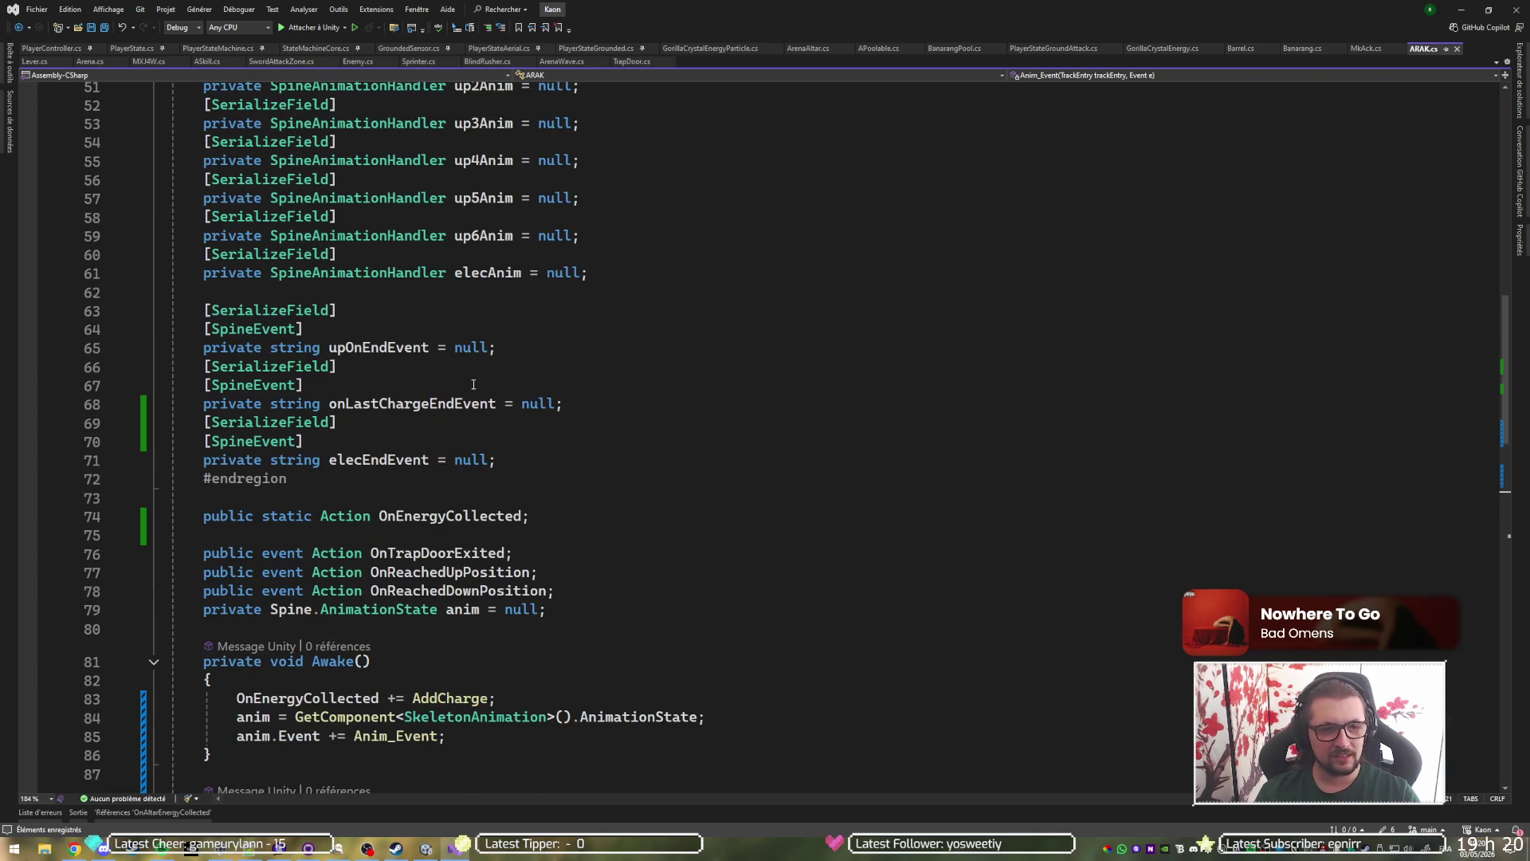
# Duplicate the elecAnim field and rename the copy elecExhaustAnim.
pyautogui.moveTo(624, 434); pyautogui.dragTo(632, 404)
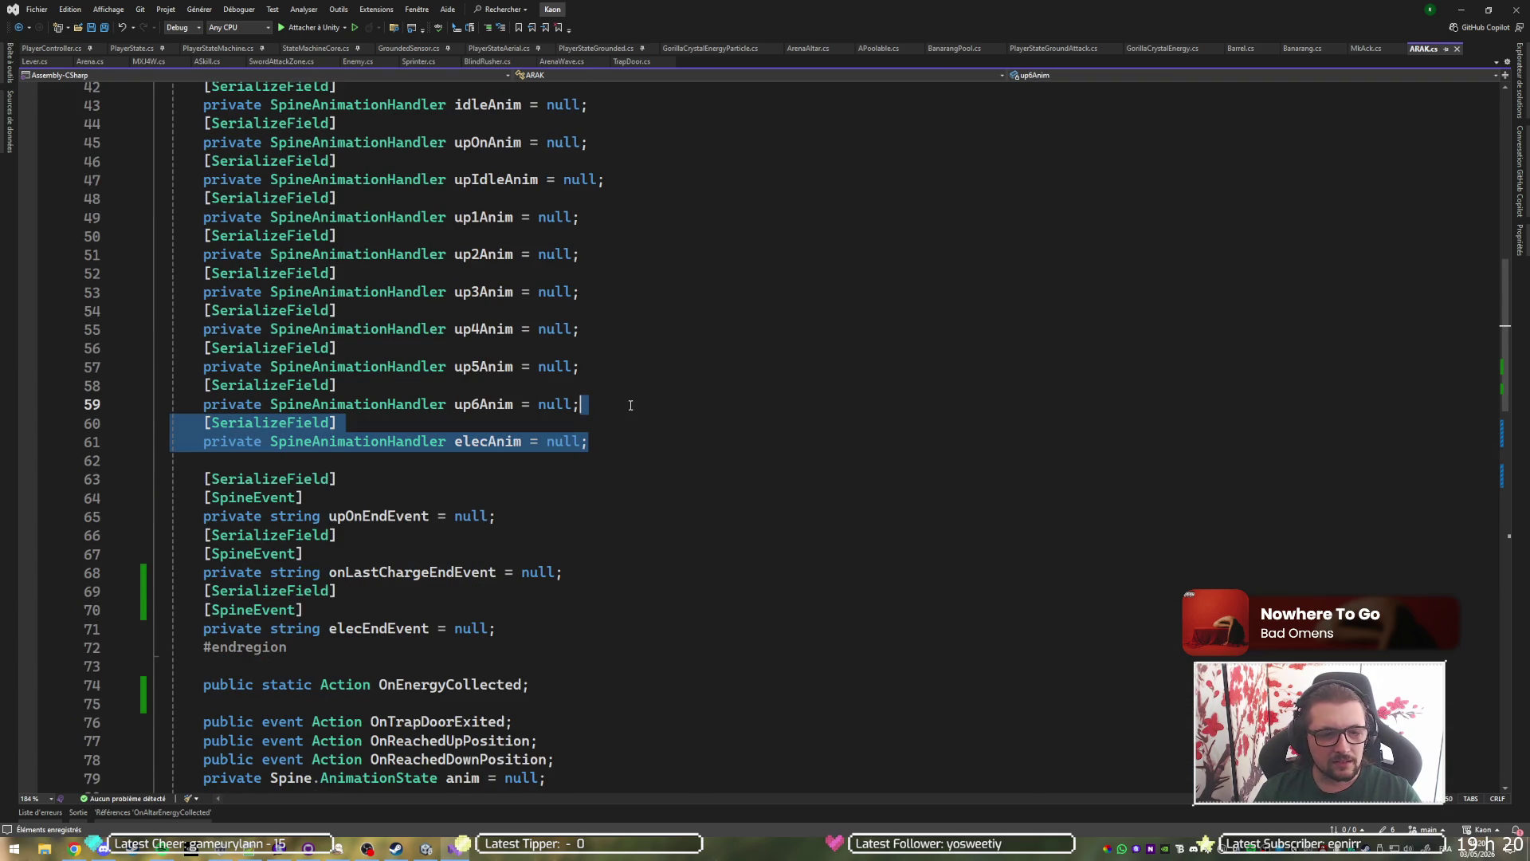
pyautogui.hotkey('ctrl', 'd')
pyautogui.click(477, 482)
pyautogui.doubleClick(477, 481)
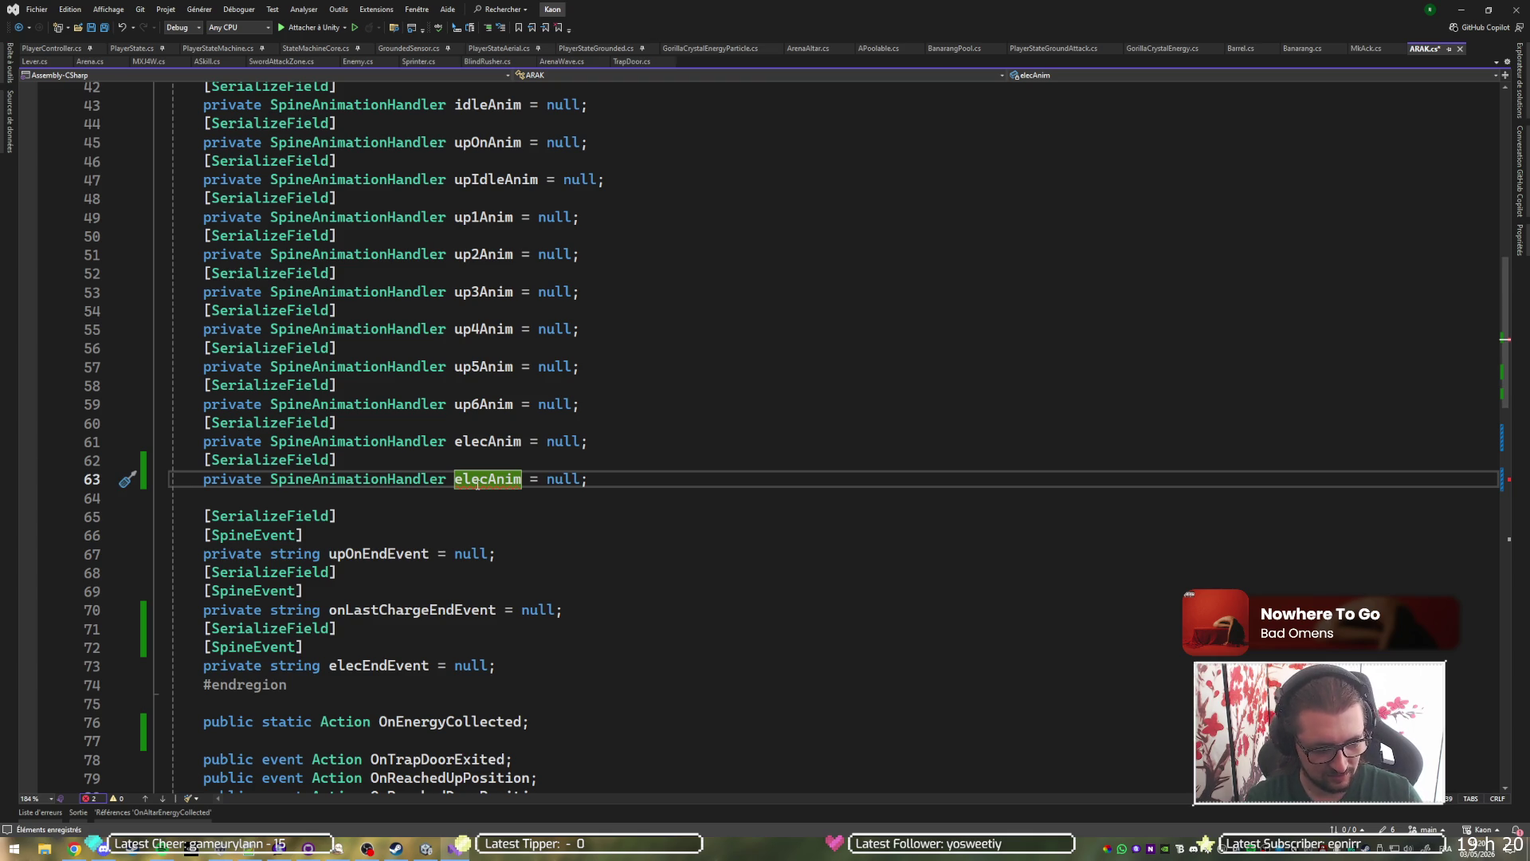
pyautogui.write('Exhaust')
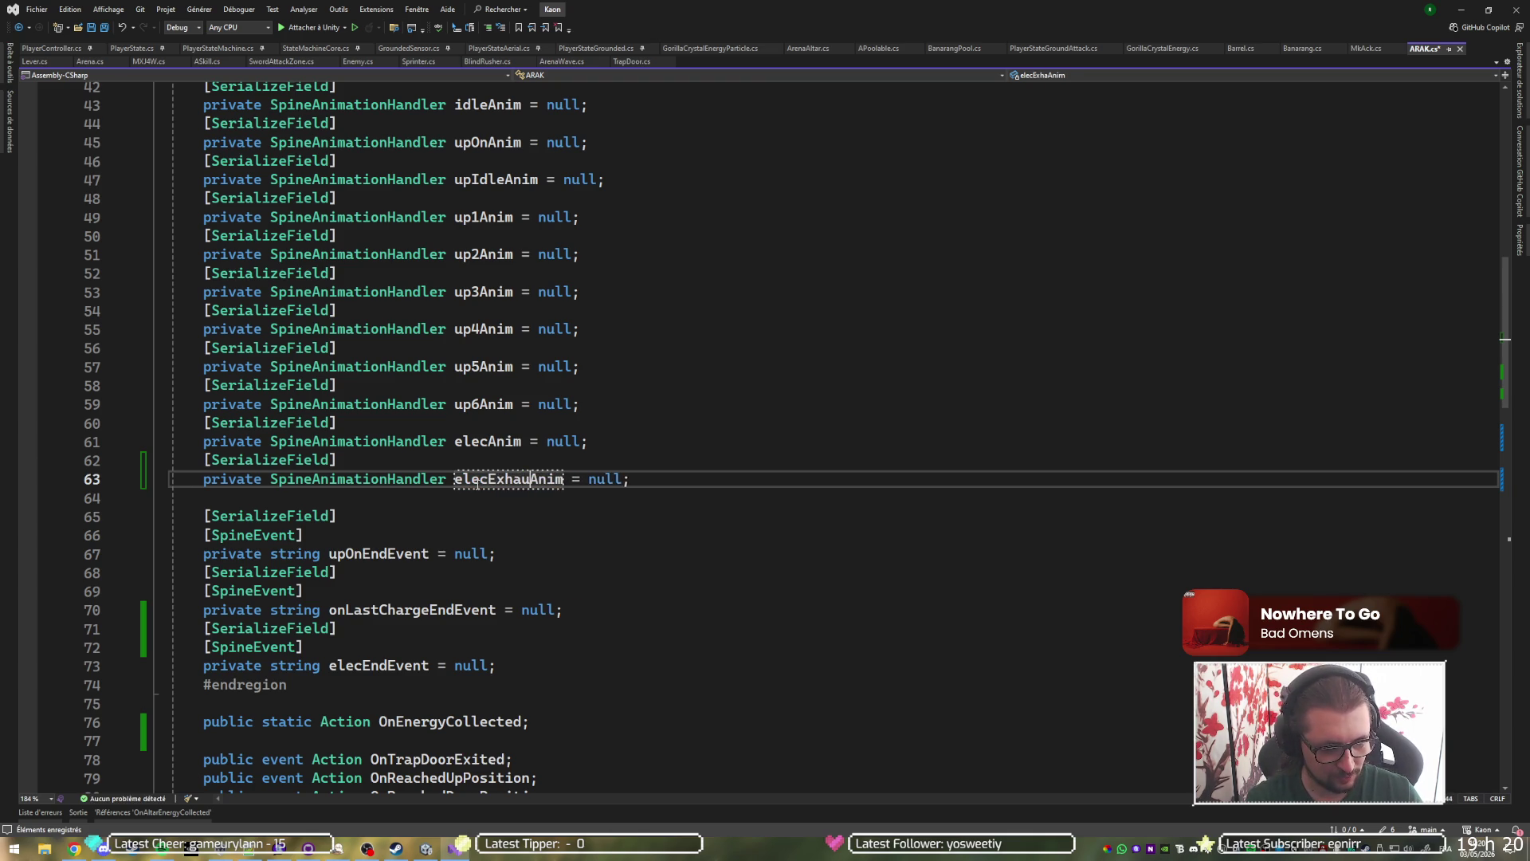
pyautogui.press('Return')
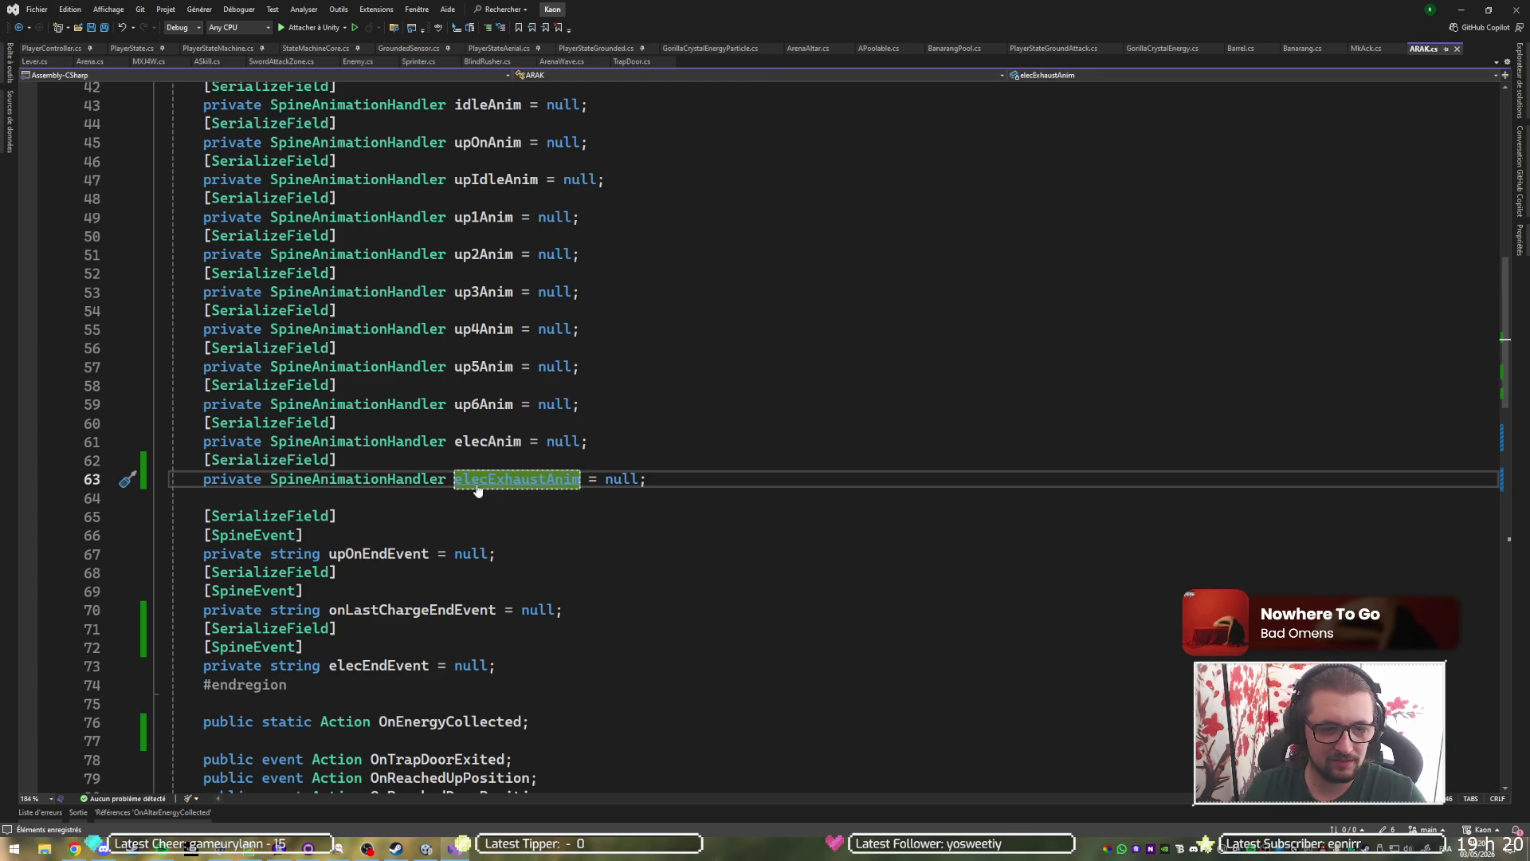
# Play elecExhaustAnim once in the elecEndEvent branch, then return to Unity and enter play mode.
pyautogui.scroll(-12, 495, 556)
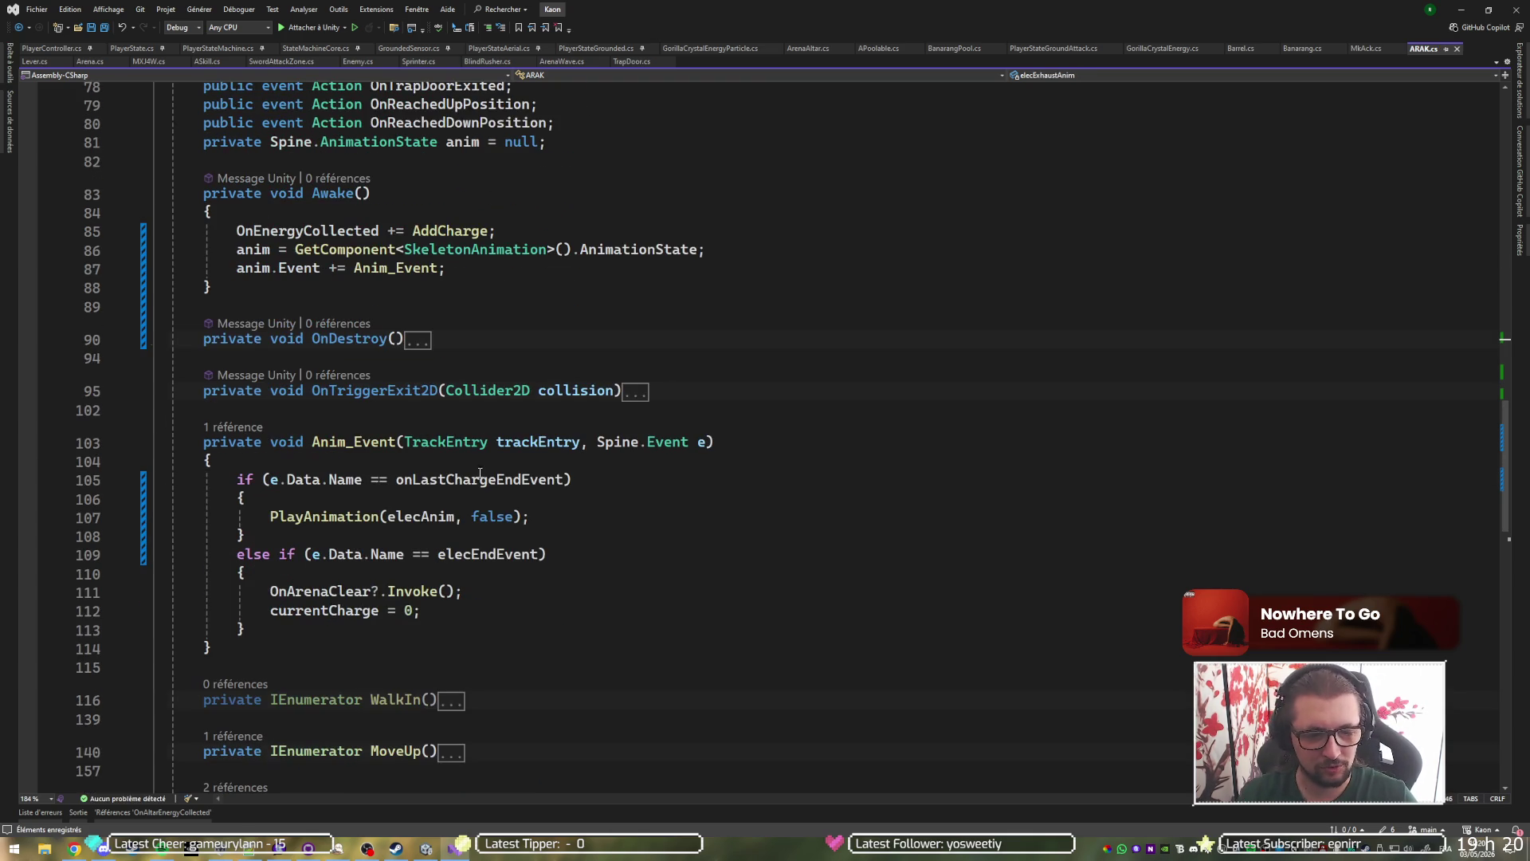
pyautogui.click(504, 572)
pyautogui.press('Return')
pyautogui.write('P')
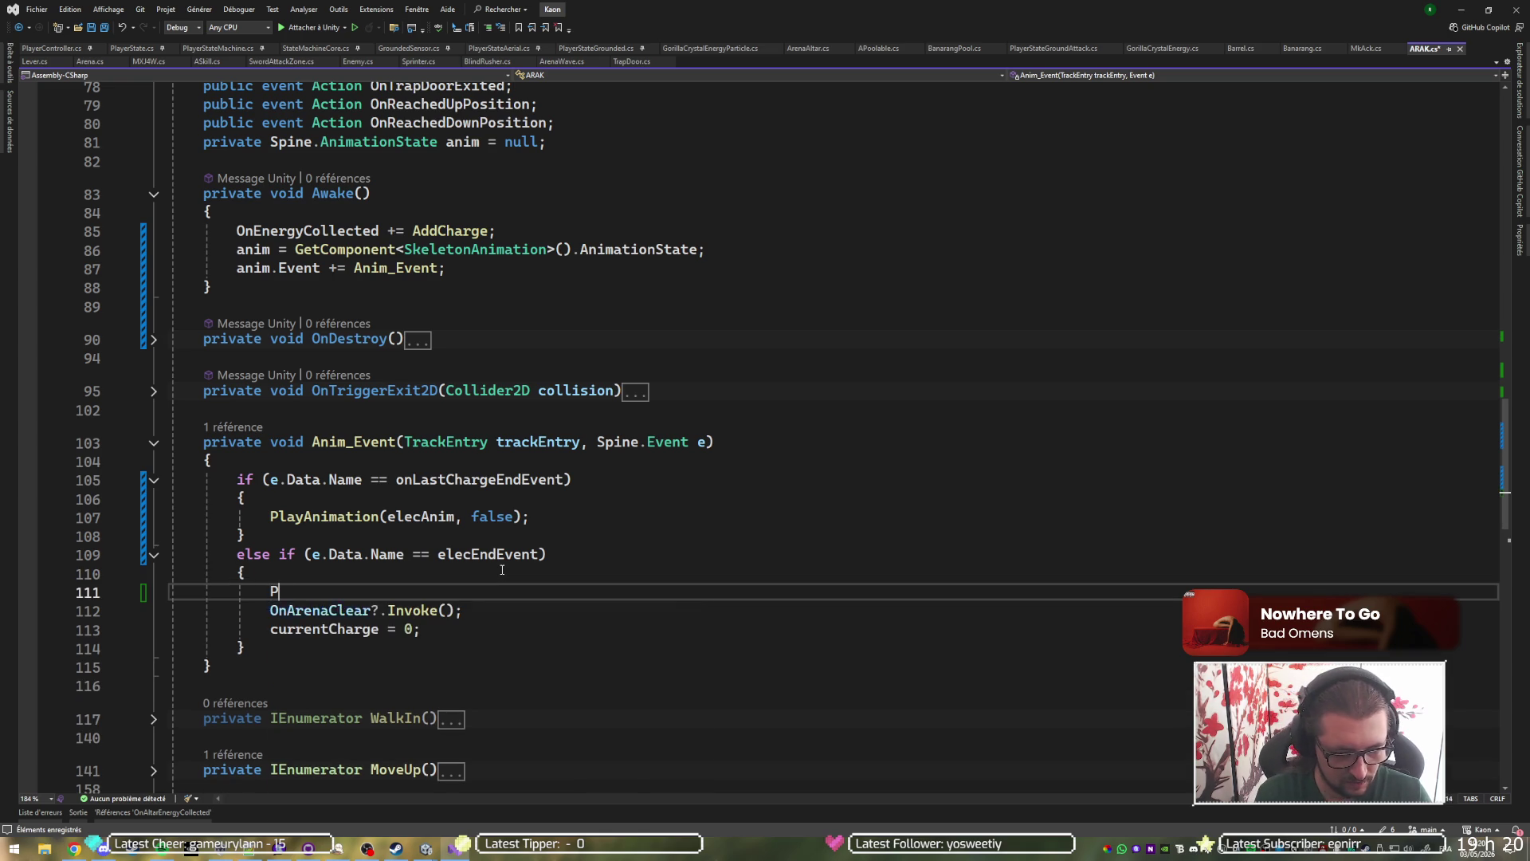
pyautogui.press('Tab')
pyautogui.write('(ele')
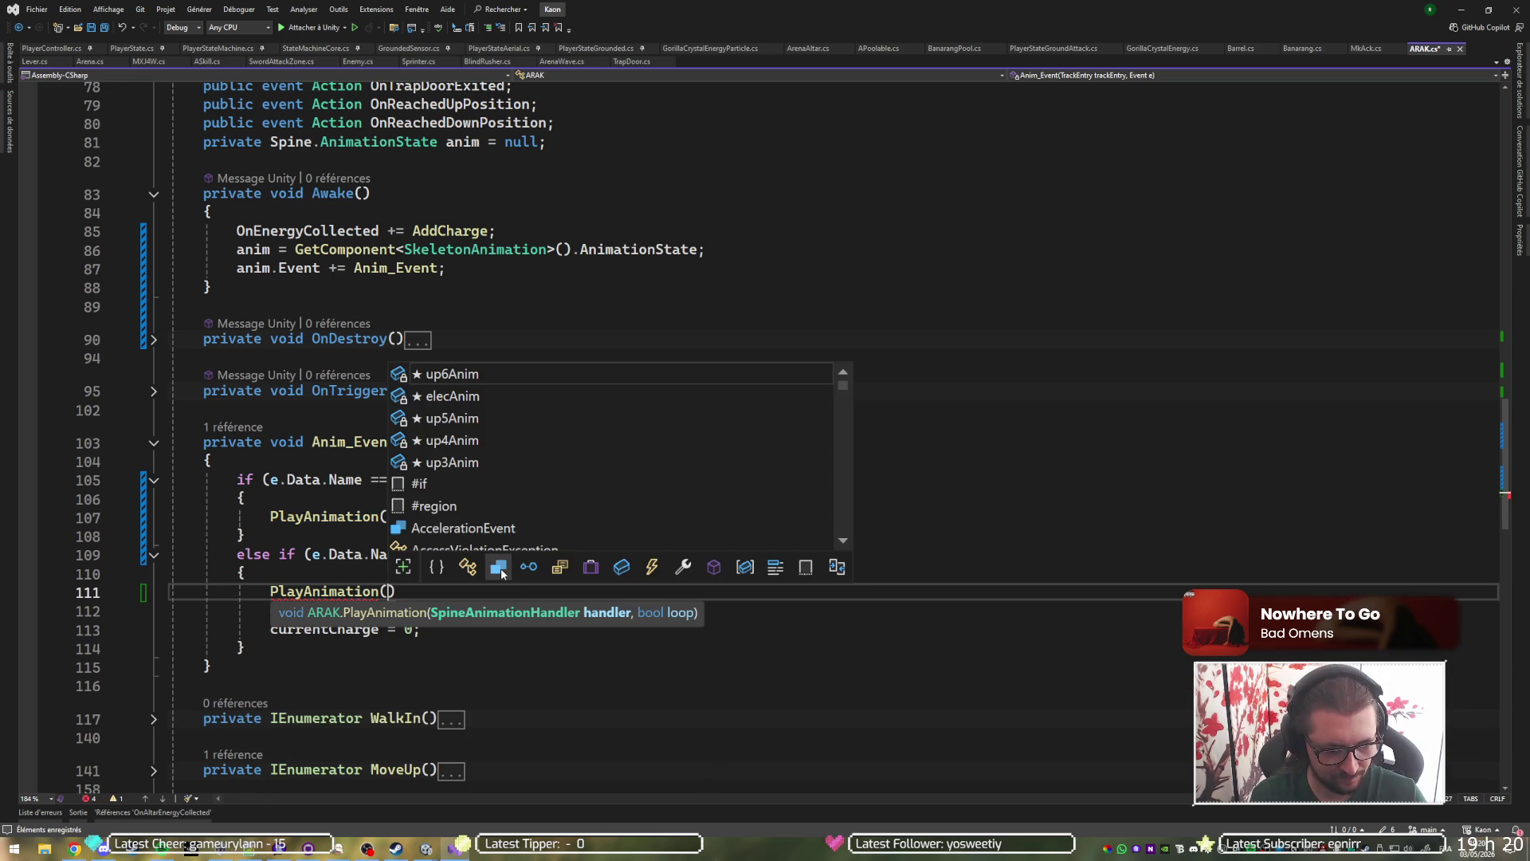
pyautogui.press('Down')
pyautogui.press('Down')
pyautogui.press('Down')
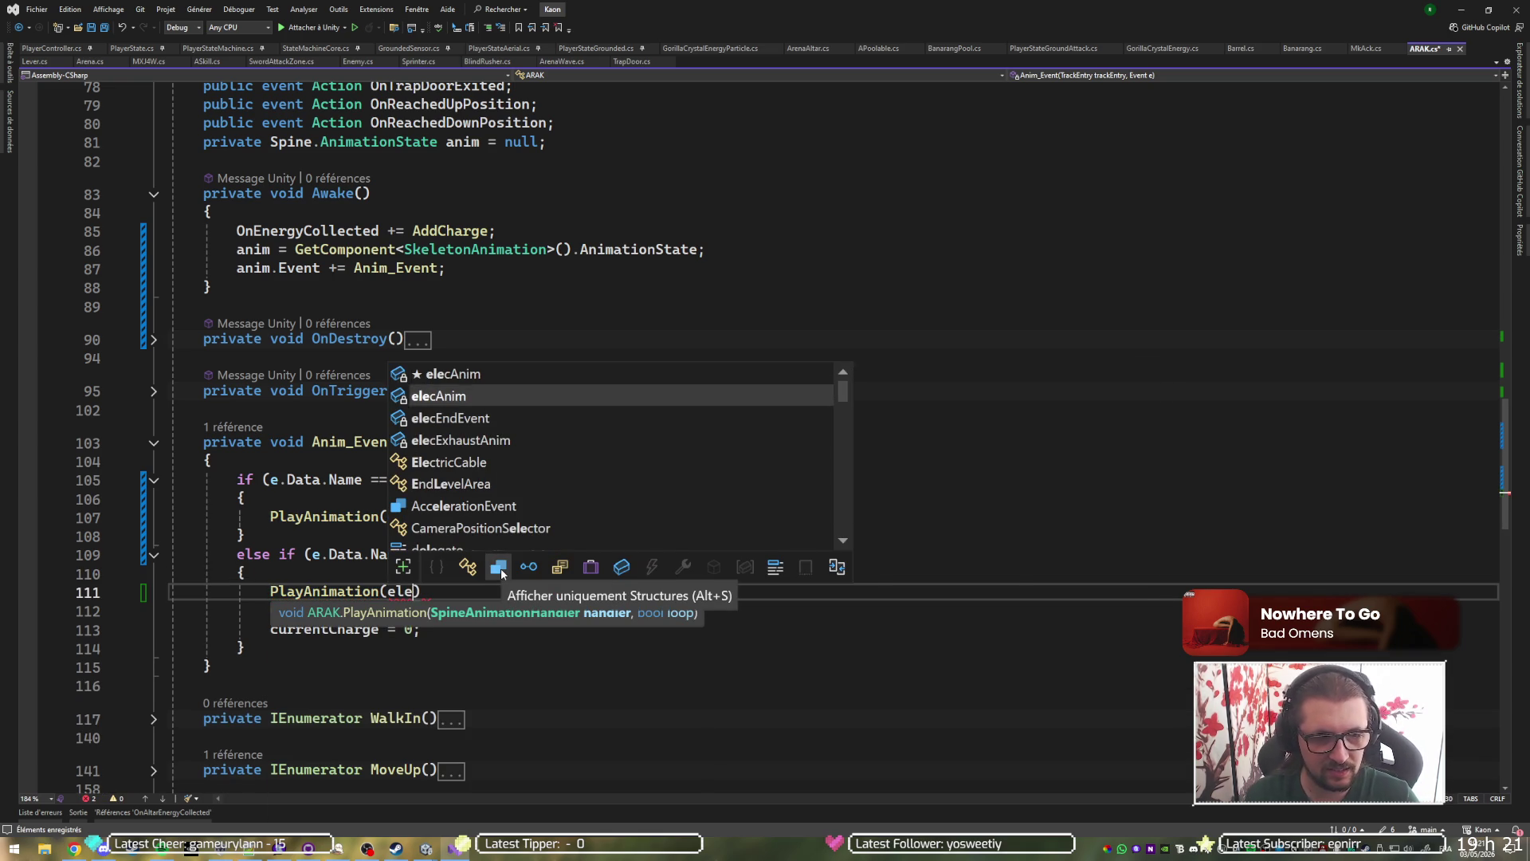
pyautogui.press('Tab')
pyautogui.press('Tab')
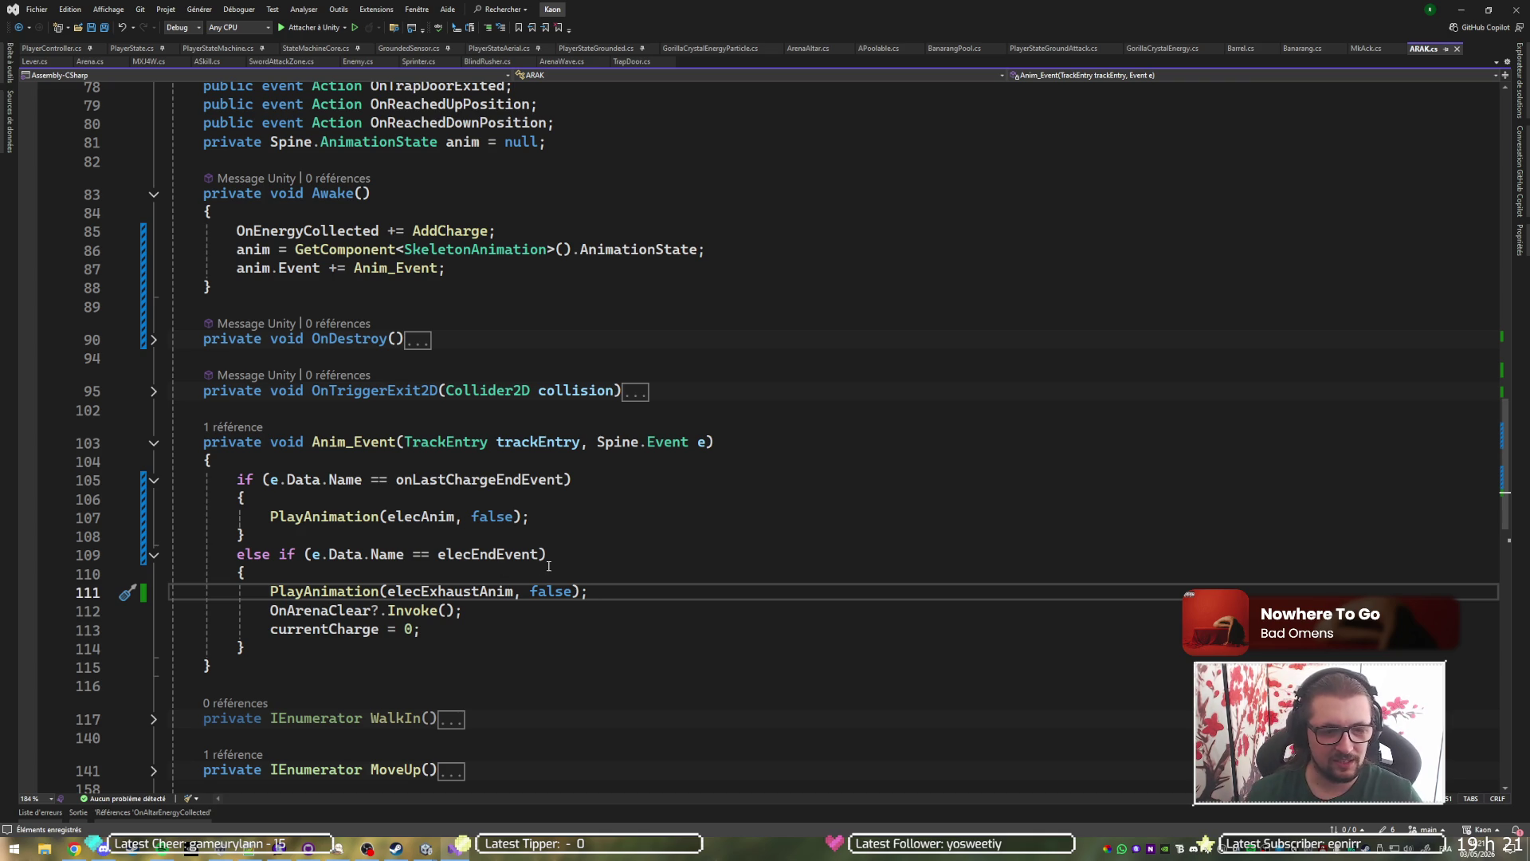
pyautogui.click(1461, 10)
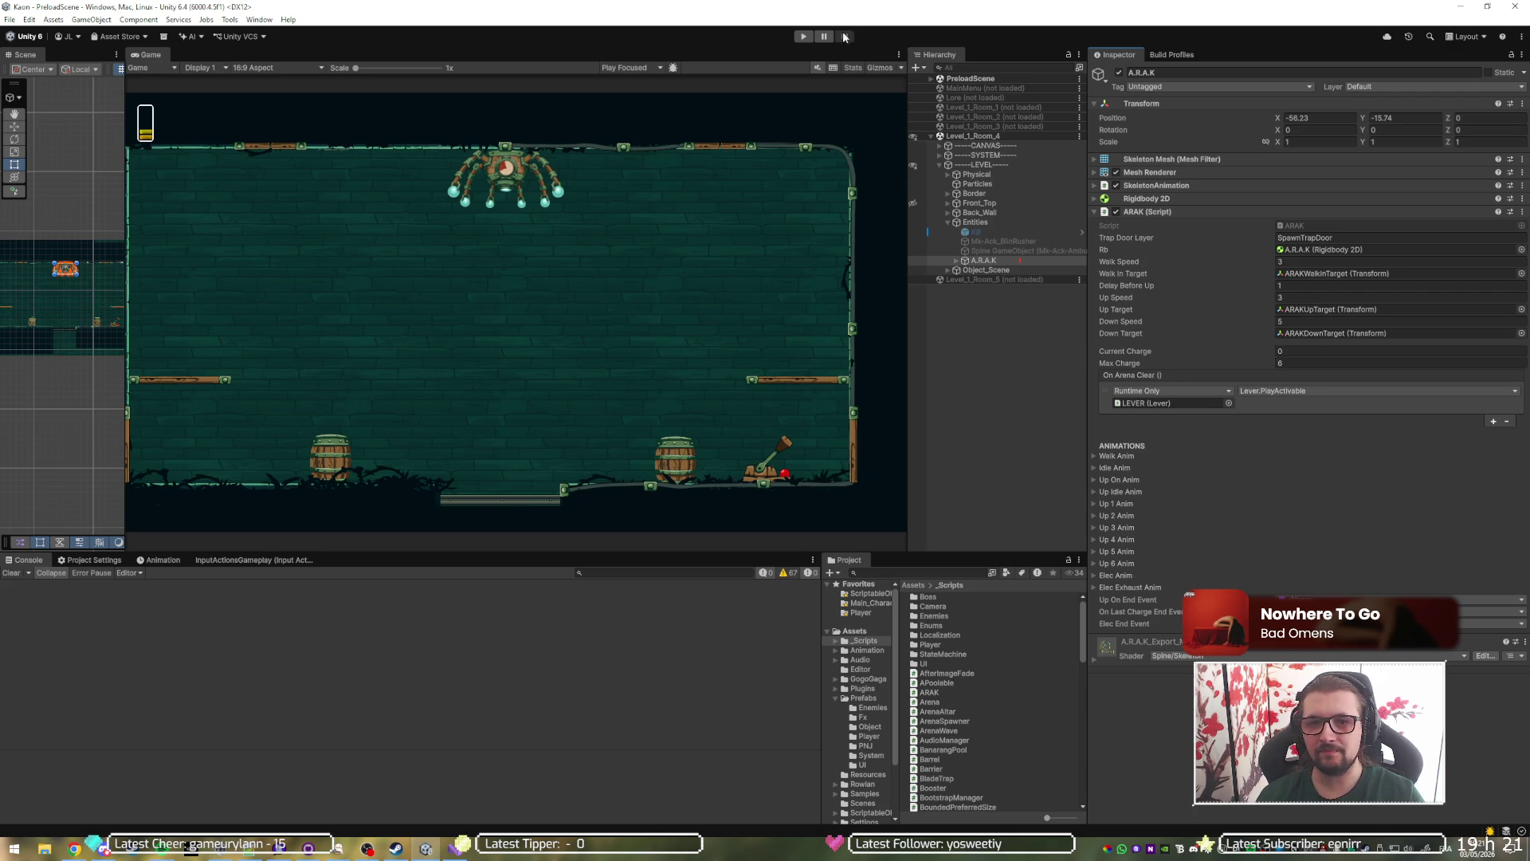
pyautogui.click(803, 39)
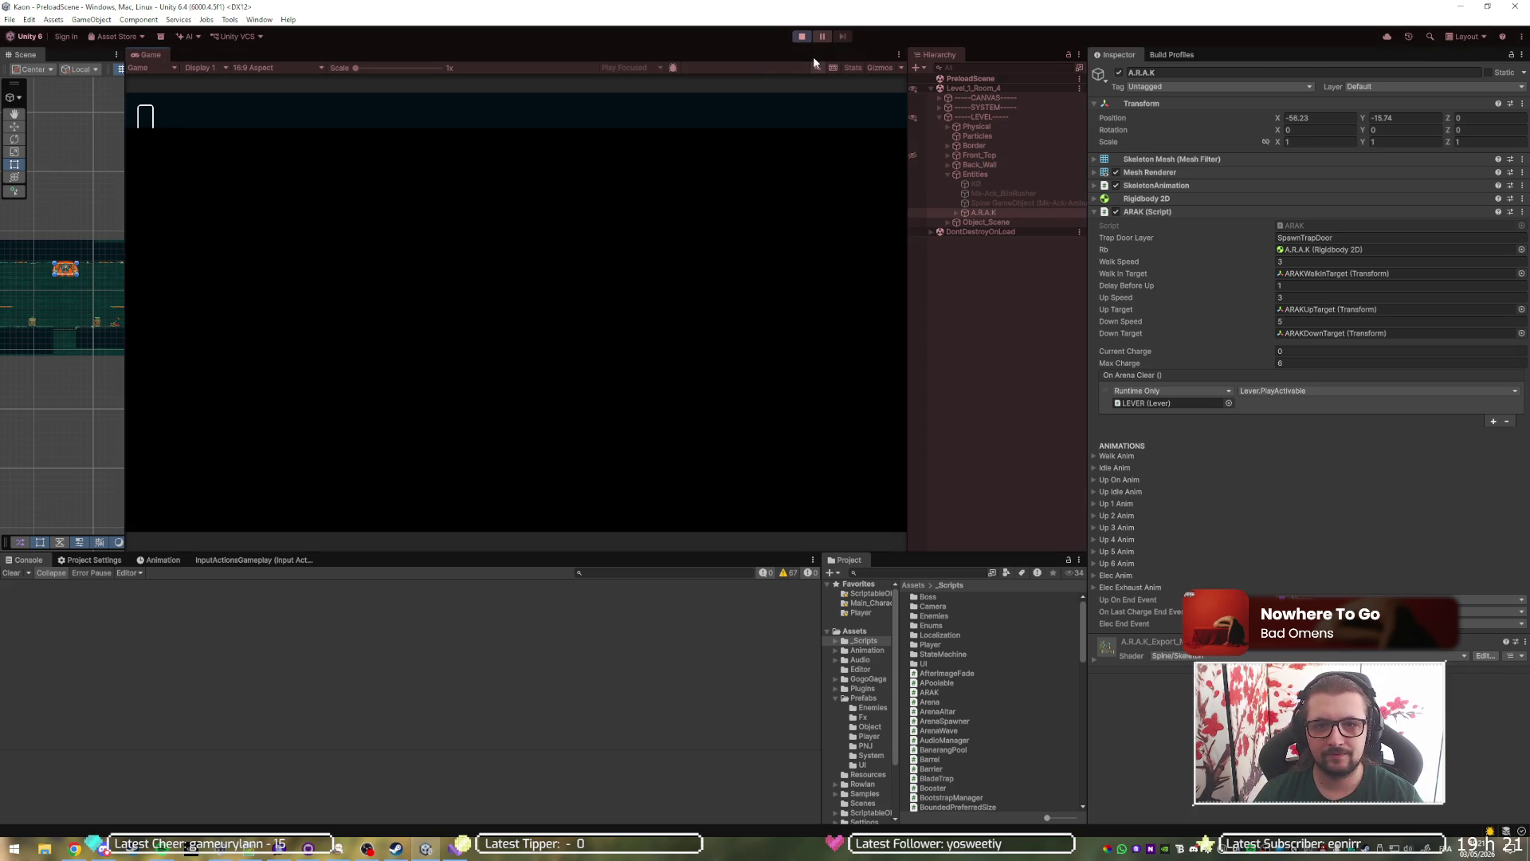
# Run left through the boss arena, jumping onto the left ledge and attacking the chained enemies.
pyautogui.press('a')
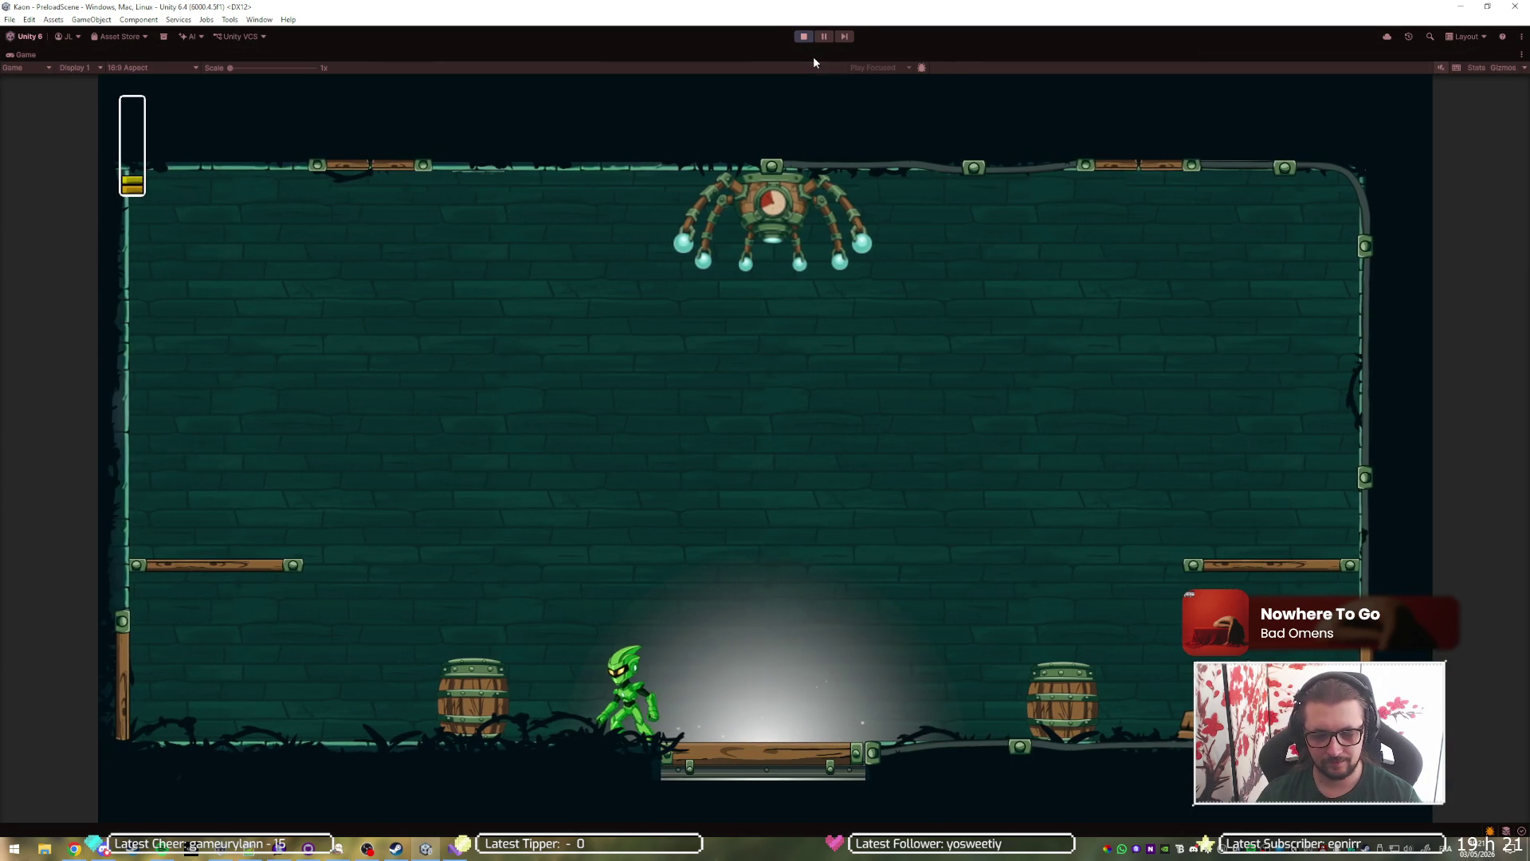
pyautogui.press('a')
pyautogui.press('space')
pyautogui.press('space')
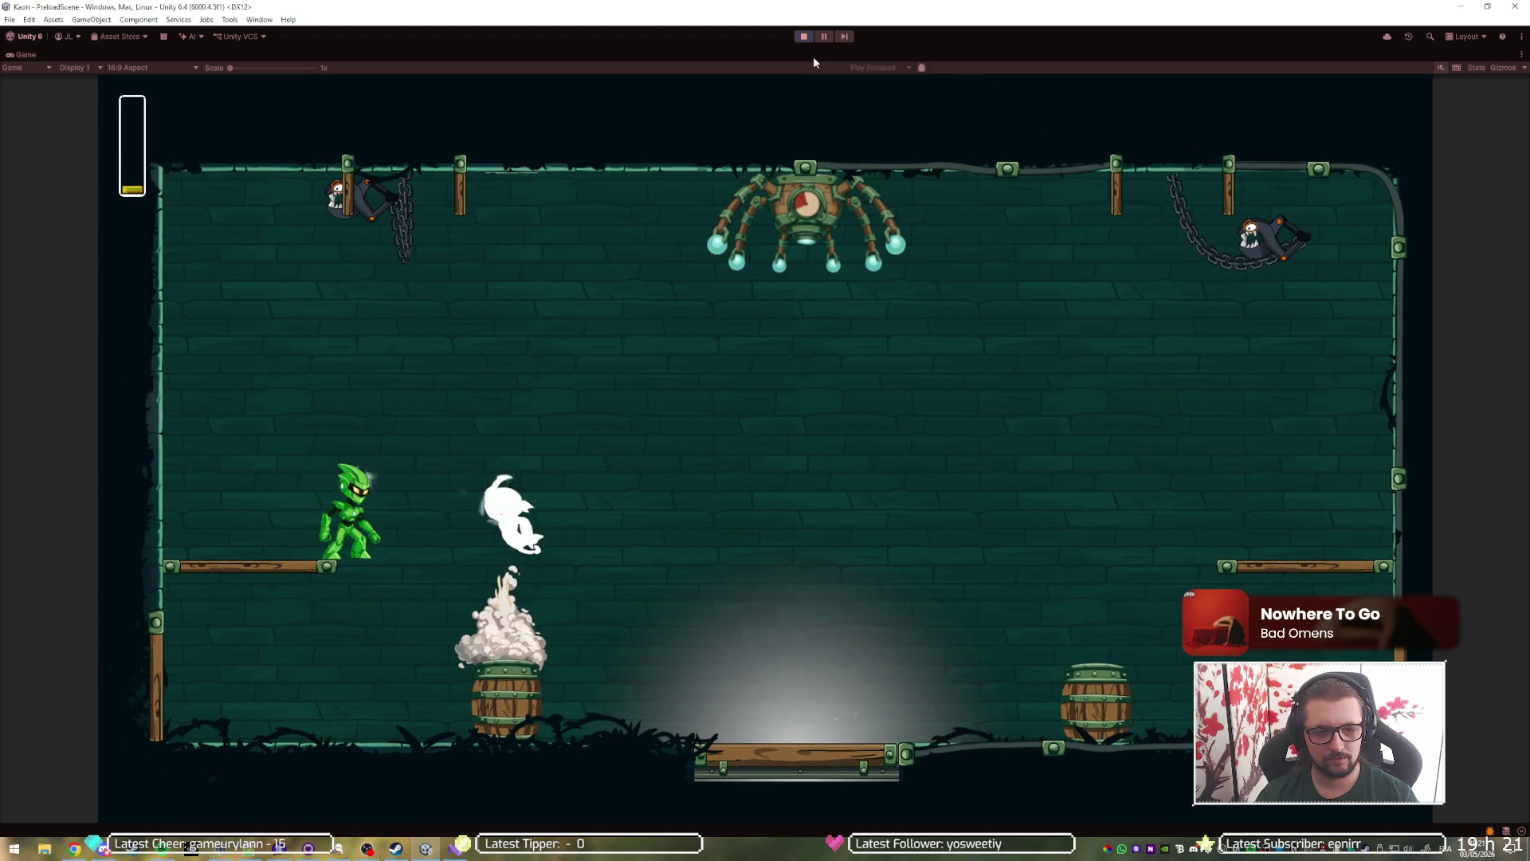
pyautogui.press('d')
pyautogui.press('a')
pyautogui.press('space')
pyautogui.press('d')
pyautogui.press('a')
pyautogui.press('space')
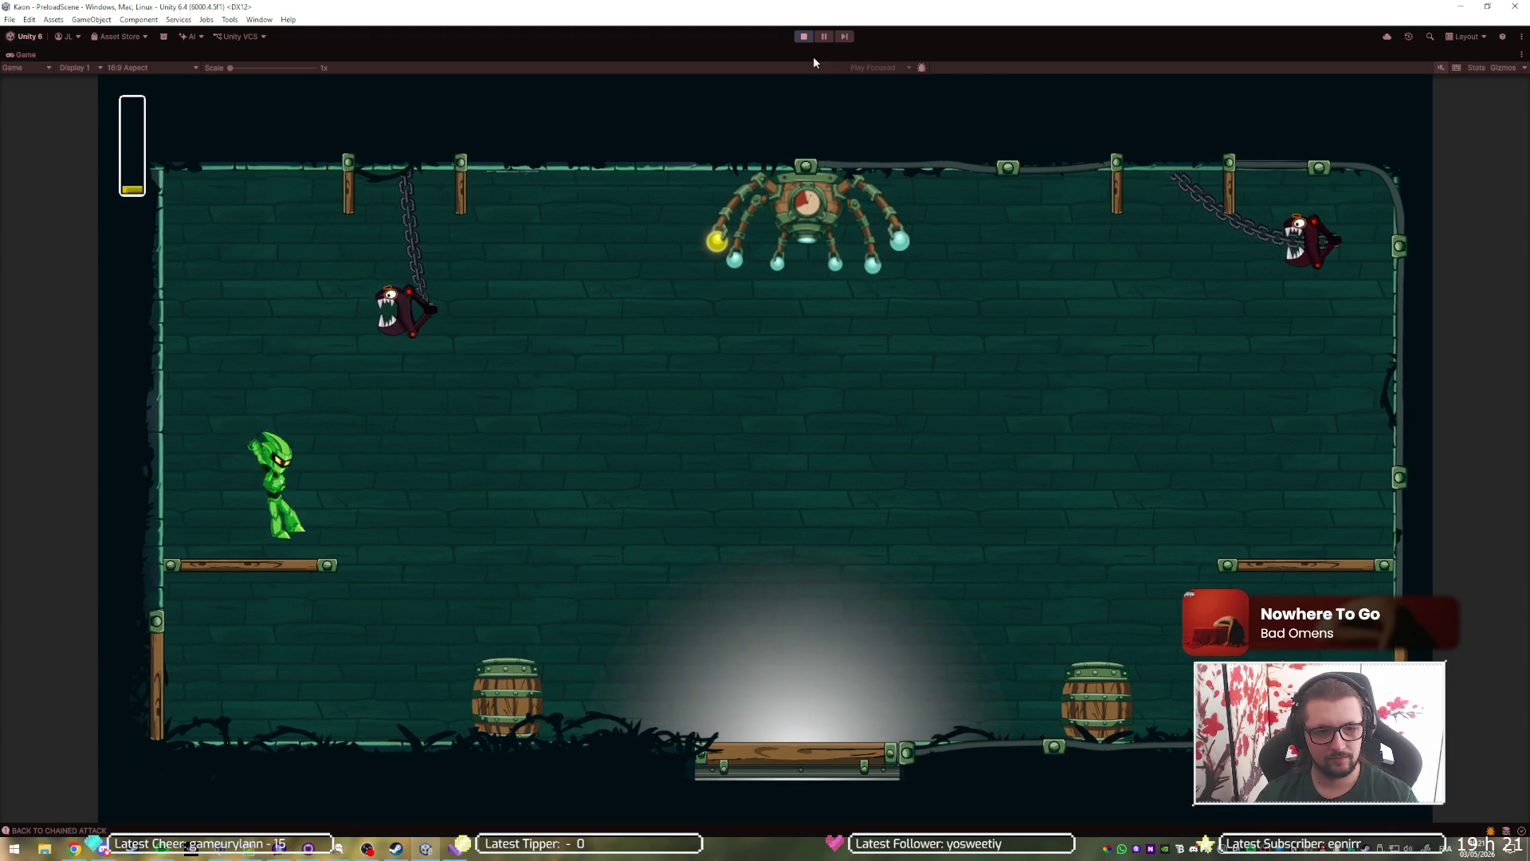
pyautogui.press('space')
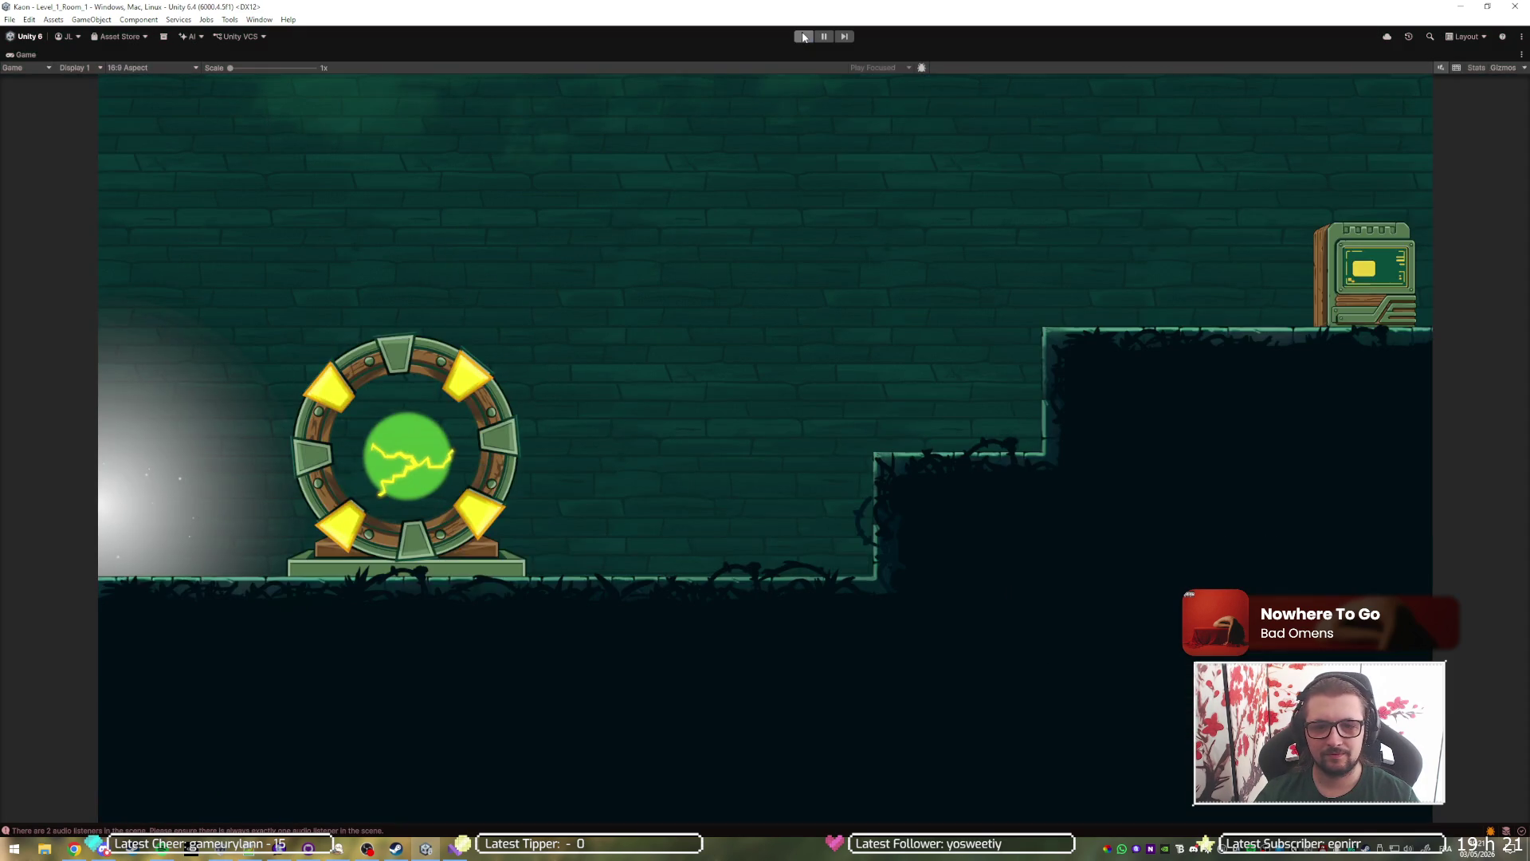
# Restart play mode and jump around the left platforms, hitting the small enemy.
pyautogui.click(803, 37)
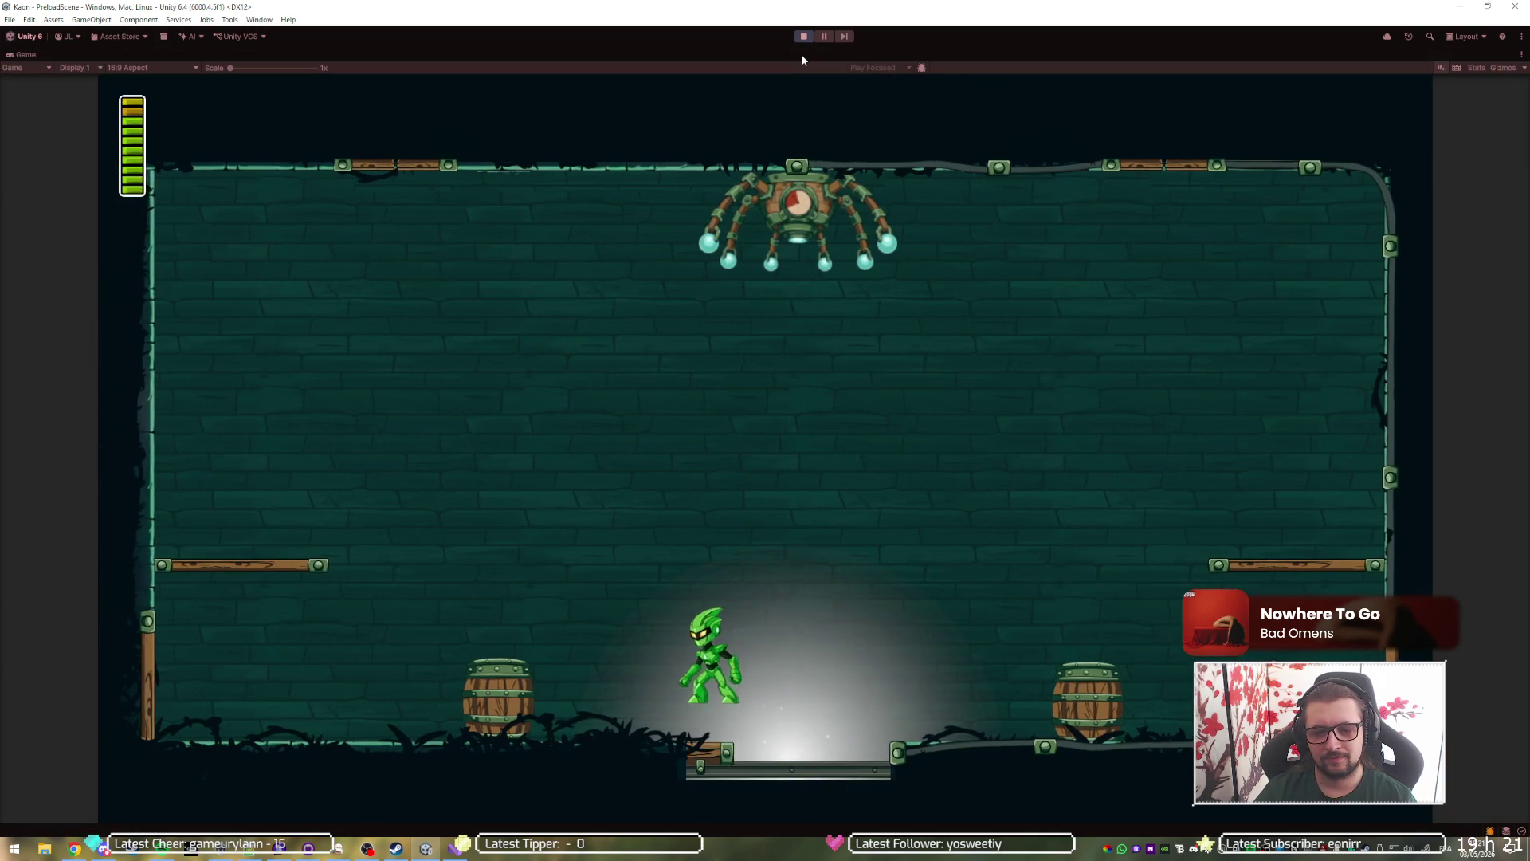
pyautogui.press('space')
pyautogui.press('space')
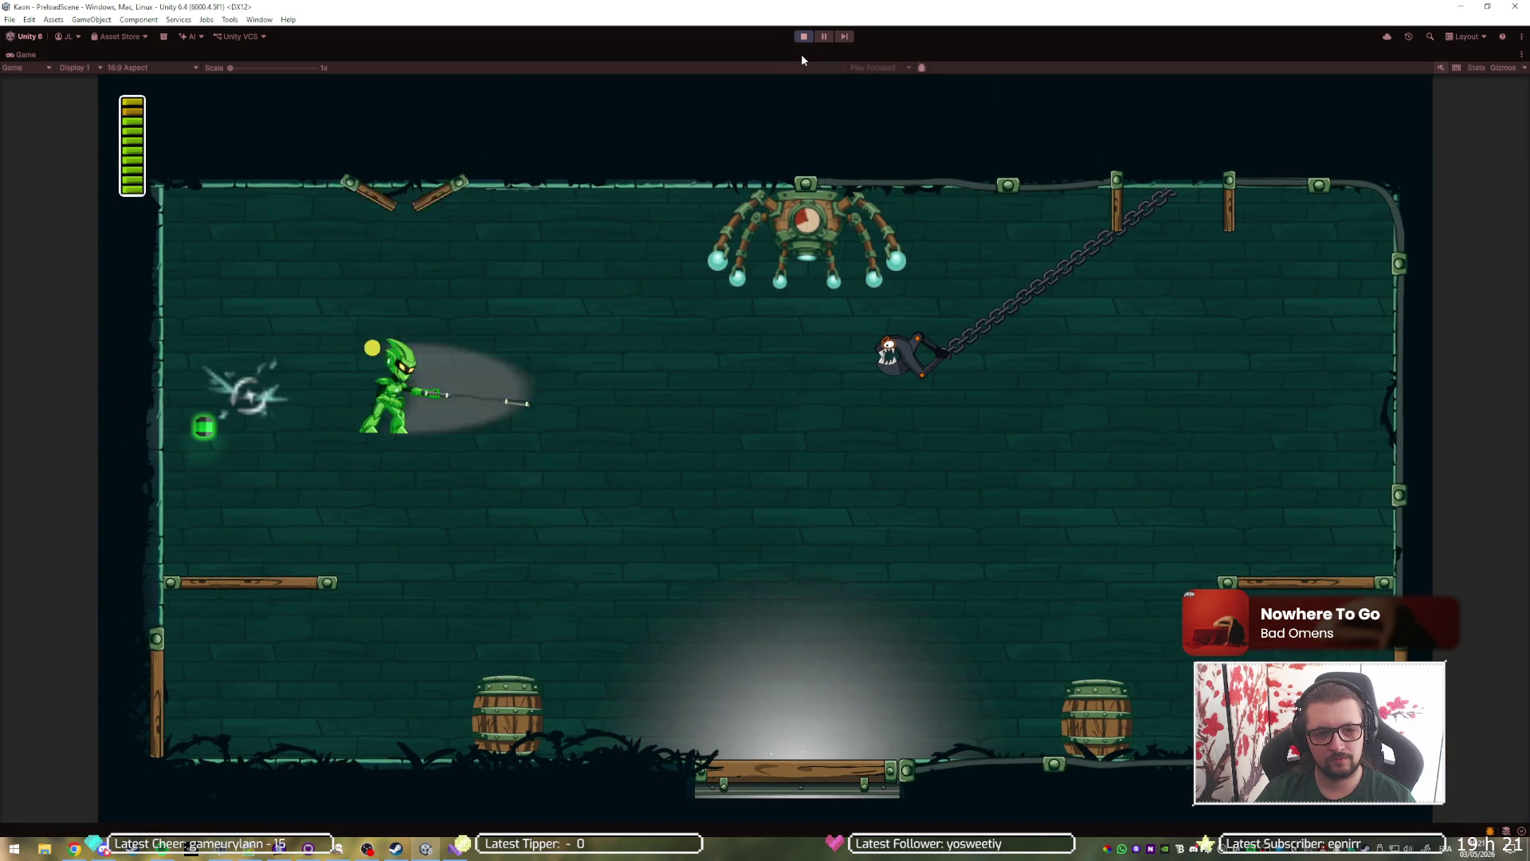
pyautogui.press('space')
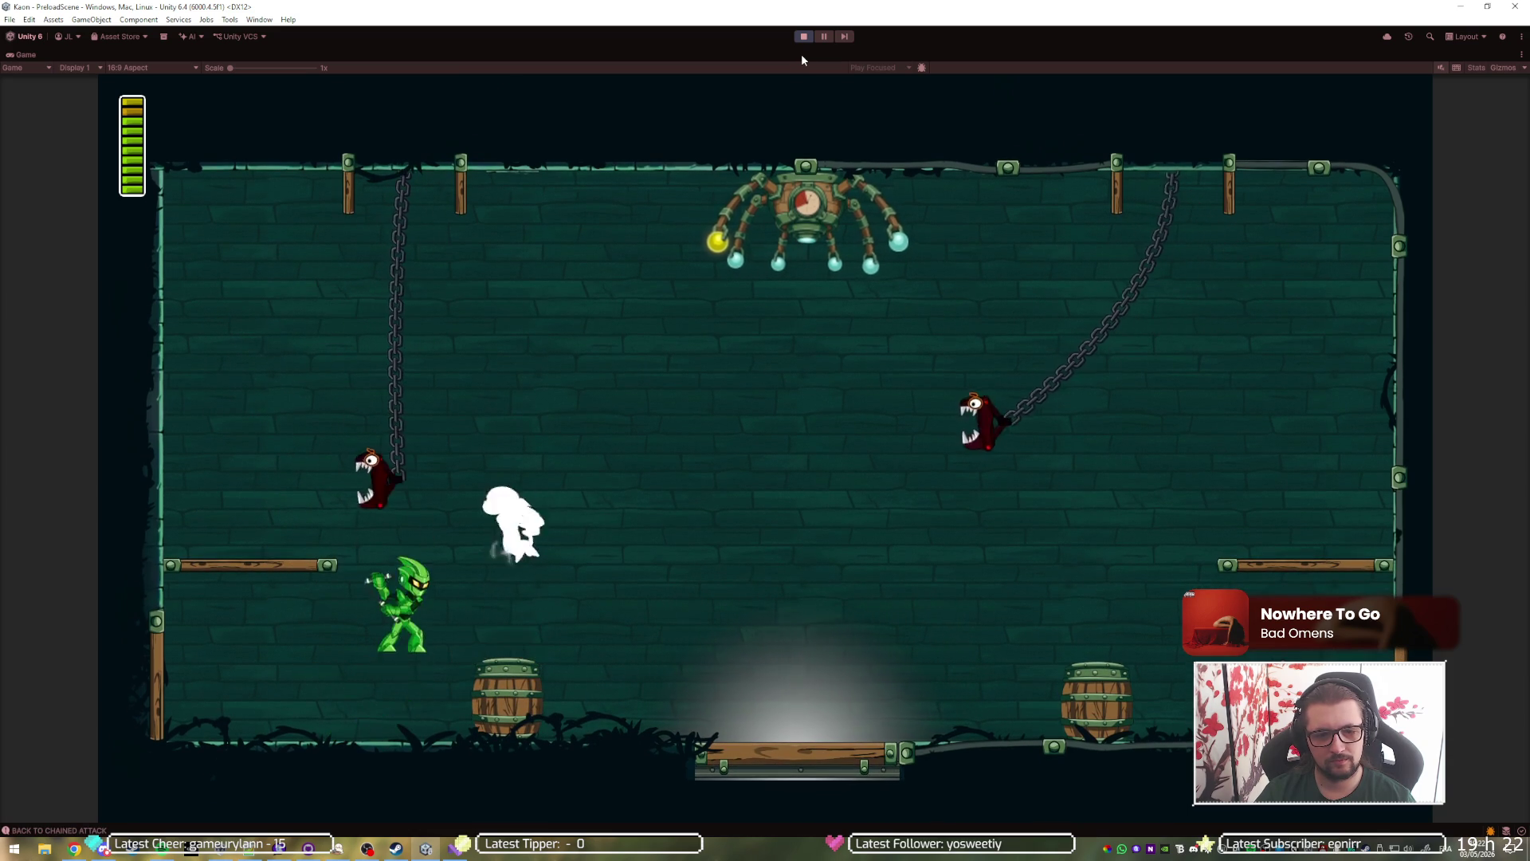
pyautogui.press('space')
pyautogui.press('space')
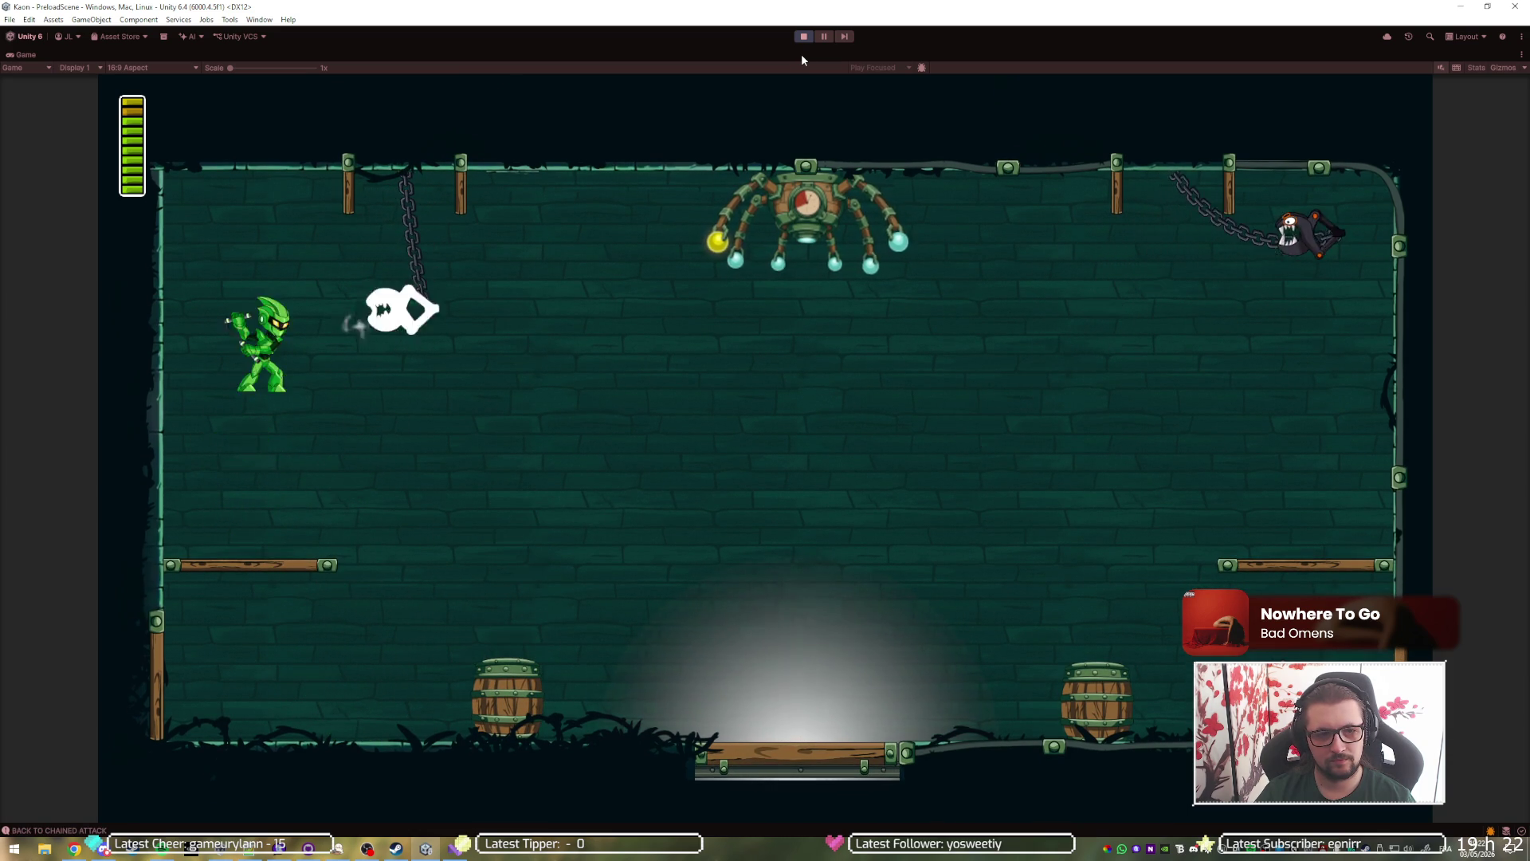
pyautogui.press('space')
pyautogui.press('a')
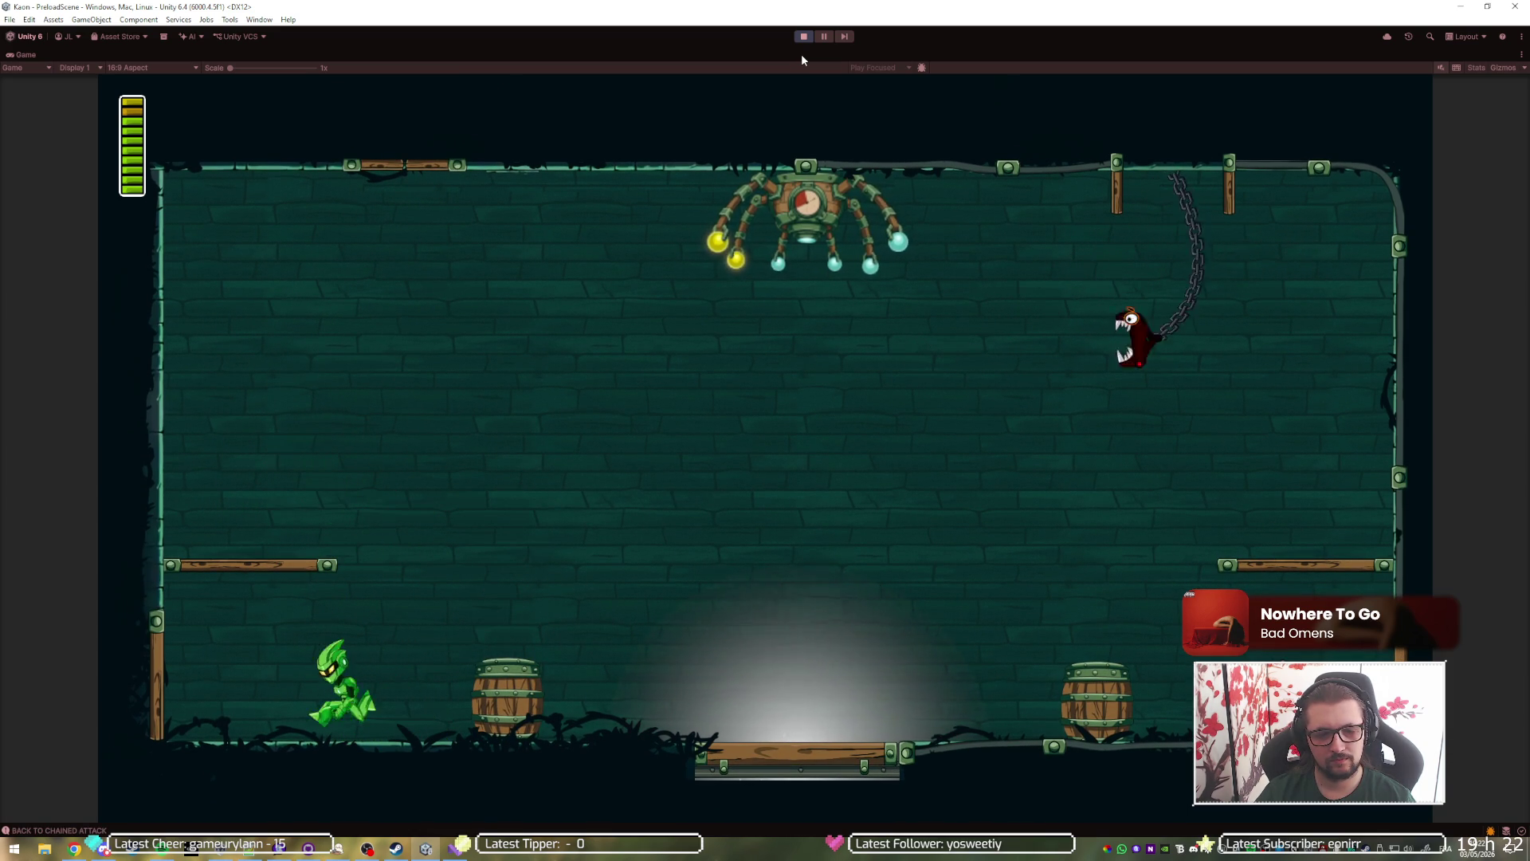
pyautogui.press('space')
pyautogui.press('d')
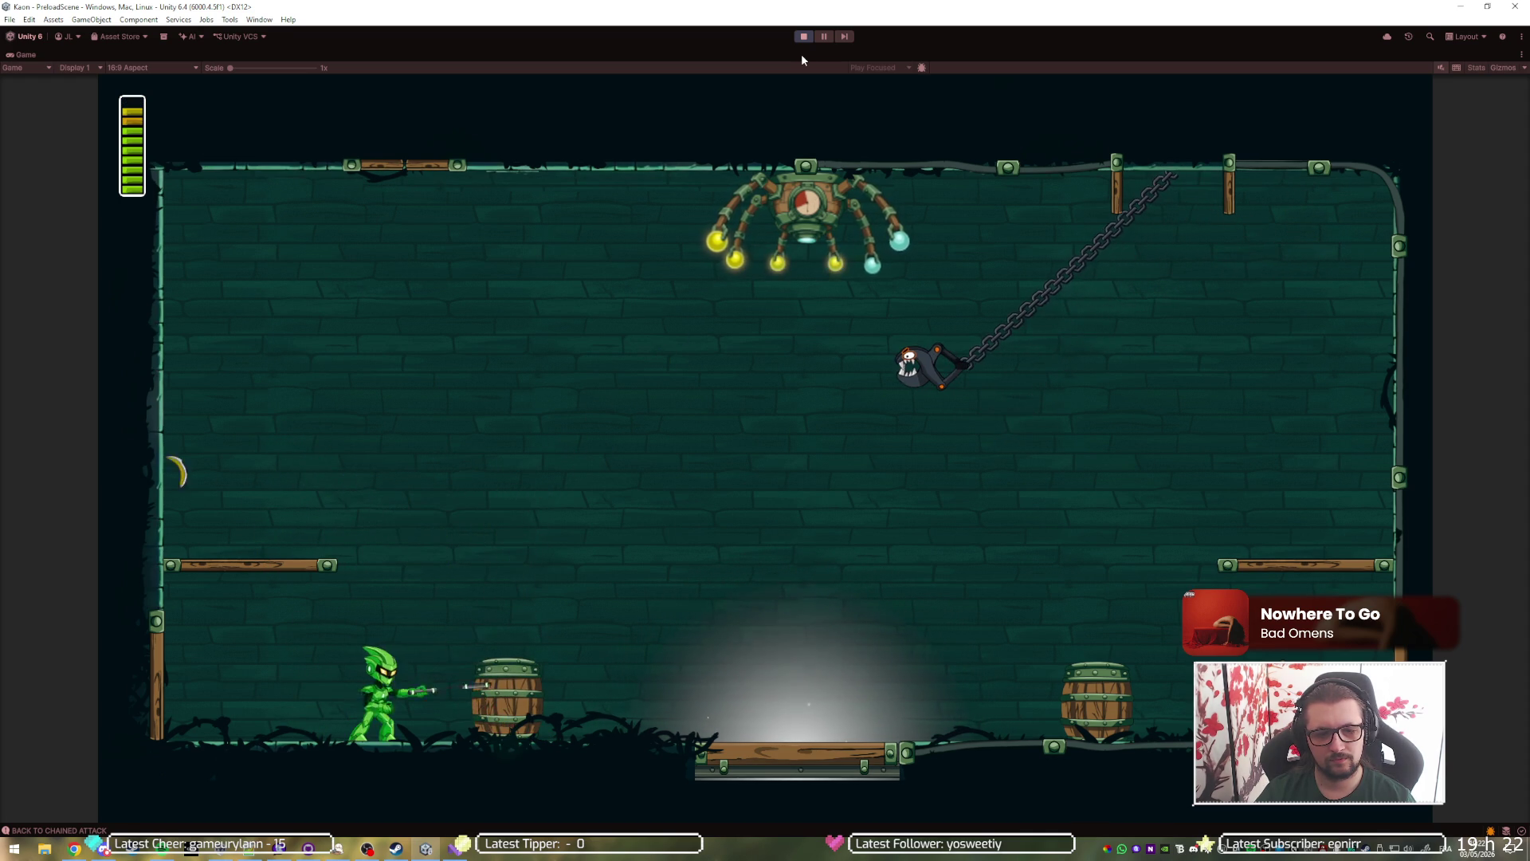
pyautogui.press('d')
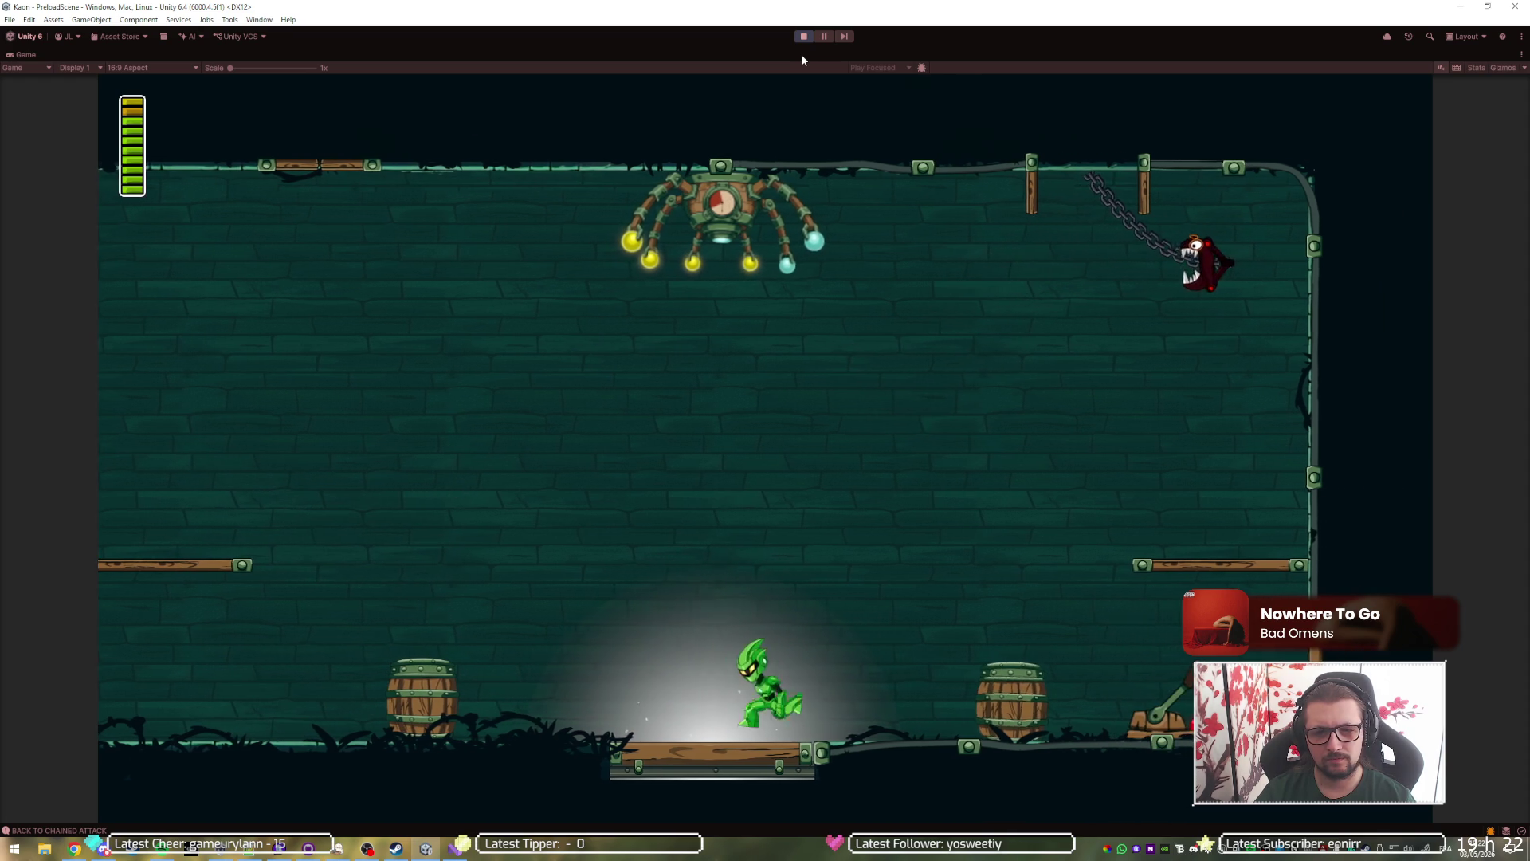
# Slash the chained enemy around the centre platform until ARAK is fully charged, then stop play.
pyautogui.press('Left')
pyautogui.press('space')
pyautogui.press('Right')
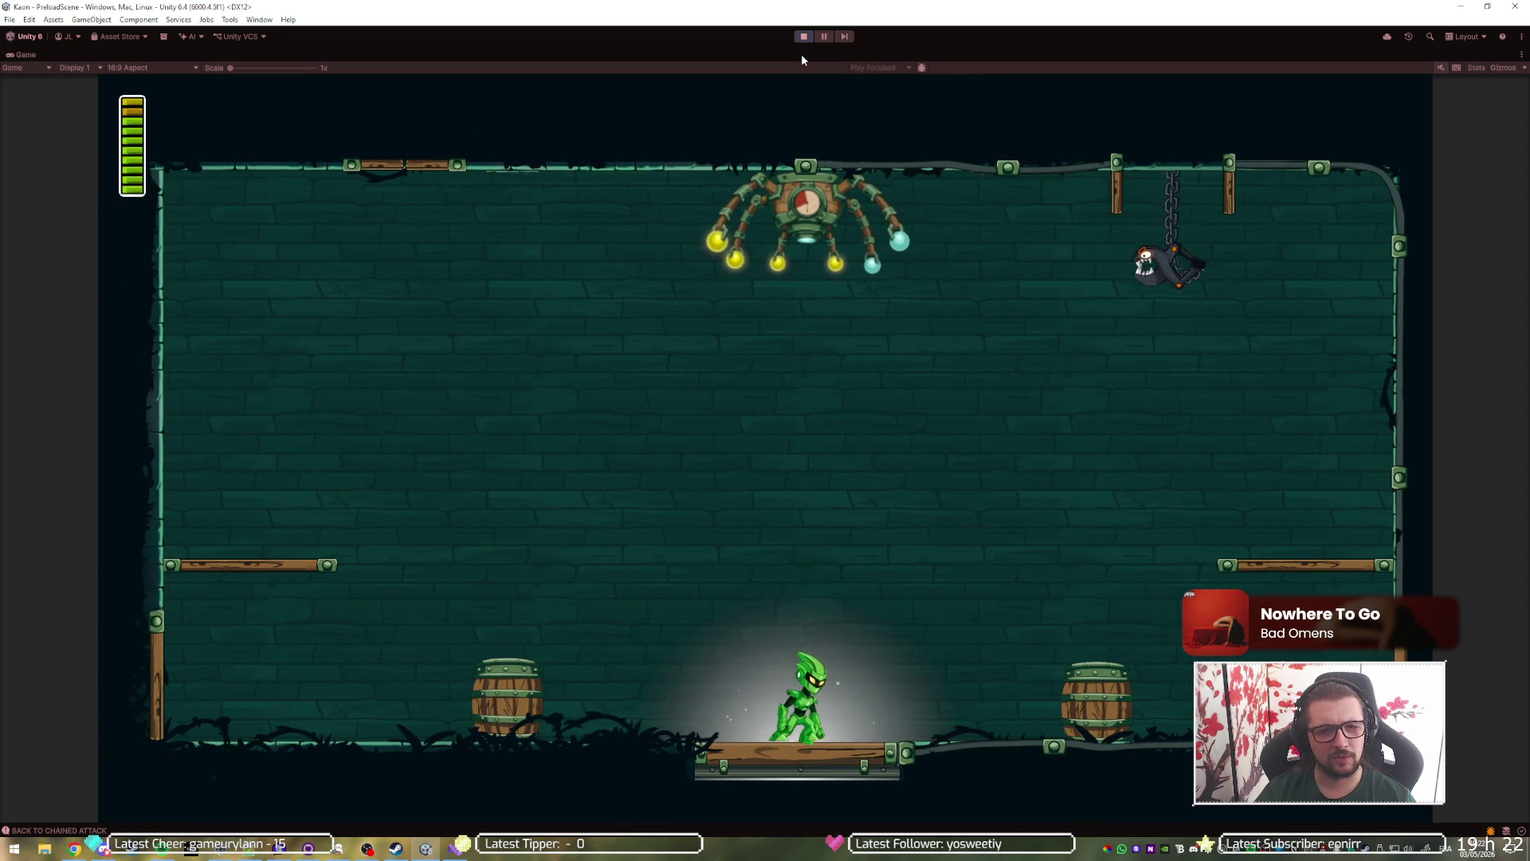
pyautogui.press('space')
pyautogui.press('Left')
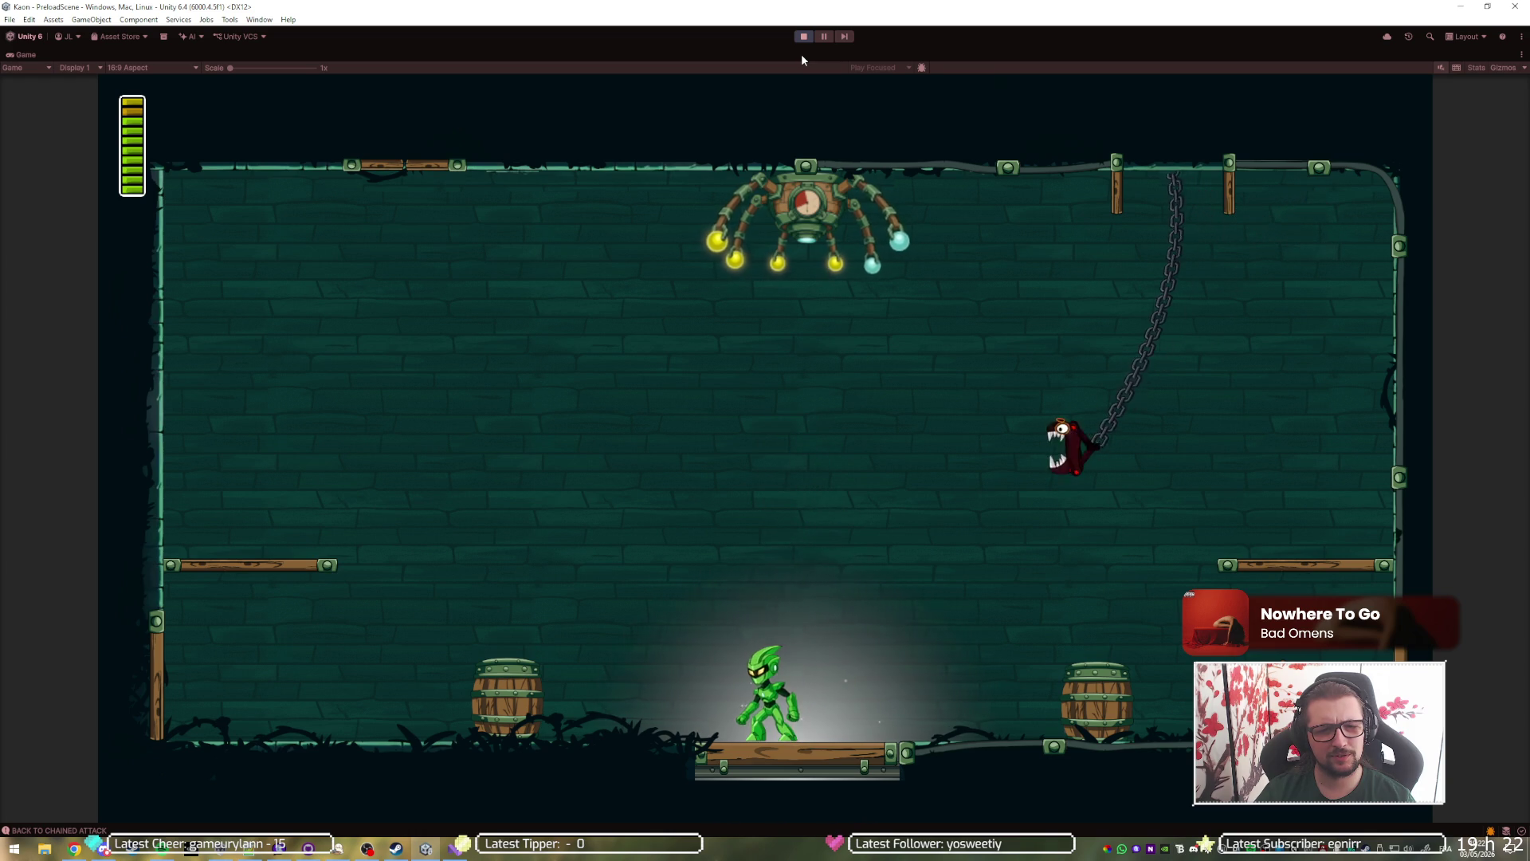
pyautogui.press('space')
pyautogui.press('Right')
pyautogui.press('space')
pyautogui.press('Left')
pyautogui.press('Right')
pyautogui.press('x')
pyautogui.press('Left')
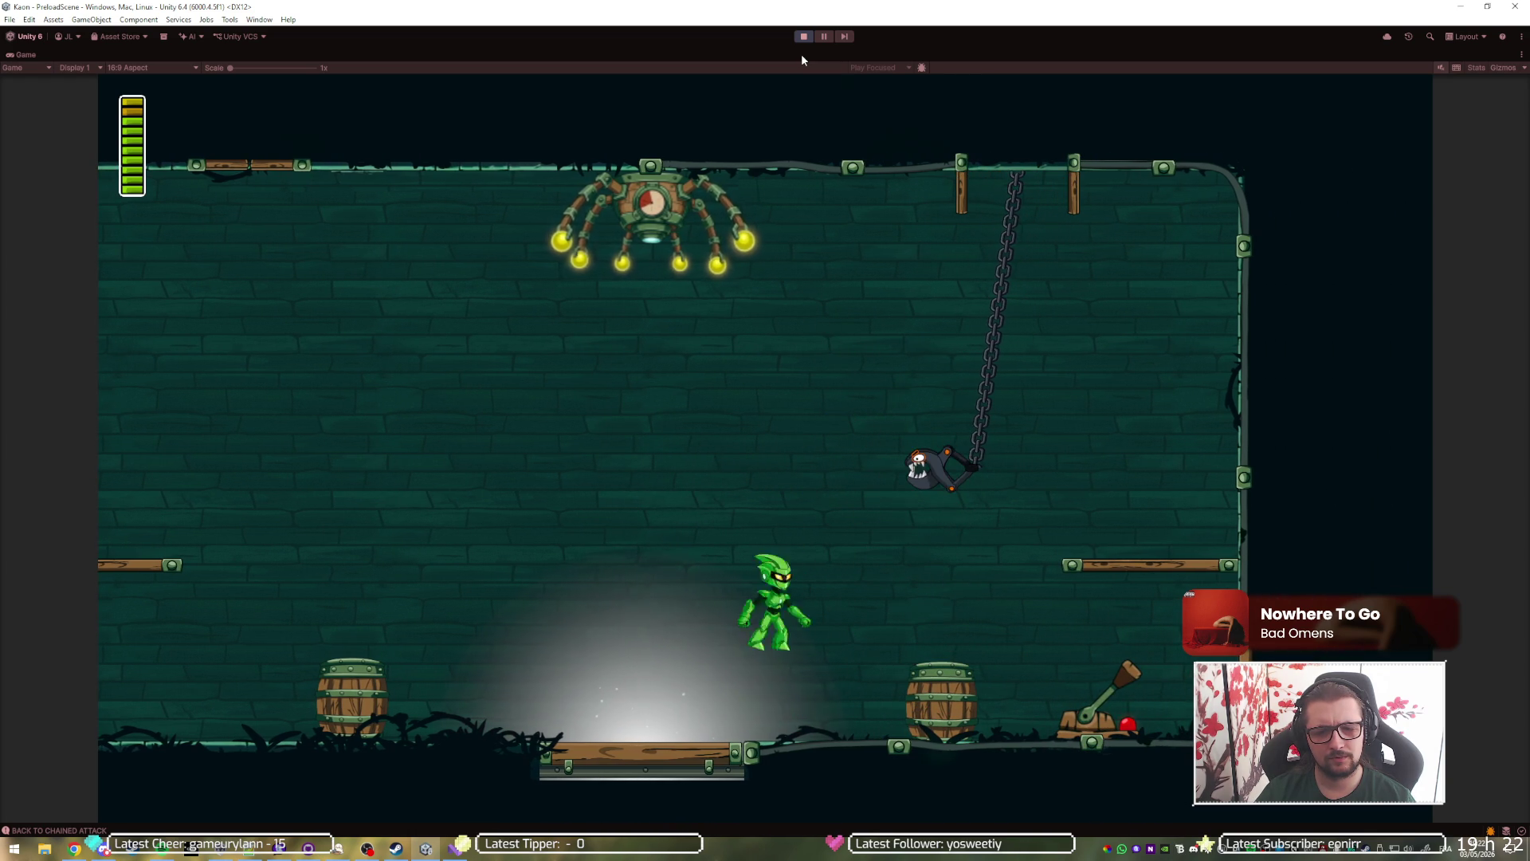
pyautogui.press('Right')
pyautogui.press('x')
pyautogui.press('Left')
pyautogui.press('Left')
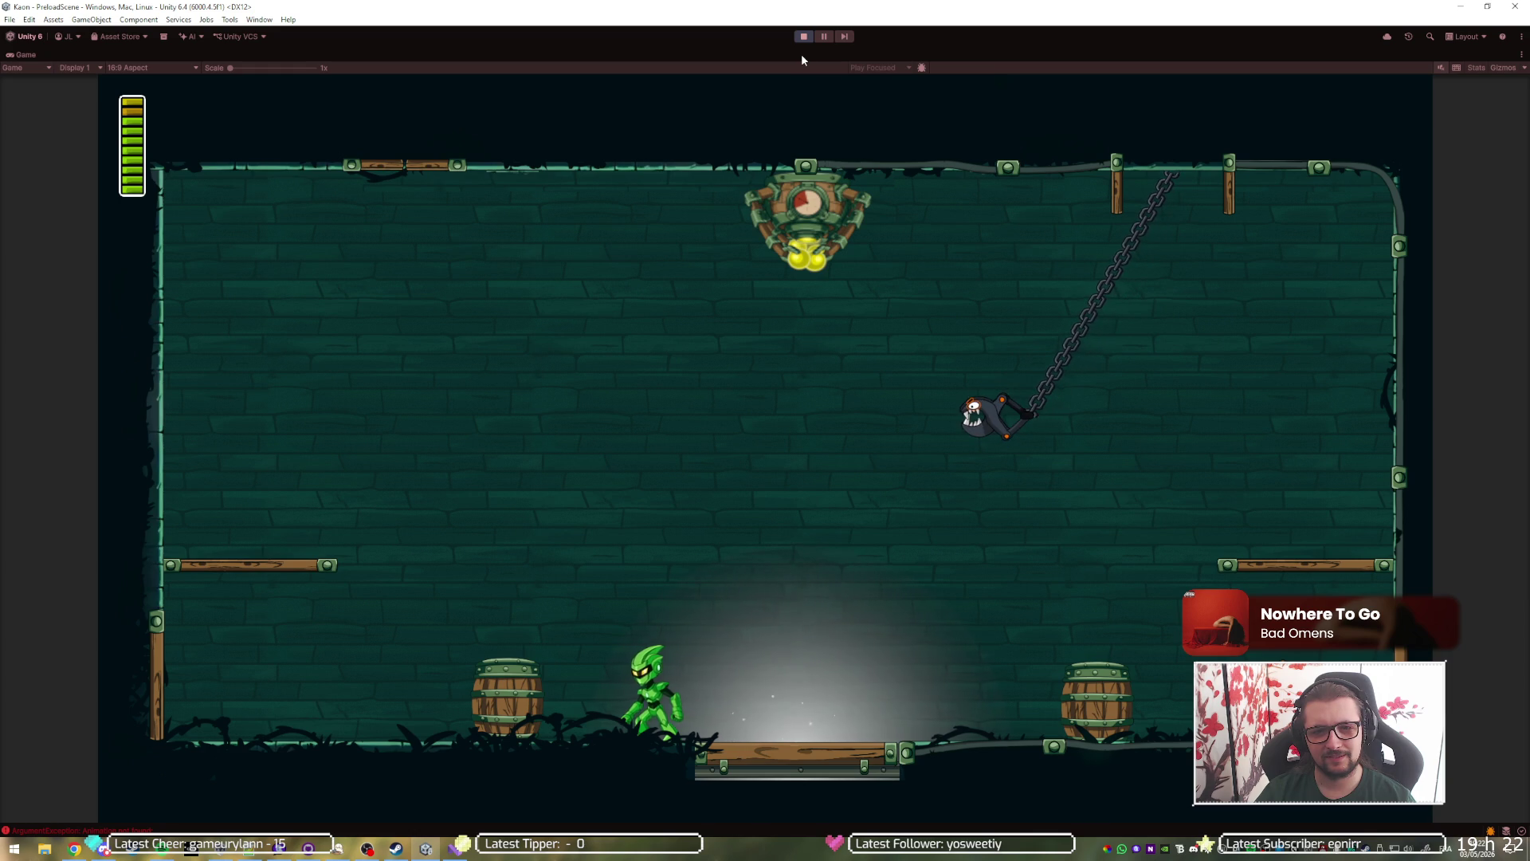
pyautogui.press('Right')
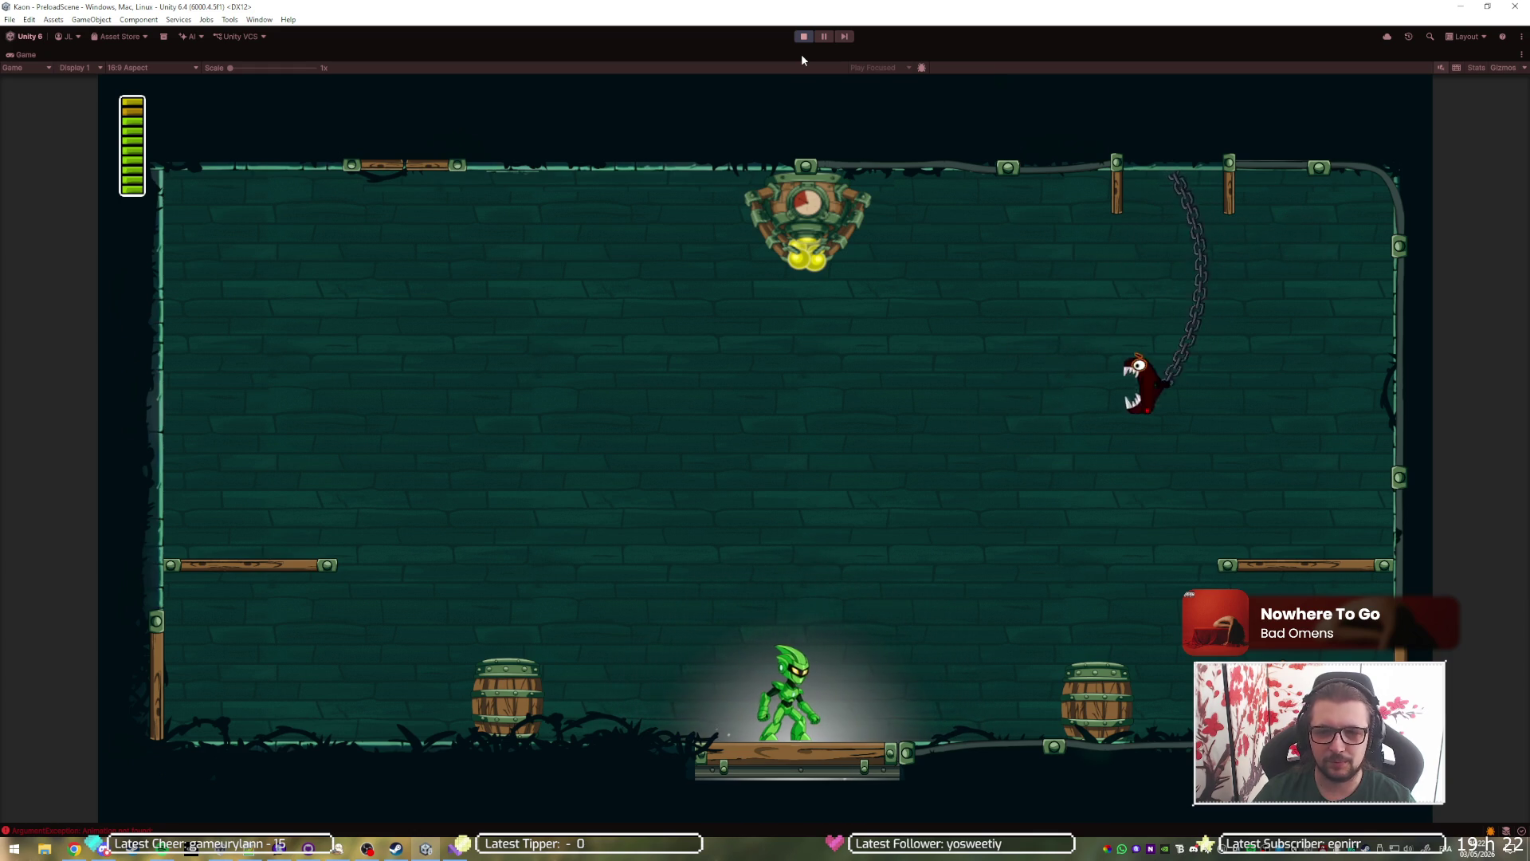
pyautogui.click(804, 37)
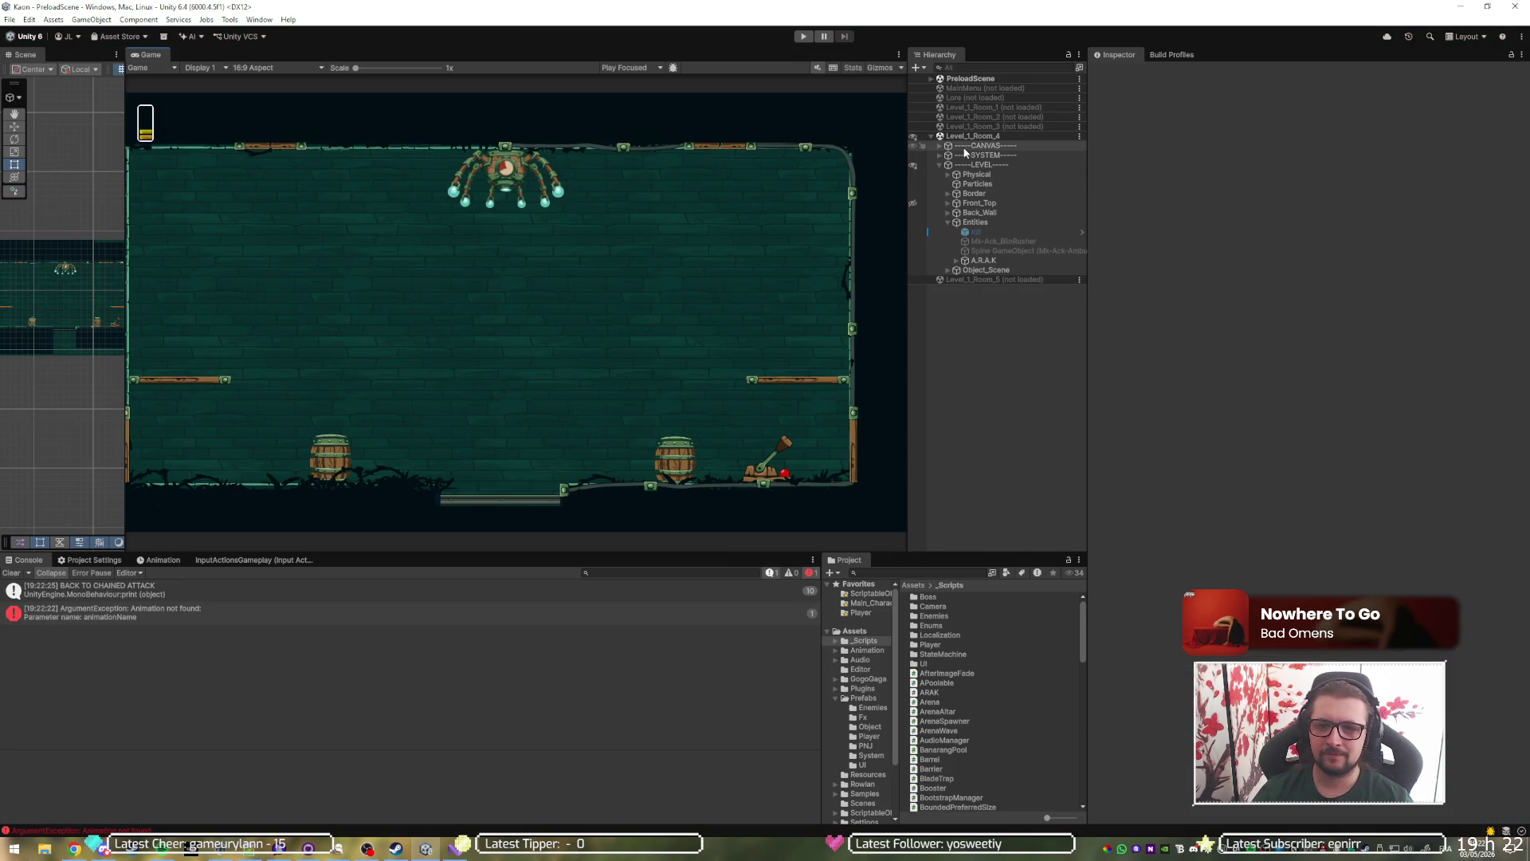
# Check the A.R.A.K component's Elec Exhaust Anim settings, then switch to Visual Studio.
pyautogui.click(1003, 261)
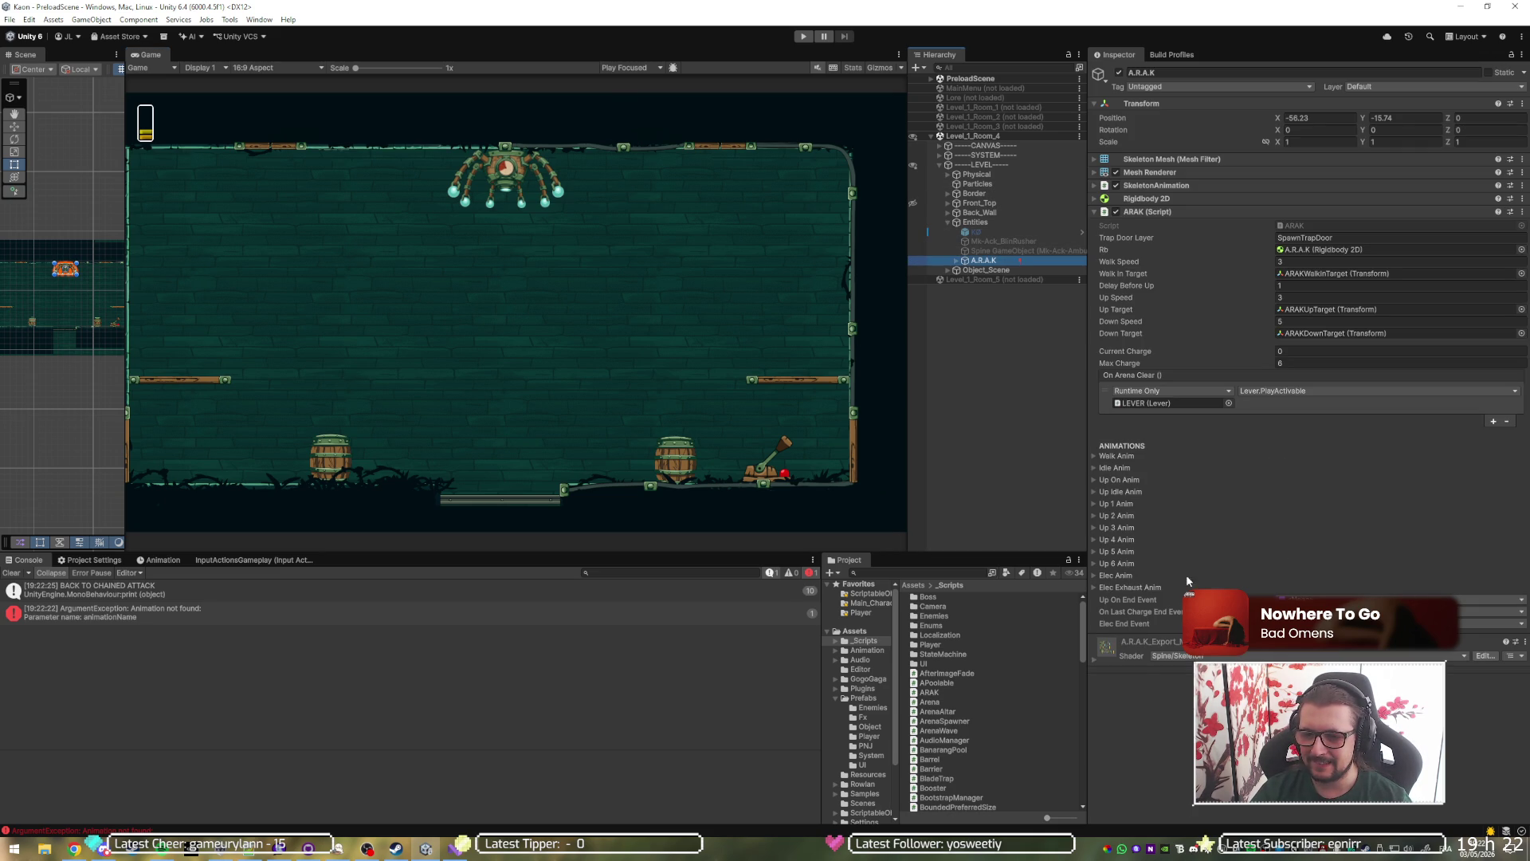
pyautogui.click(1127, 588)
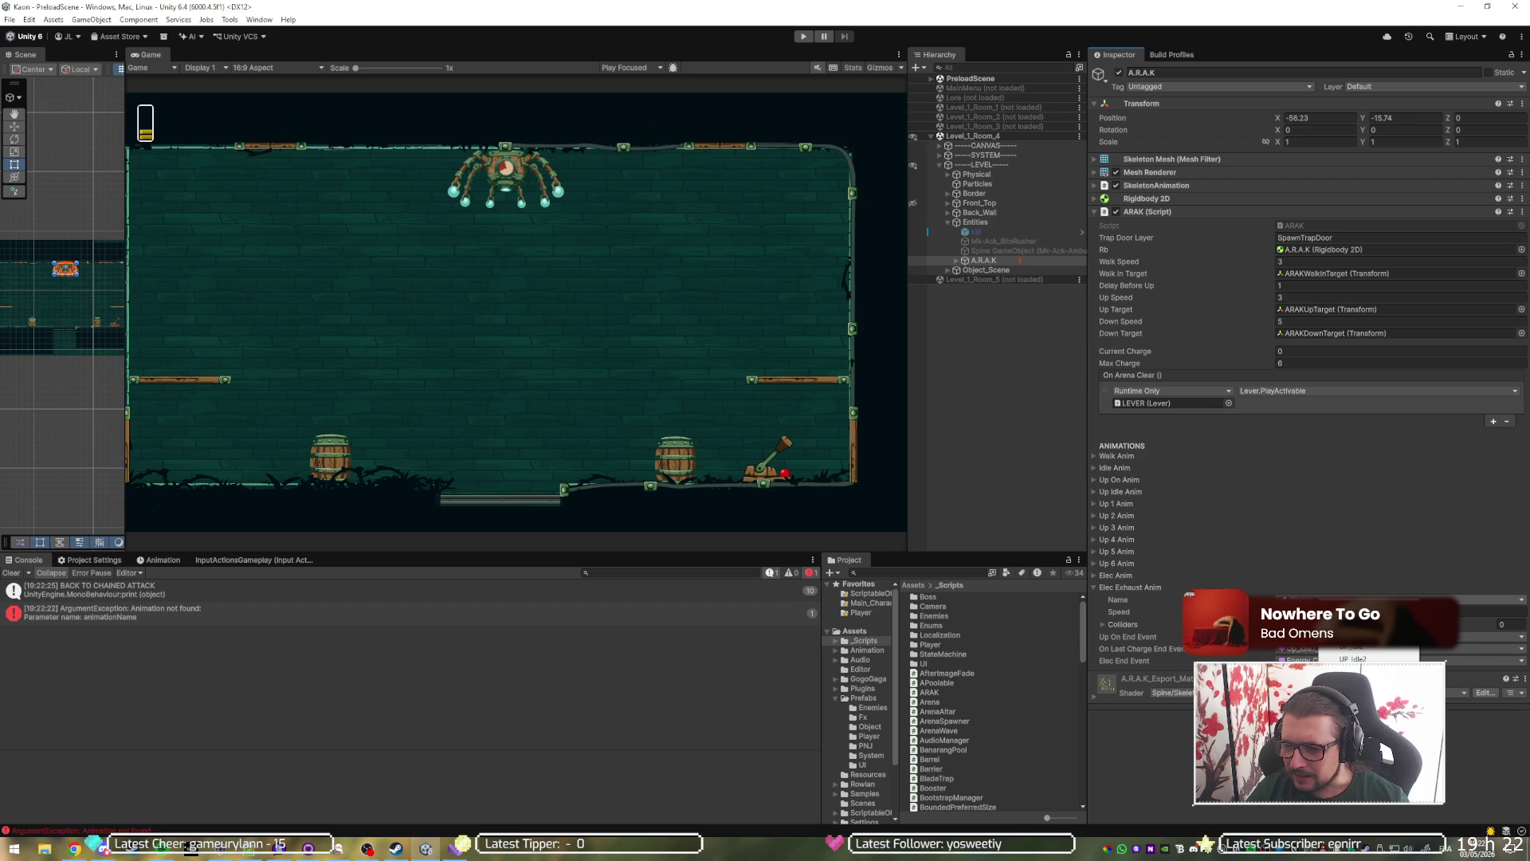
pyautogui.click(1134, 589)
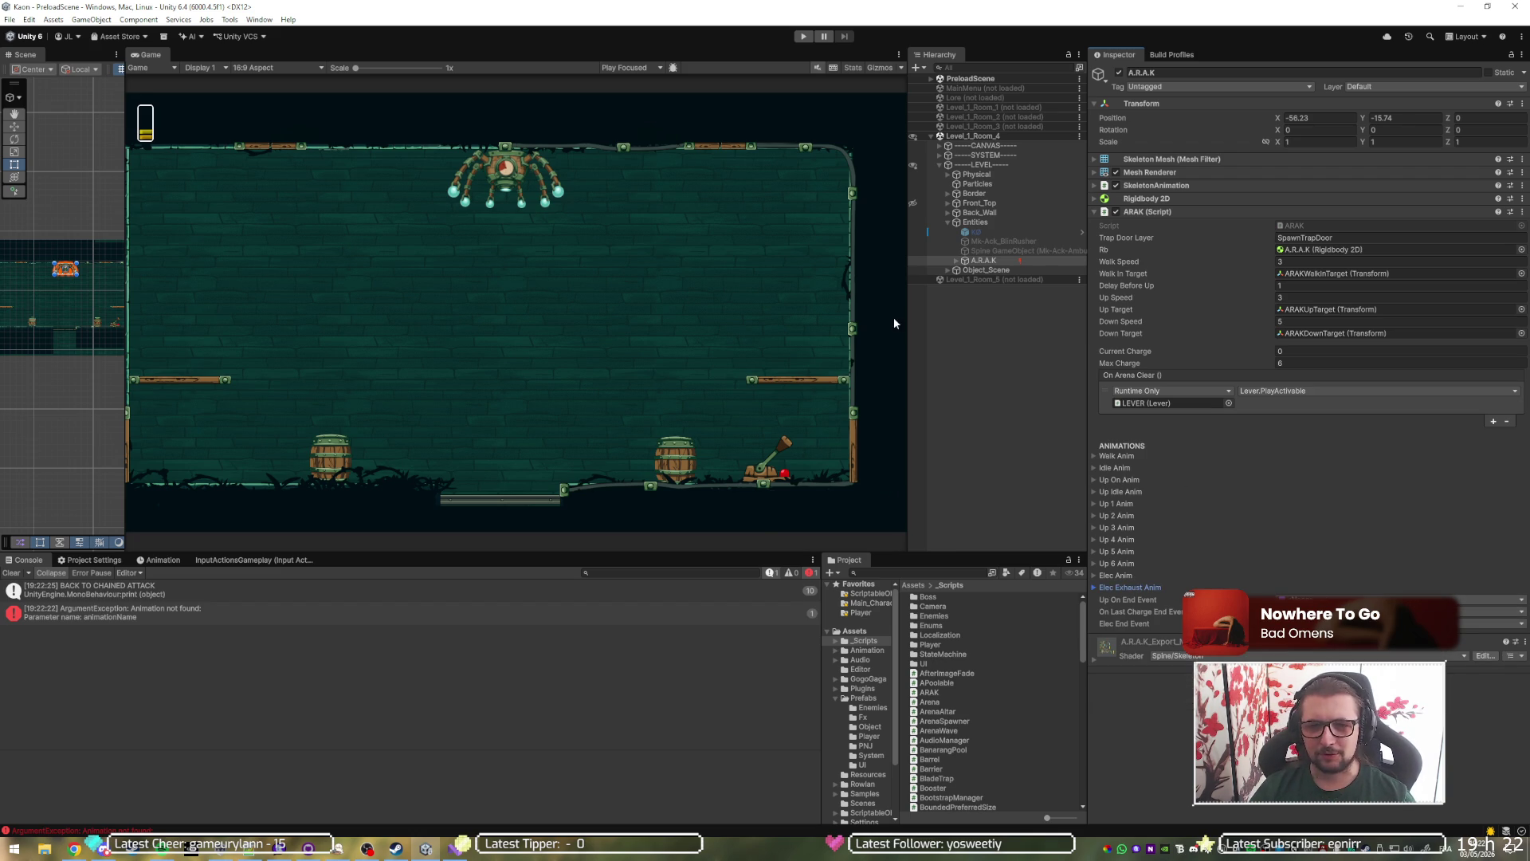
pyautogui.hotkey('alt', 'Tab')
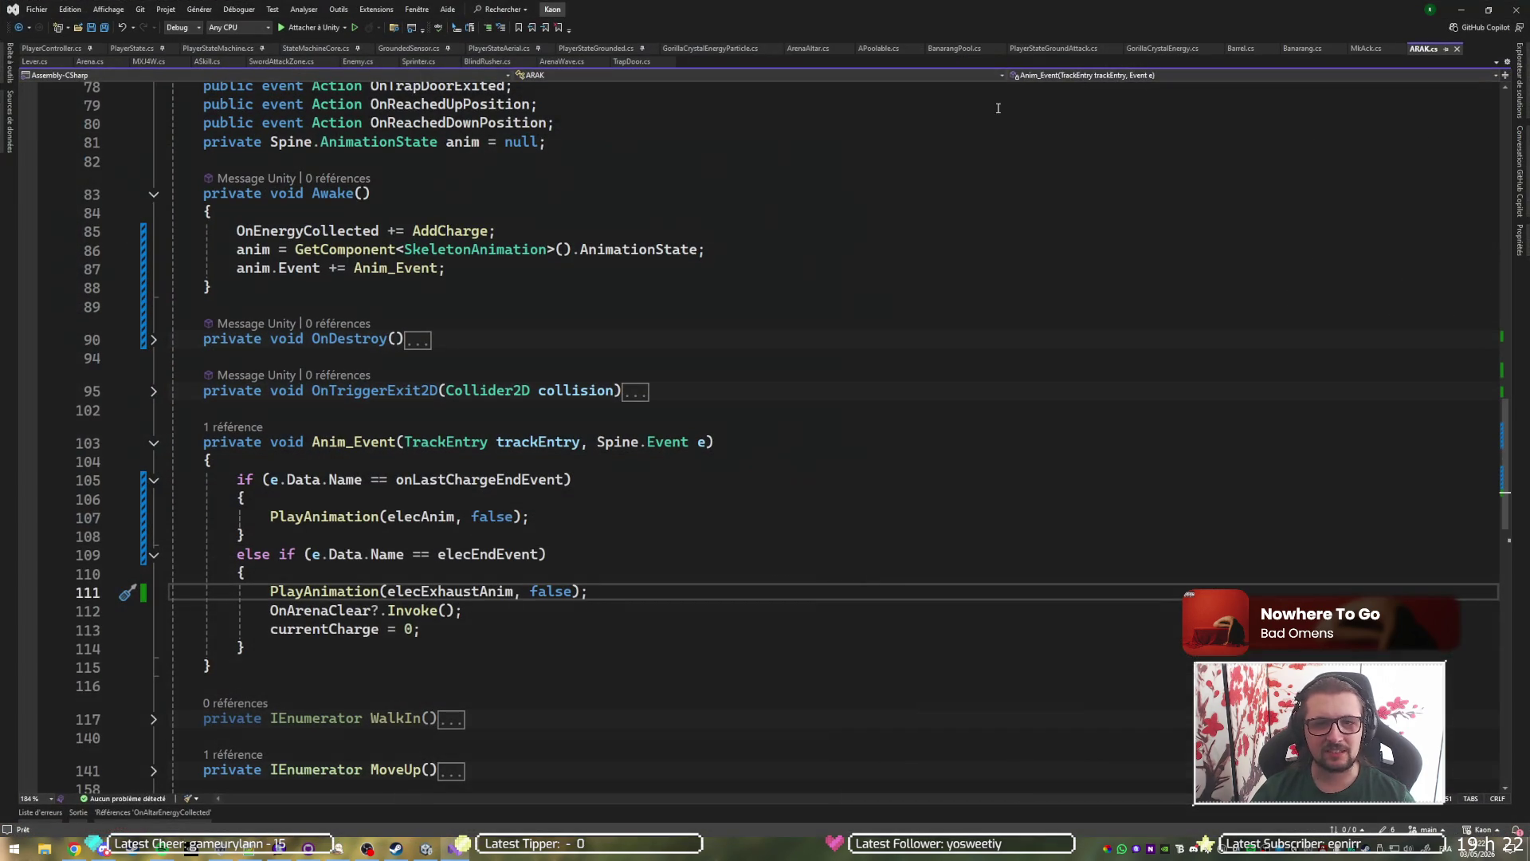
# Open the Enemy base class script and scroll down to TakeDamage.
pyautogui.click(1366, 50)
pyautogui.scroll(10, 439, 185)
pyautogui.keyDown('ctrl'); pyautogui.click(383, 162); pyautogui.keyUp('ctrl')
pyautogui.scroll(-13, 334, 355)
pyautogui.scroll(-4, 334, 355)
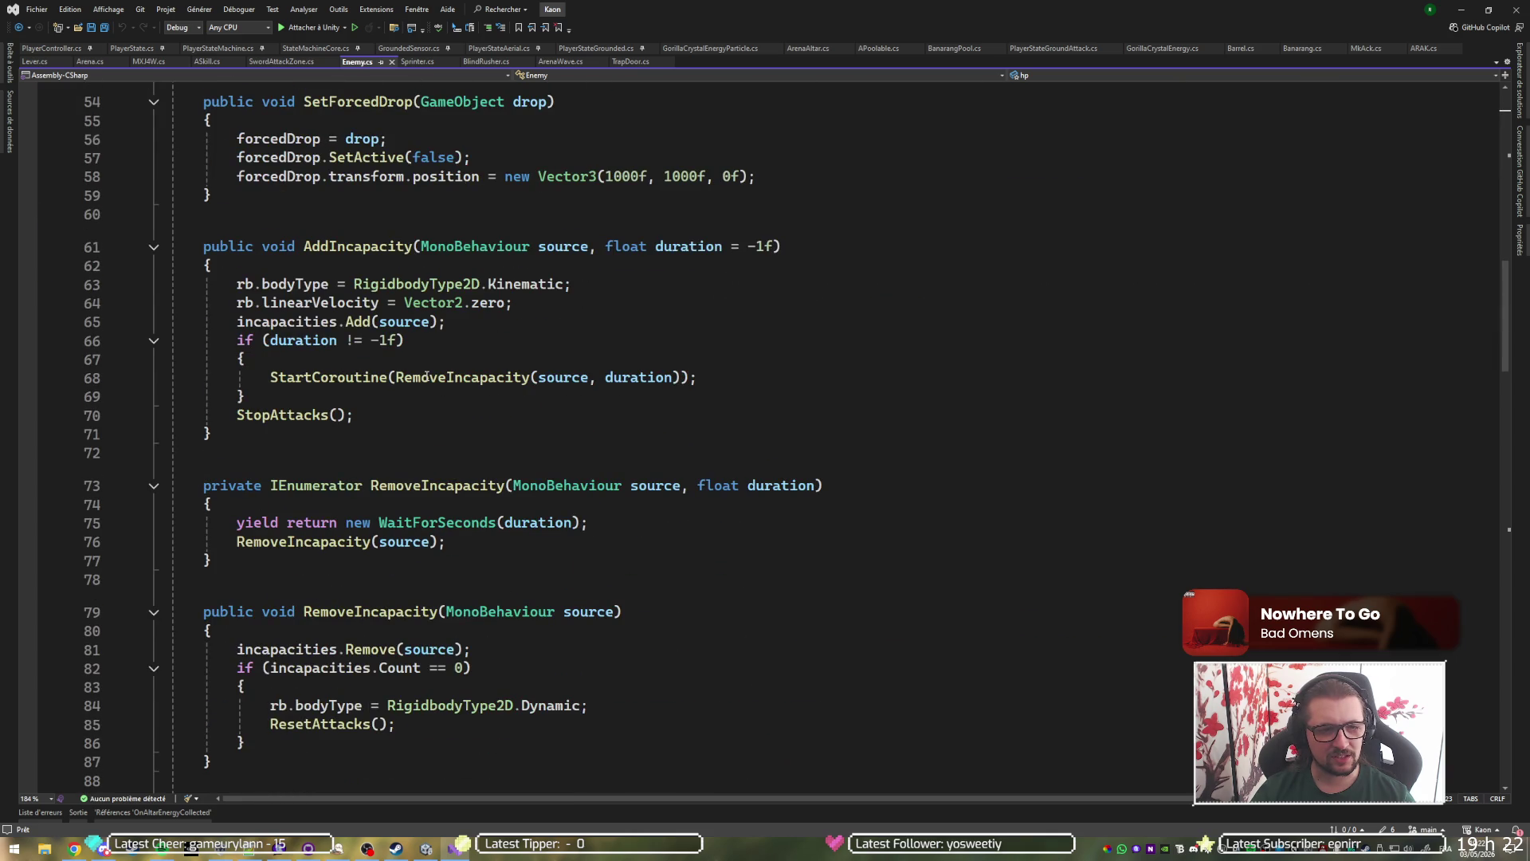
pyautogui.scroll(-11, 425, 376)
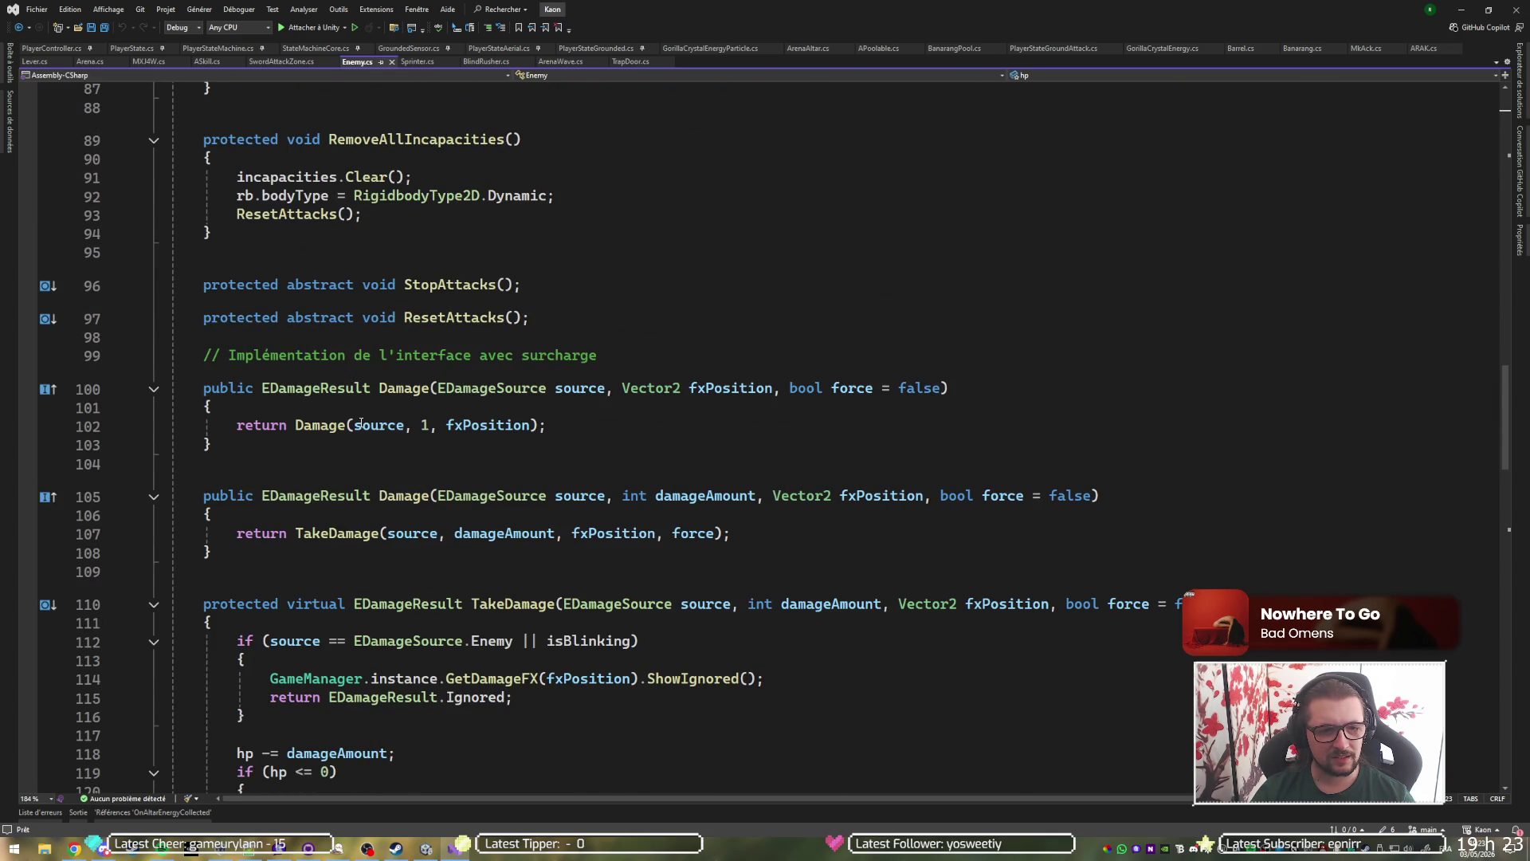
pyautogui.scroll(-3, 341, 474)
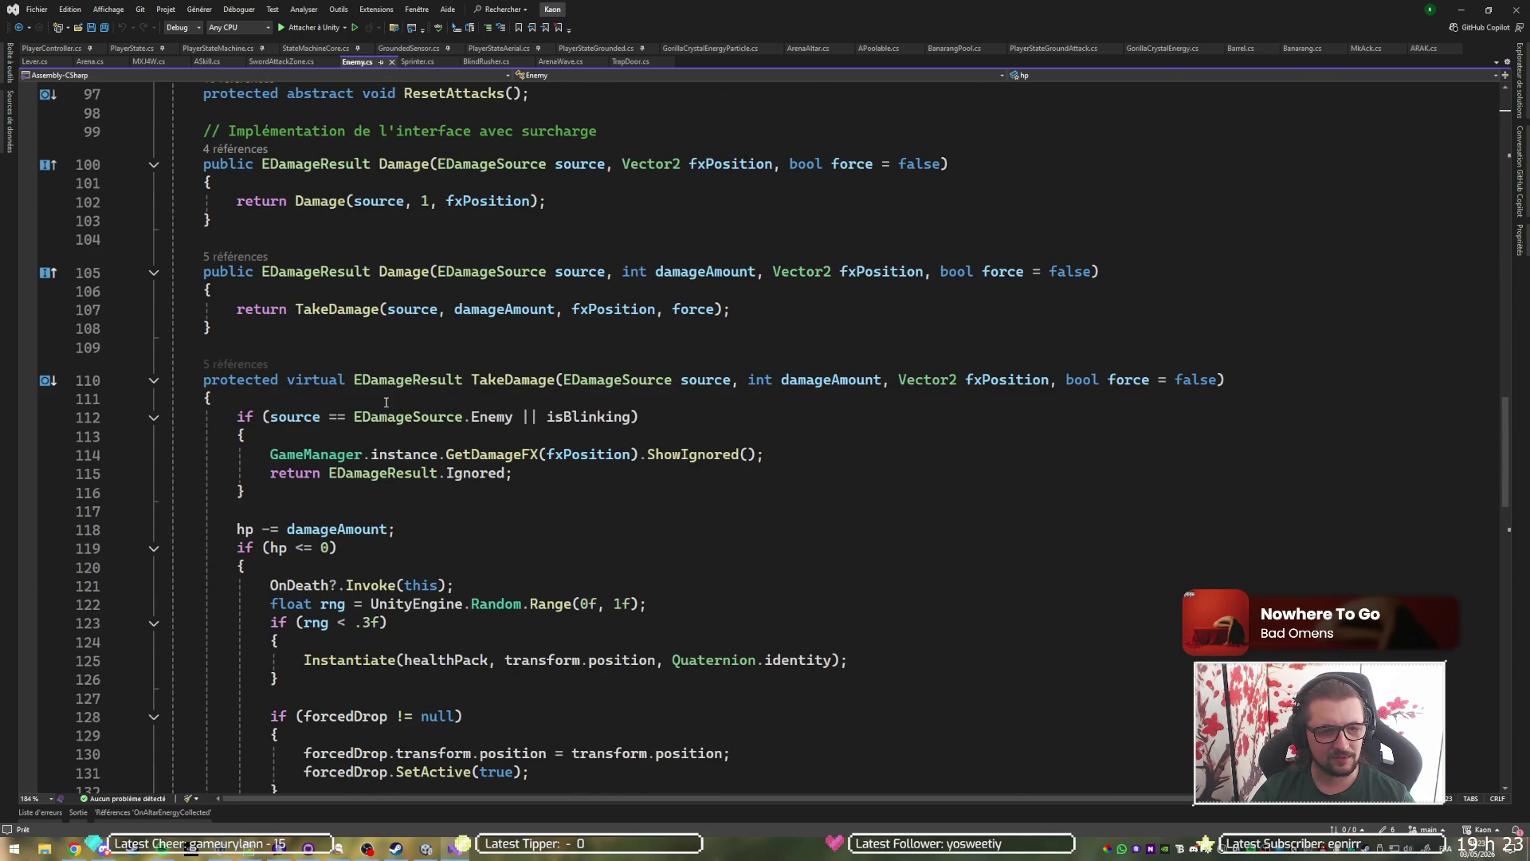
# Add an 'if (hp <= 0) return EDamageResult.Ignored;' guard atop TakeDamage, then return to Unity.
pyautogui.click(385, 402)
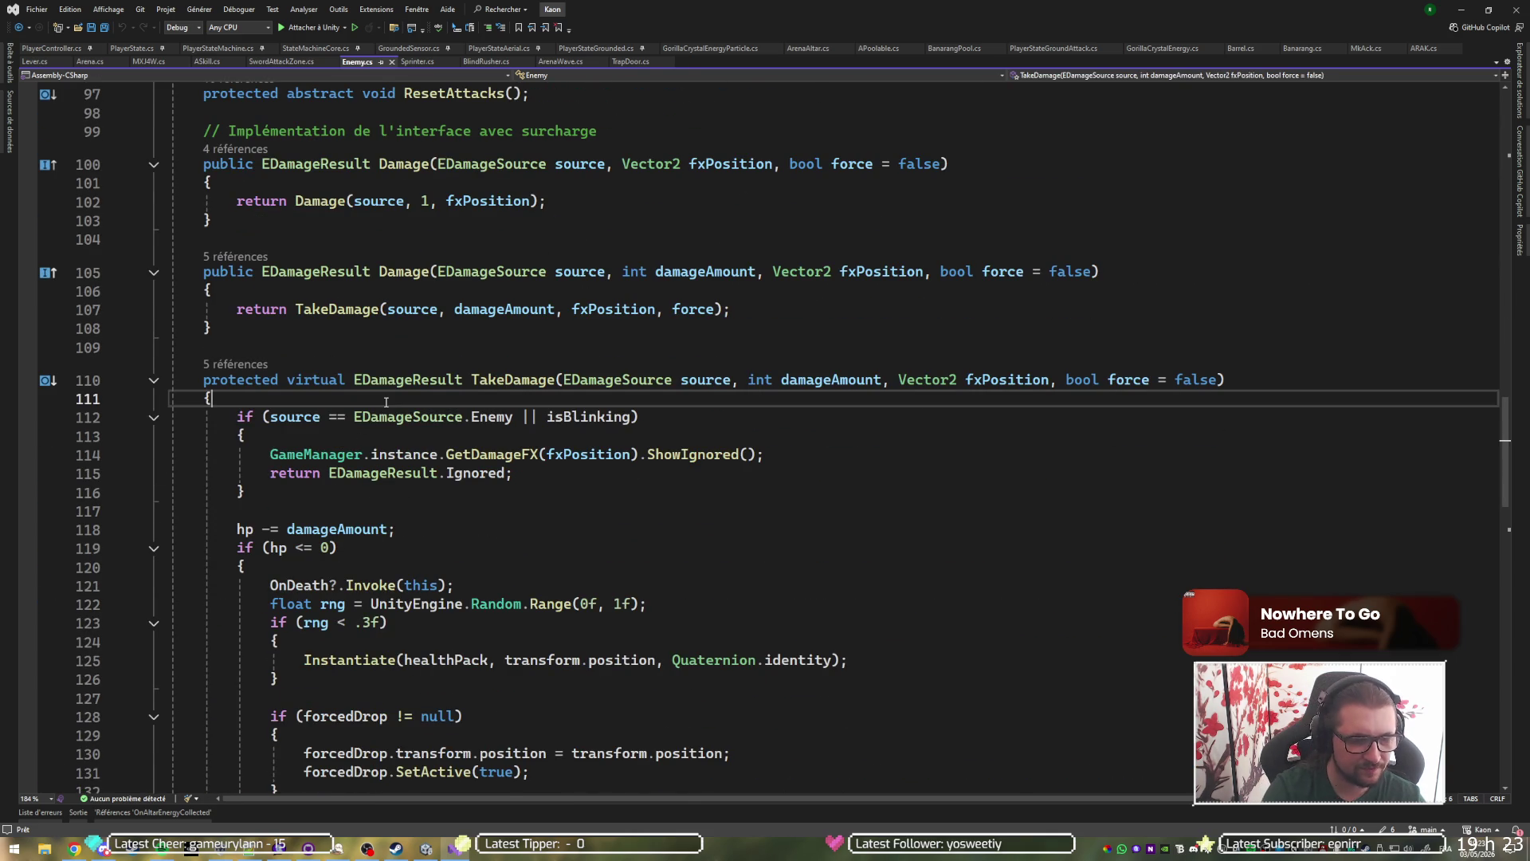
pyautogui.press('Return')
pyautogui.press('Return')
pyautogui.press('Up')
pyautogui.write('f')
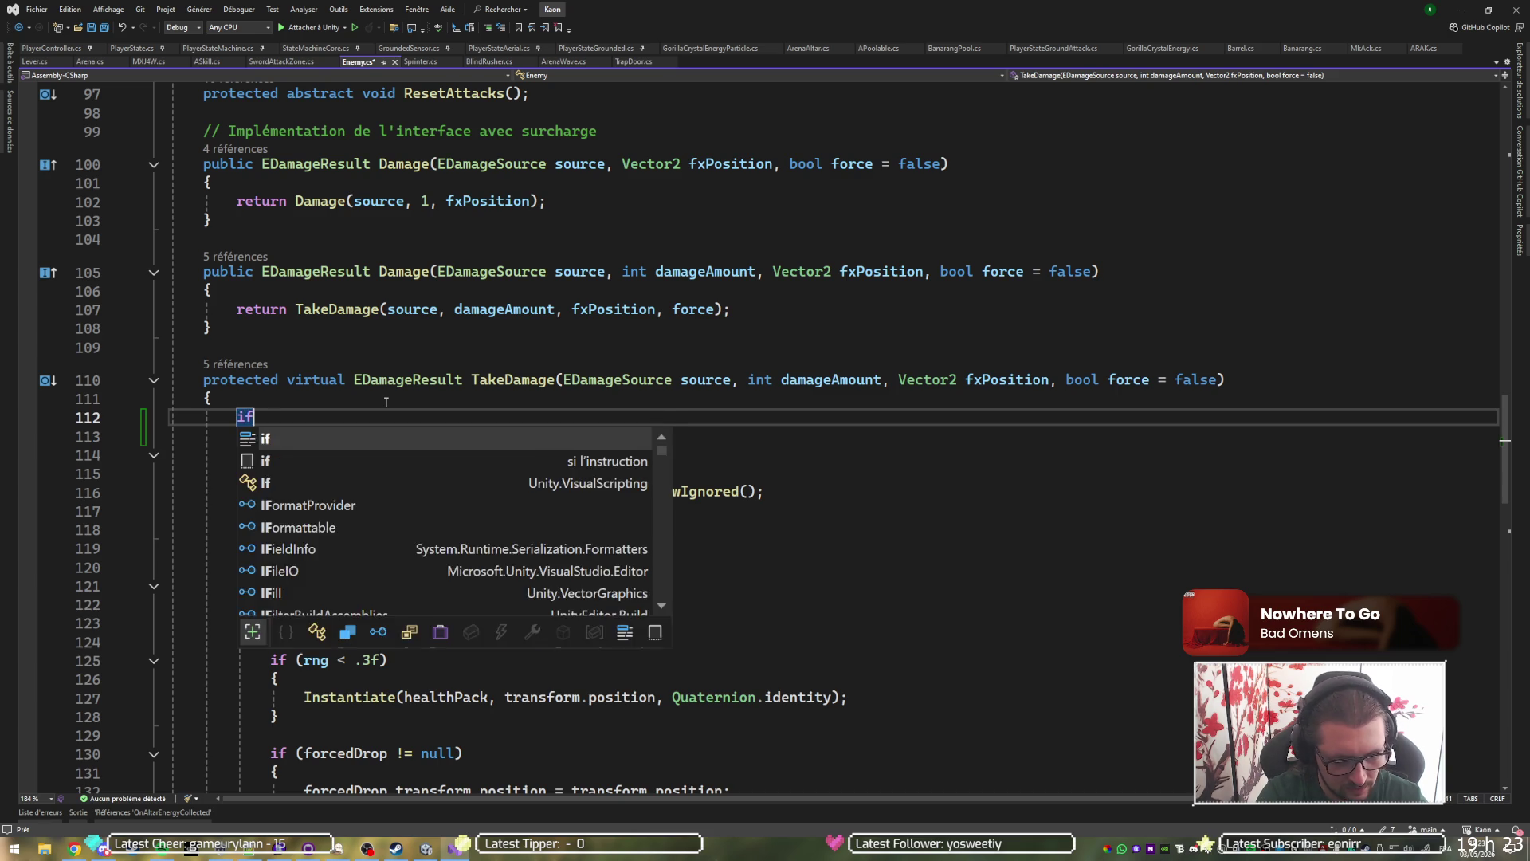
pyautogui.write('(hp<=0')
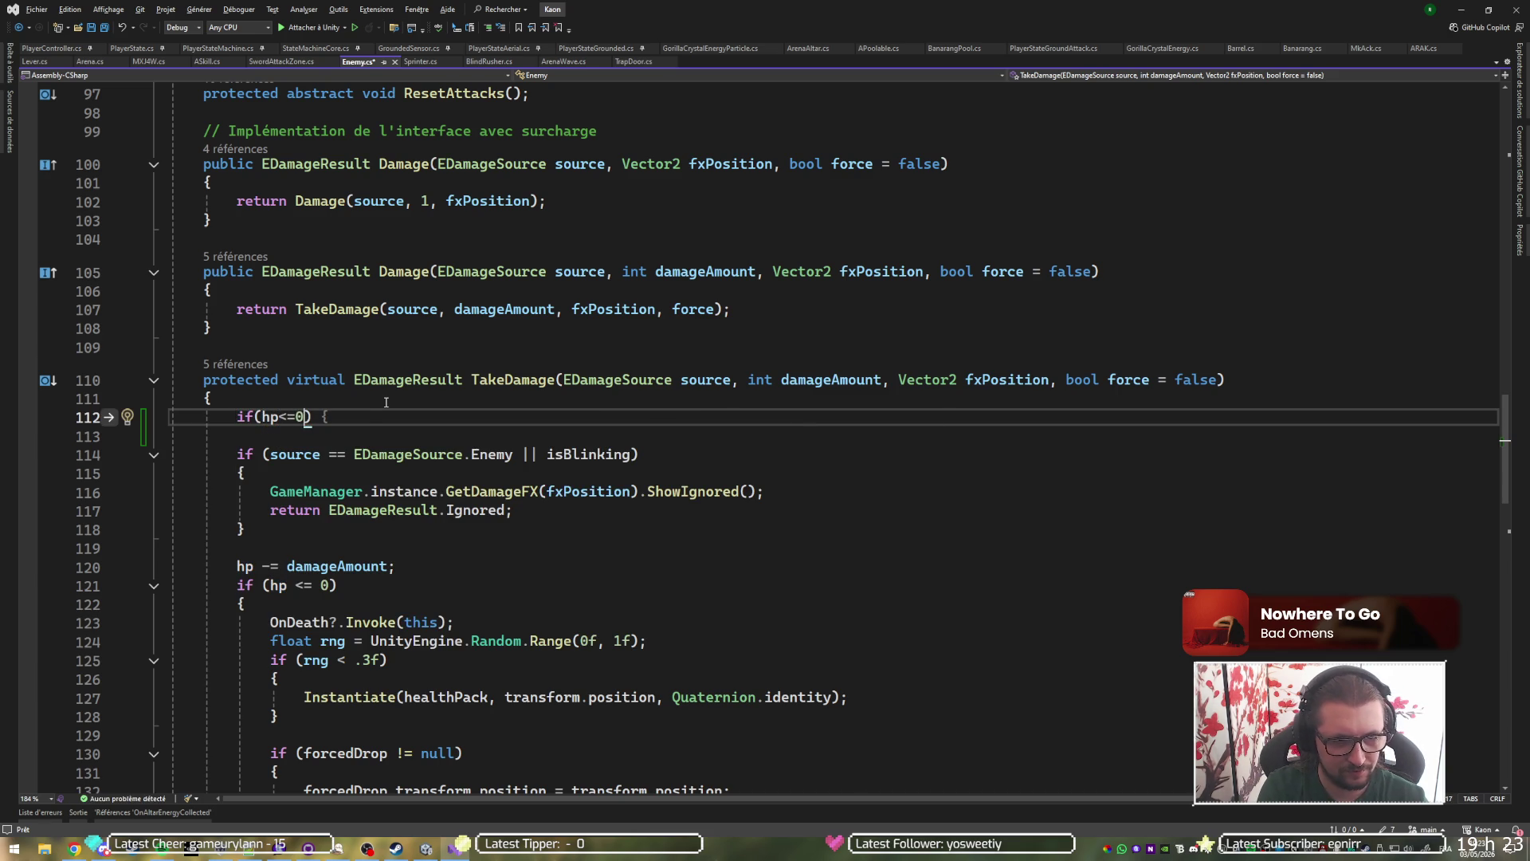
pyautogui.press('Return')
pyautogui.write('eturn')
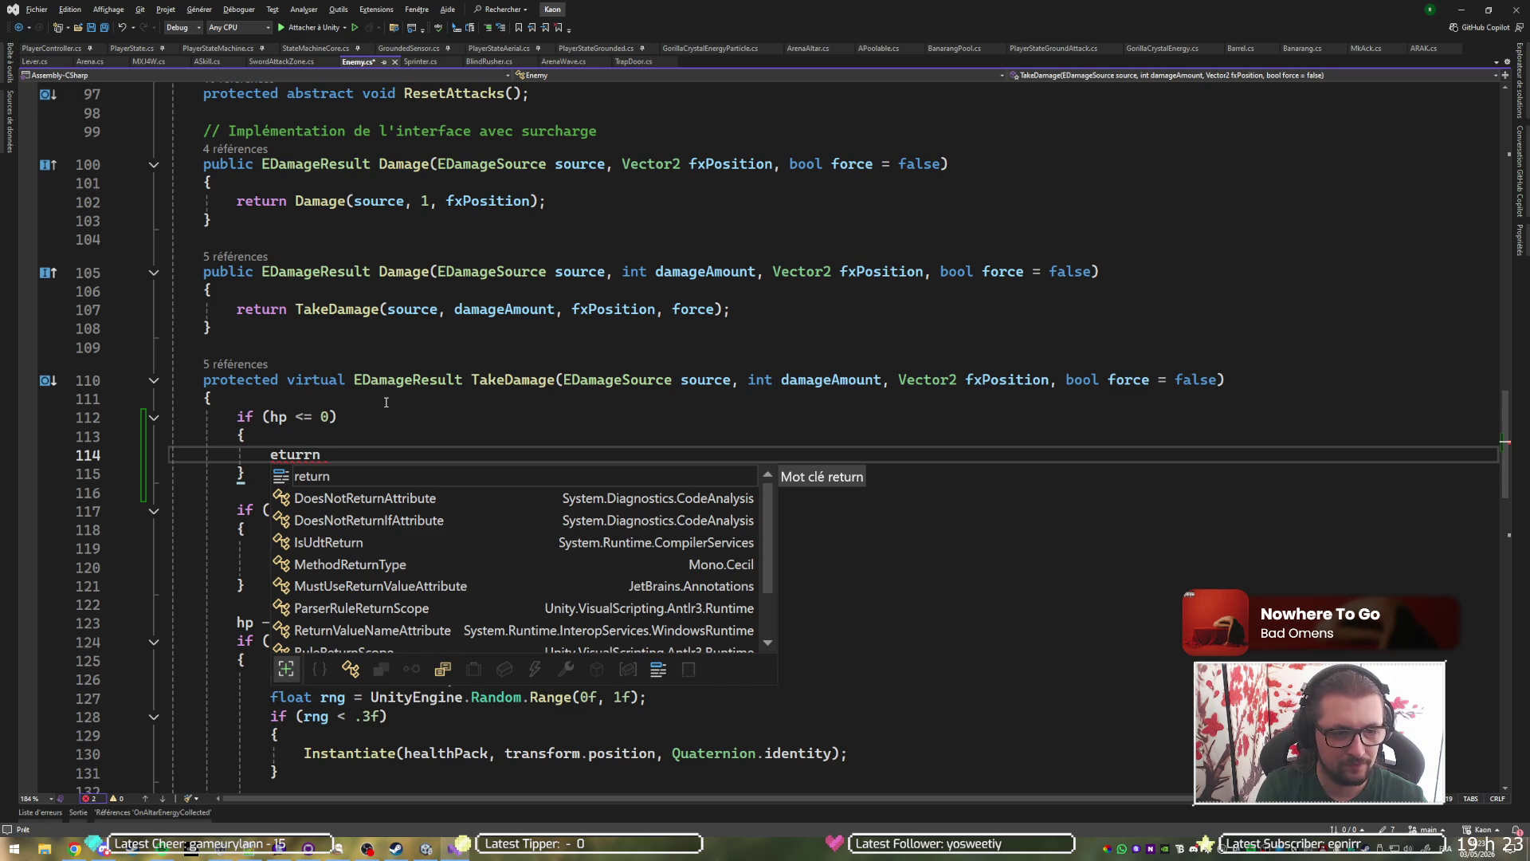
pyautogui.press('BackSpace')
pyautogui.press('BackSpace')
pyautogui.press('BackSpace')
pyautogui.write('return')
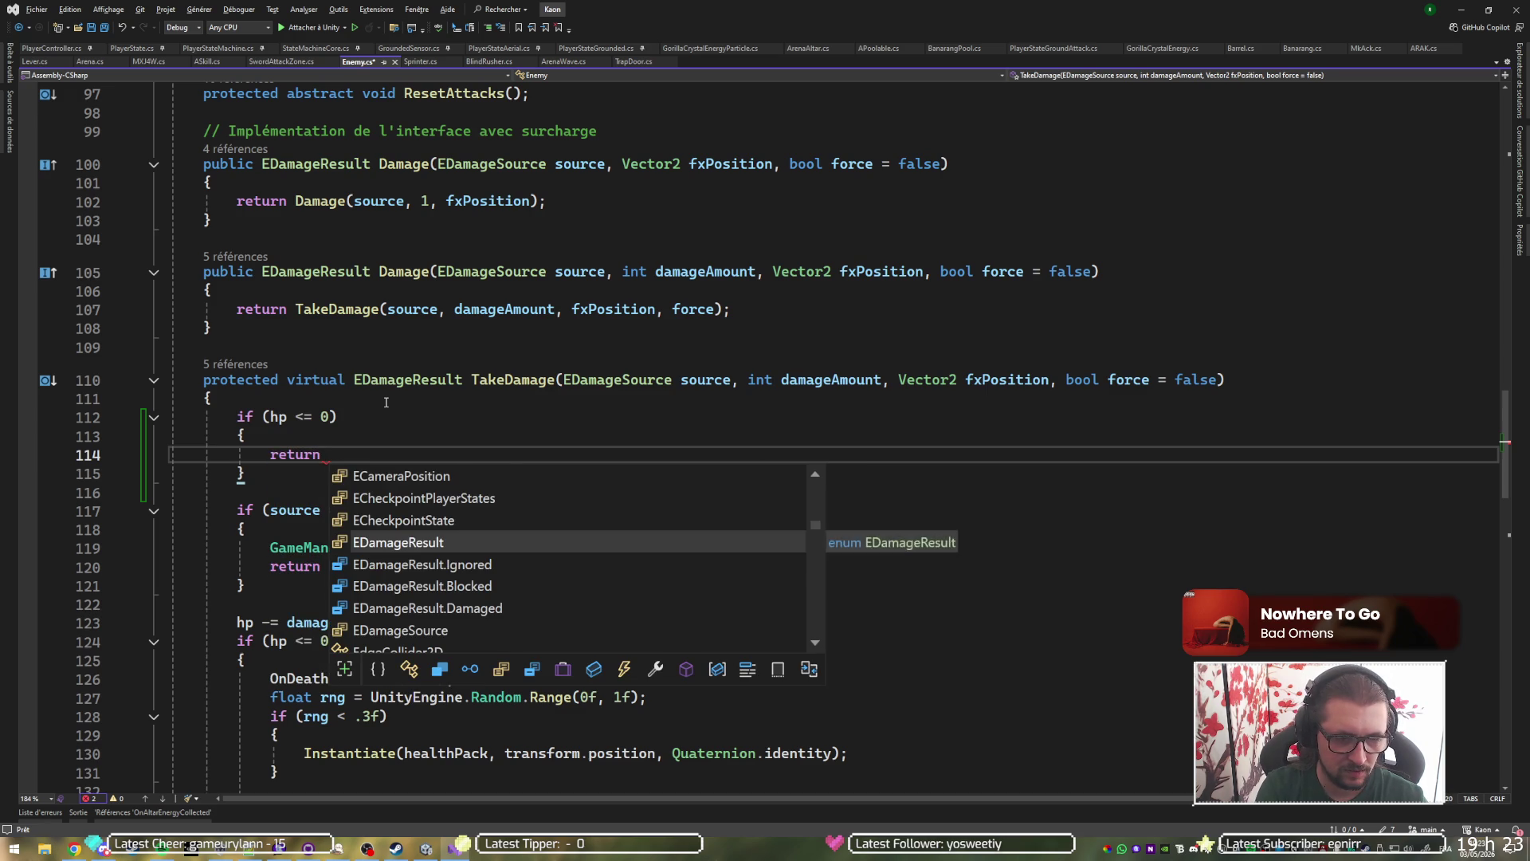
pyautogui.press('Down')
pyautogui.press('Down')
pyautogui.press('Up')
pyautogui.press('Tab')
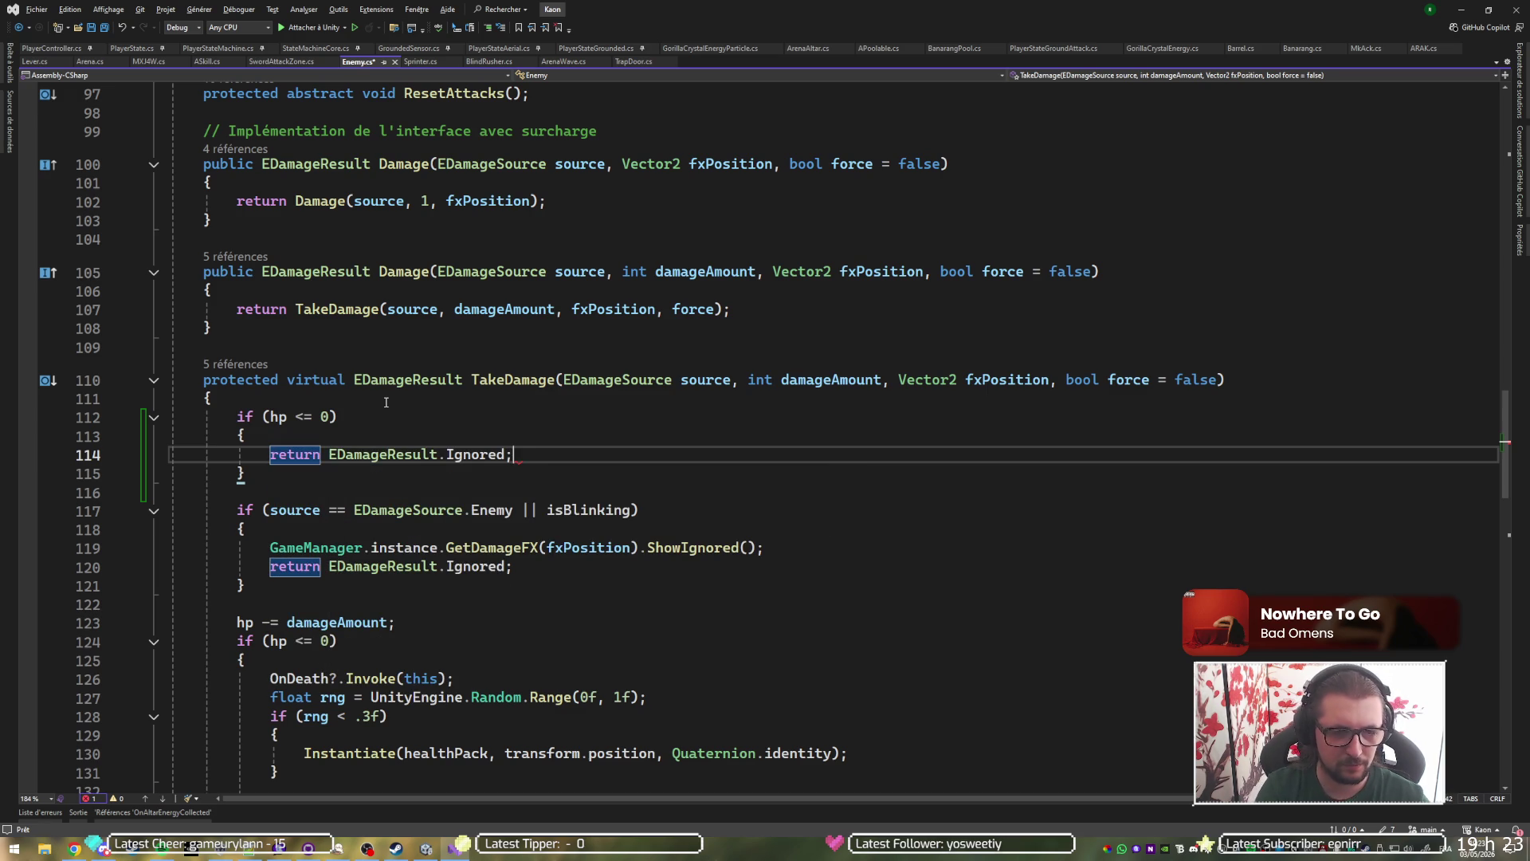
pyautogui.click(1452, 8)
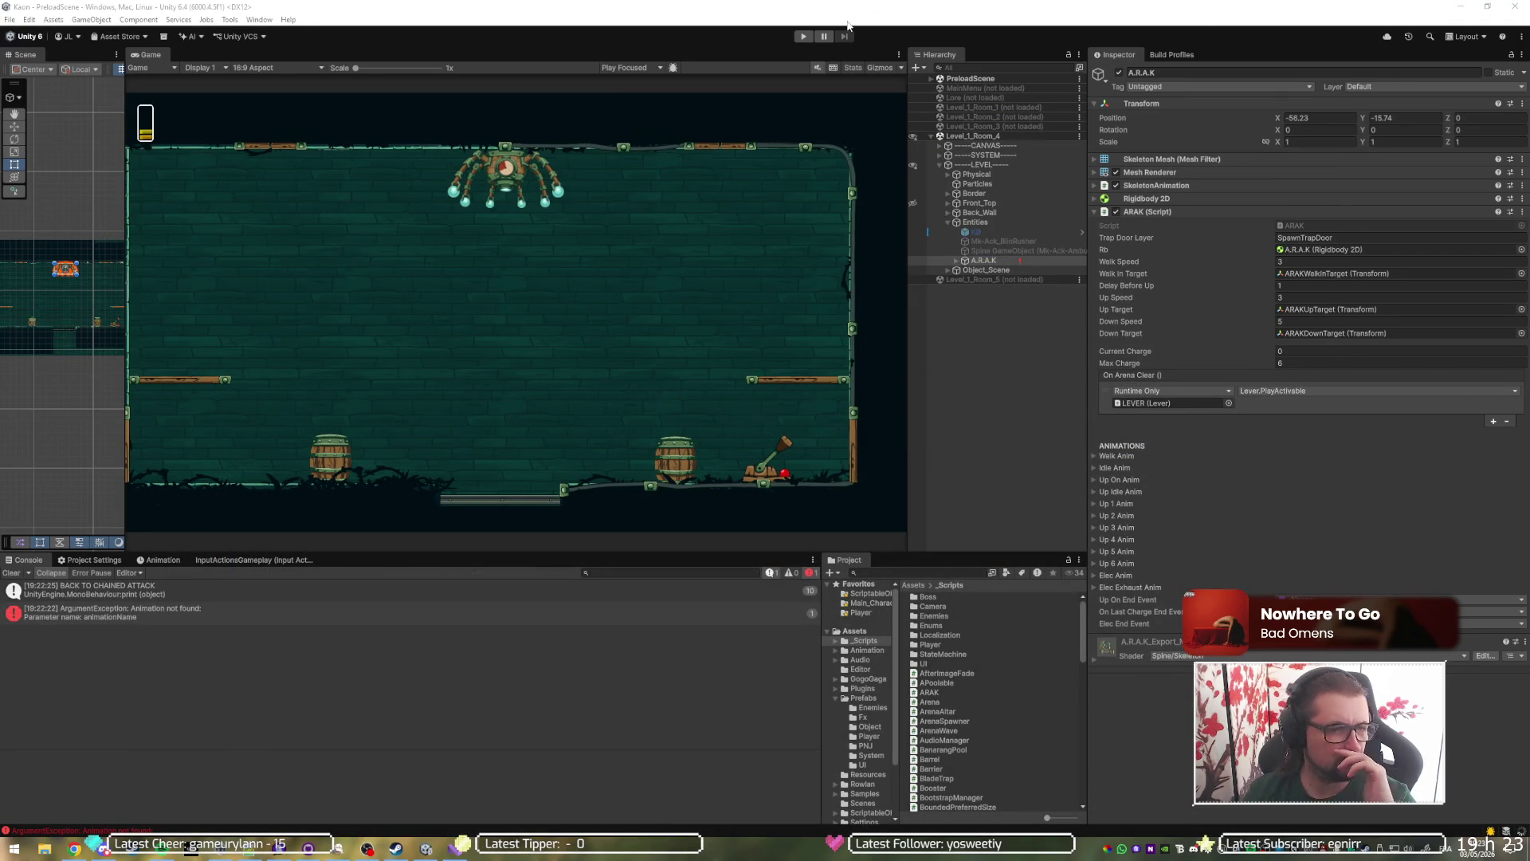
# Start play with an enlarged Game view and fight enemies along the left ledge.
pyautogui.click(801, 37)
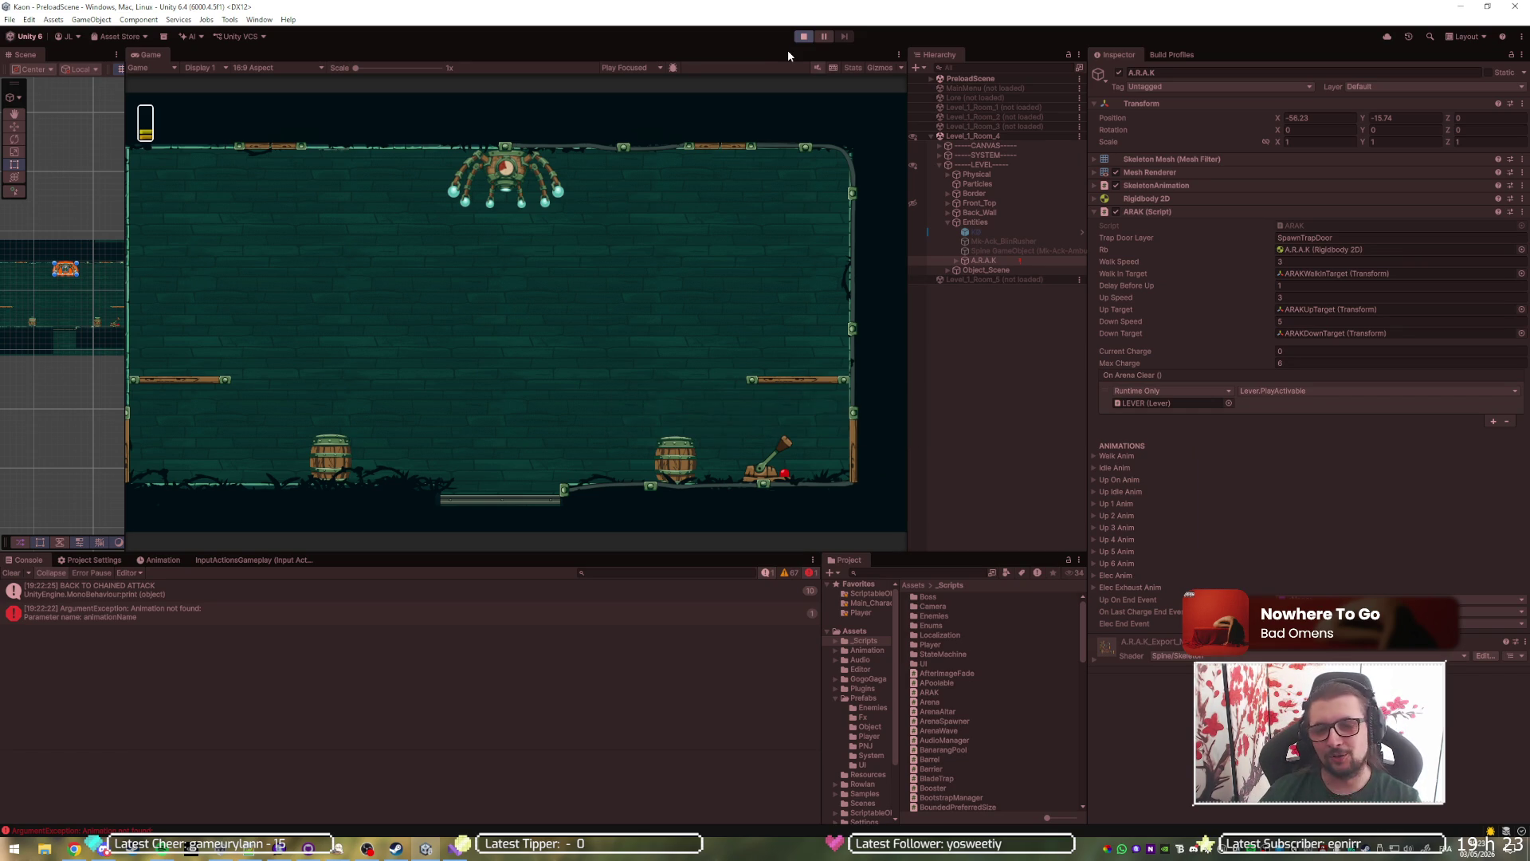
pyautogui.hotkey('shift', 'space')
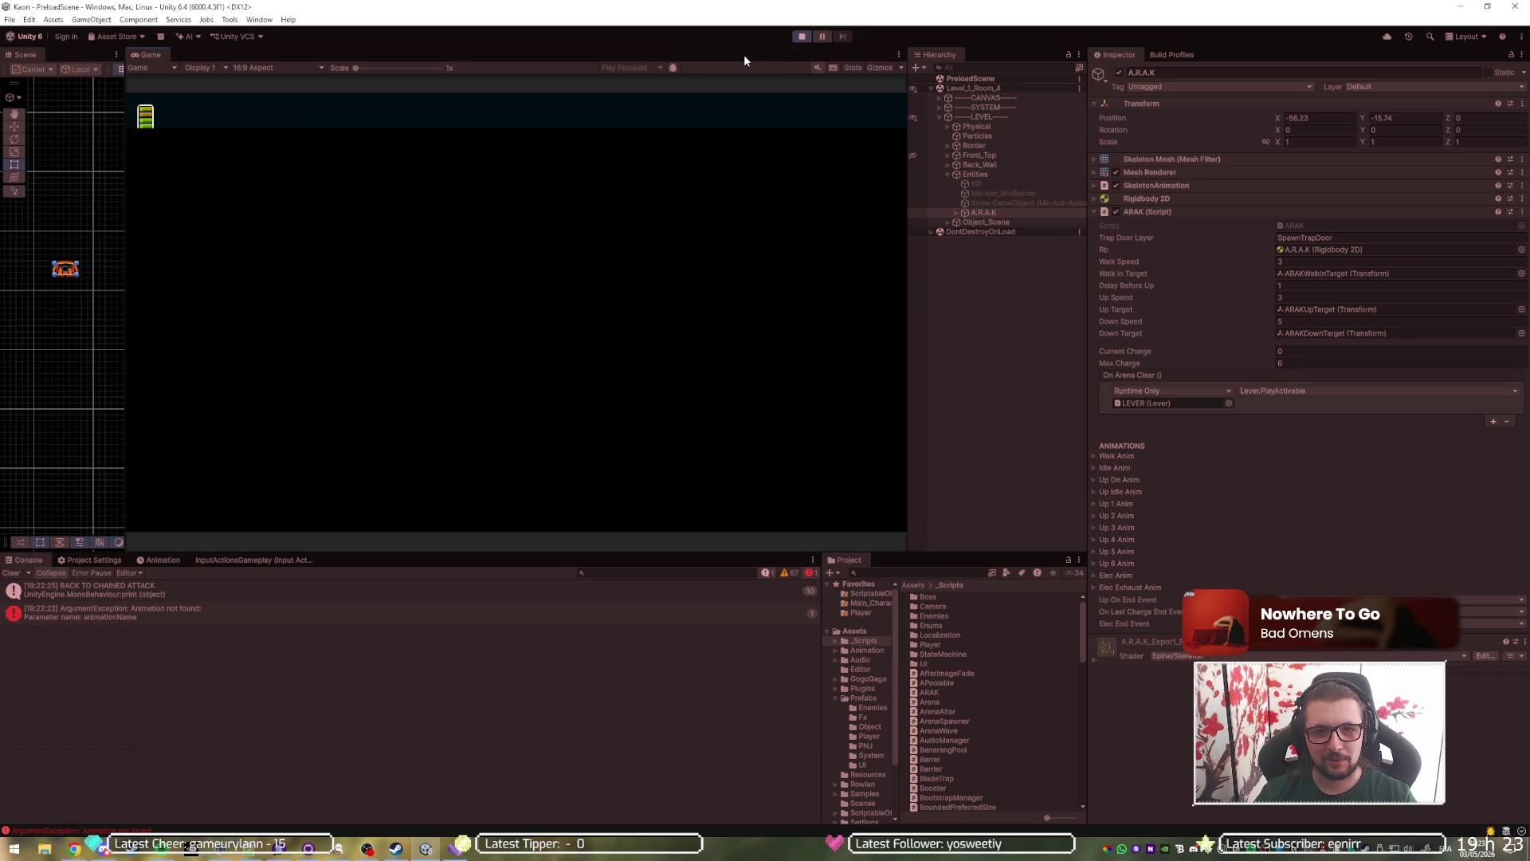
pyautogui.press('a')
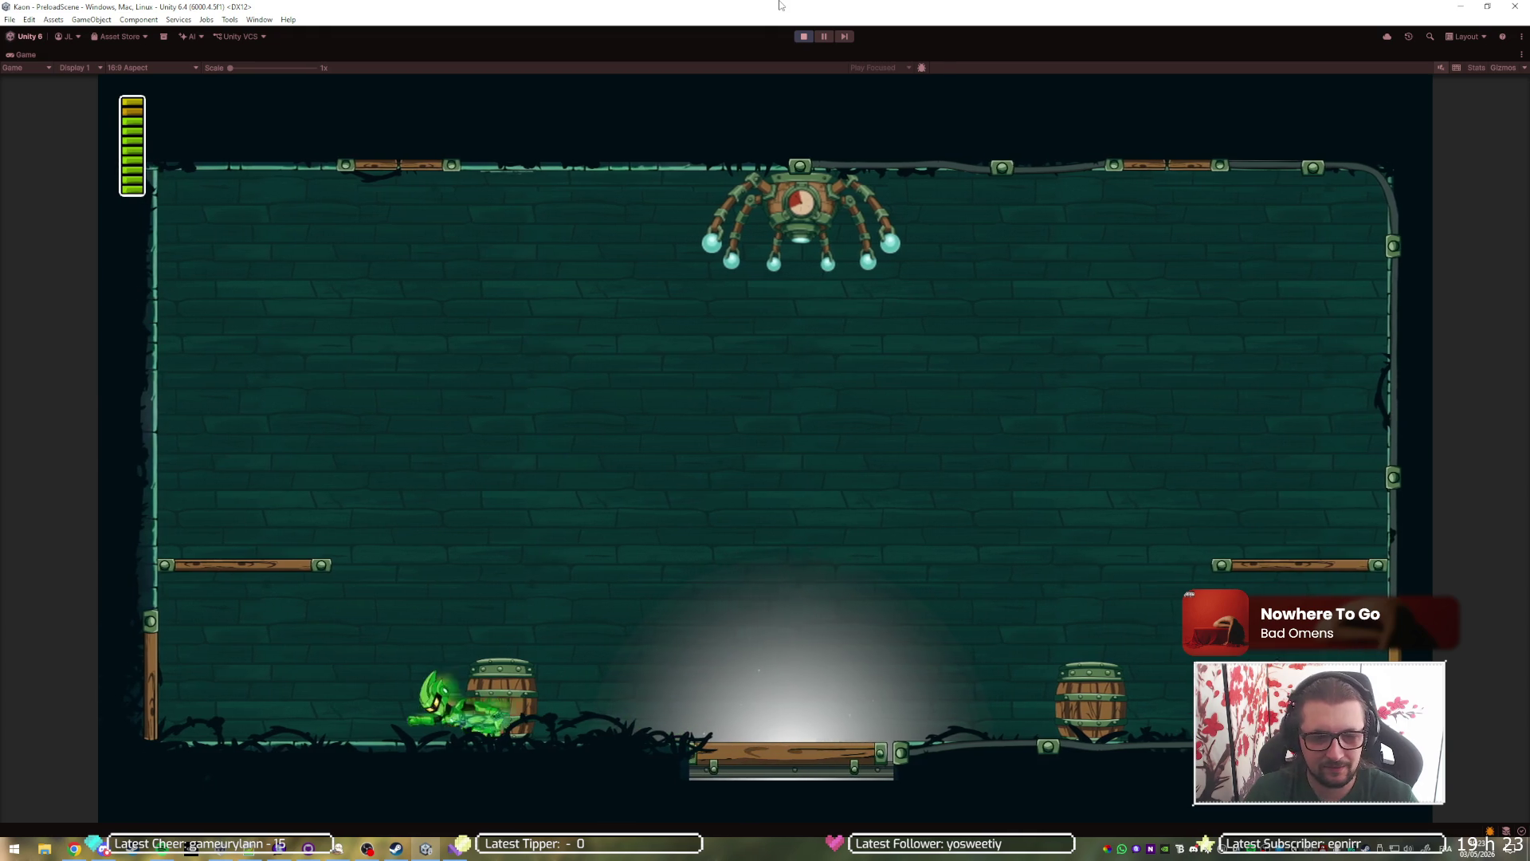
pyautogui.press('space')
pyautogui.press('space')
pyautogui.press('space')
pyautogui.press('d')
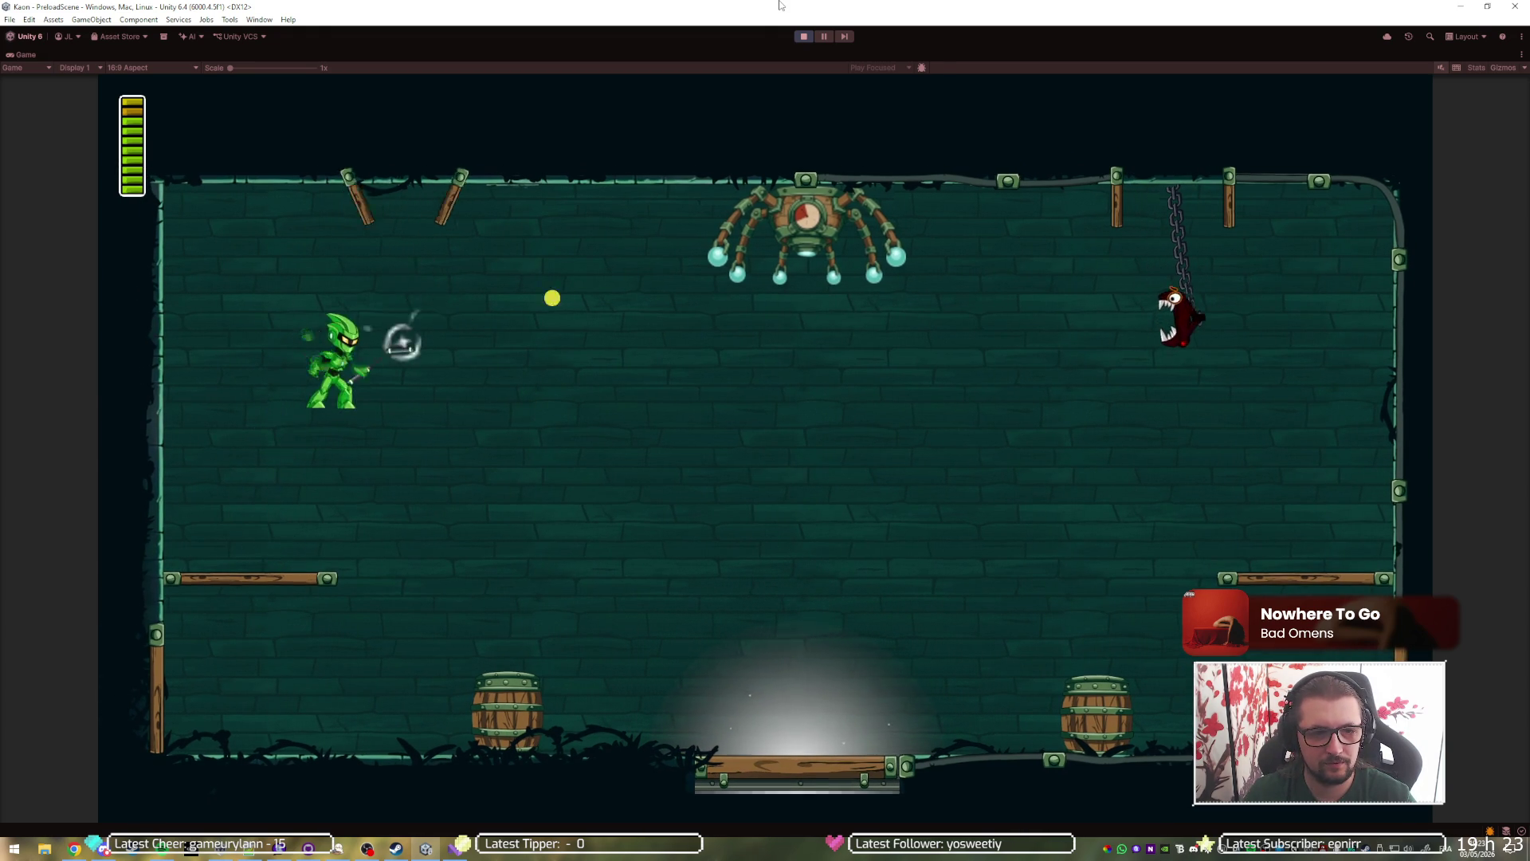
pyautogui.press('a')
pyautogui.press('space')
pyautogui.press('d')
pyautogui.press('j')
pyautogui.press('j')
pyautogui.press('space')
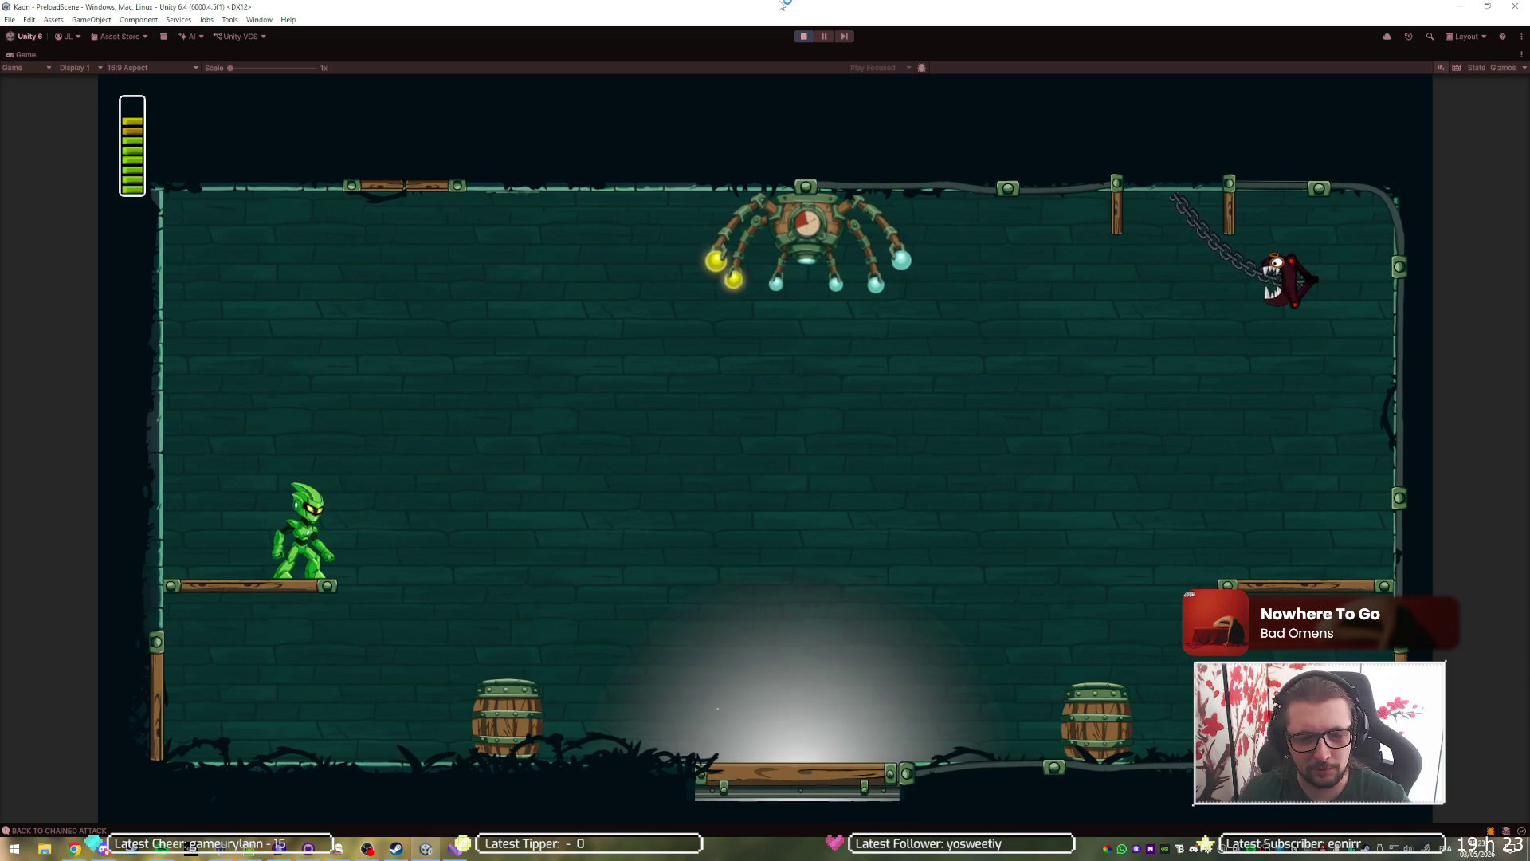
# Fight across the arena floor toward the right ledge and barrel, toggle fullscreen, then stop play.
pyautogui.press('d')
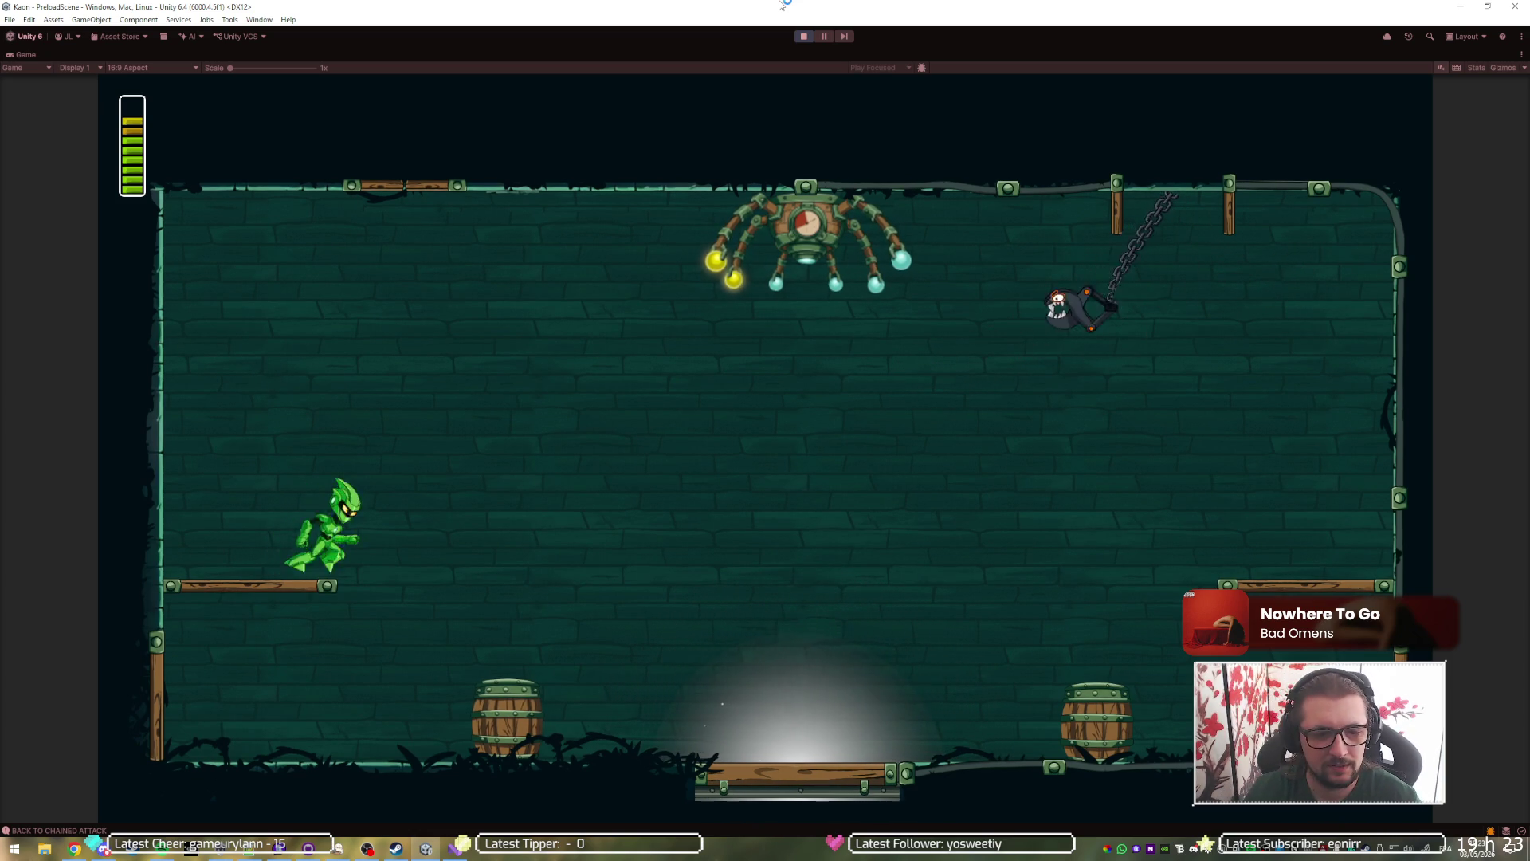
pyautogui.press('j')
pyautogui.press('d')
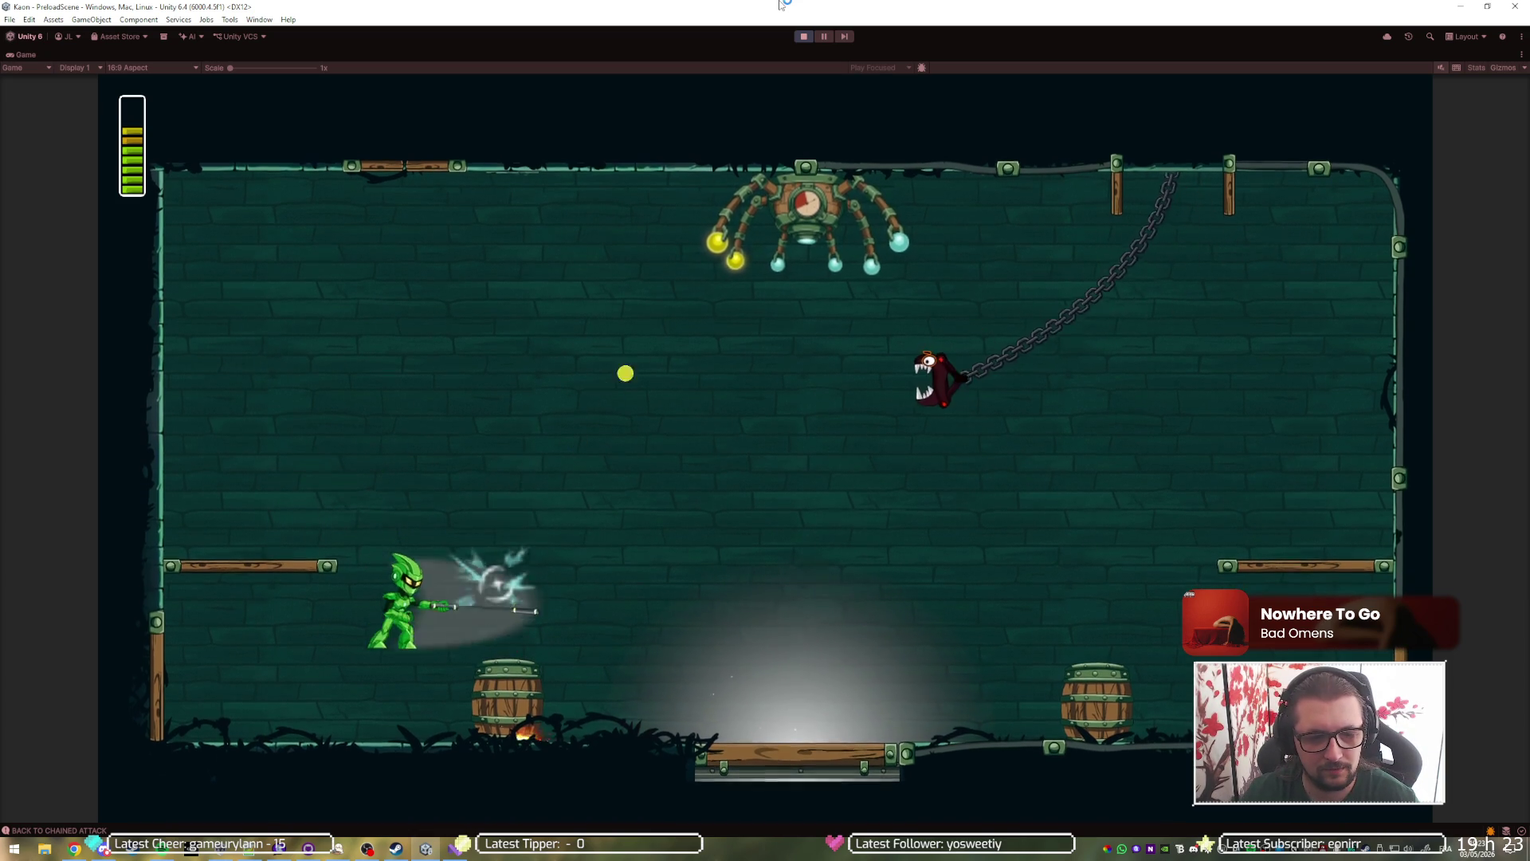
pyautogui.press('d')
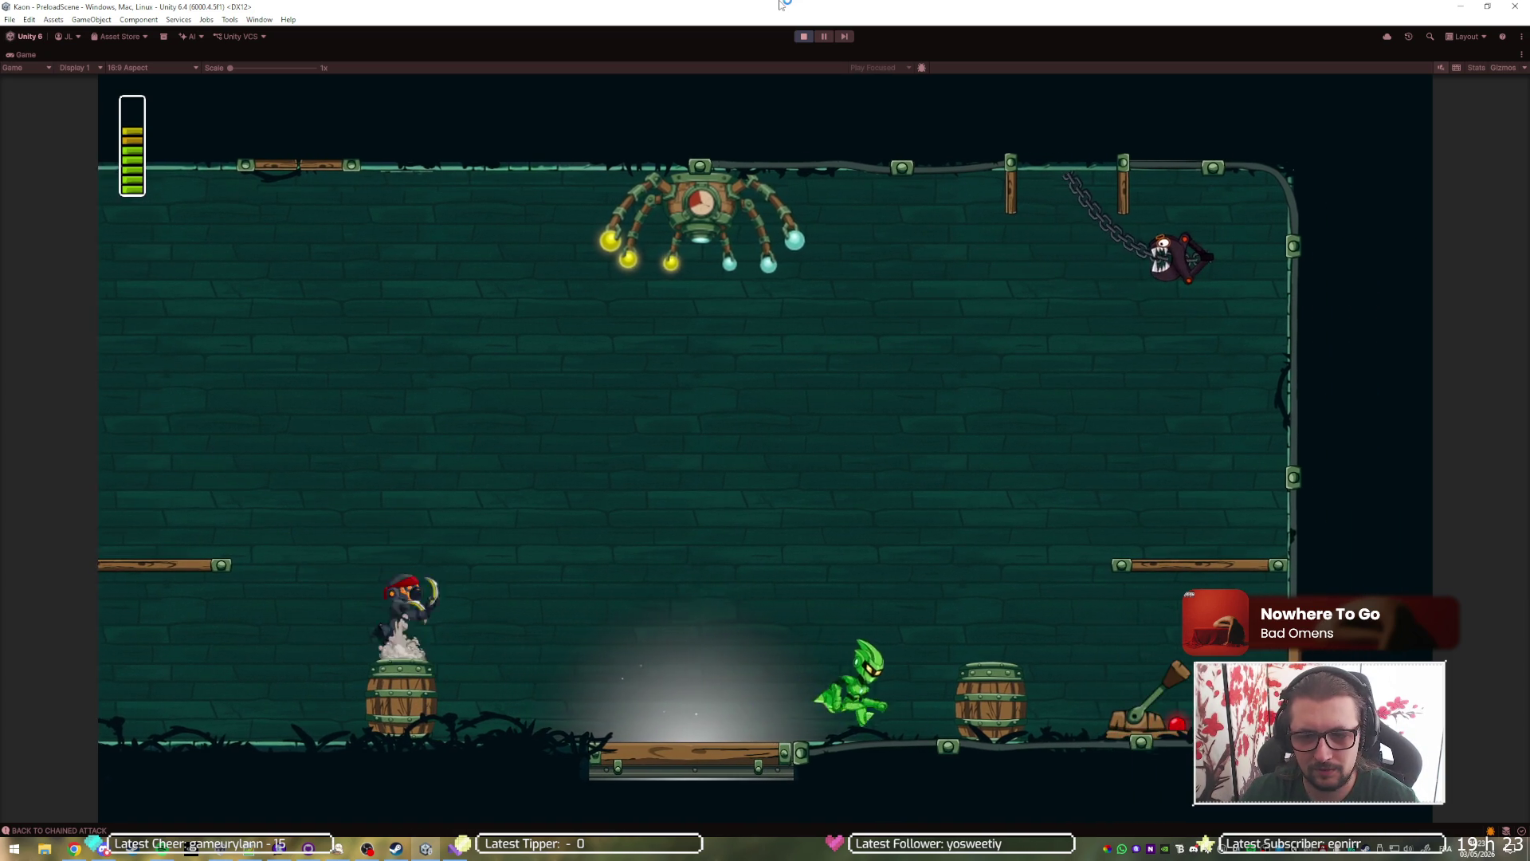
pyautogui.press('j')
pyautogui.press('j')
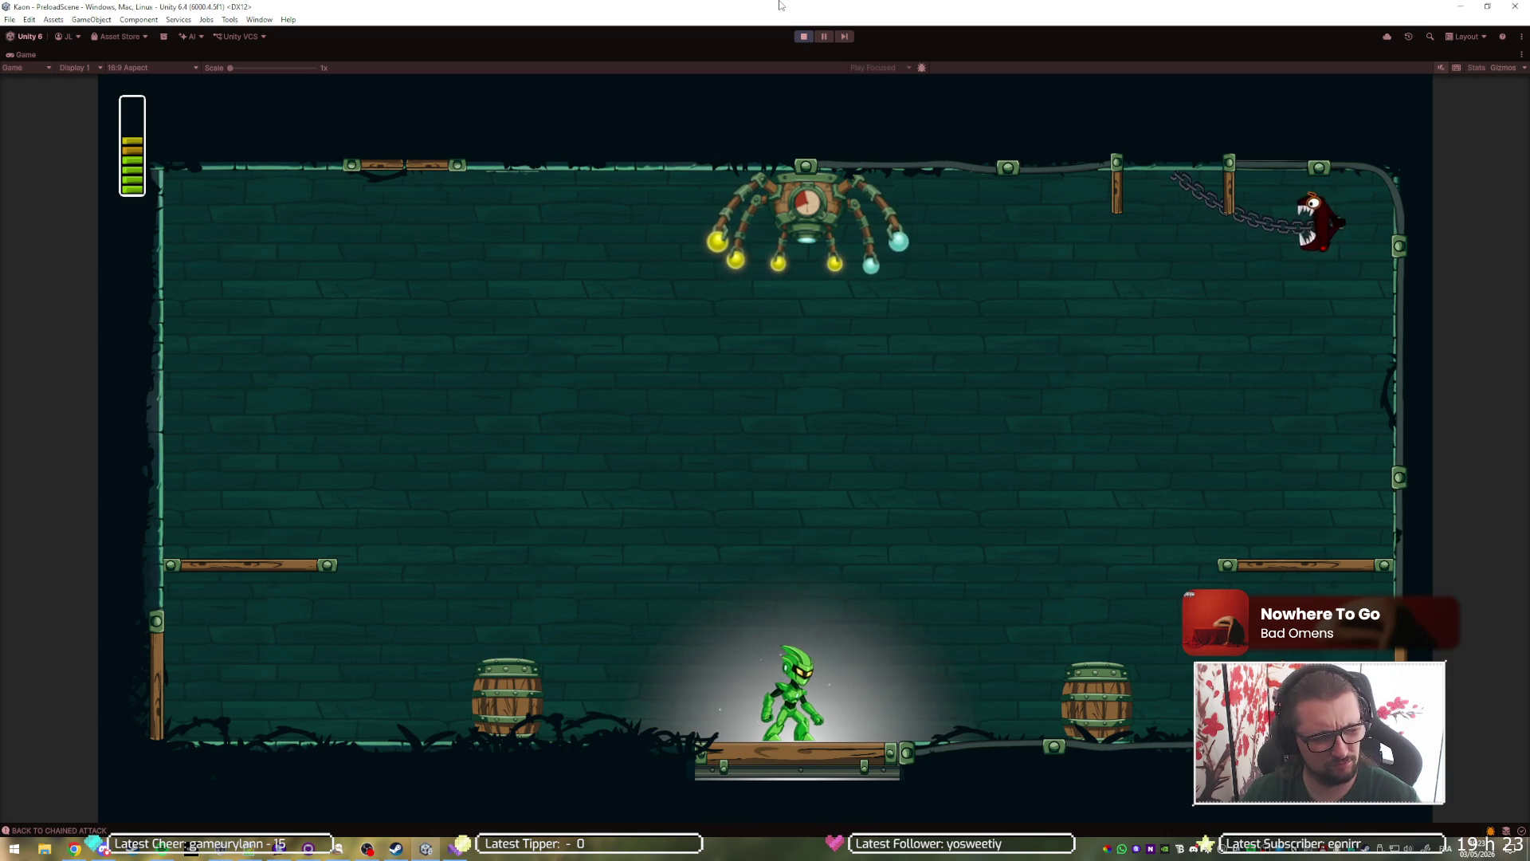
pyautogui.press('space')
pyautogui.press('d')
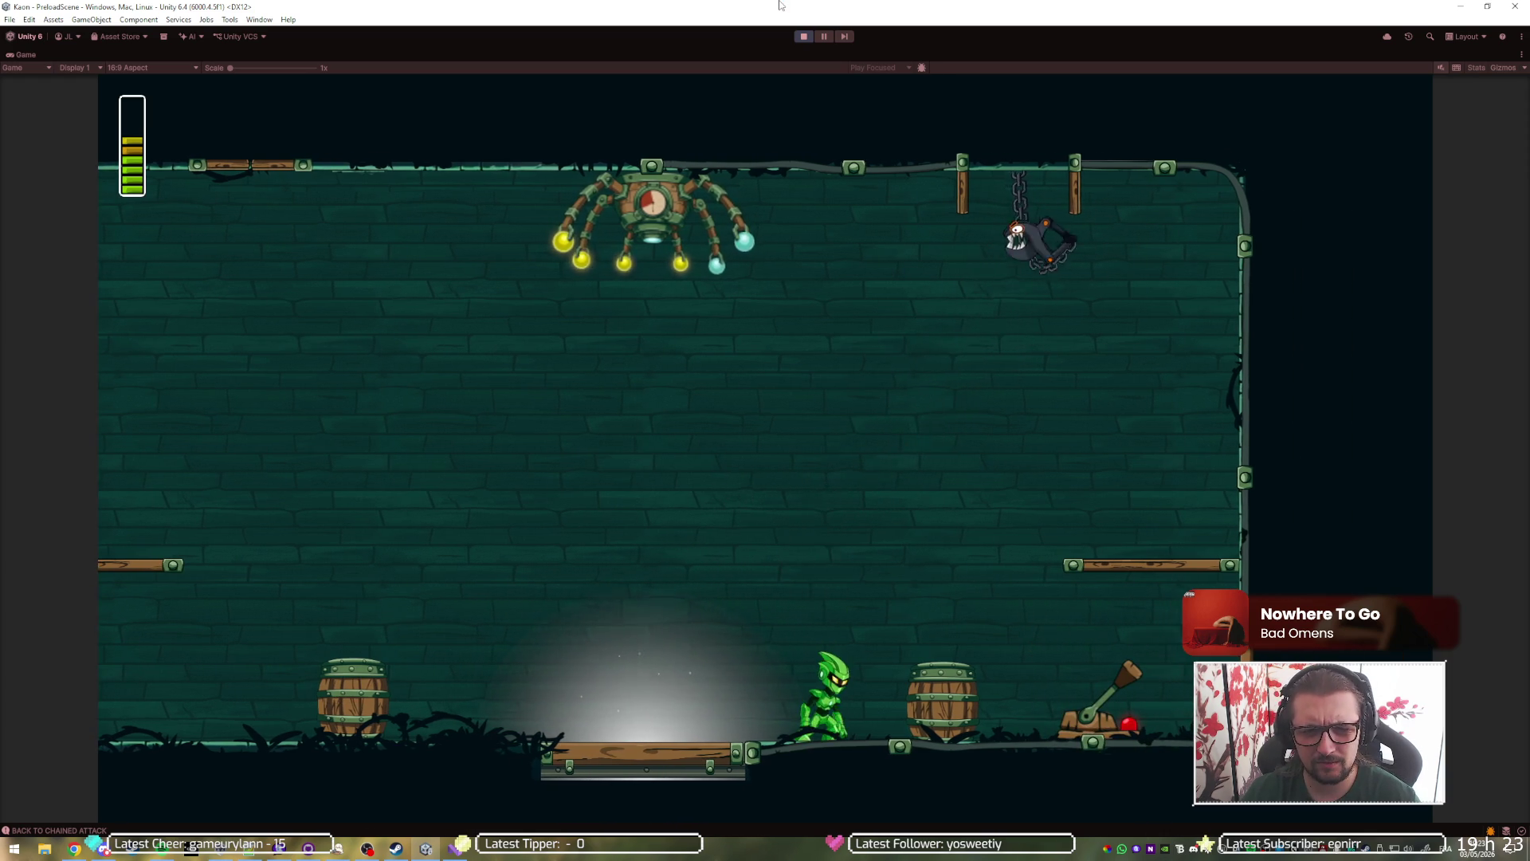
pyautogui.press('space')
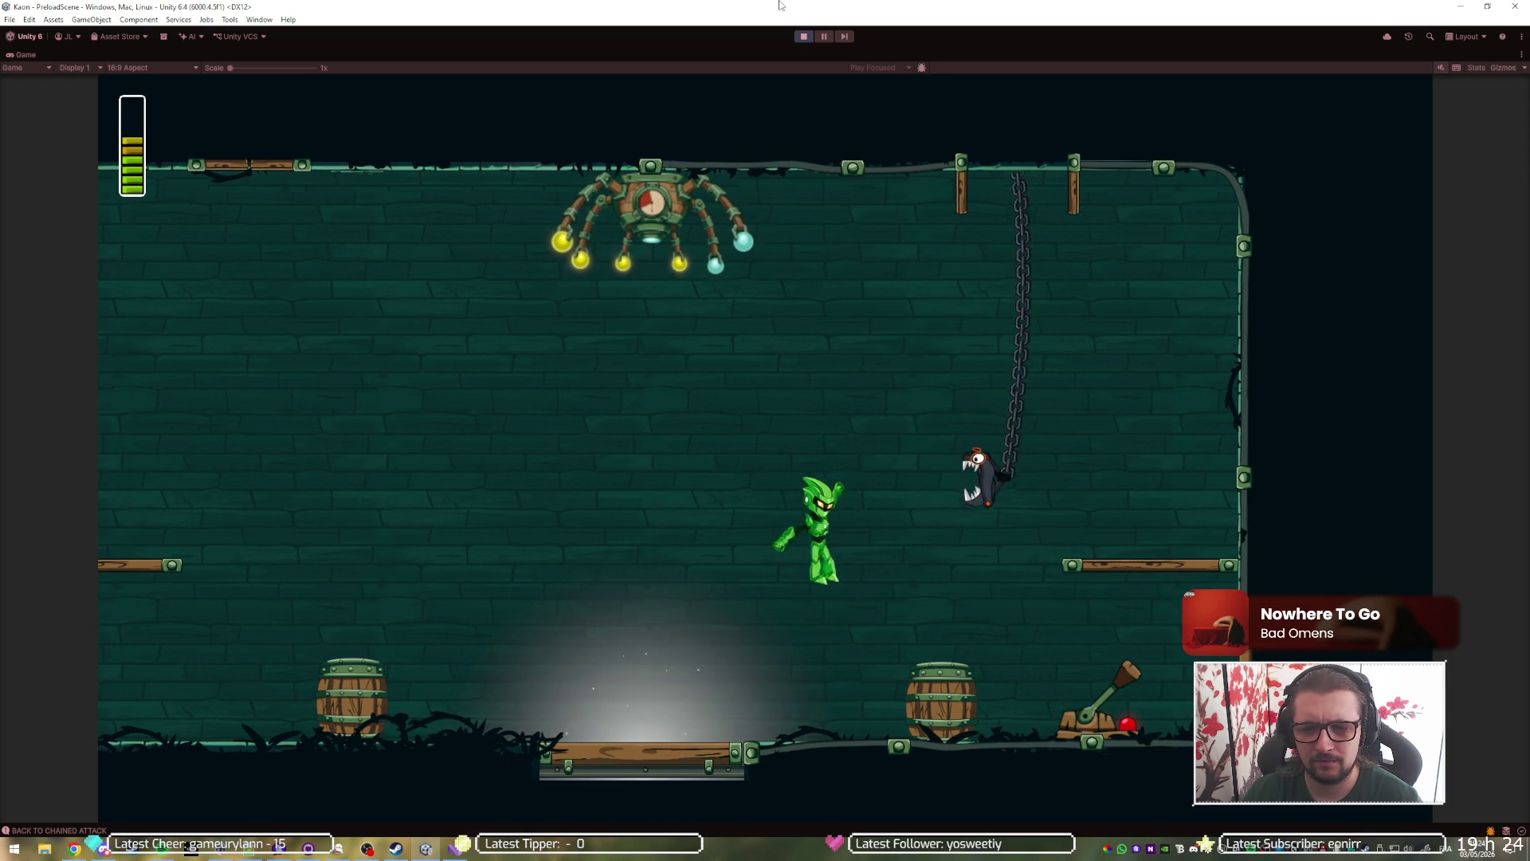
pyautogui.press('space')
pyautogui.press('d')
pyautogui.press('d')
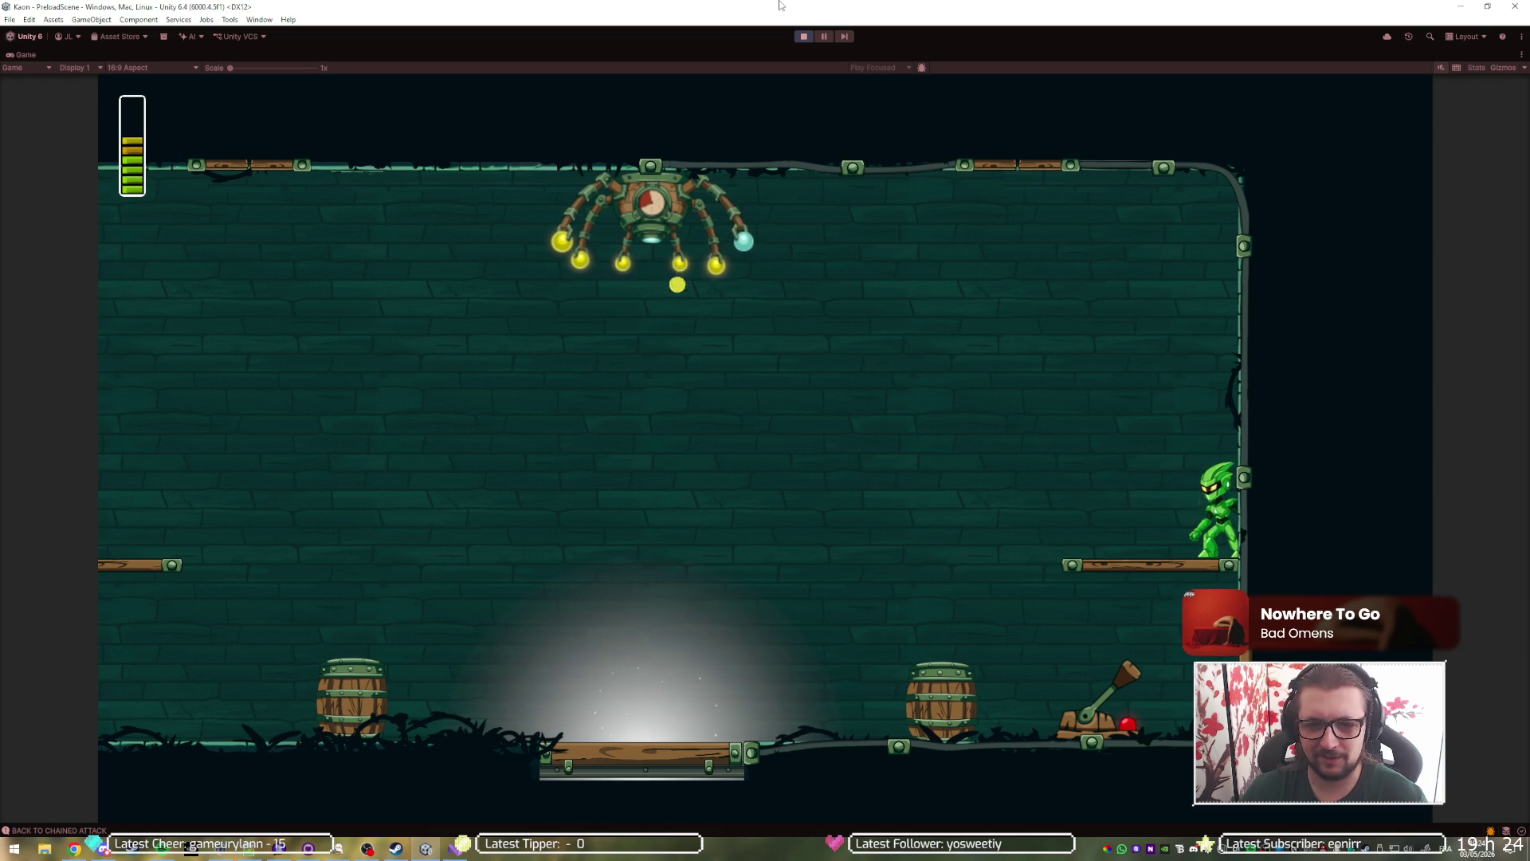
pyautogui.press('a')
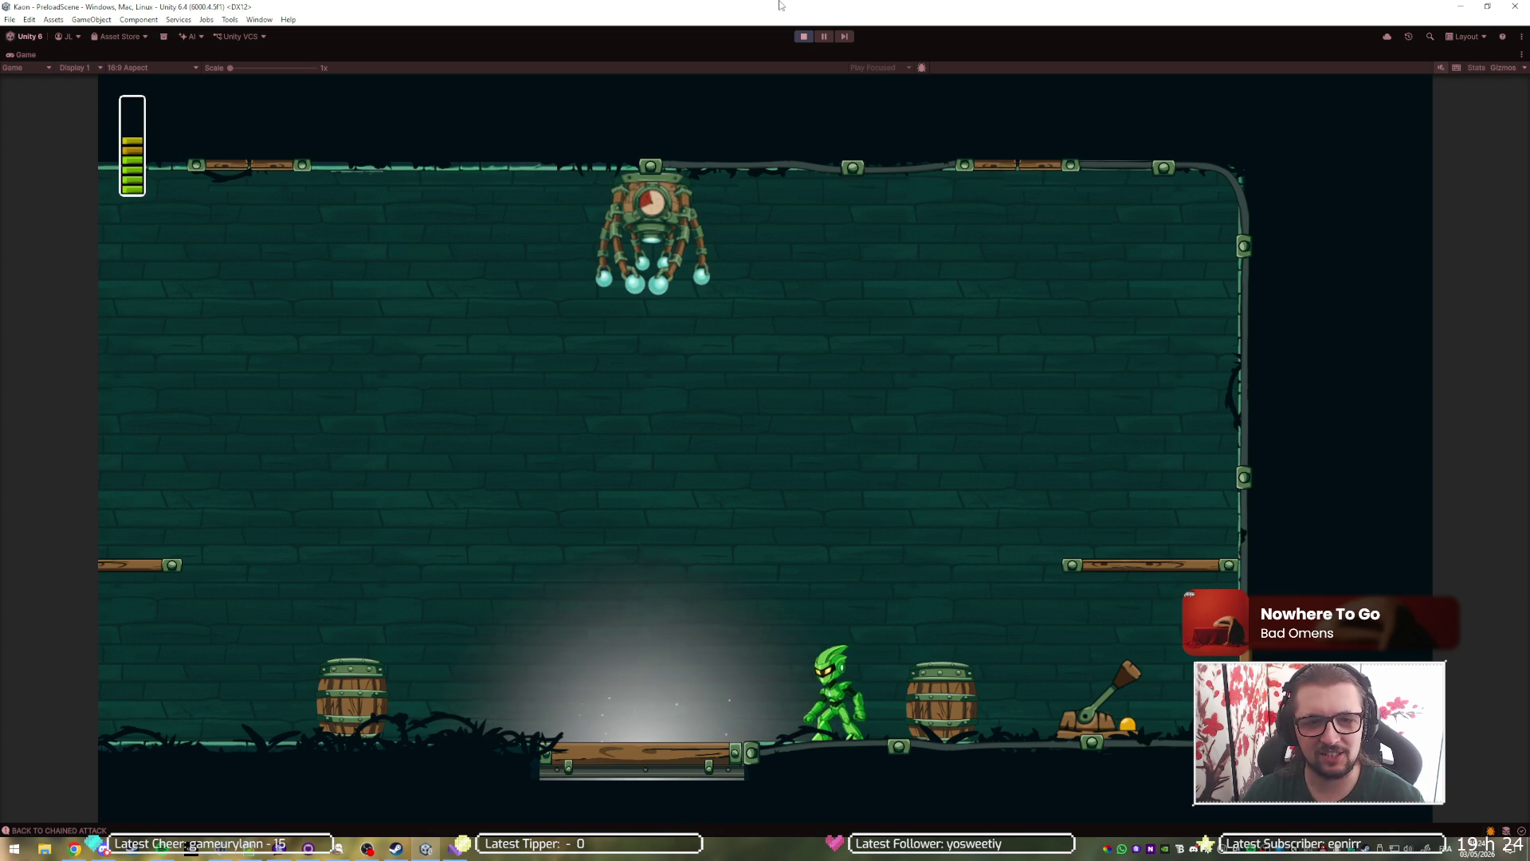
pyautogui.press('d')
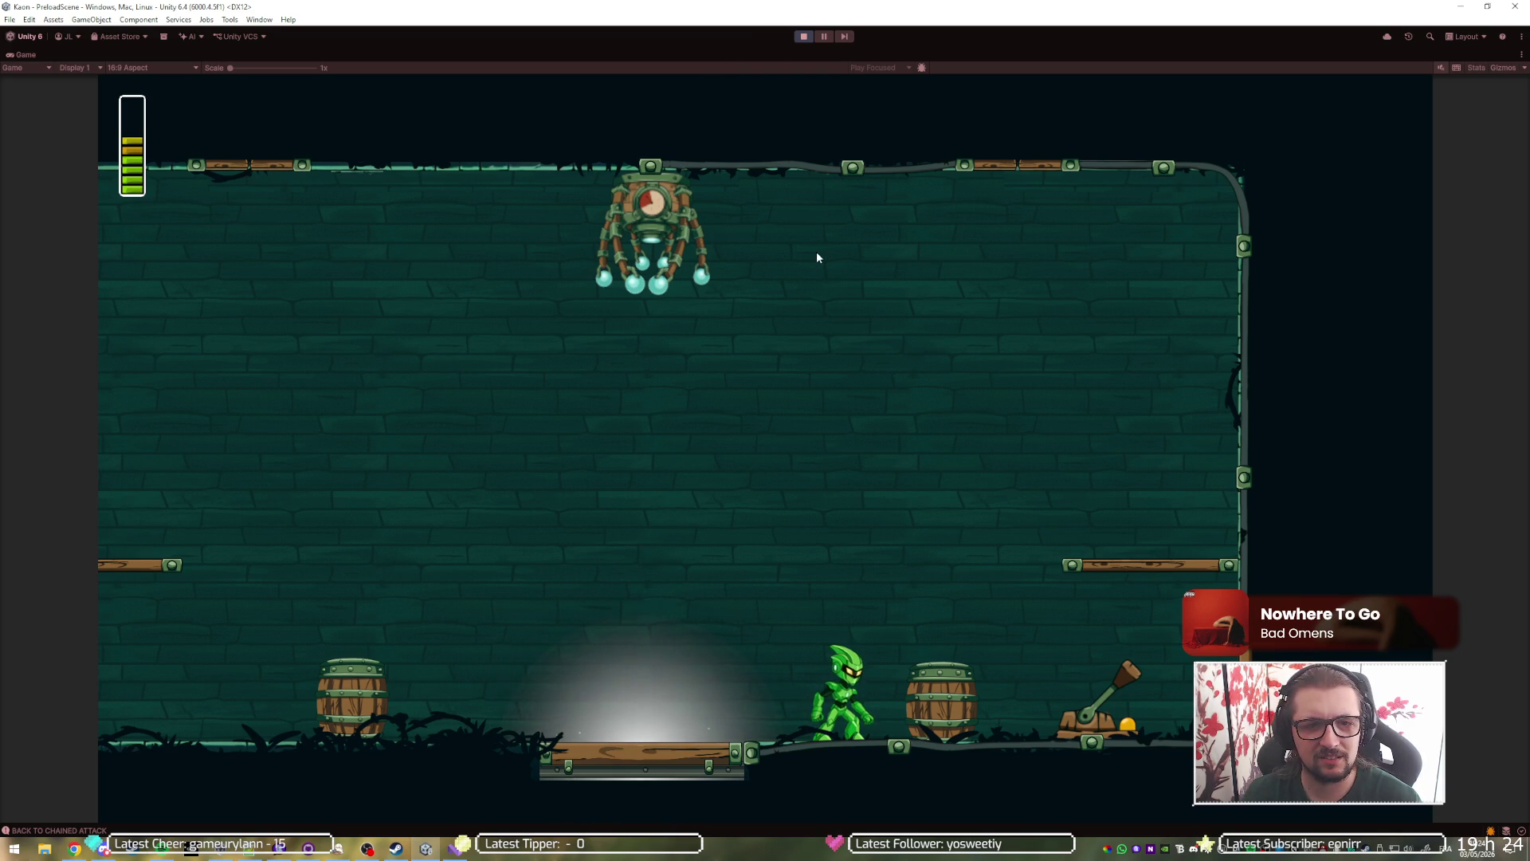
pyautogui.hotkey('ctrl', 'shift', 'F7')
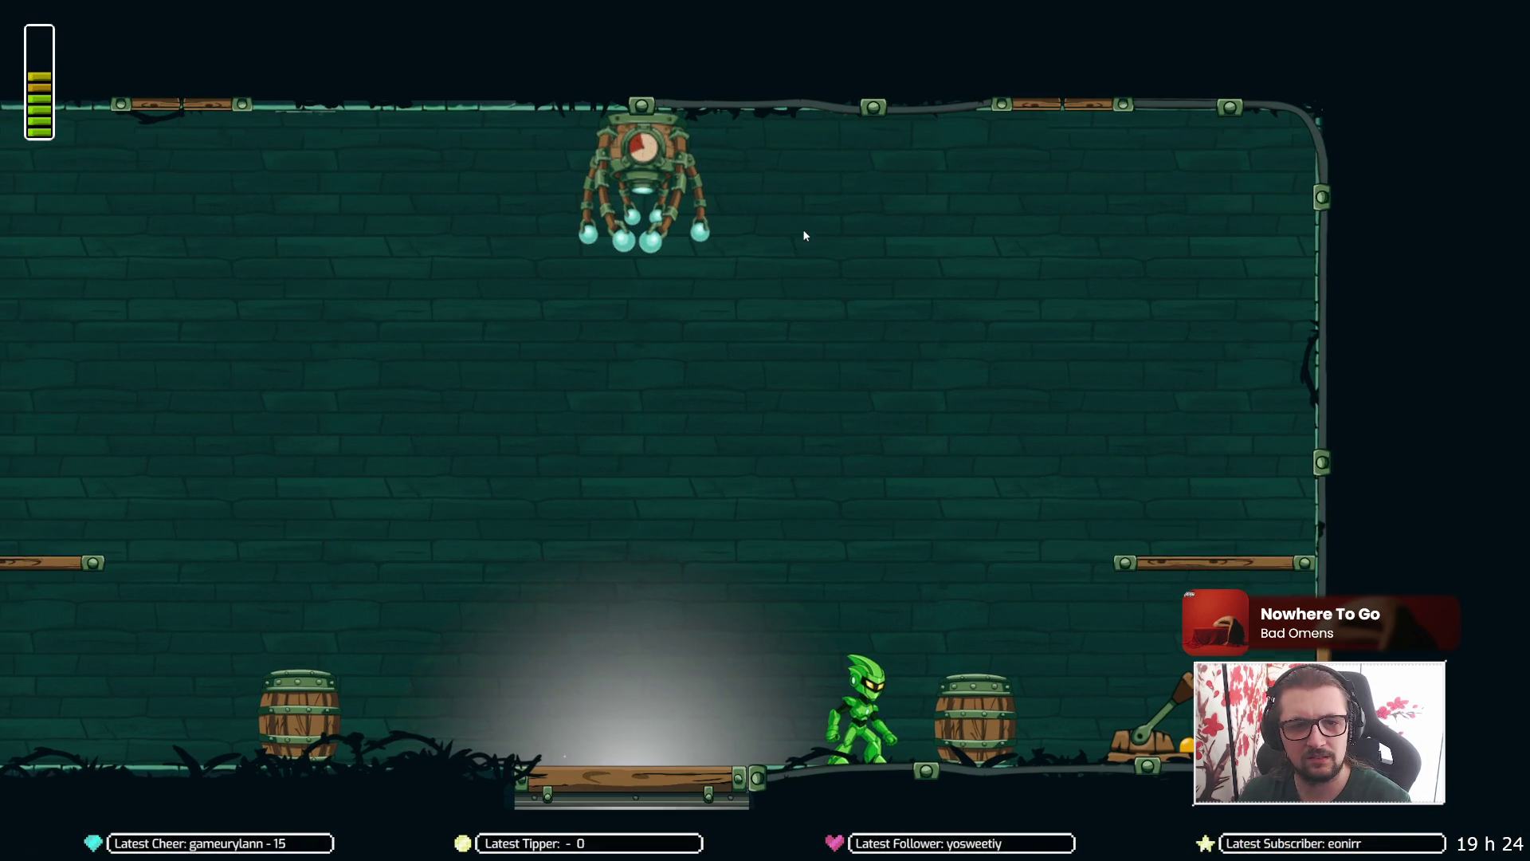
pyautogui.hotkey('ctrl', 'shift', 'F7')
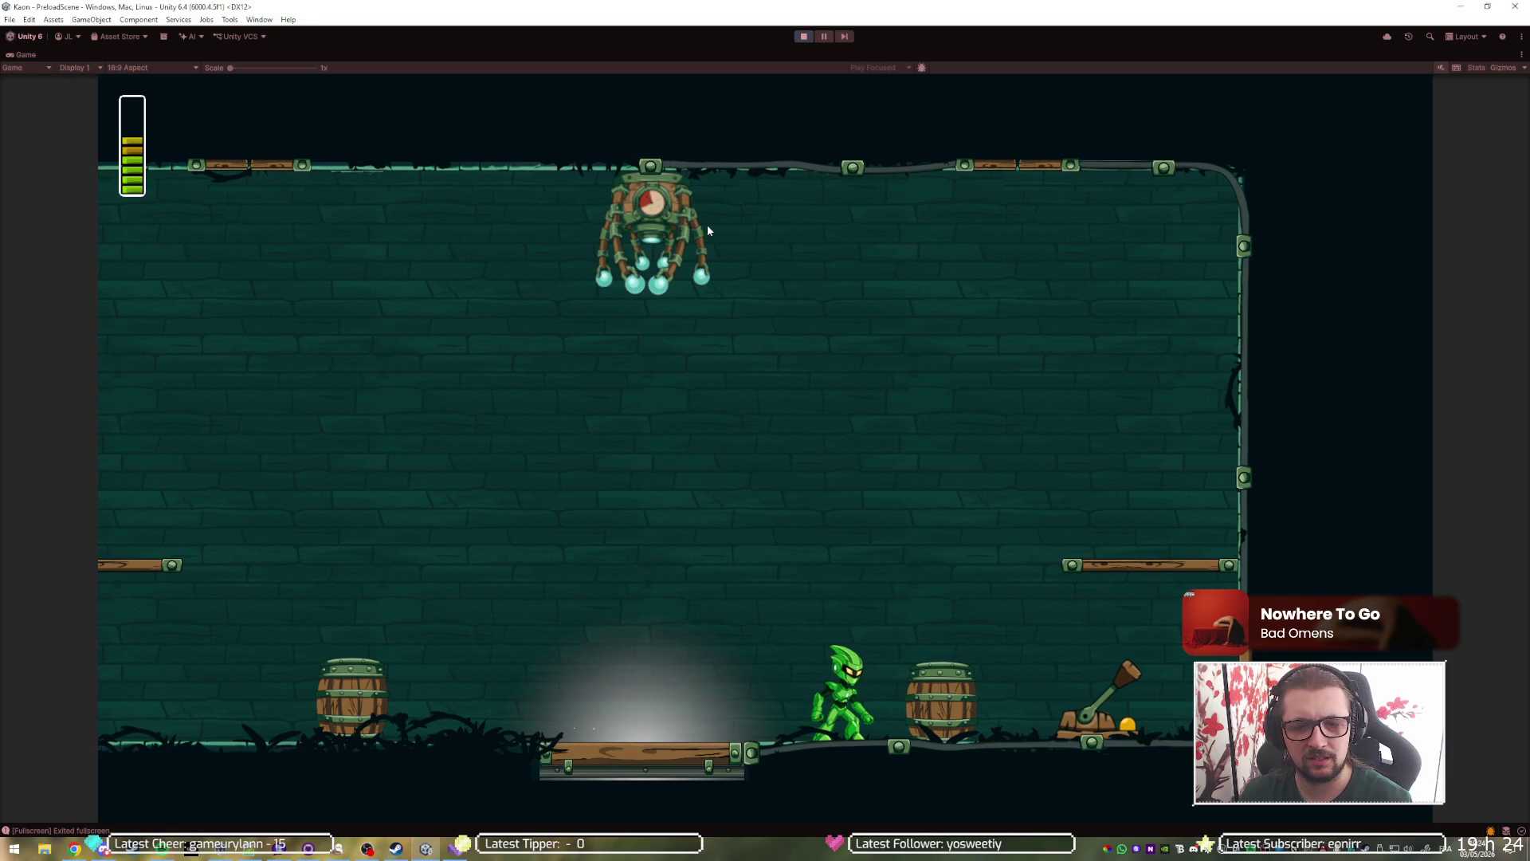
pyautogui.click(802, 37)
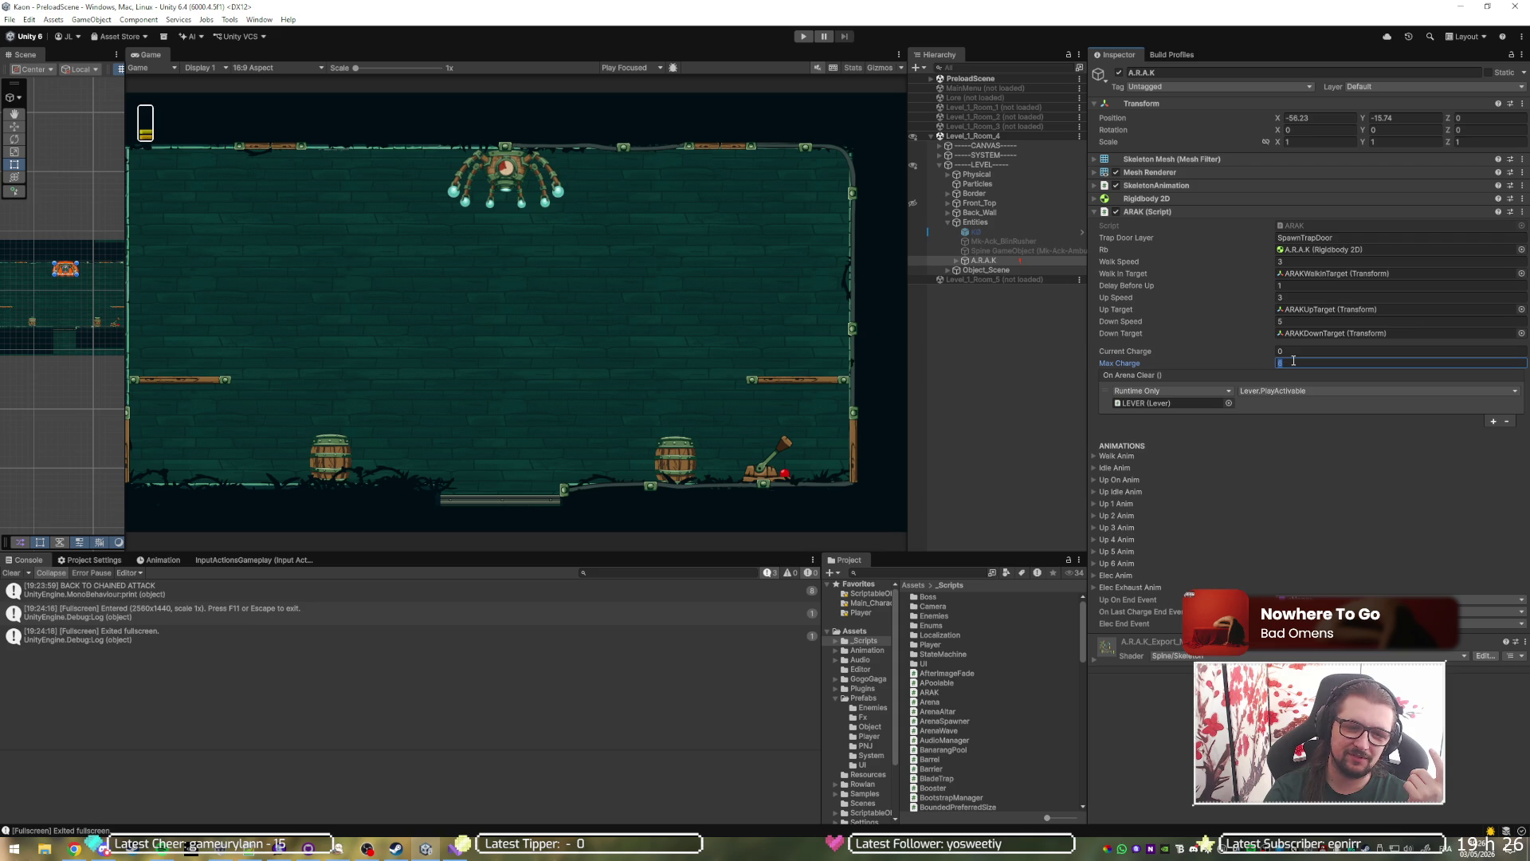
# Run the game again in a full-screen game view, then stop it and return to the editor.
pyautogui.click(803, 36)
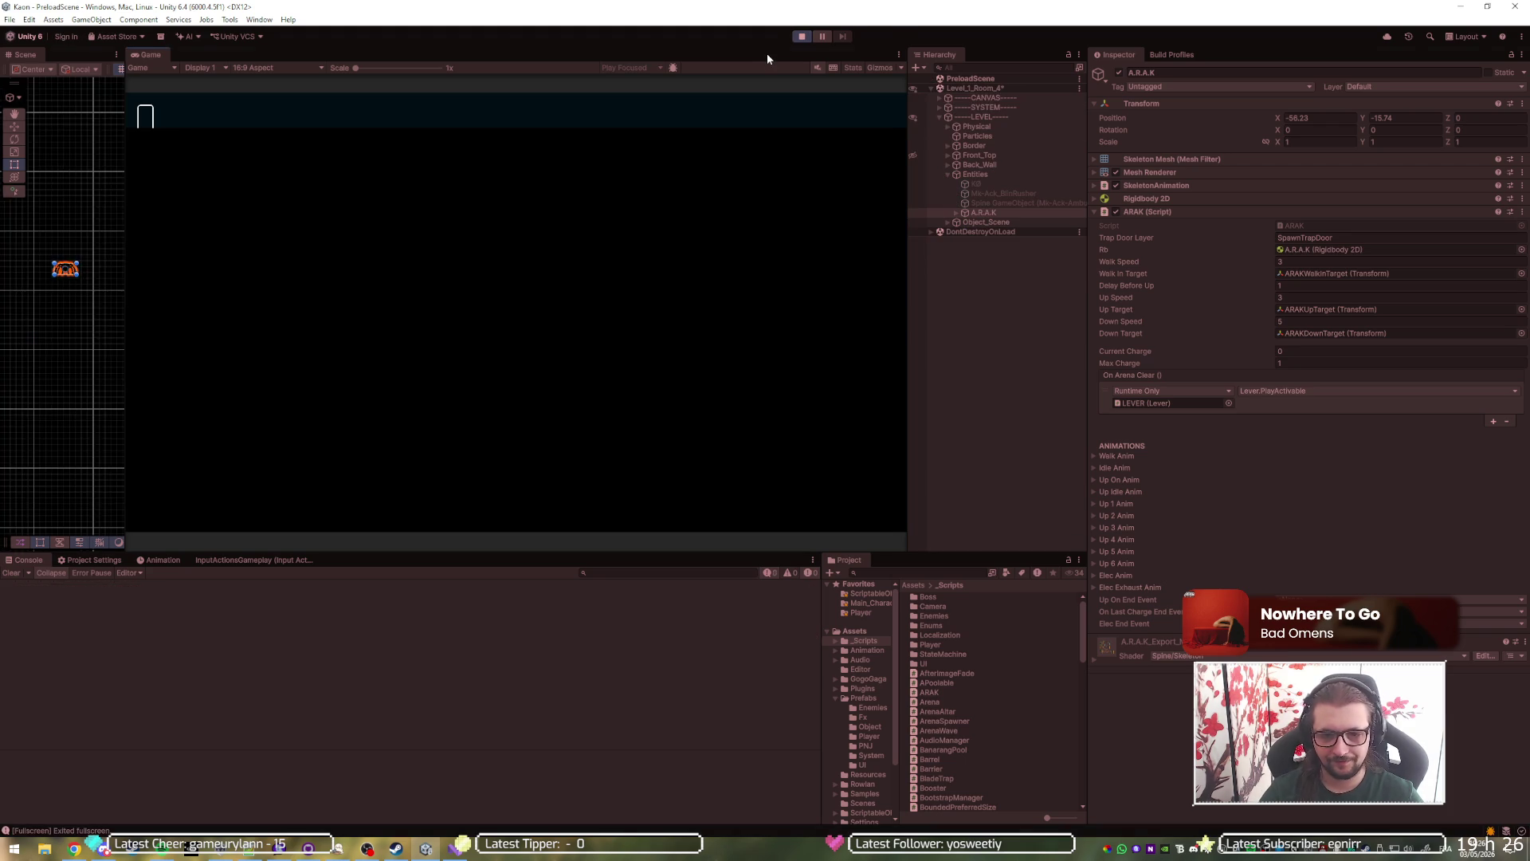
pyautogui.press('F11')
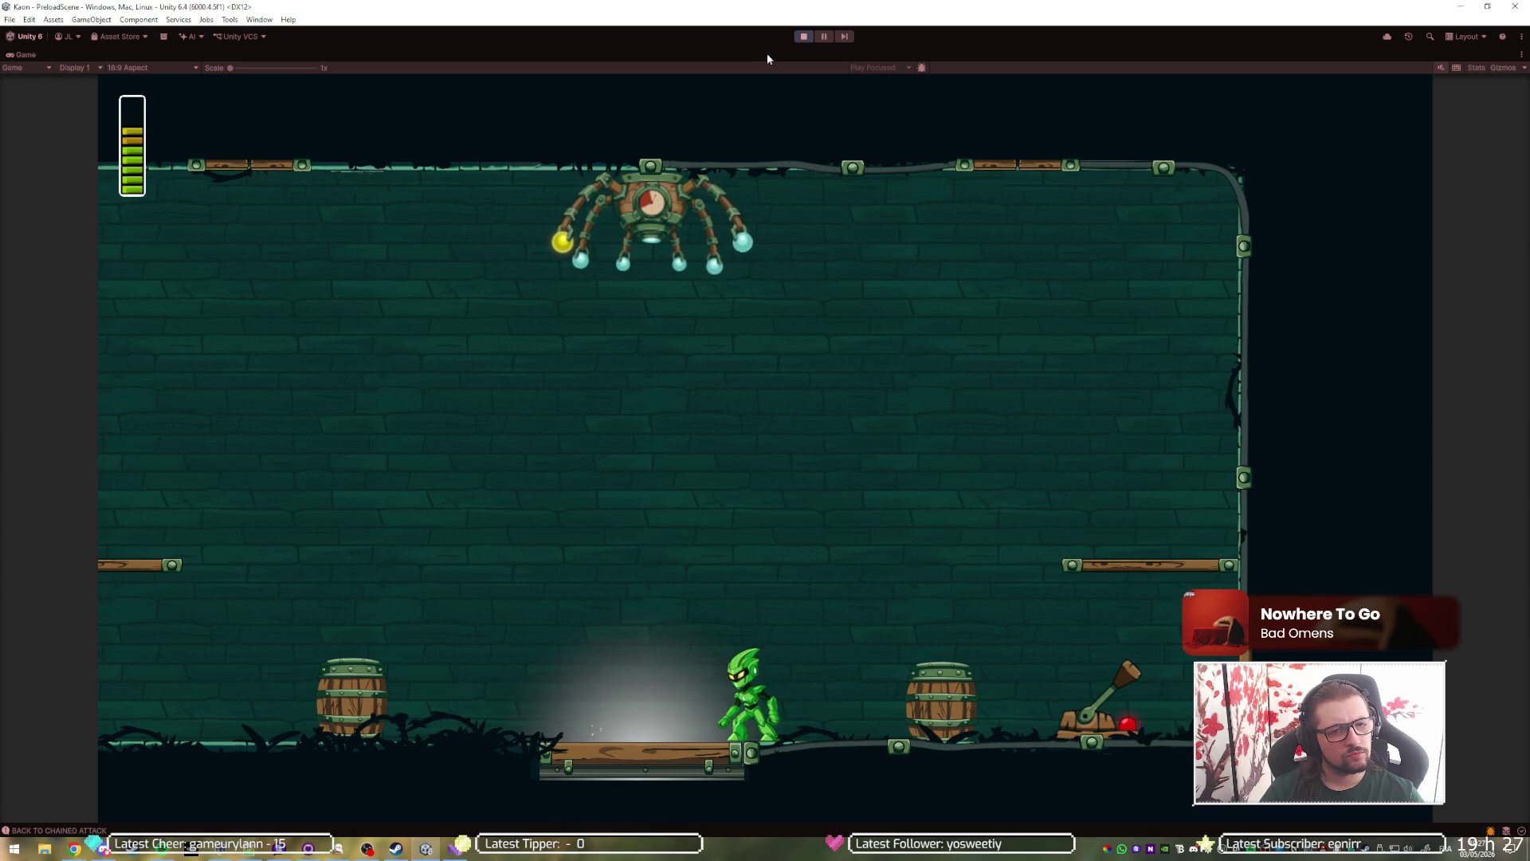
pyautogui.click(803, 37)
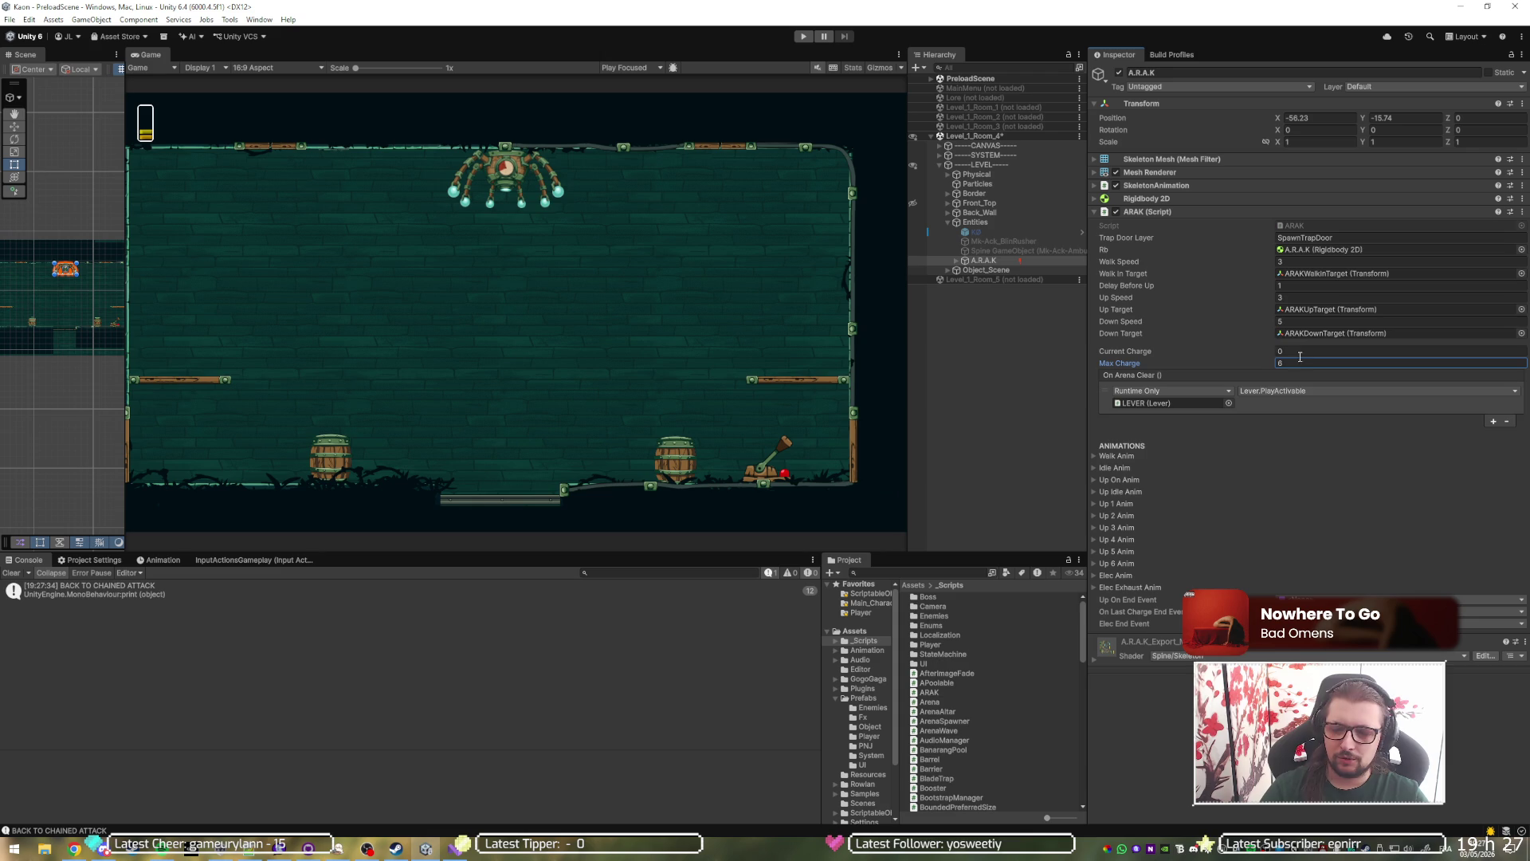
# Show the PlayerData asset from ScriptableObjects and start the boss play test in a maximized game view.
pyautogui.click(866, 596)
pyautogui.click(940, 635)
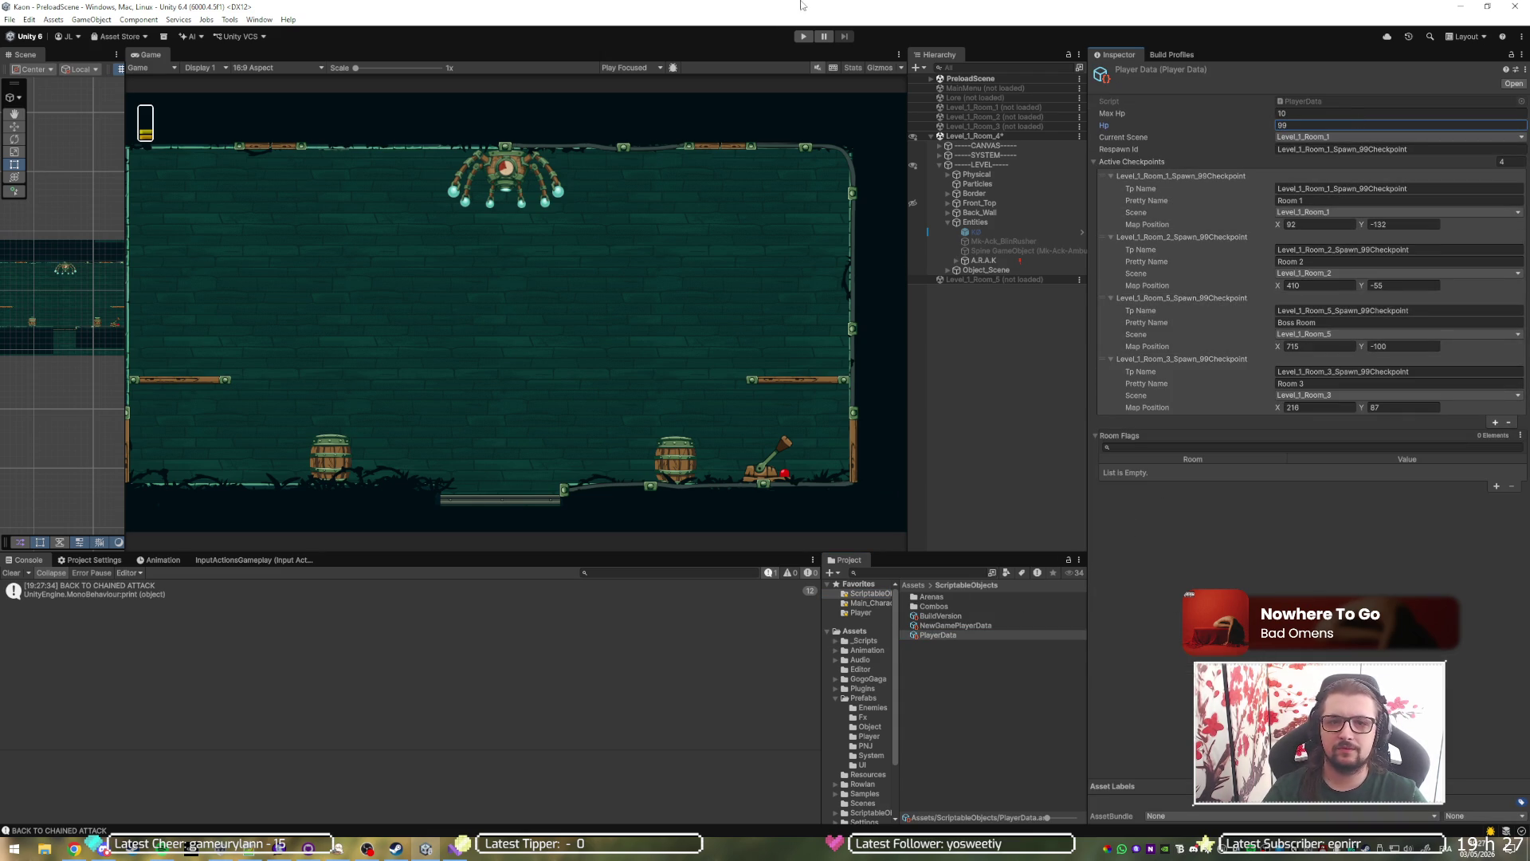
pyautogui.click(802, 37)
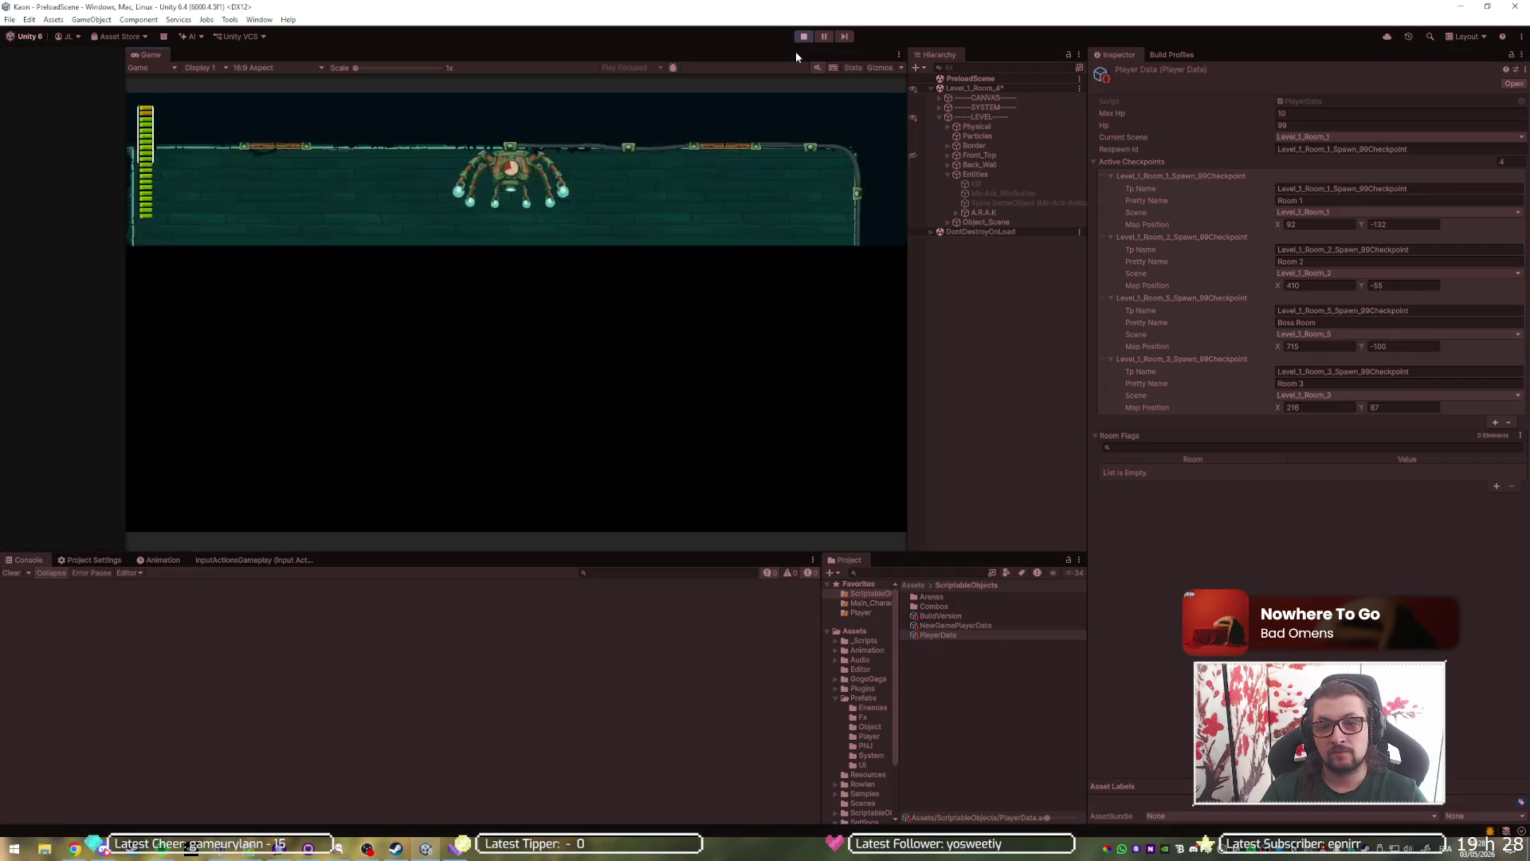
pyautogui.hotkey('shift', 'space')
# Fight the chained enemies, jumping, shooting and slashing between the left and right ledges.
pyautogui.press('Left')
pyautogui.press('space')
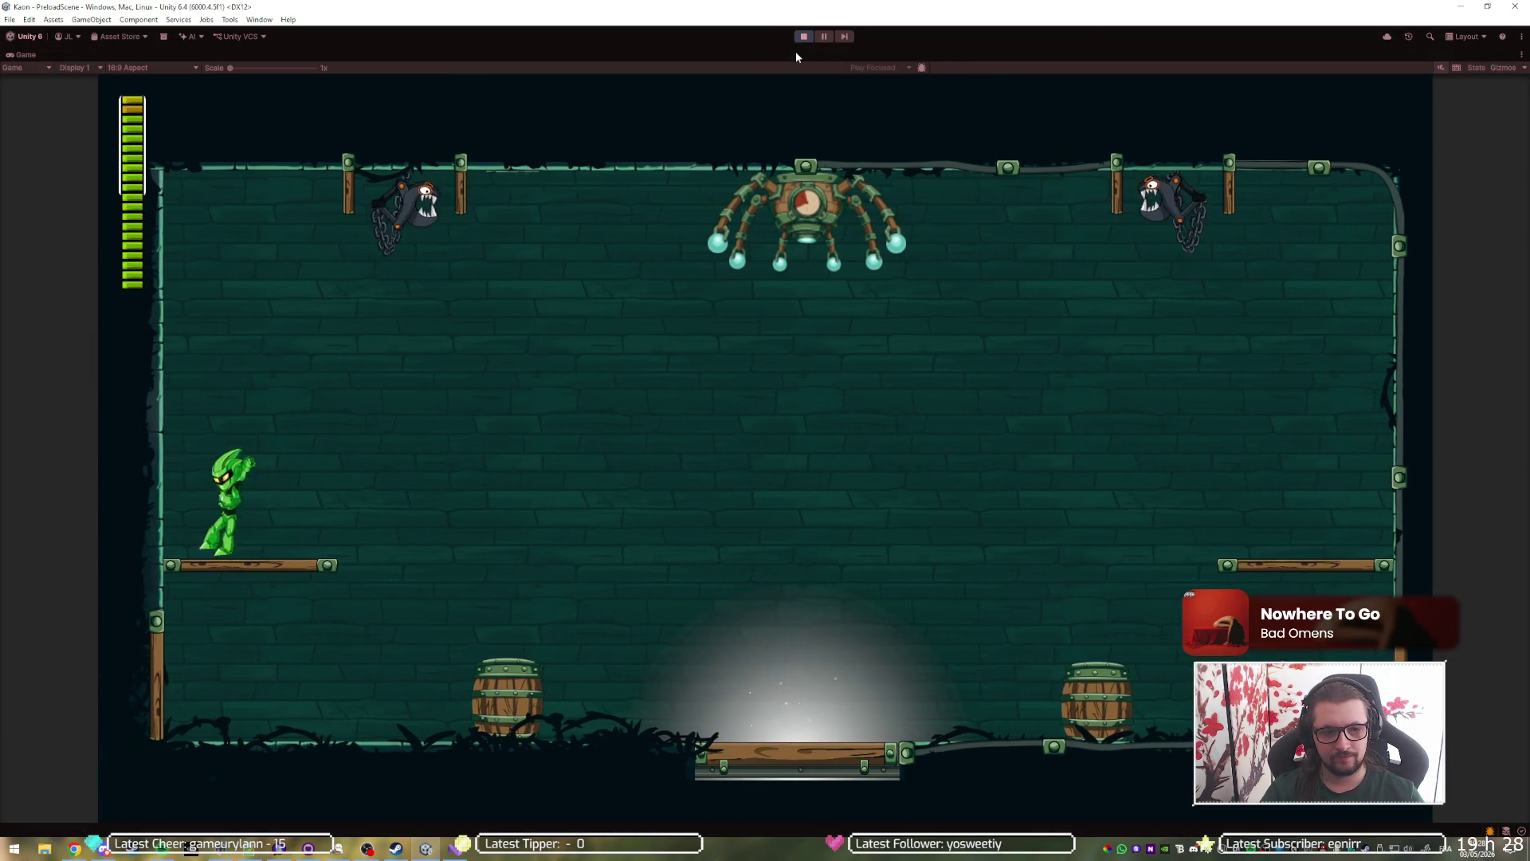
pyautogui.press('space')
pyautogui.press('space')
pyautogui.press('Right')
pyautogui.press('space')
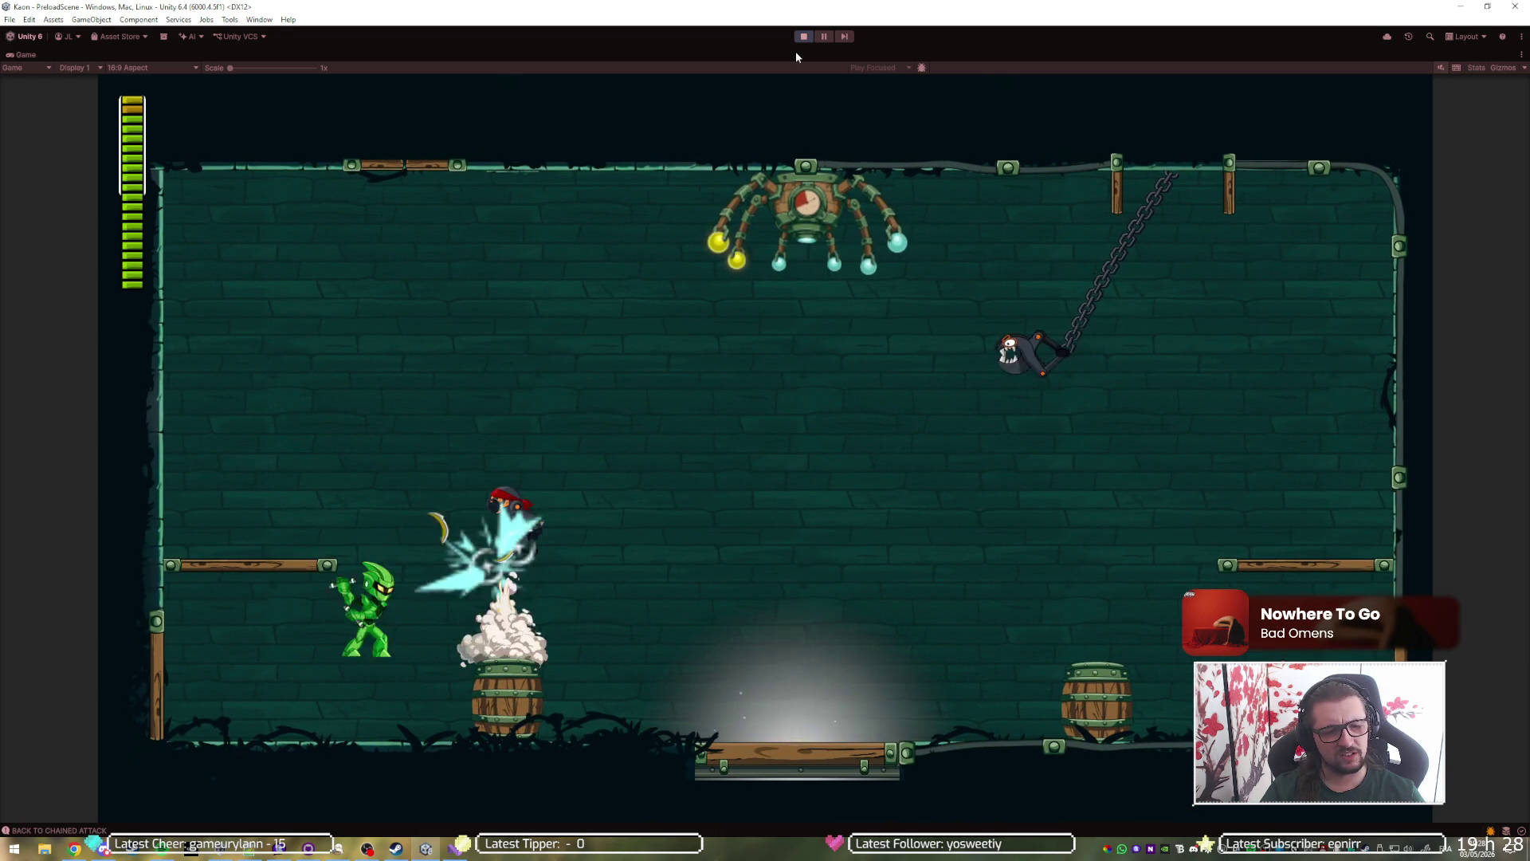
pyautogui.press('Left')
pyautogui.press('space')
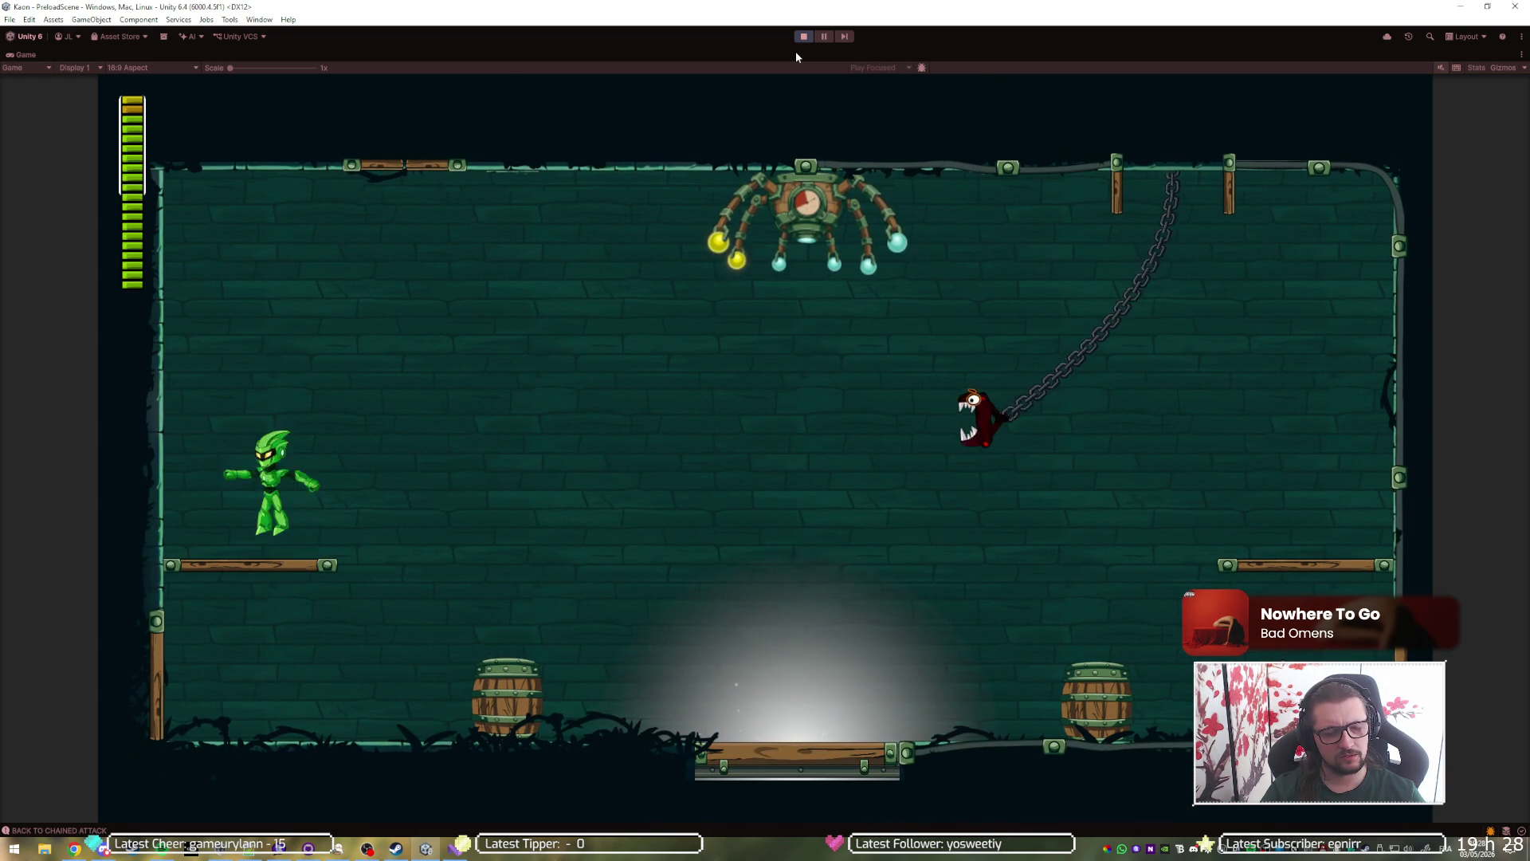
pyautogui.press('Right')
pyautogui.press('Right')
pyautogui.press('space')
pyautogui.press('Right')
pyautogui.press('space')
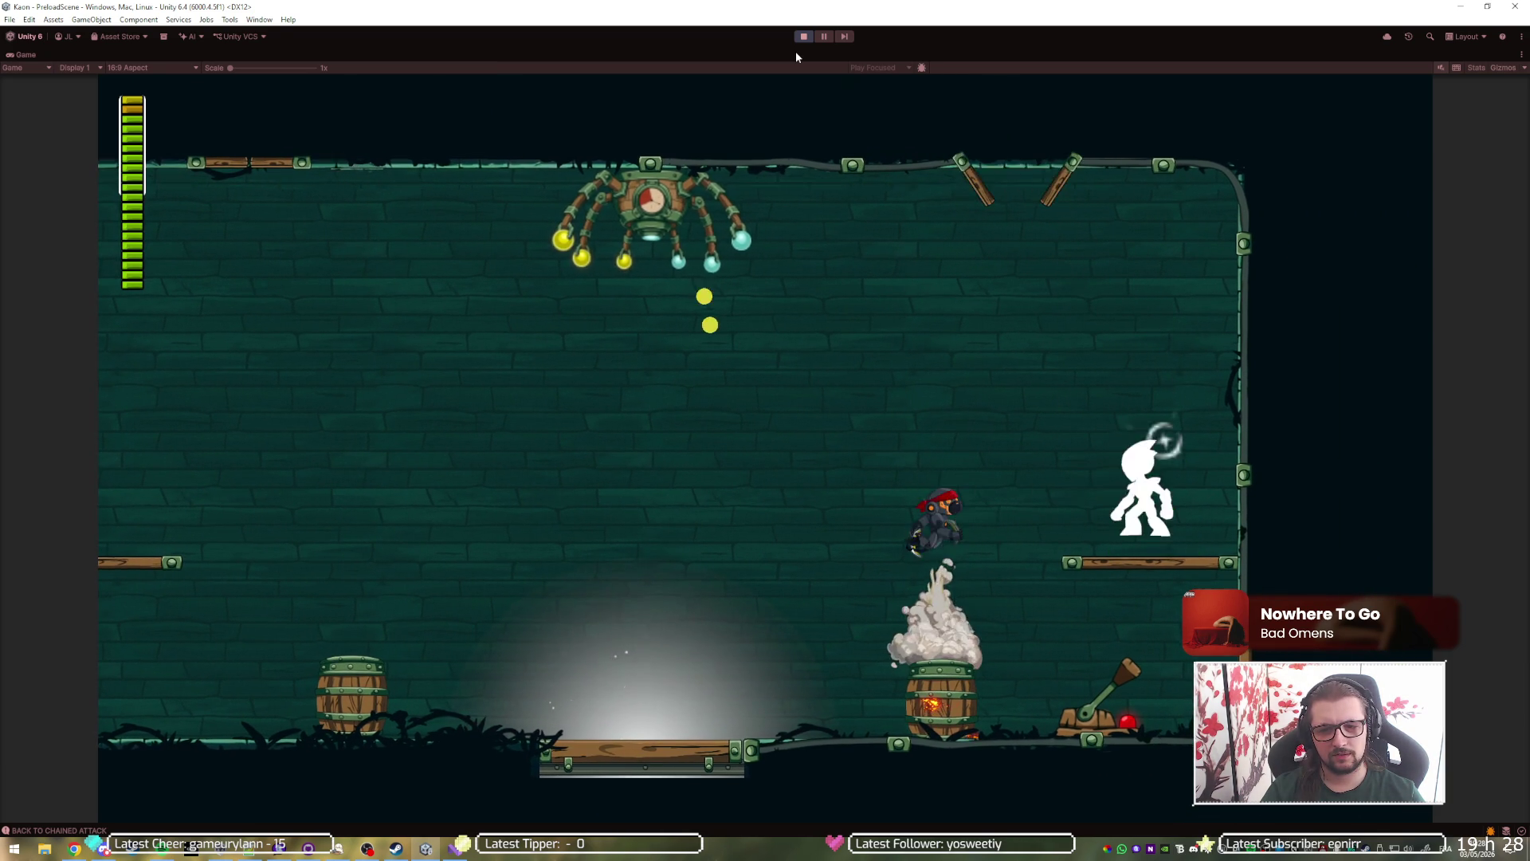
pyautogui.press('space')
pyautogui.press('Left')
pyautogui.press('space')
pyautogui.press('Right')
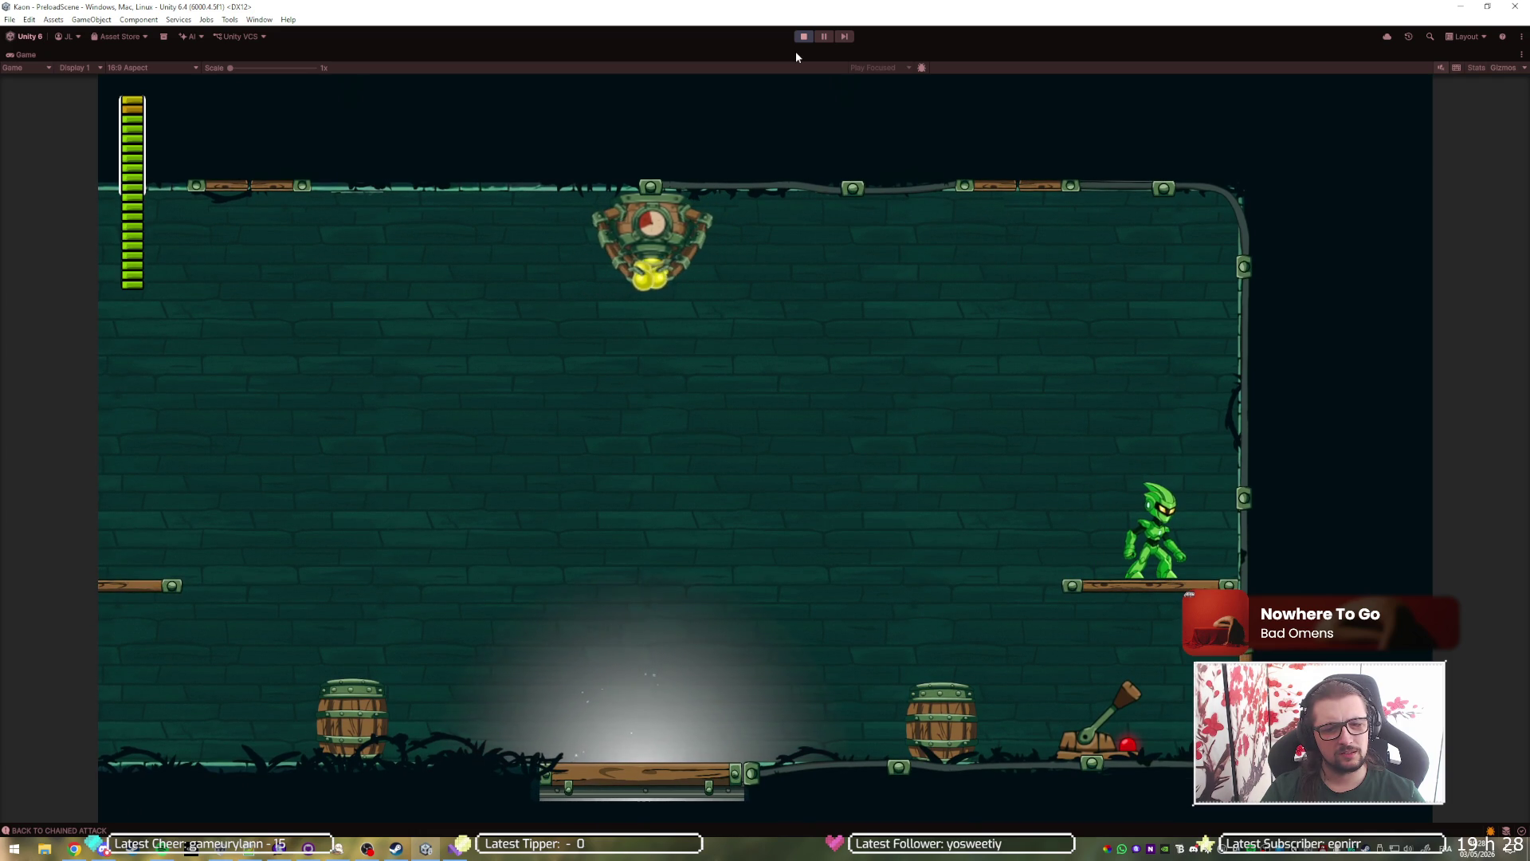
pyautogui.press('Left')
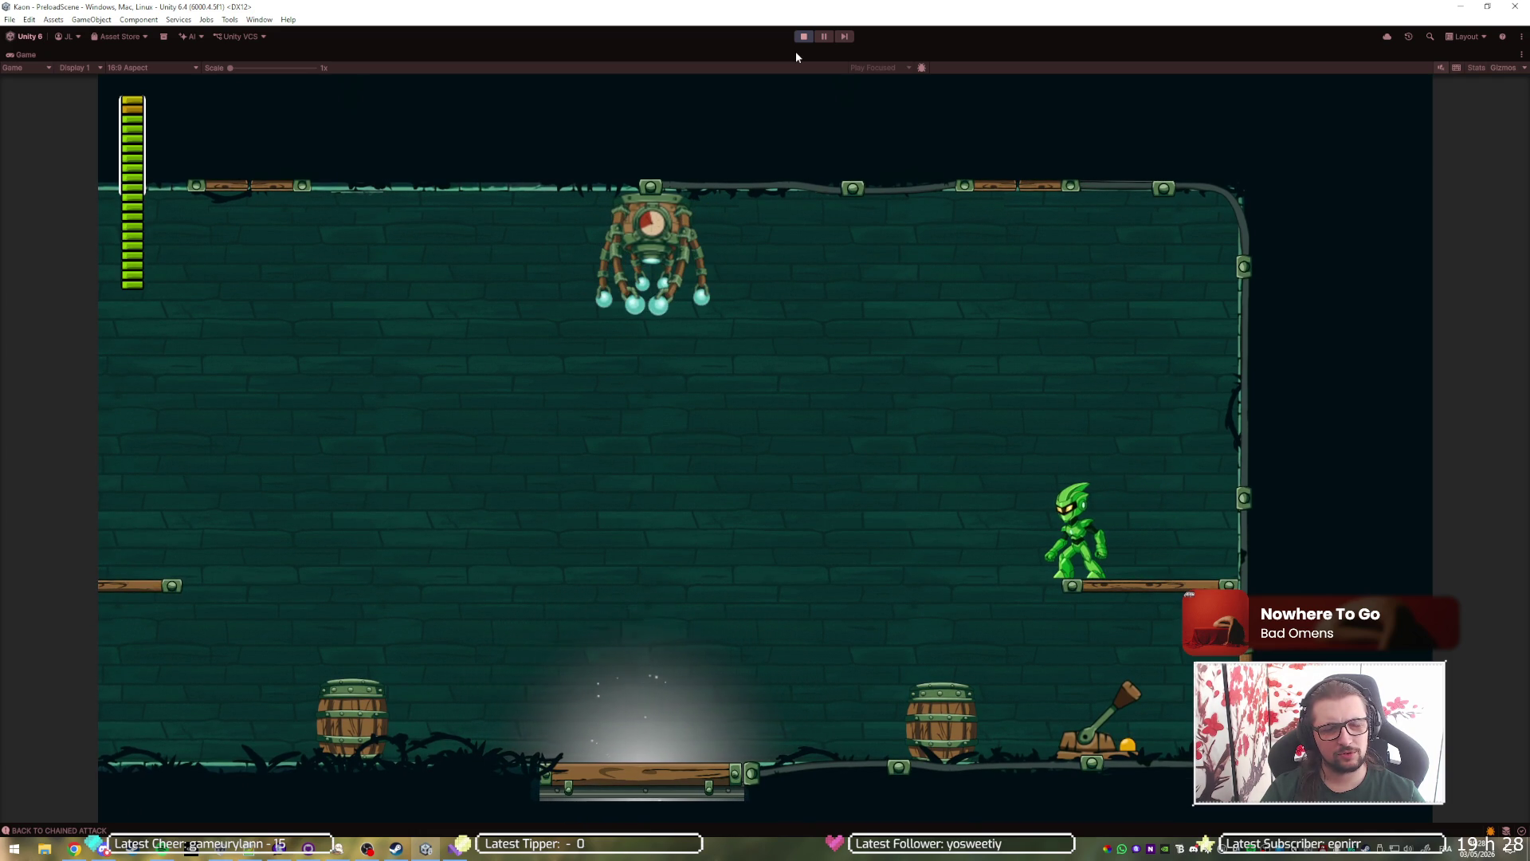
# Drop beside the lever, pull it with E to send current along the pipe, then stop the test.
pyautogui.press('space')
pyautogui.press('Left')
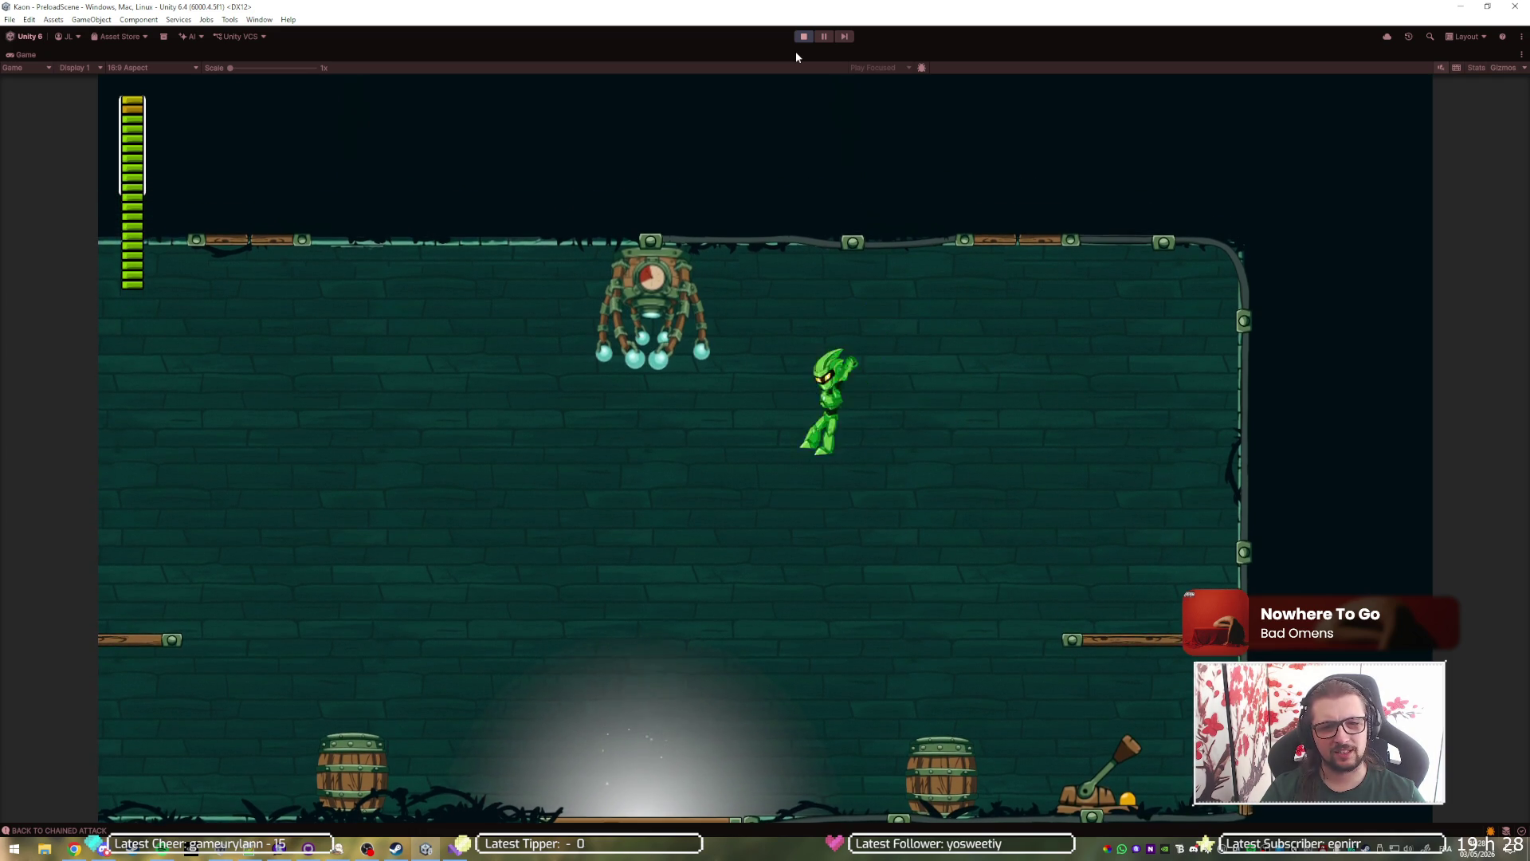
pyautogui.press('Right')
pyautogui.press('Left')
pyautogui.press('e')
pyautogui.press('Left')
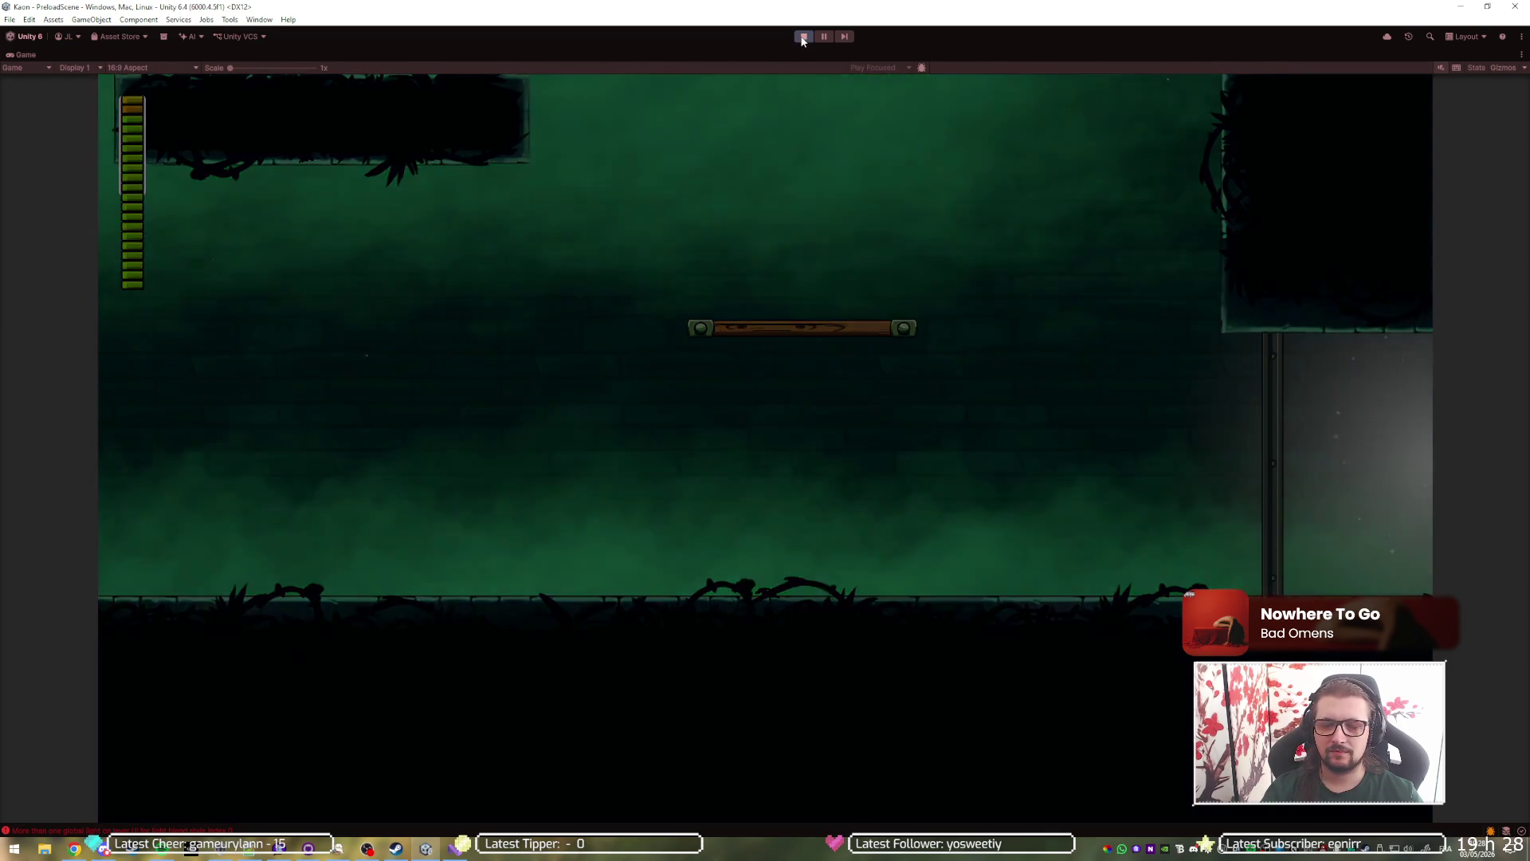
pyautogui.click(802, 38)
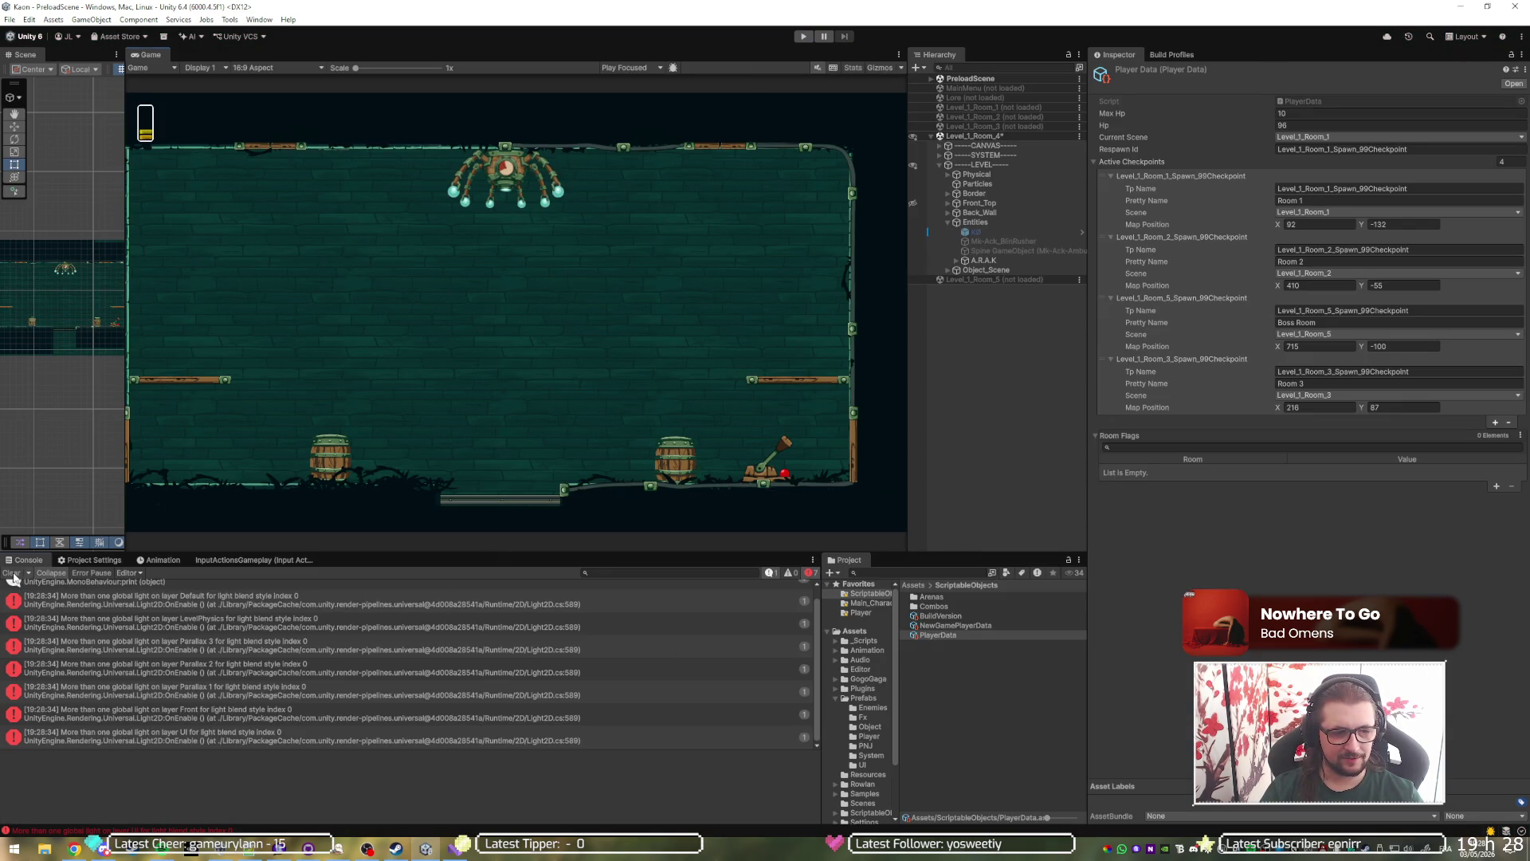
# Clear the console, expand A.R.A.K to inspect its CrystalTarget child, then select the A.R.A.K boss.
pyautogui.click(12, 573)
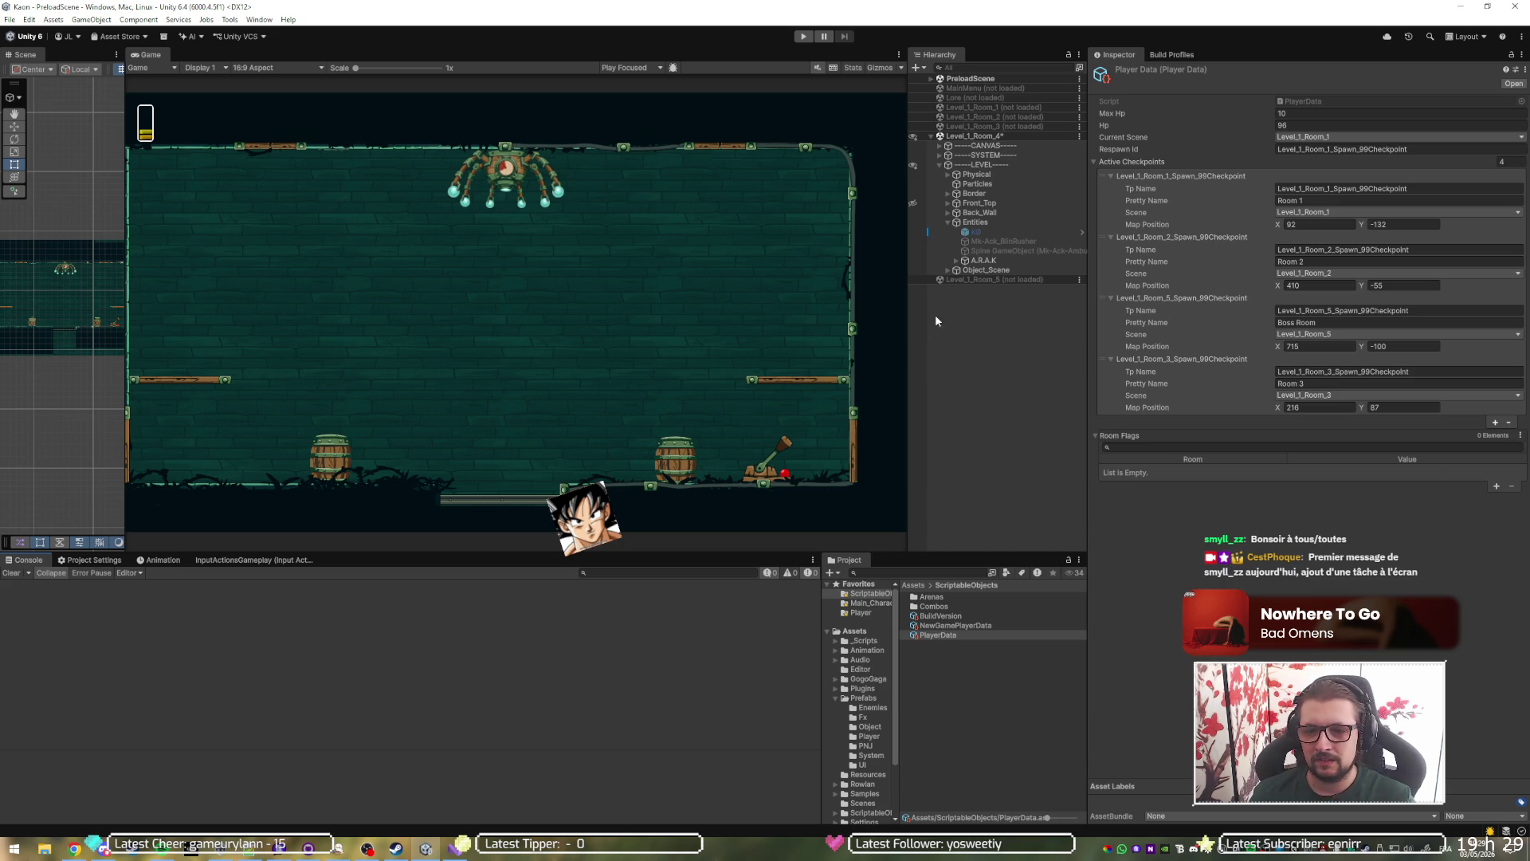
pyautogui.click(951, 327)
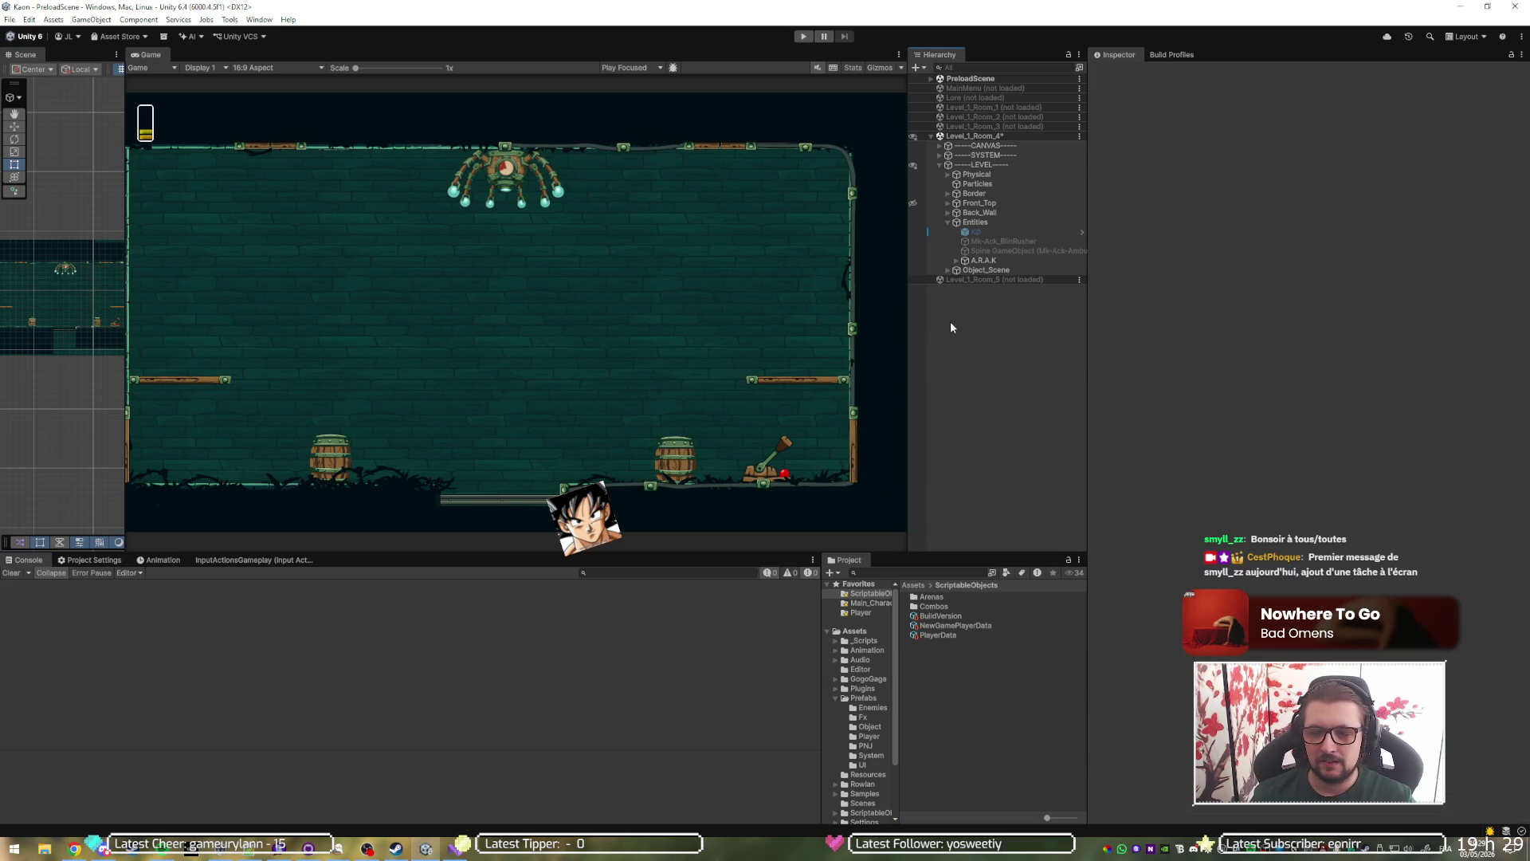
pyautogui.click(956, 263)
pyautogui.click(977, 270)
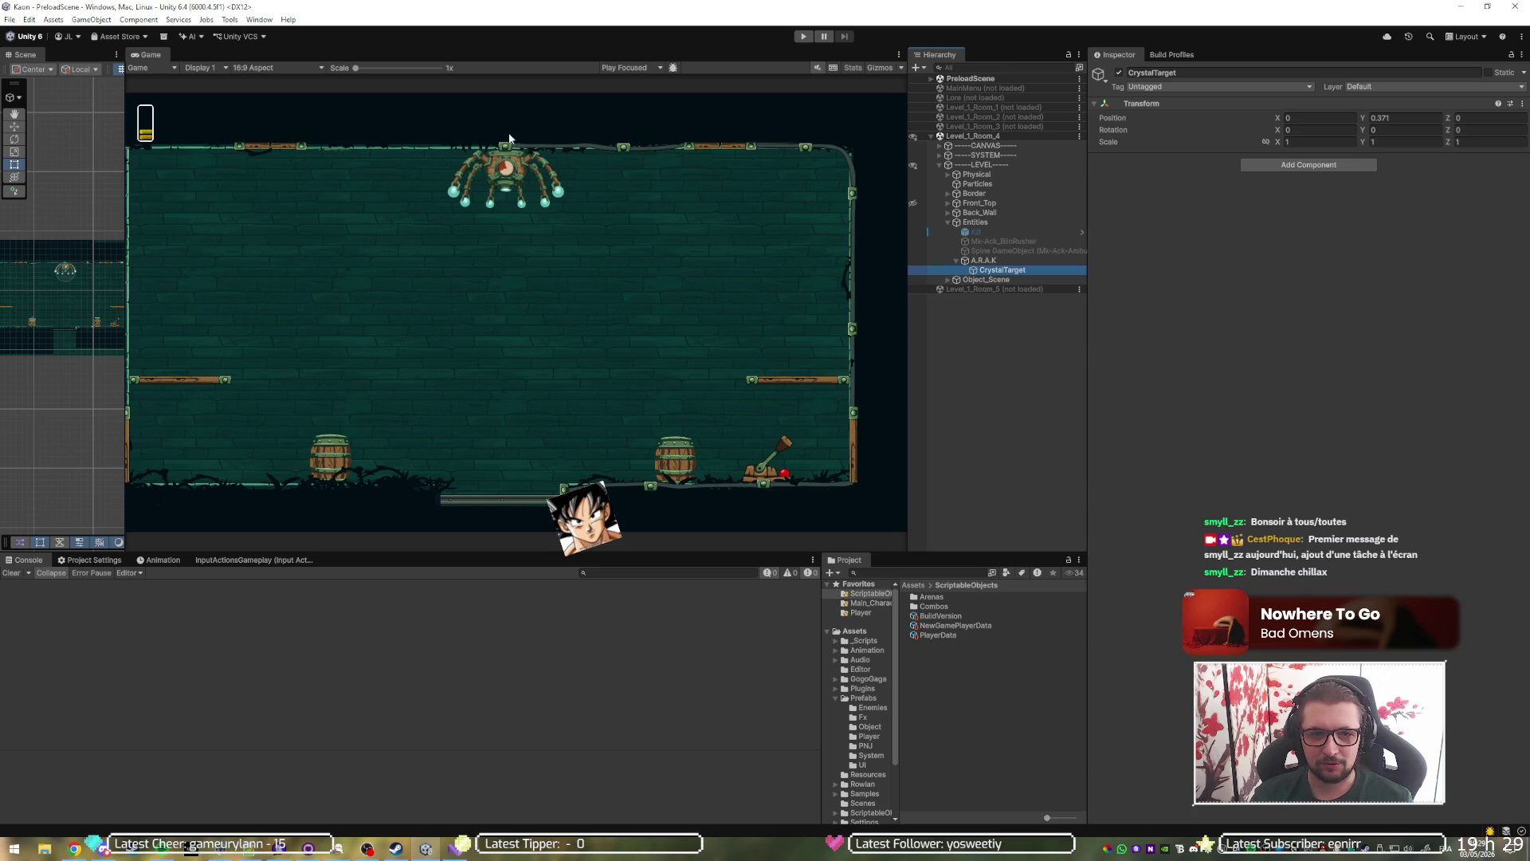
pyautogui.click(1012, 261)
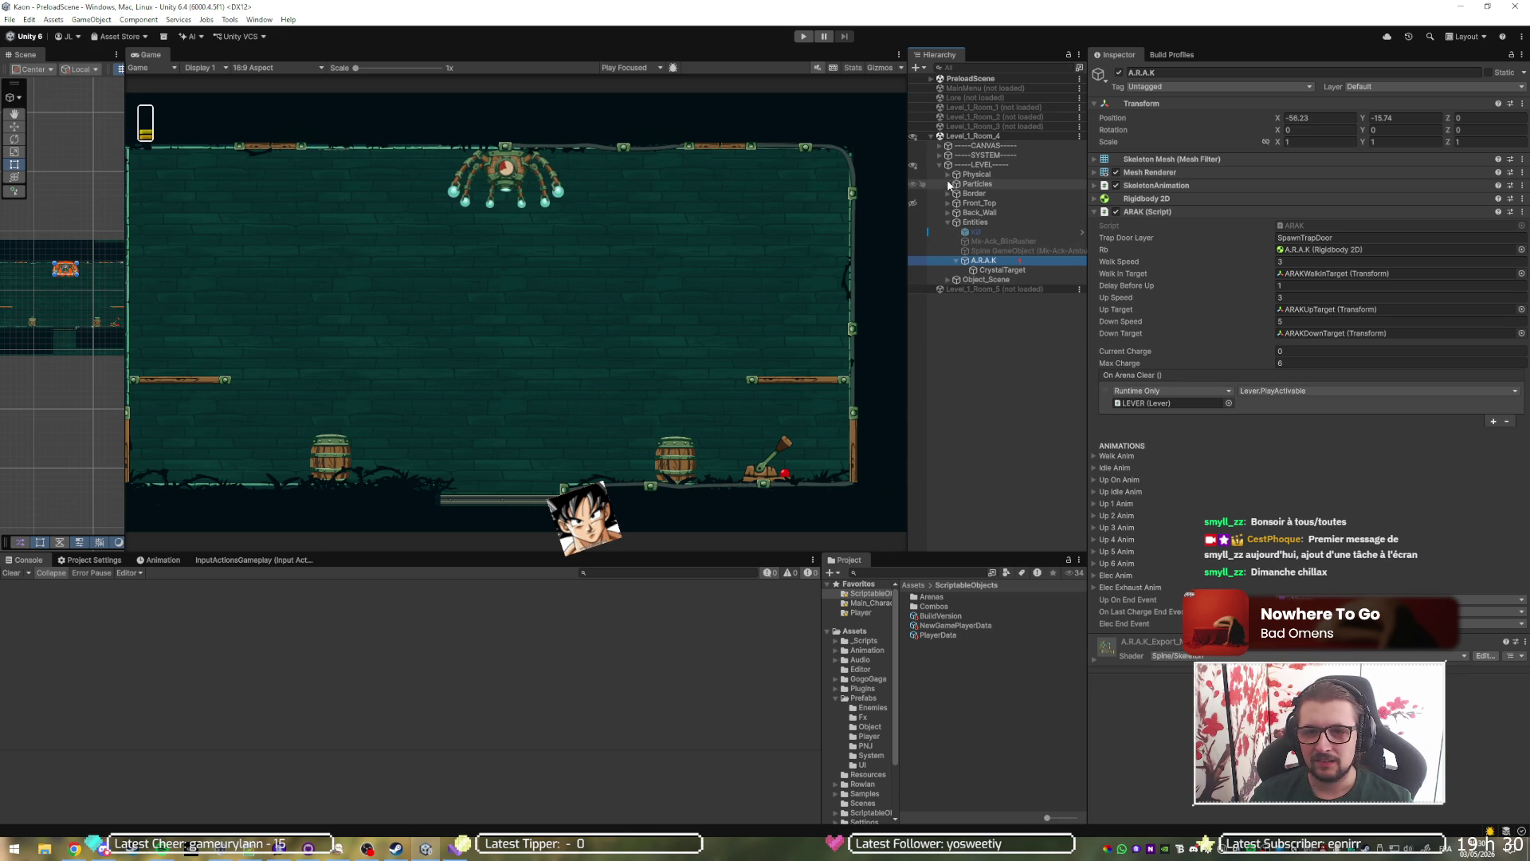
# Select LEVER under Object_Scene and expand its Lever script to view the activation event.
pyautogui.click(948, 223)
pyautogui.click(949, 232)
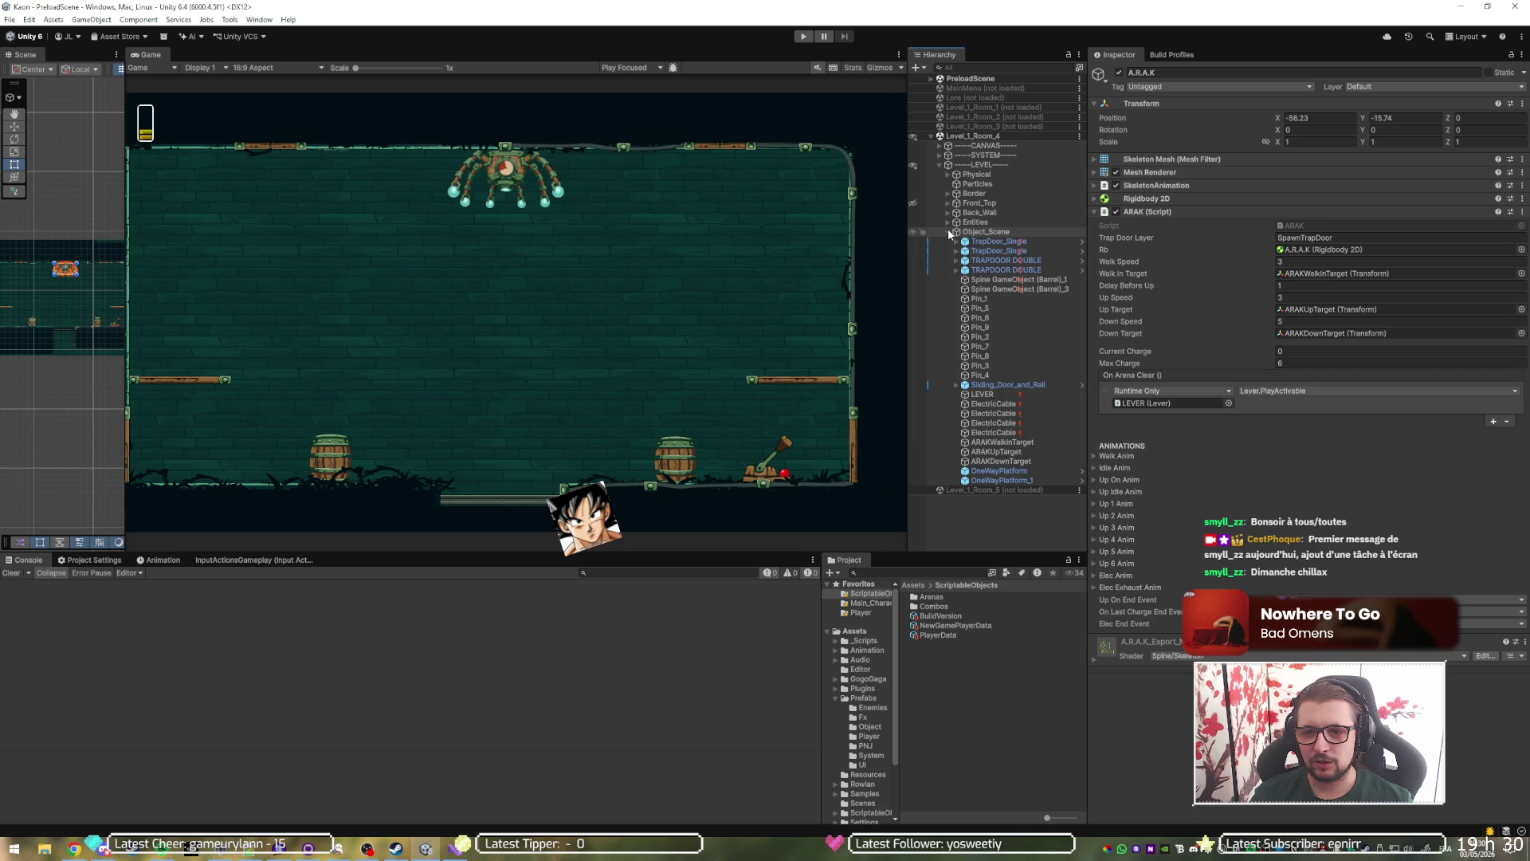
pyautogui.click(981, 394)
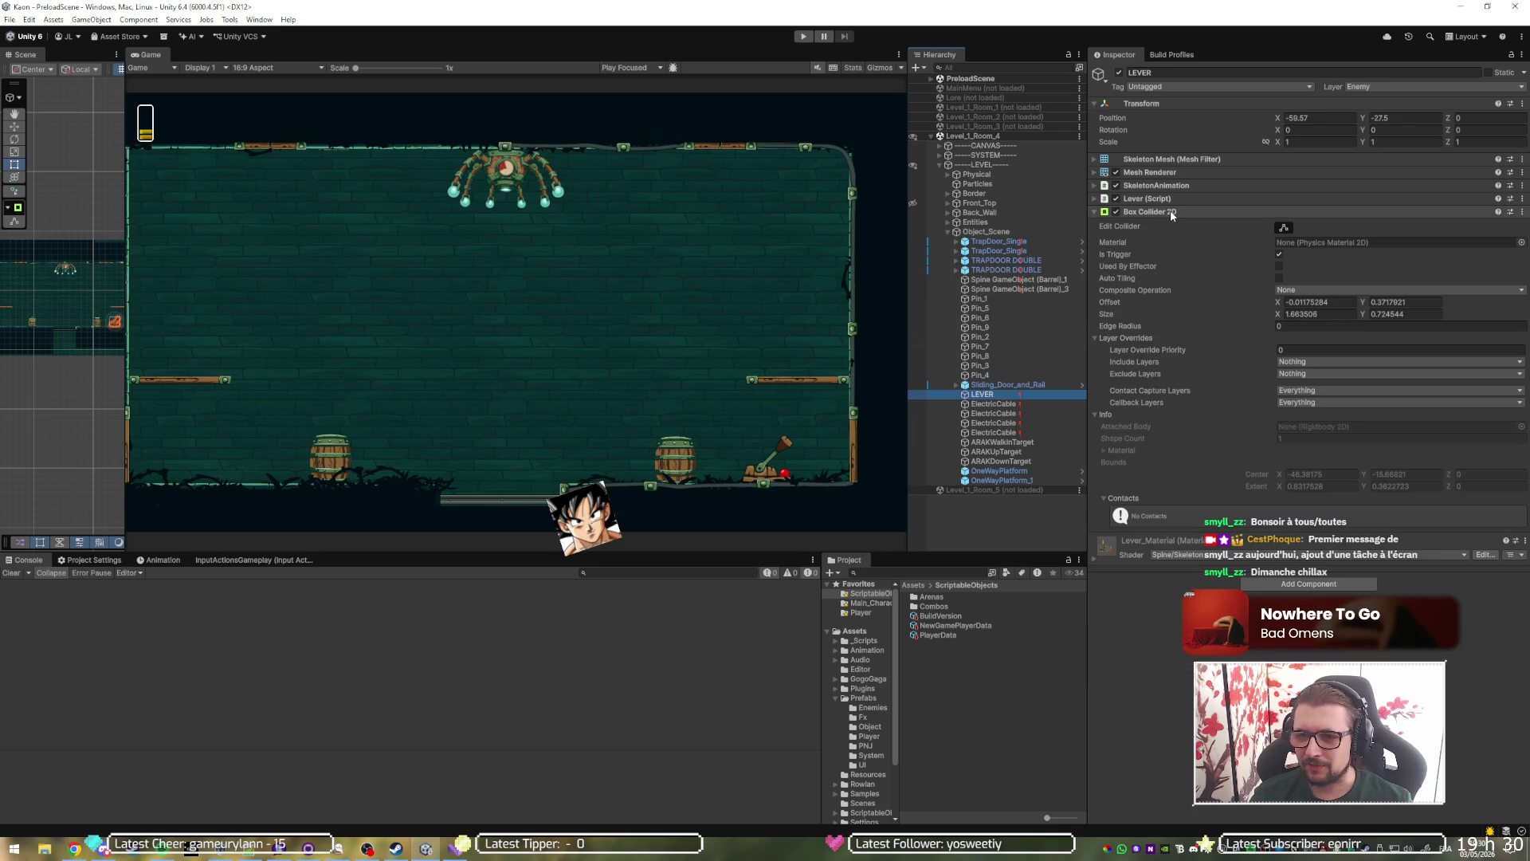
pyautogui.click(1179, 211)
pyautogui.click(1180, 198)
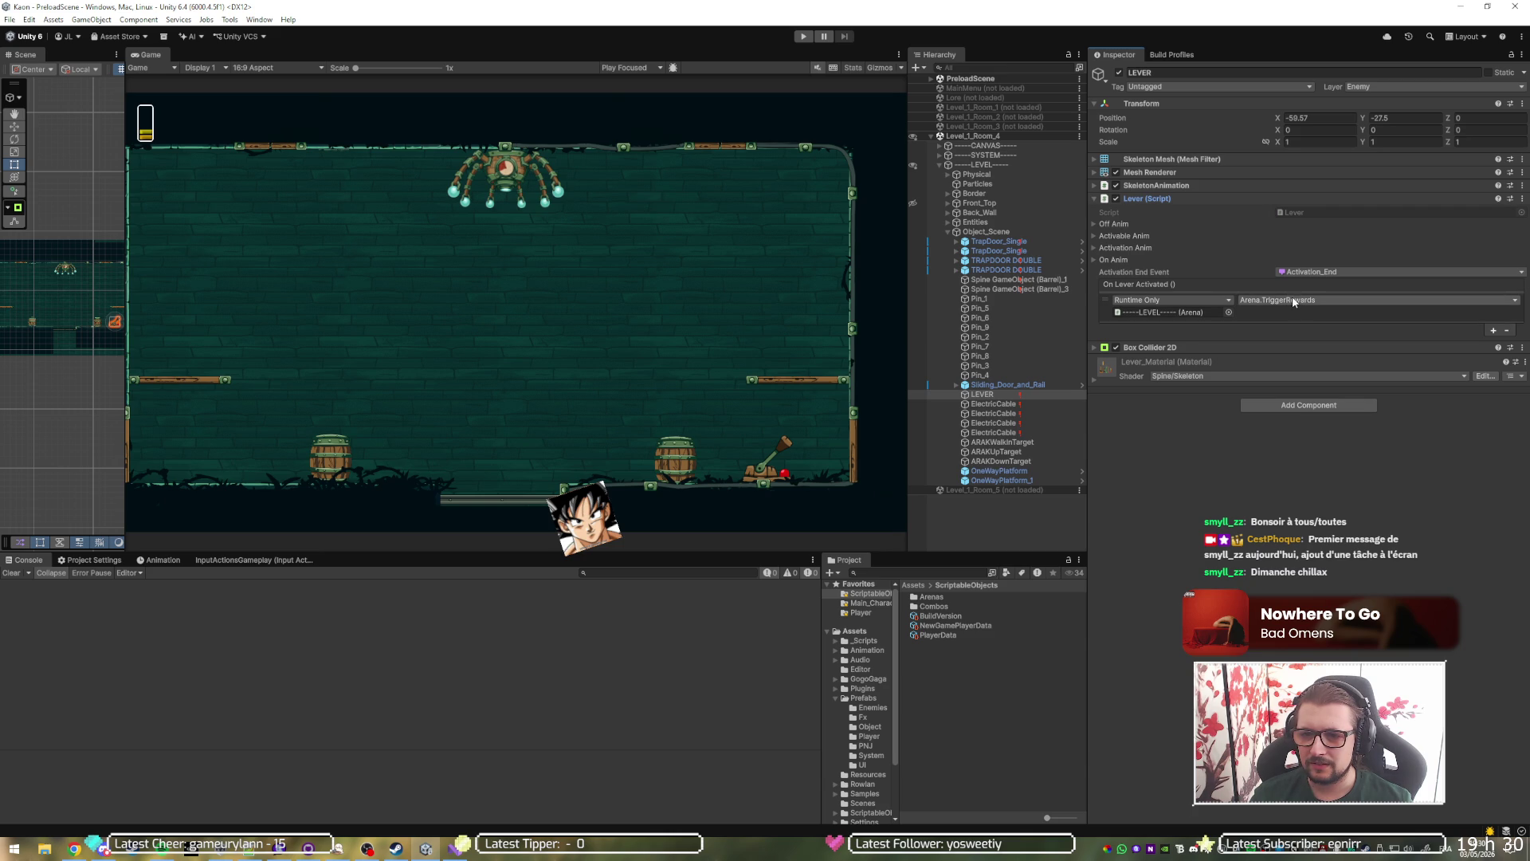
# Review the LEVEL object's Arena list of four cables and ping the Arena script asset.
pyautogui.click(994, 165)
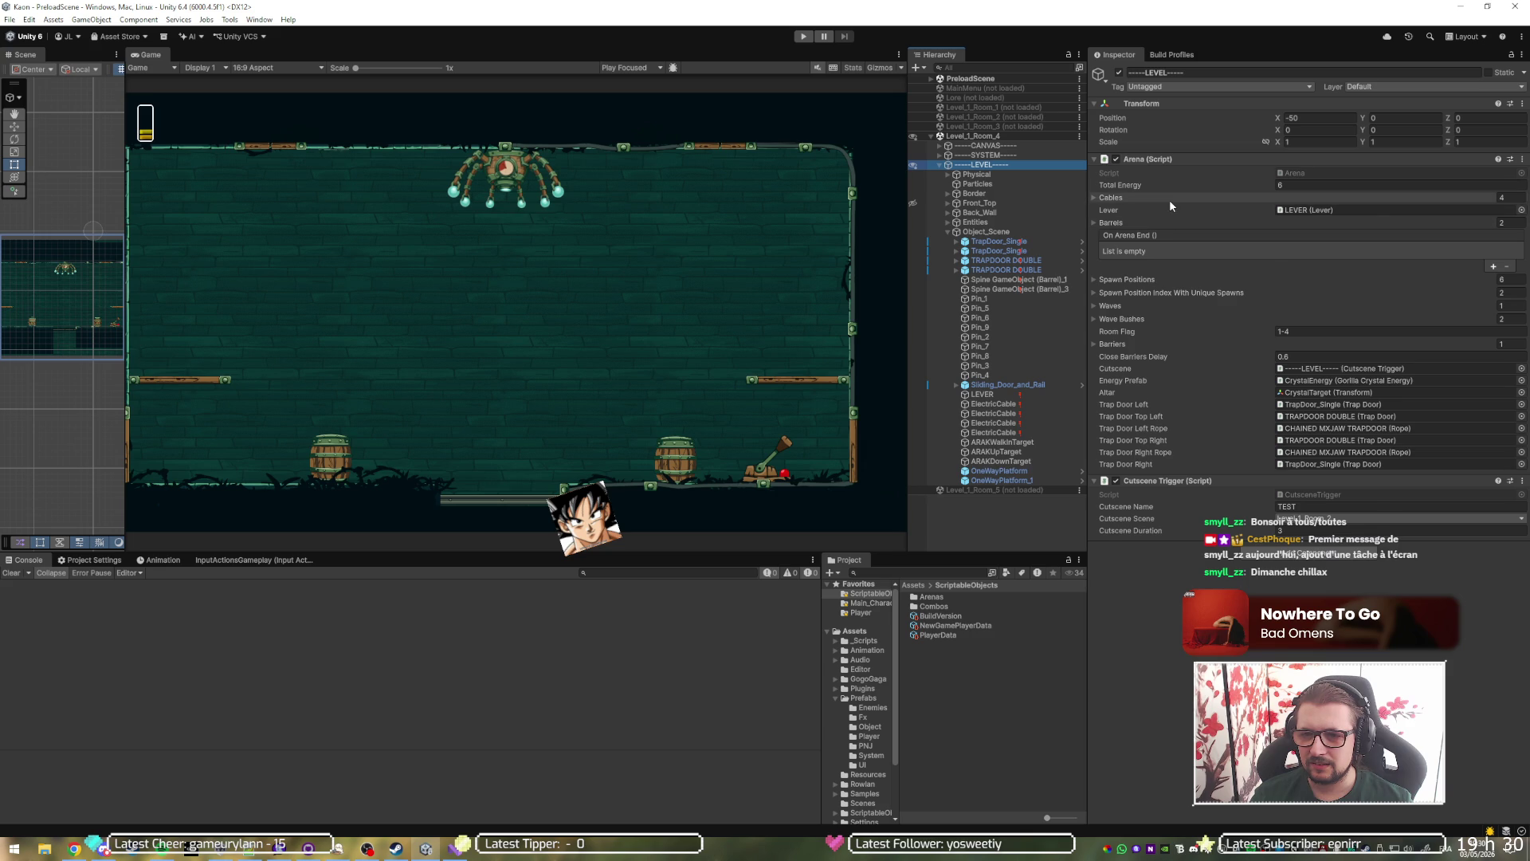
pyautogui.click(1169, 199)
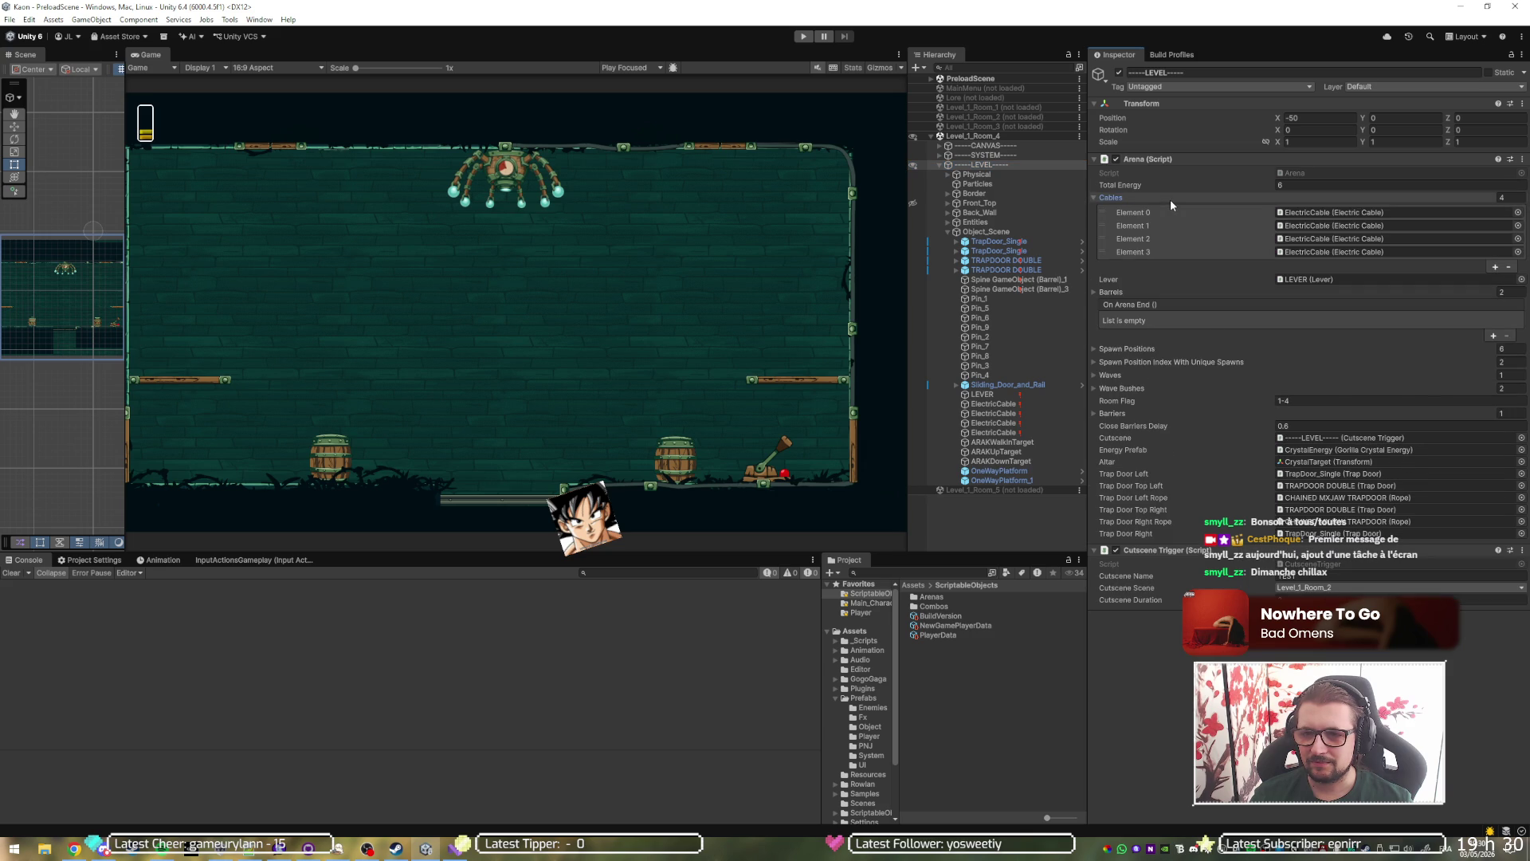
pyautogui.click(1170, 199)
pyautogui.click(1292, 173)
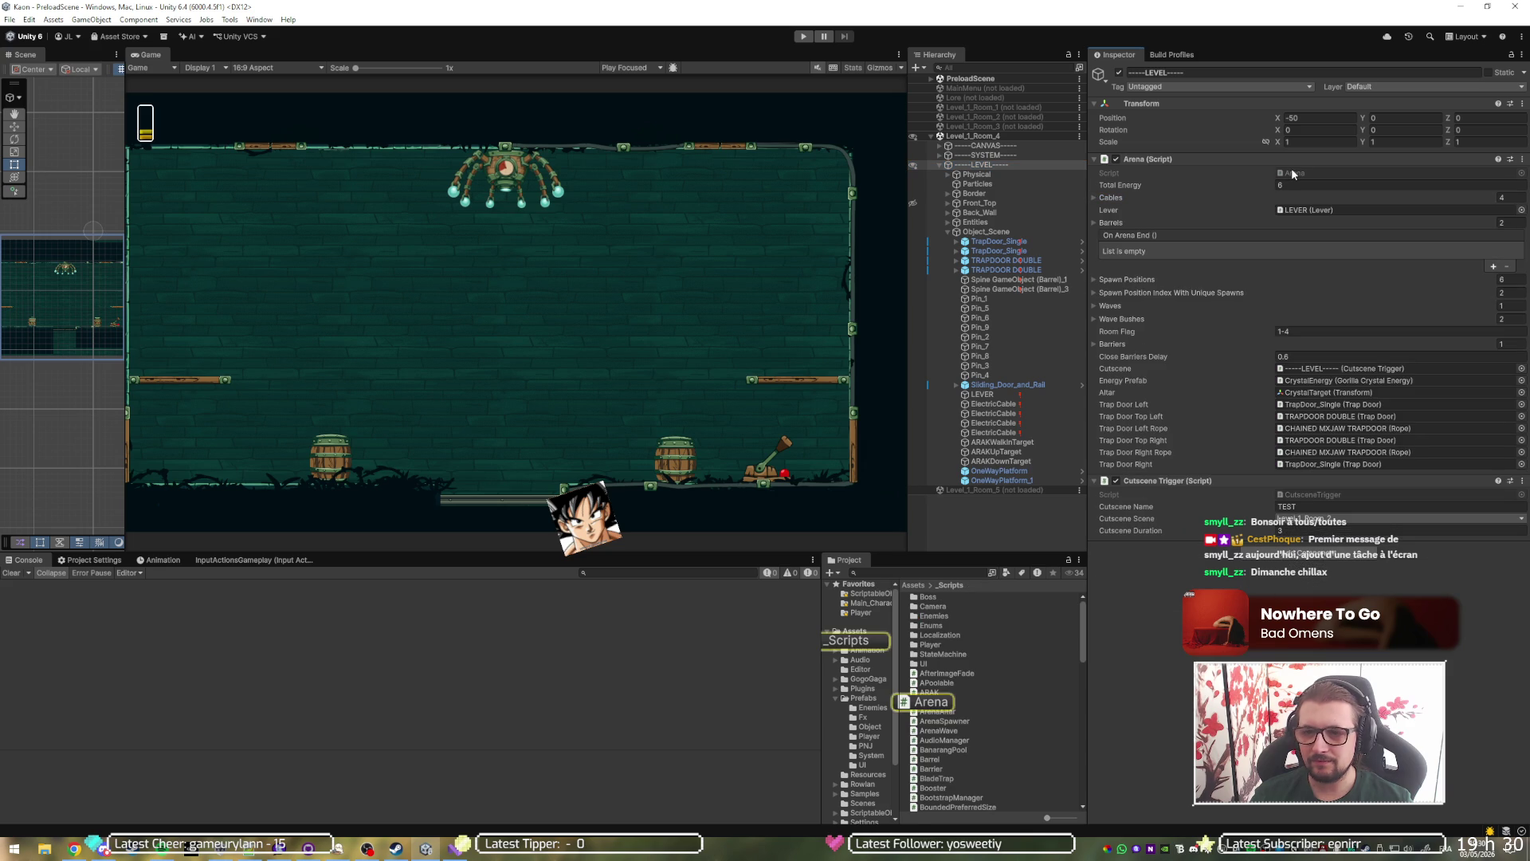
# Open Arena.cs, collapse to definitions with Ctrl+M, Ctrl+O, and unfold TriggerRewards and TriggerRewardsCoroutine.
pyautogui.doubleClick(1293, 174)
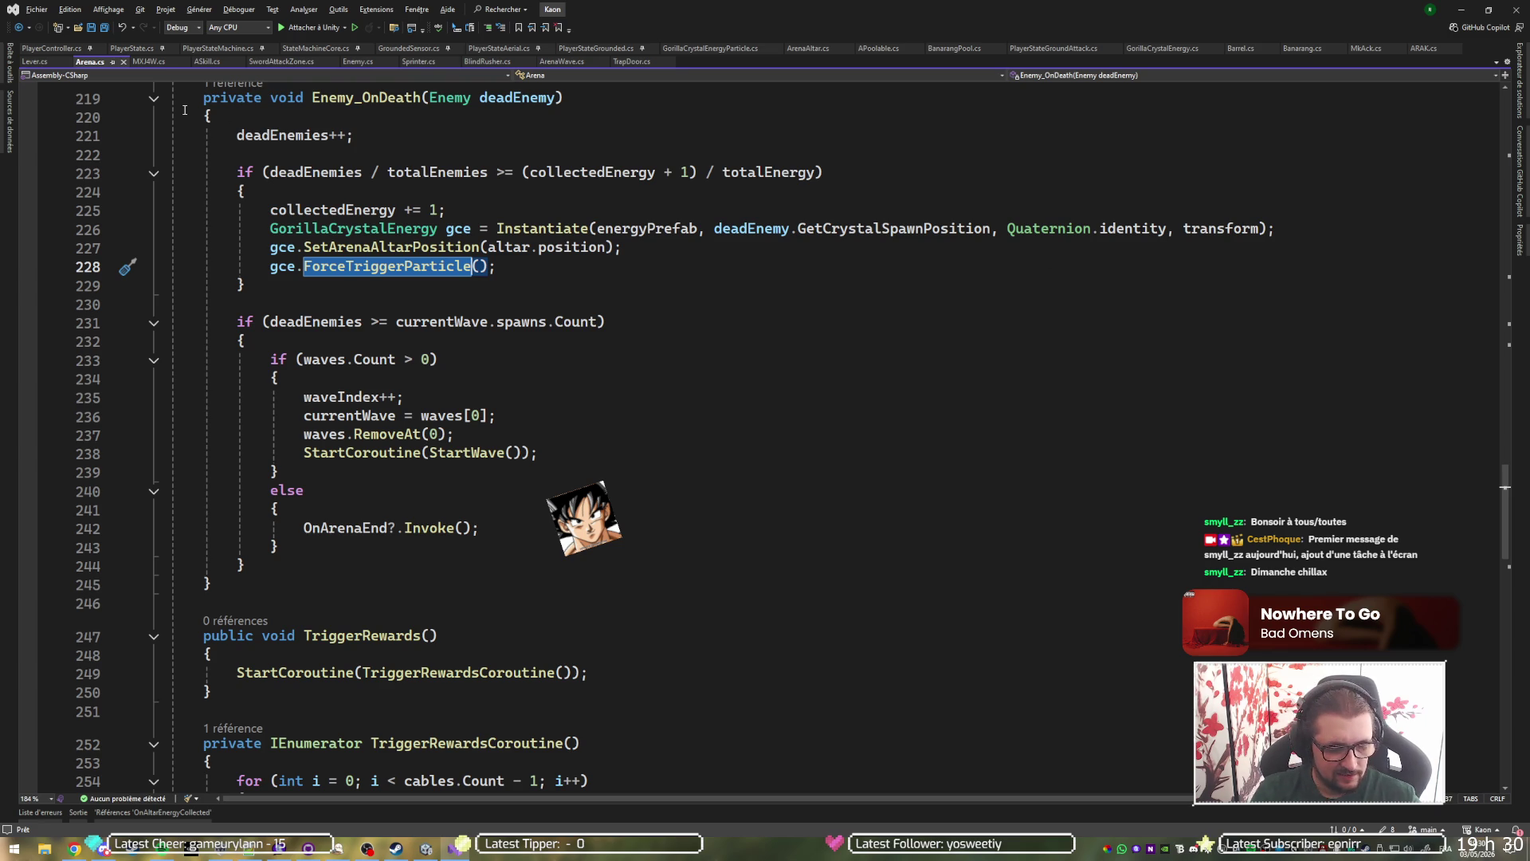
pyautogui.hotkey('ctrl', 'm')
pyautogui.hotkey('ctrl', 'o')
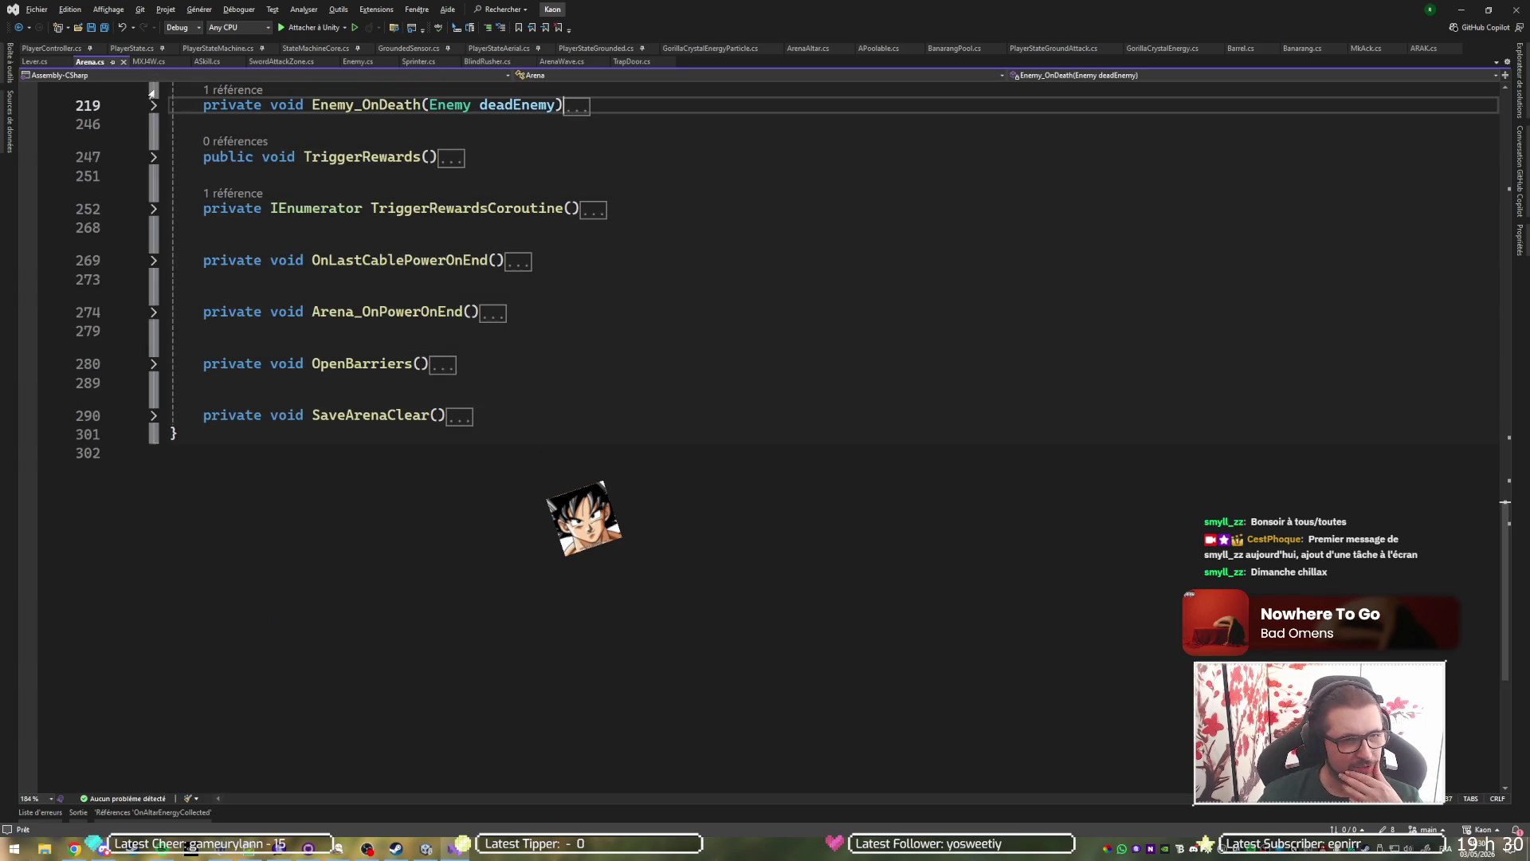
pyautogui.press('Down')
pyautogui.press('Down')
pyautogui.hotkey('ctrl', 'm')
pyautogui.hotkey('ctrl', 'm')
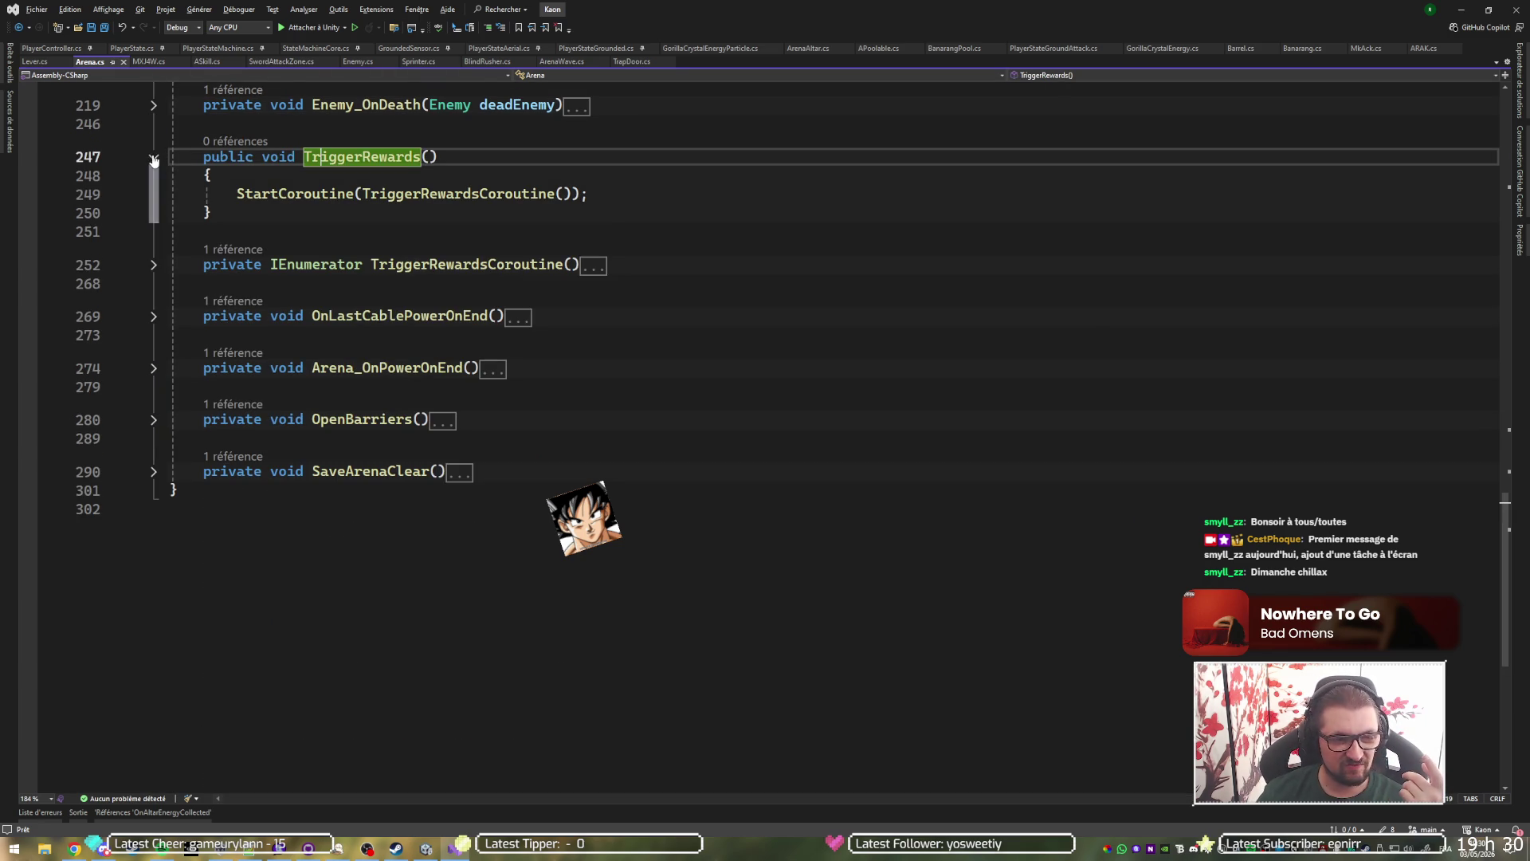
pyautogui.press('Down')
pyautogui.press('Down')
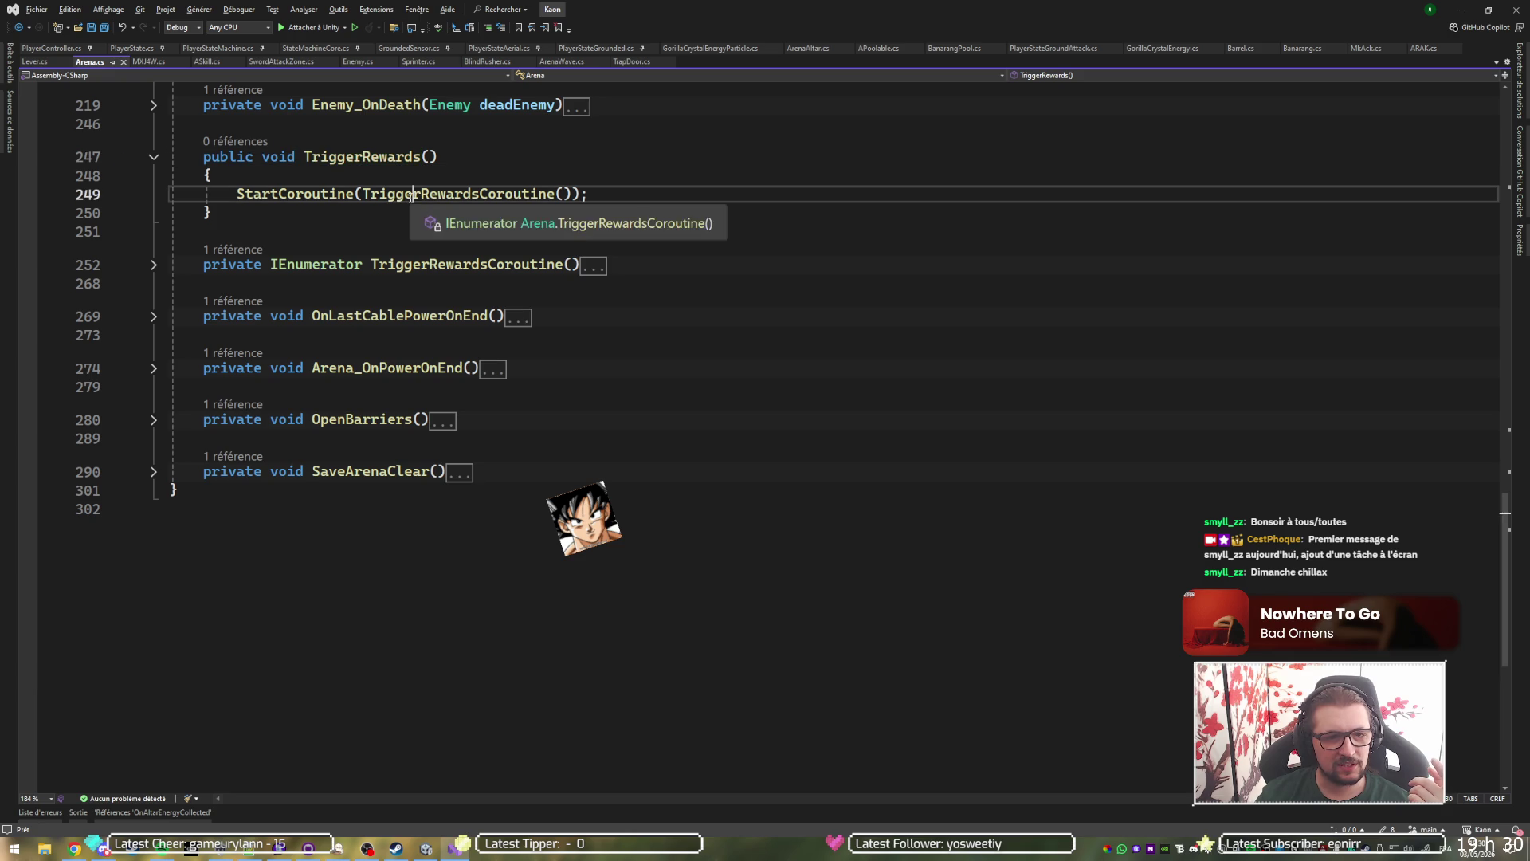
pyautogui.click(154, 265)
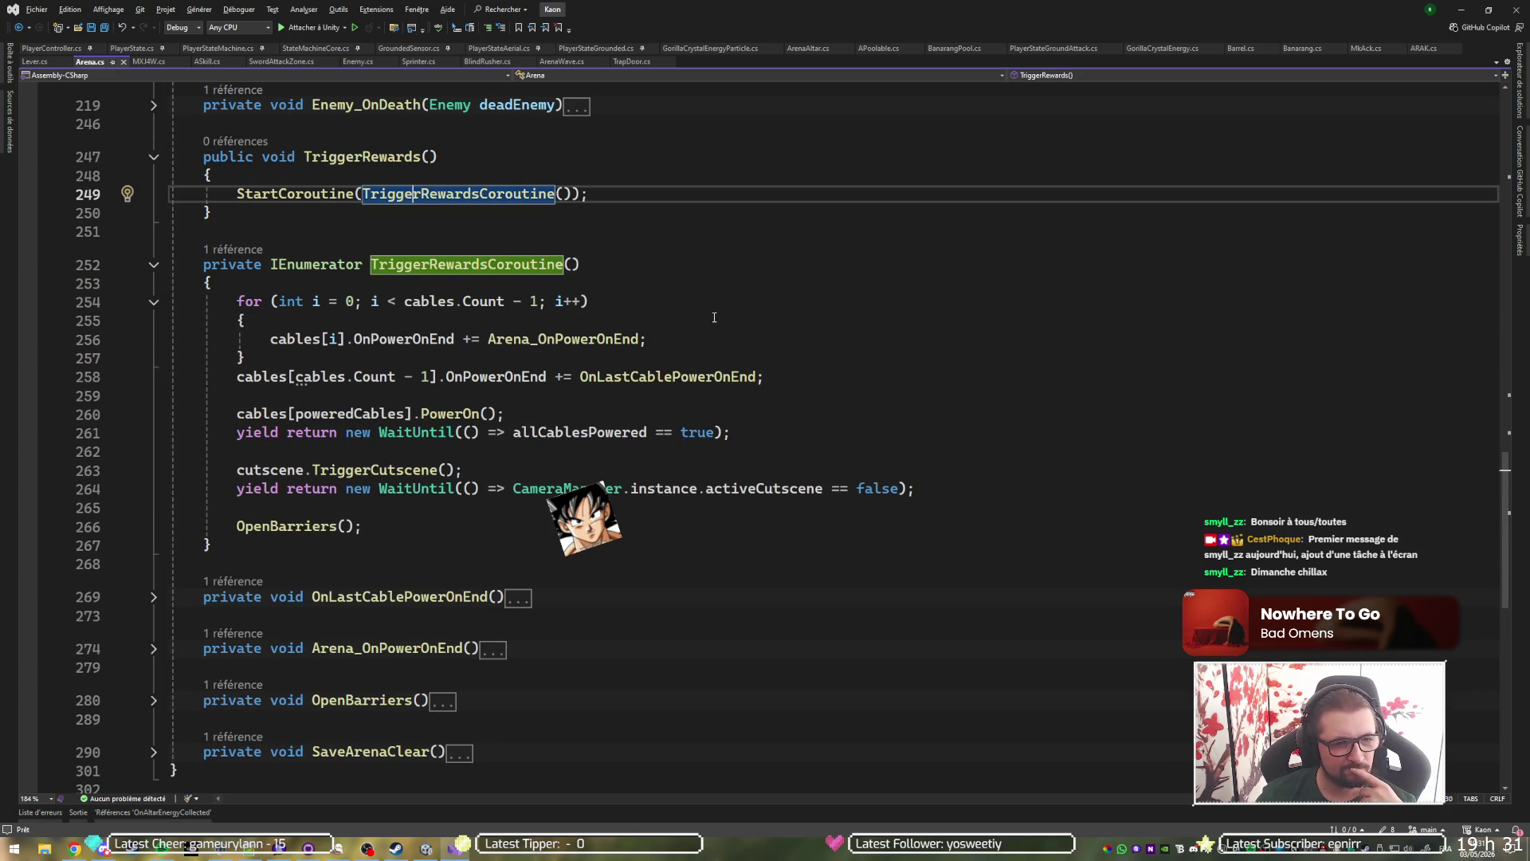
# Trace OnPowerOnEnd and allCablesPowered references to where OnLastCablePowerOnEnd sets allCablesPowered true.
pyautogui.click(514, 376)
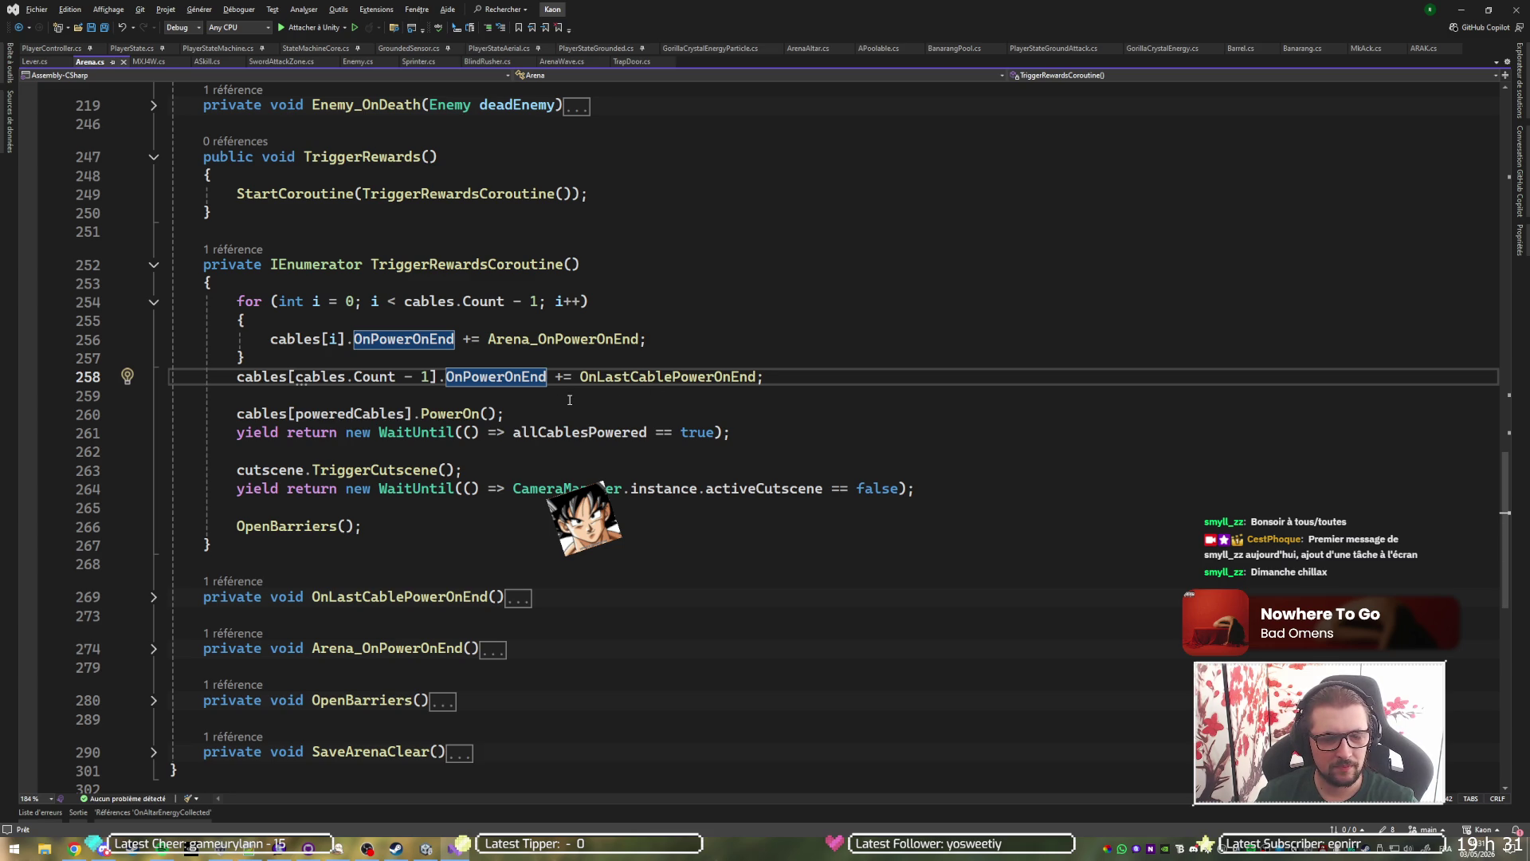
pyautogui.click(594, 431)
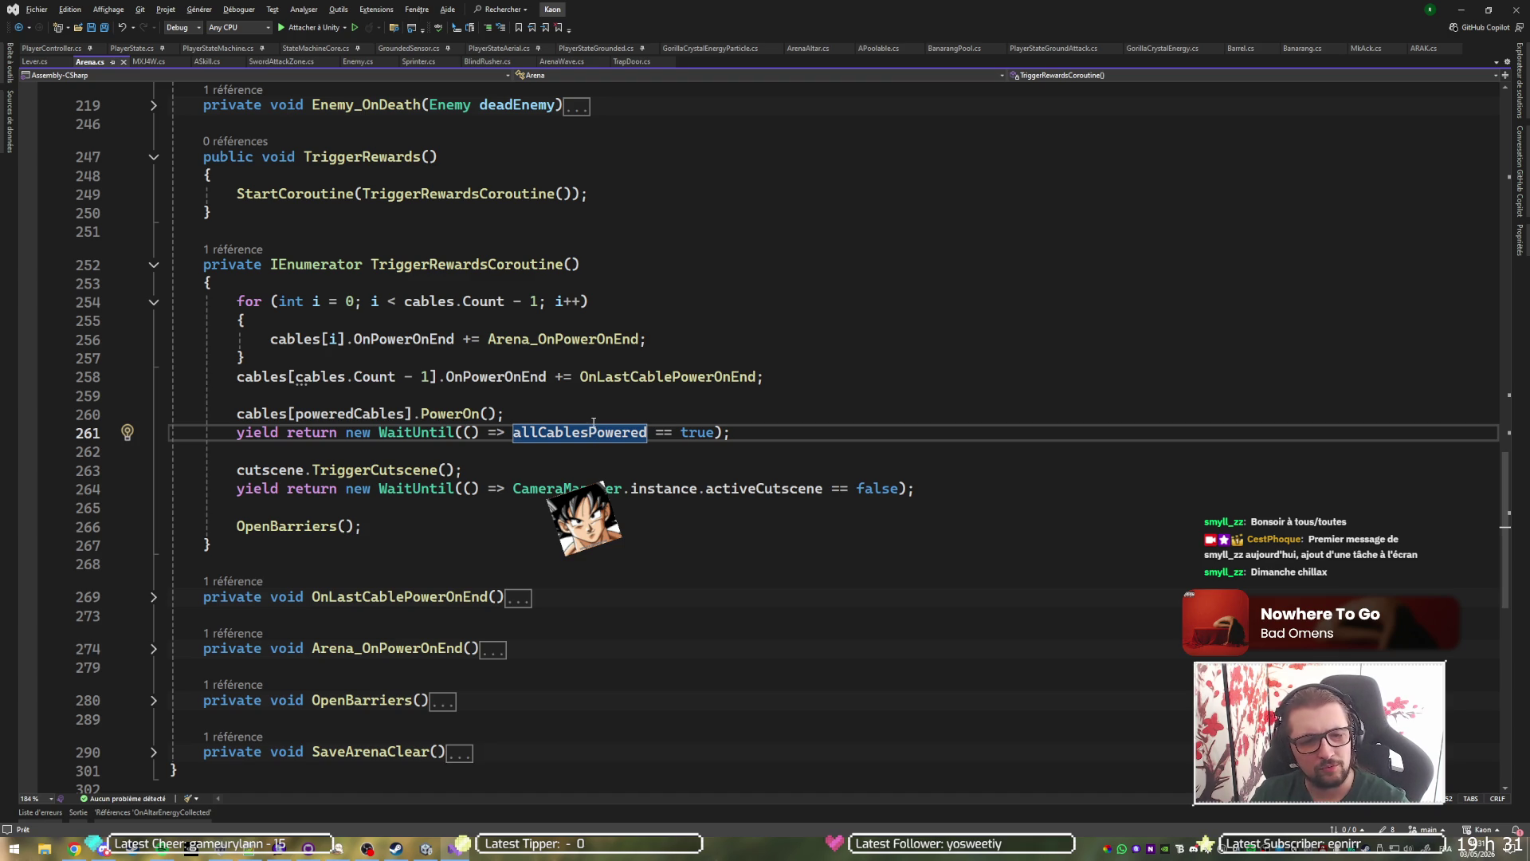
pyautogui.hotkey('shift', 'F12')
pyautogui.doubleClick(157, 712)
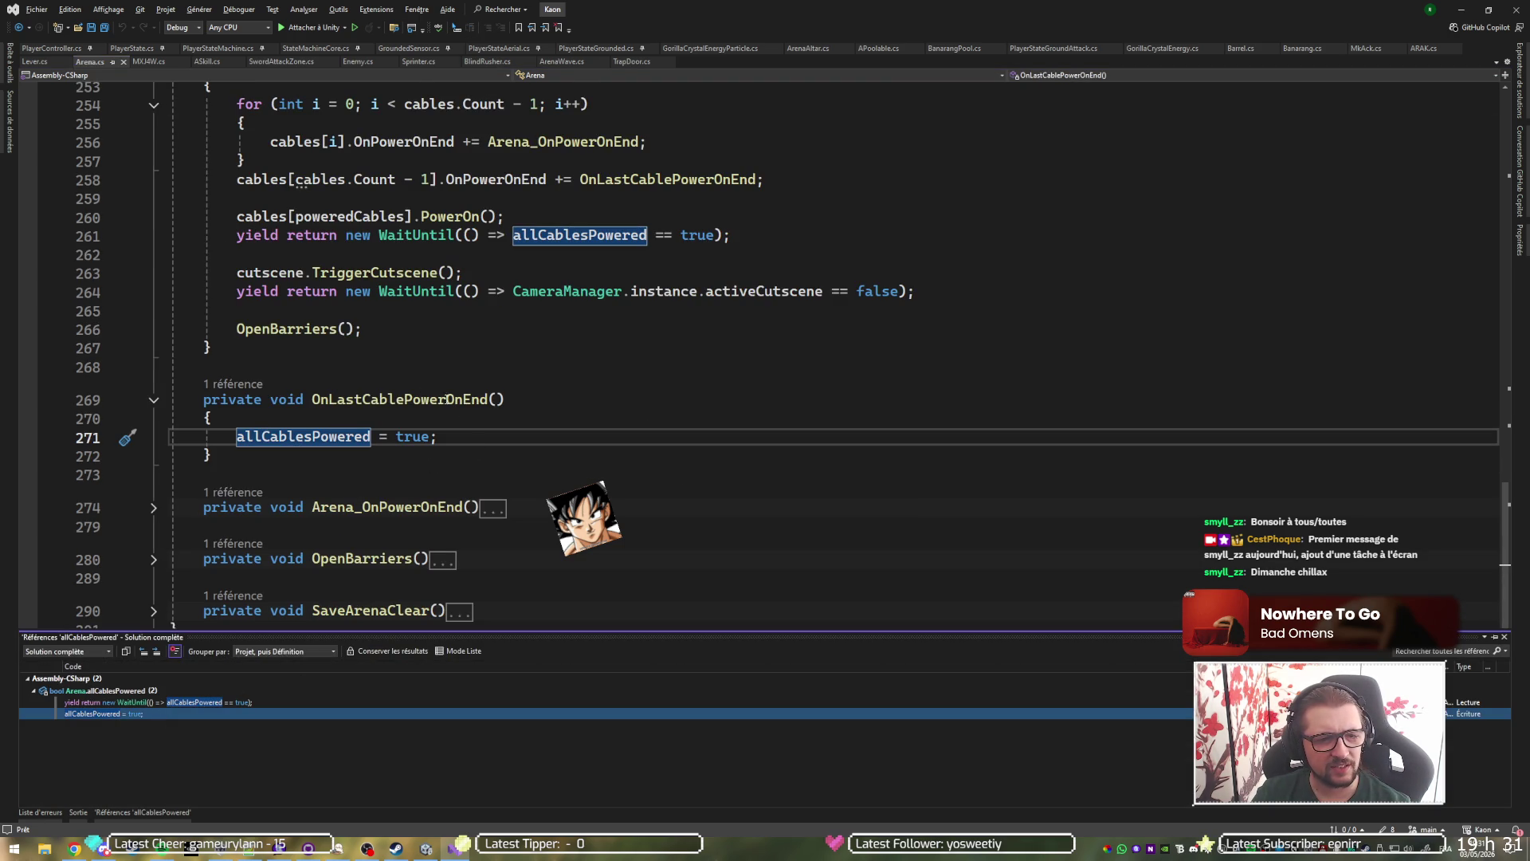
pyautogui.click(437, 398)
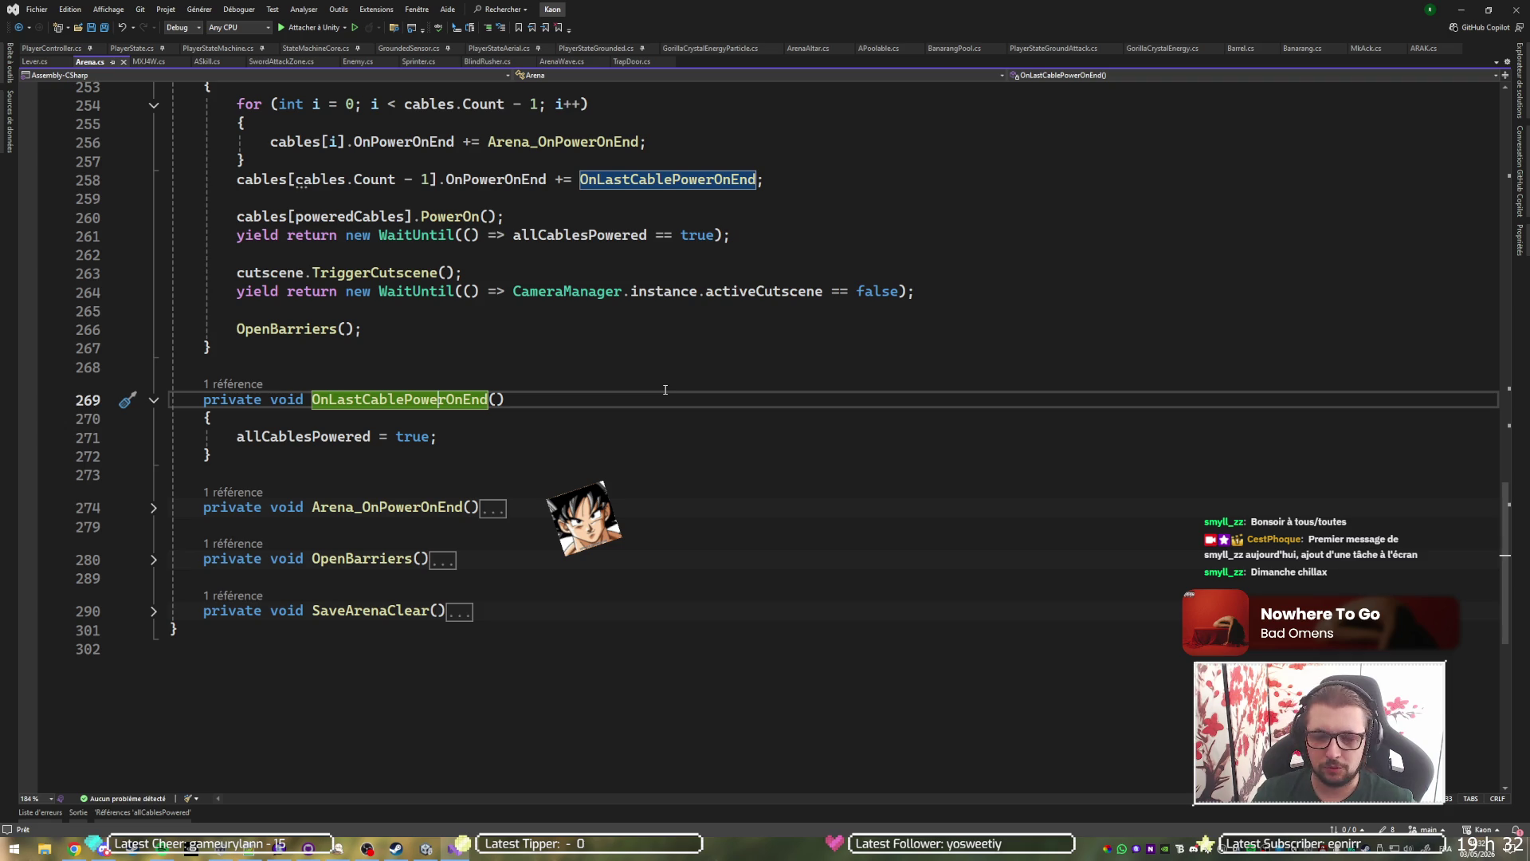
pyautogui.click(1423, 48)
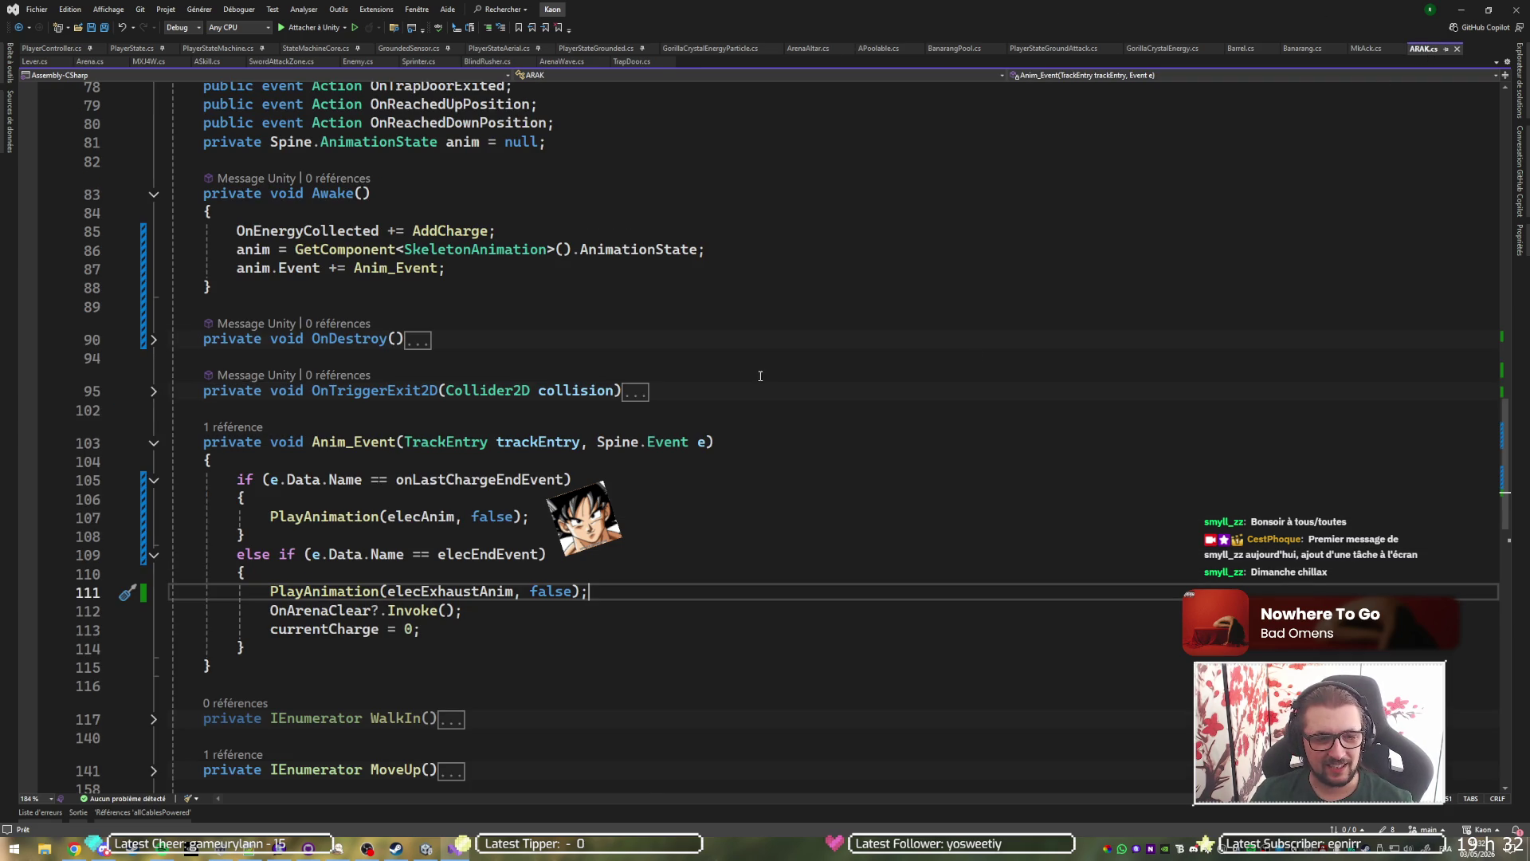
# Fold the Awake, Anim_Event, PlayAnimation and MoveDown method bodies in ARAK.cs.
pyautogui.scroll(20, 784, 408)
pyautogui.scroll(2, 785, 409)
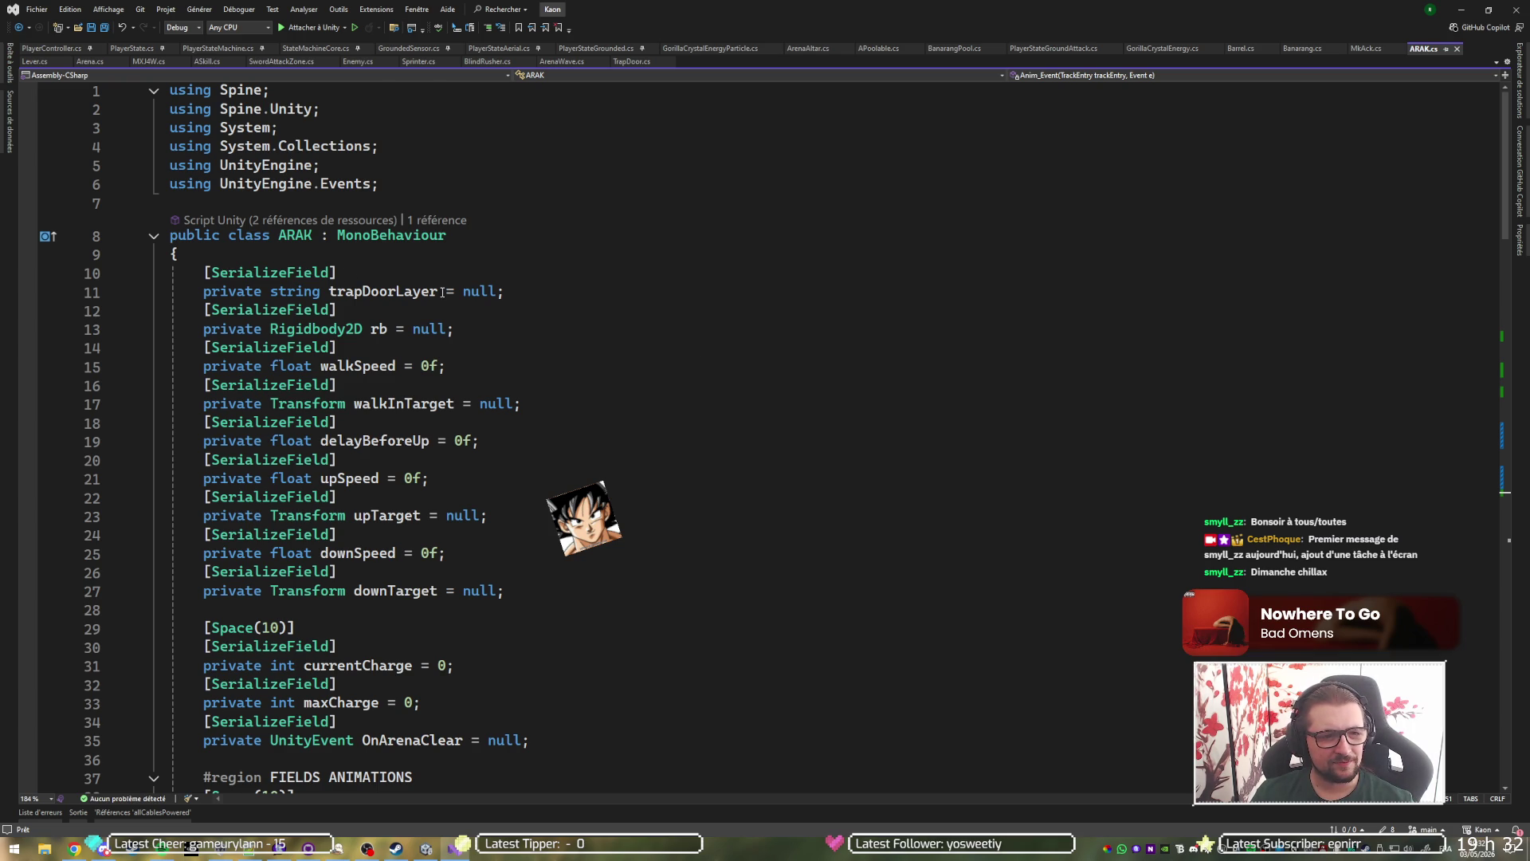
pyautogui.scroll(-9, 503, 330)
pyautogui.scroll(-14, 551, 322)
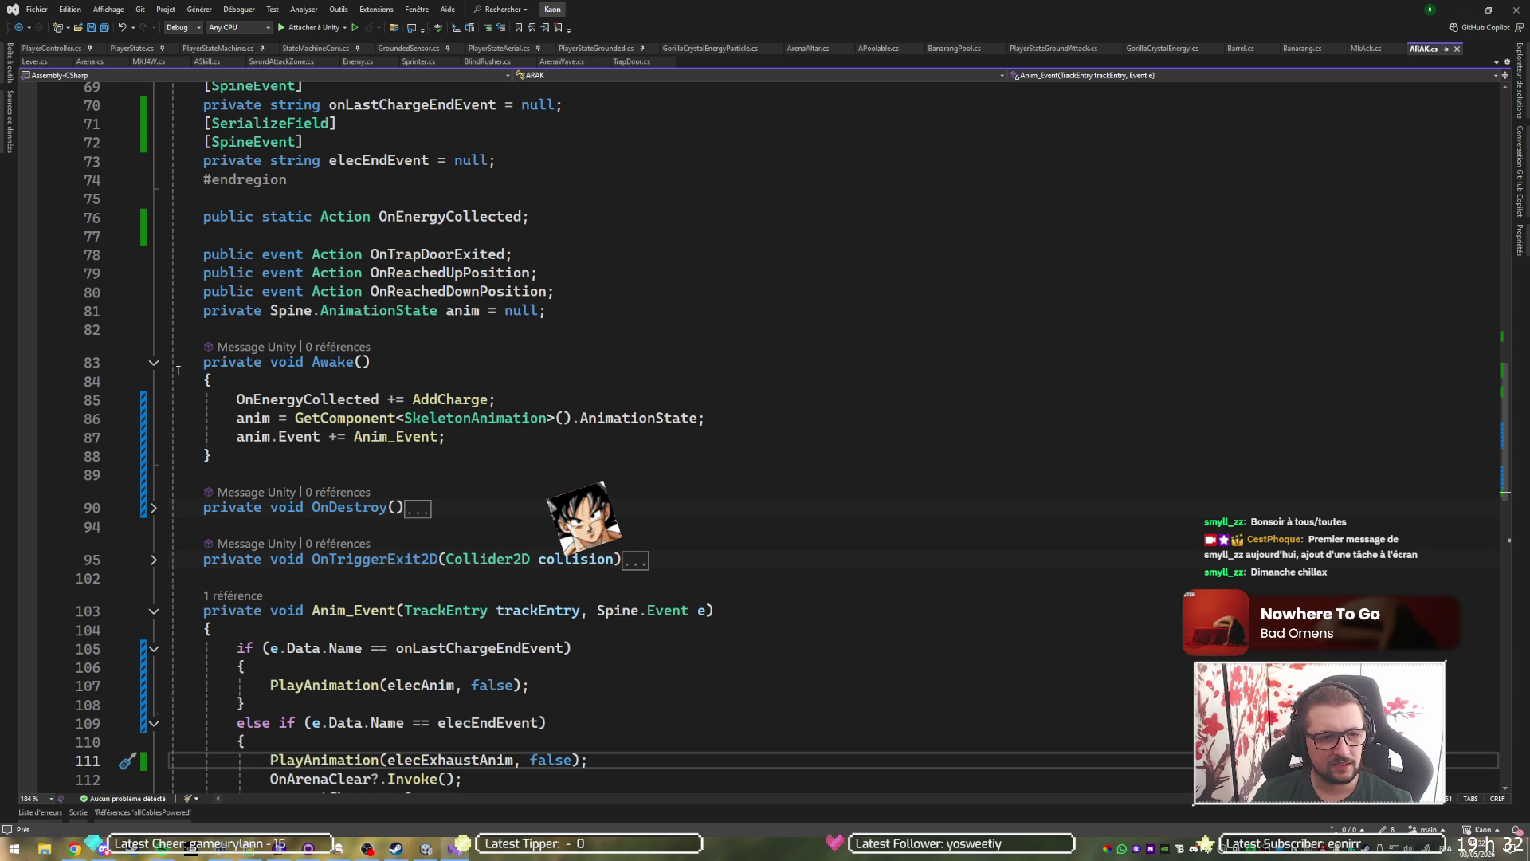
pyautogui.click(154, 362)
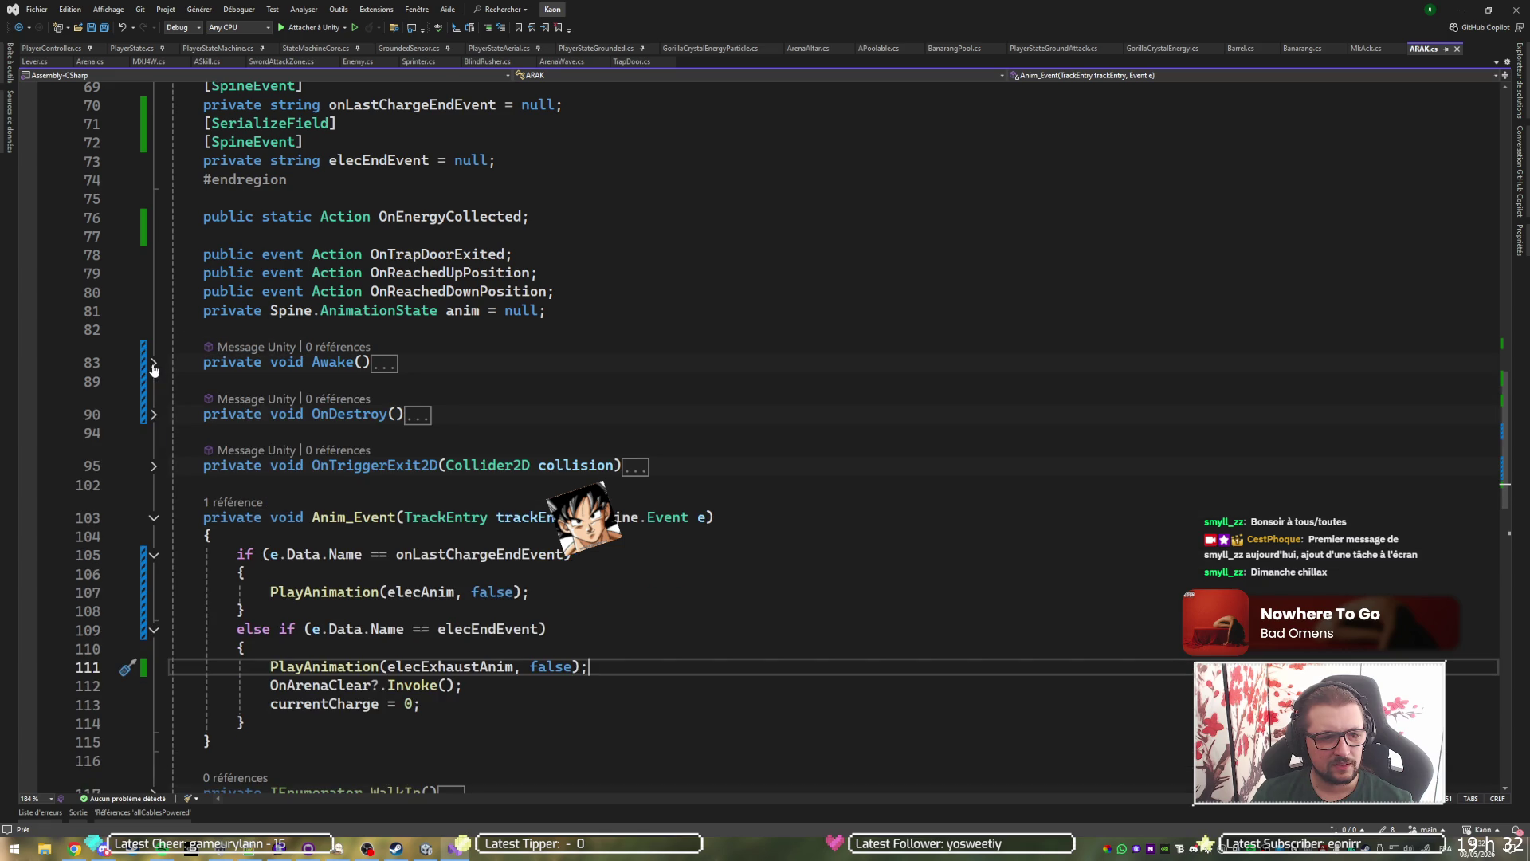
pyautogui.click(154, 519)
pyautogui.scroll(-5, 193, 592)
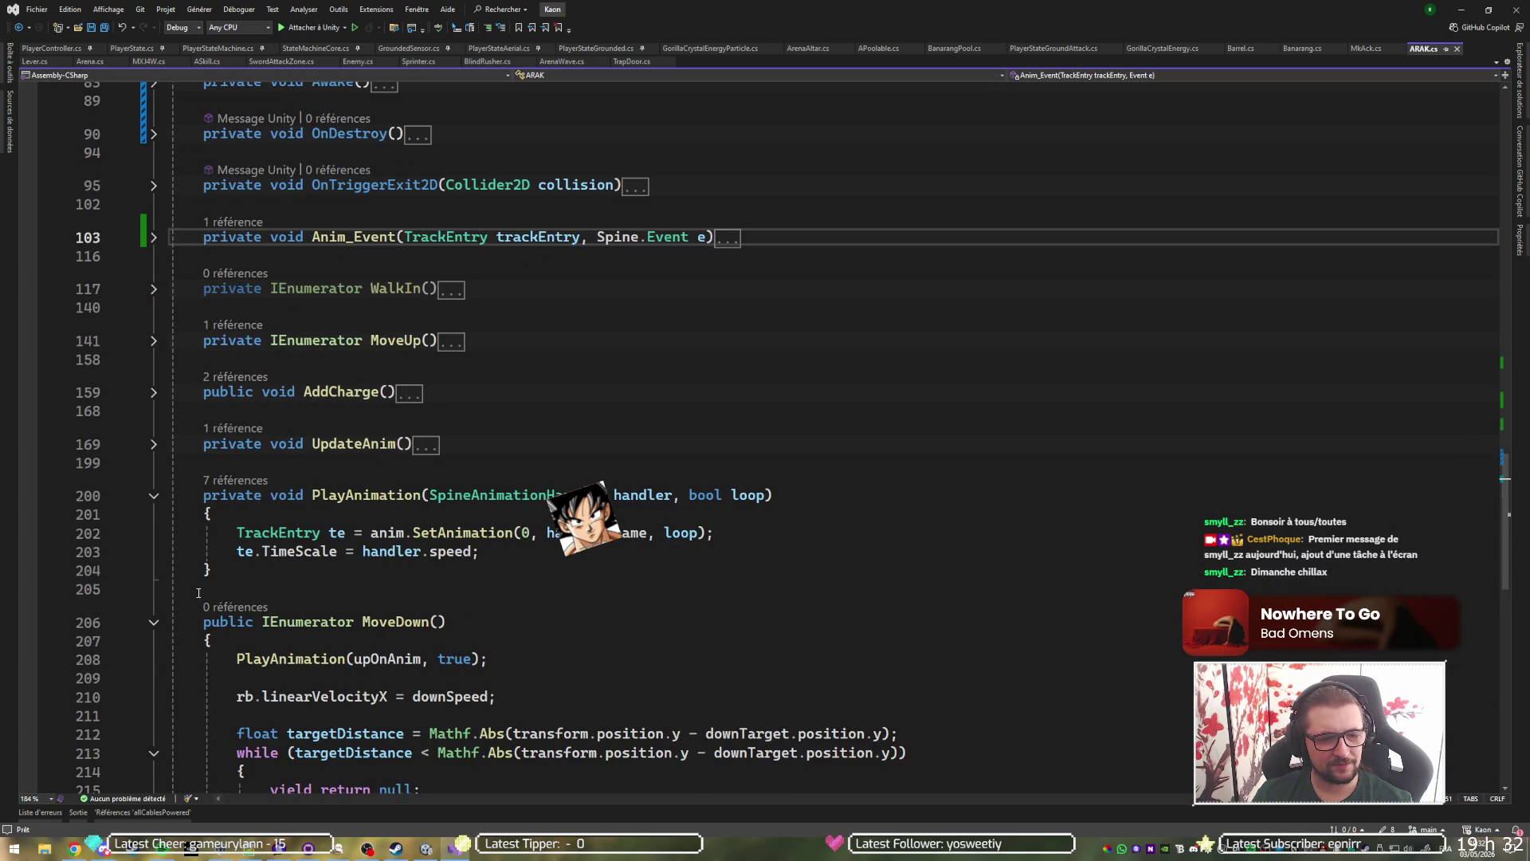
pyautogui.click(153, 496)
pyautogui.click(154, 547)
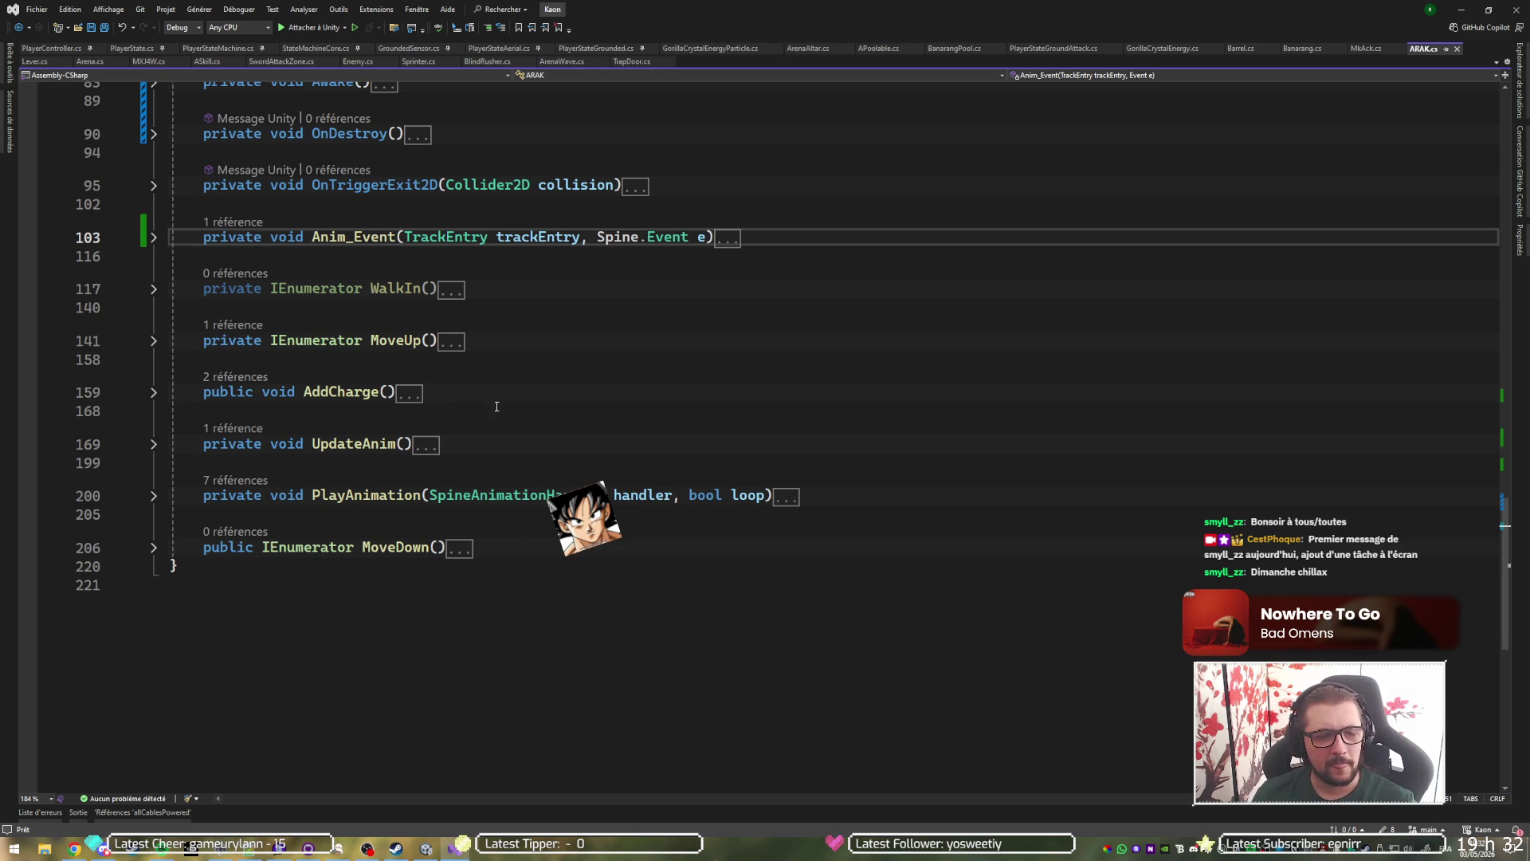
# Unfold Anim_Event and inspect its elecExhaustAnim line and OnArenaClear invocation.
pyautogui.click(153, 237)
pyautogui.click(355, 386)
pyautogui.click(334, 404)
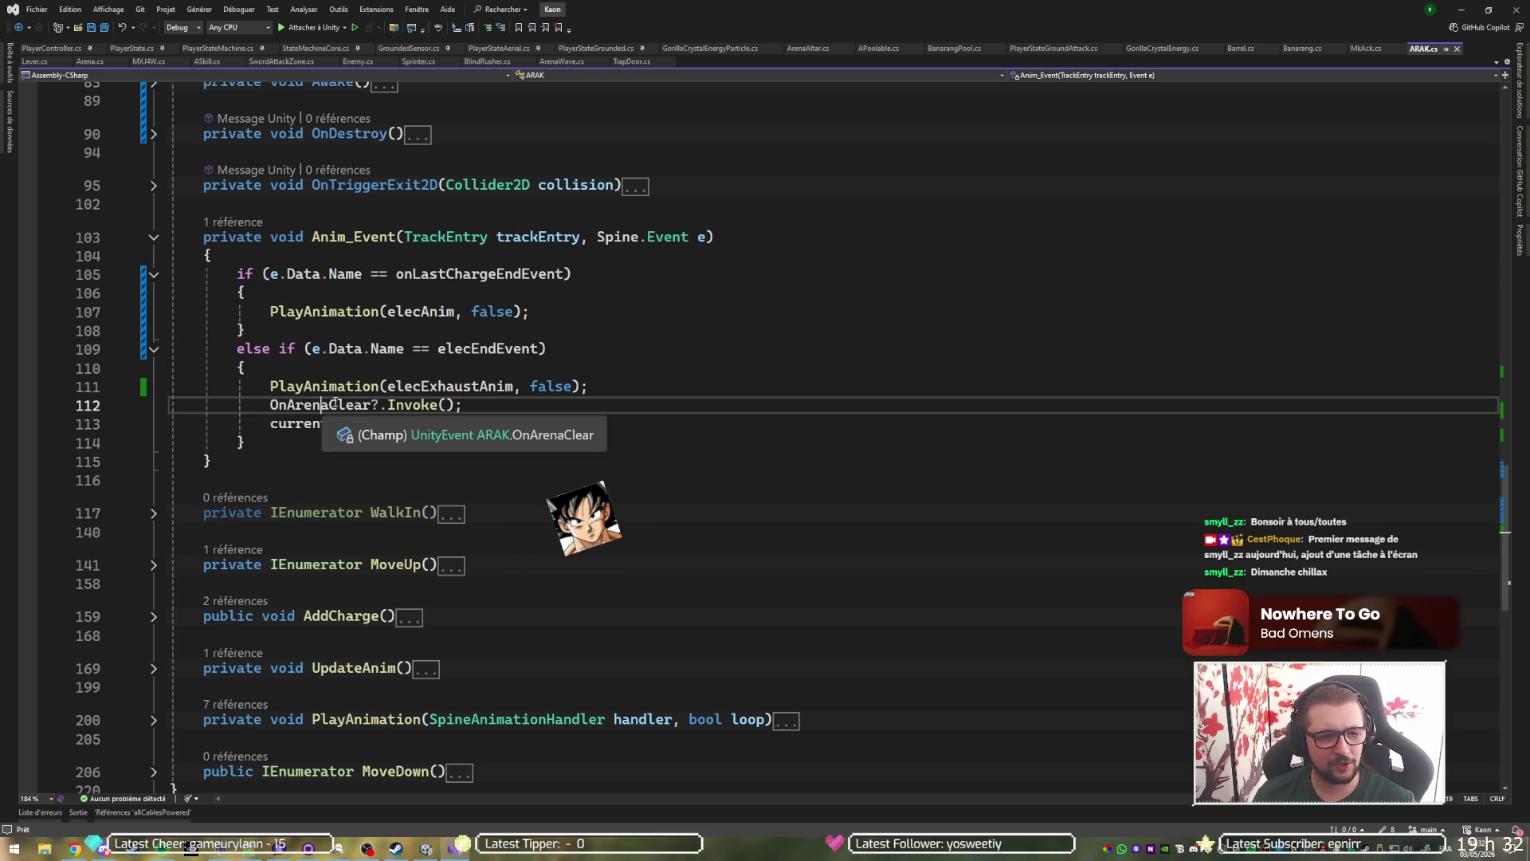
pyautogui.scroll(9, 441, 388)
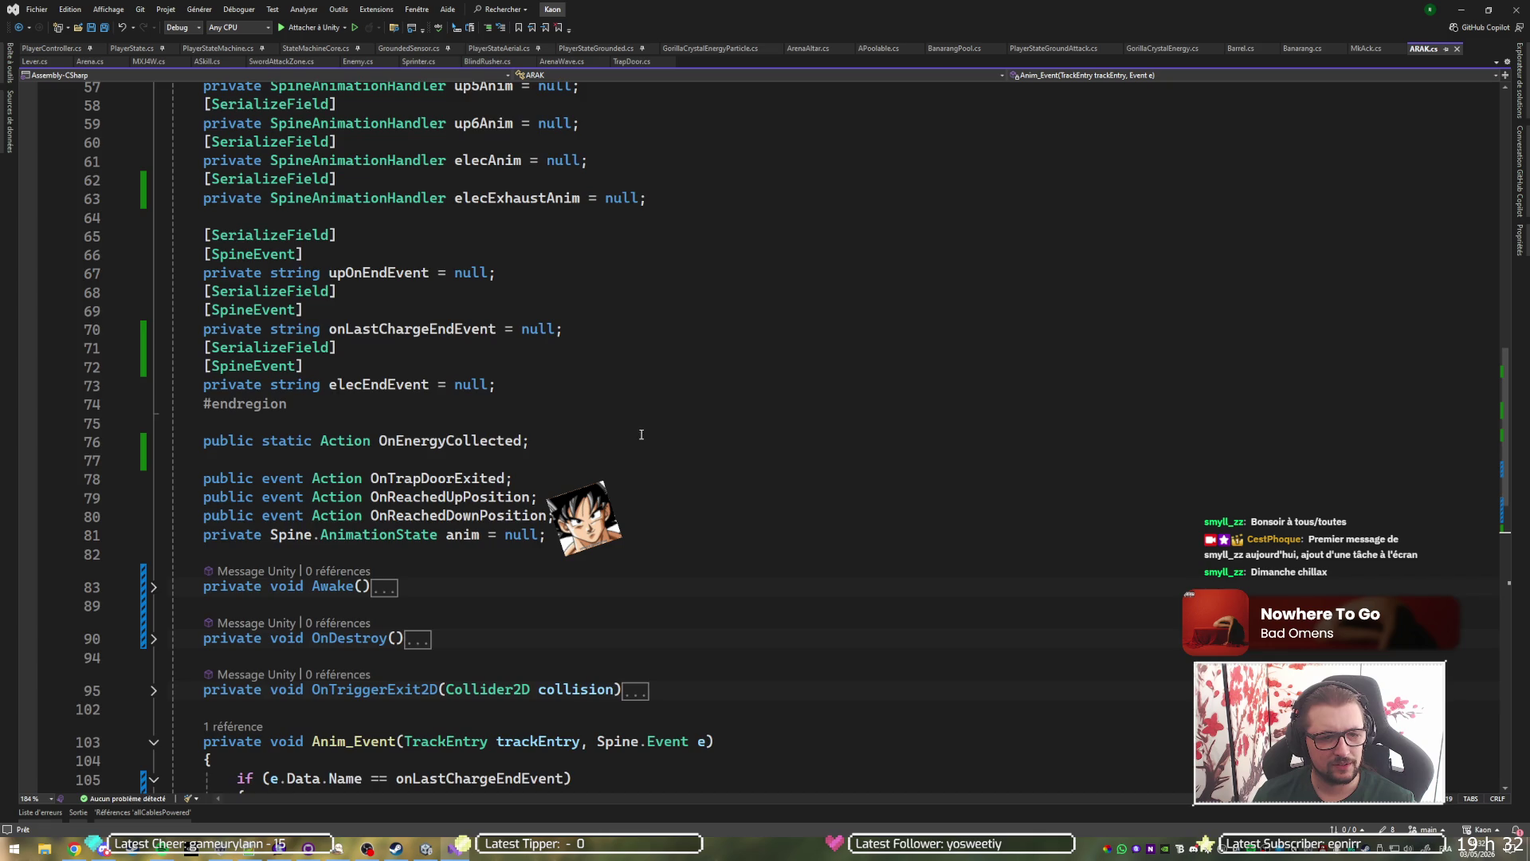
pyautogui.scroll(7, 642, 434)
pyautogui.scroll(-16, 655, 436)
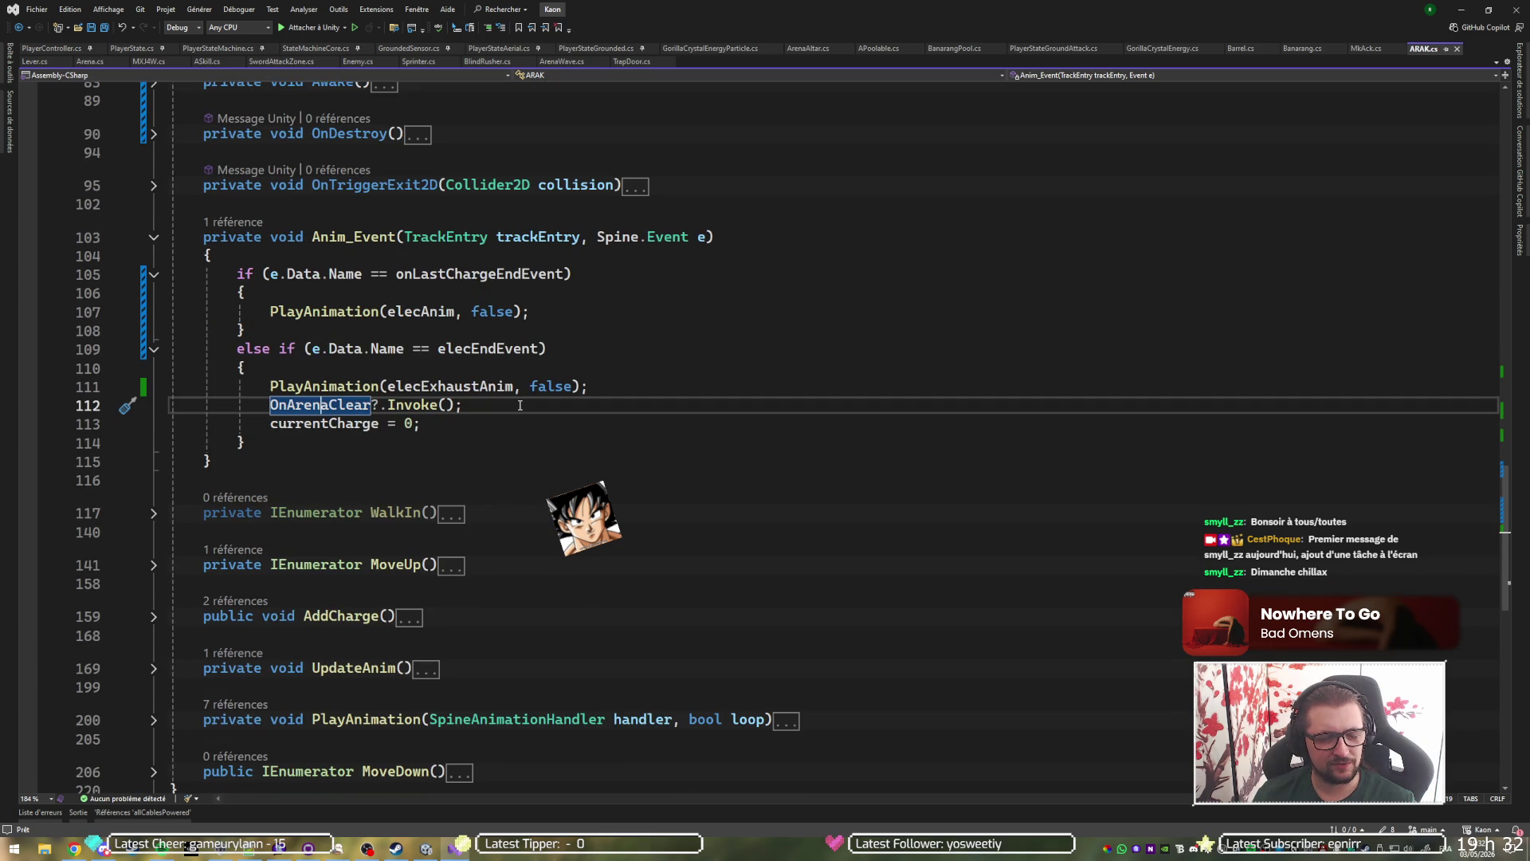
pyautogui.scroll(-9, 519, 405)
# Start a new line after MoveDown and type 'private void', fixing the 'prrivate' typo.
pyautogui.click(593, 263)
pyautogui.press('Return')
pyautogui.press('Return')
pyautogui.write('prrivate')
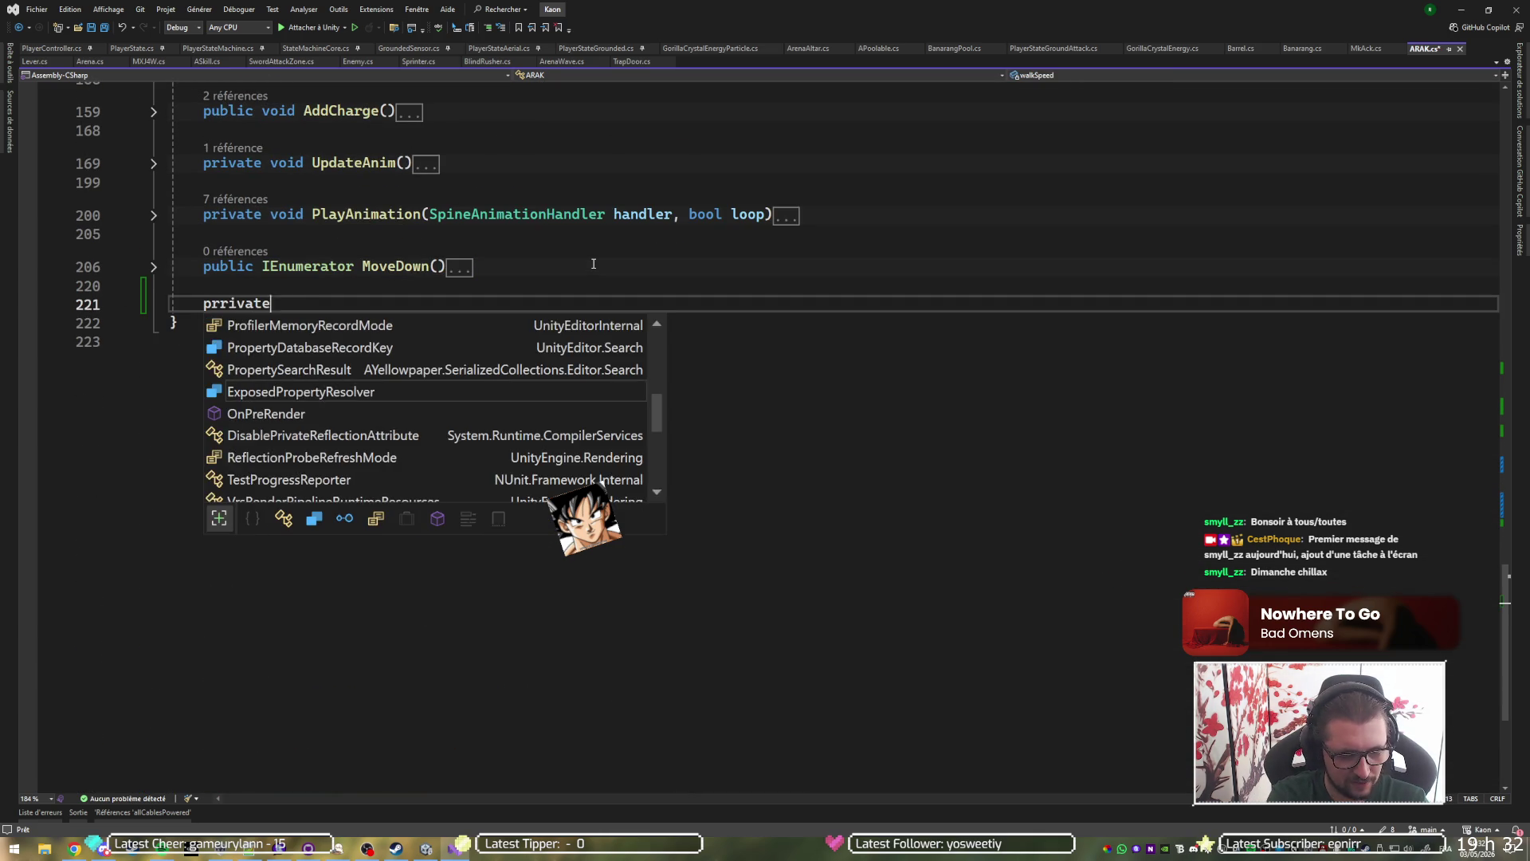
pyautogui.write(' void')
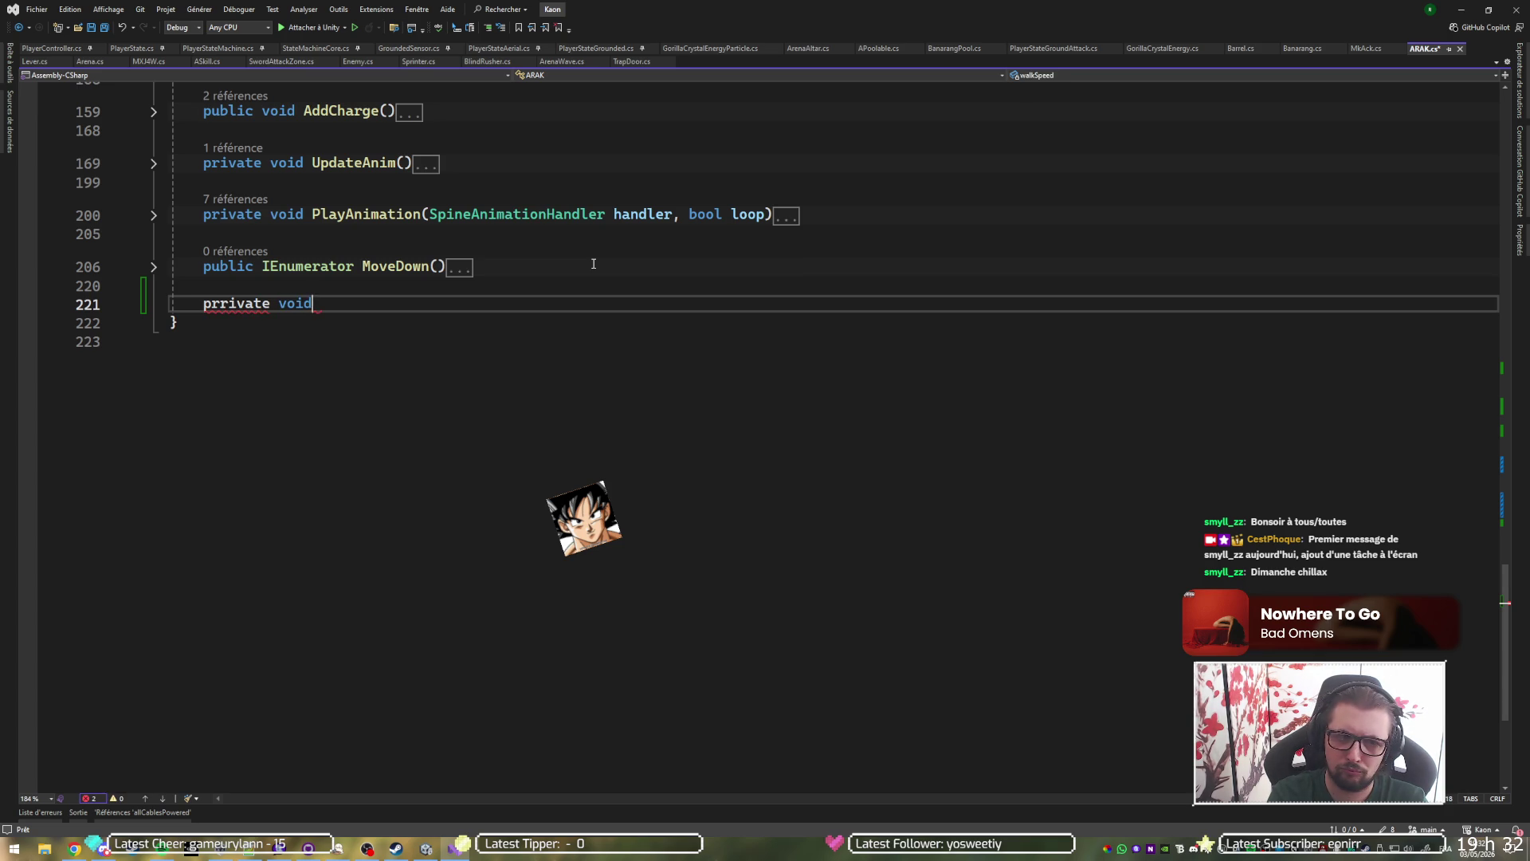
pyautogui.press('Home')
pyautogui.press('Right')
pyautogui.press('Right')
pyautogui.press('Delete')
pyautogui.press('End')
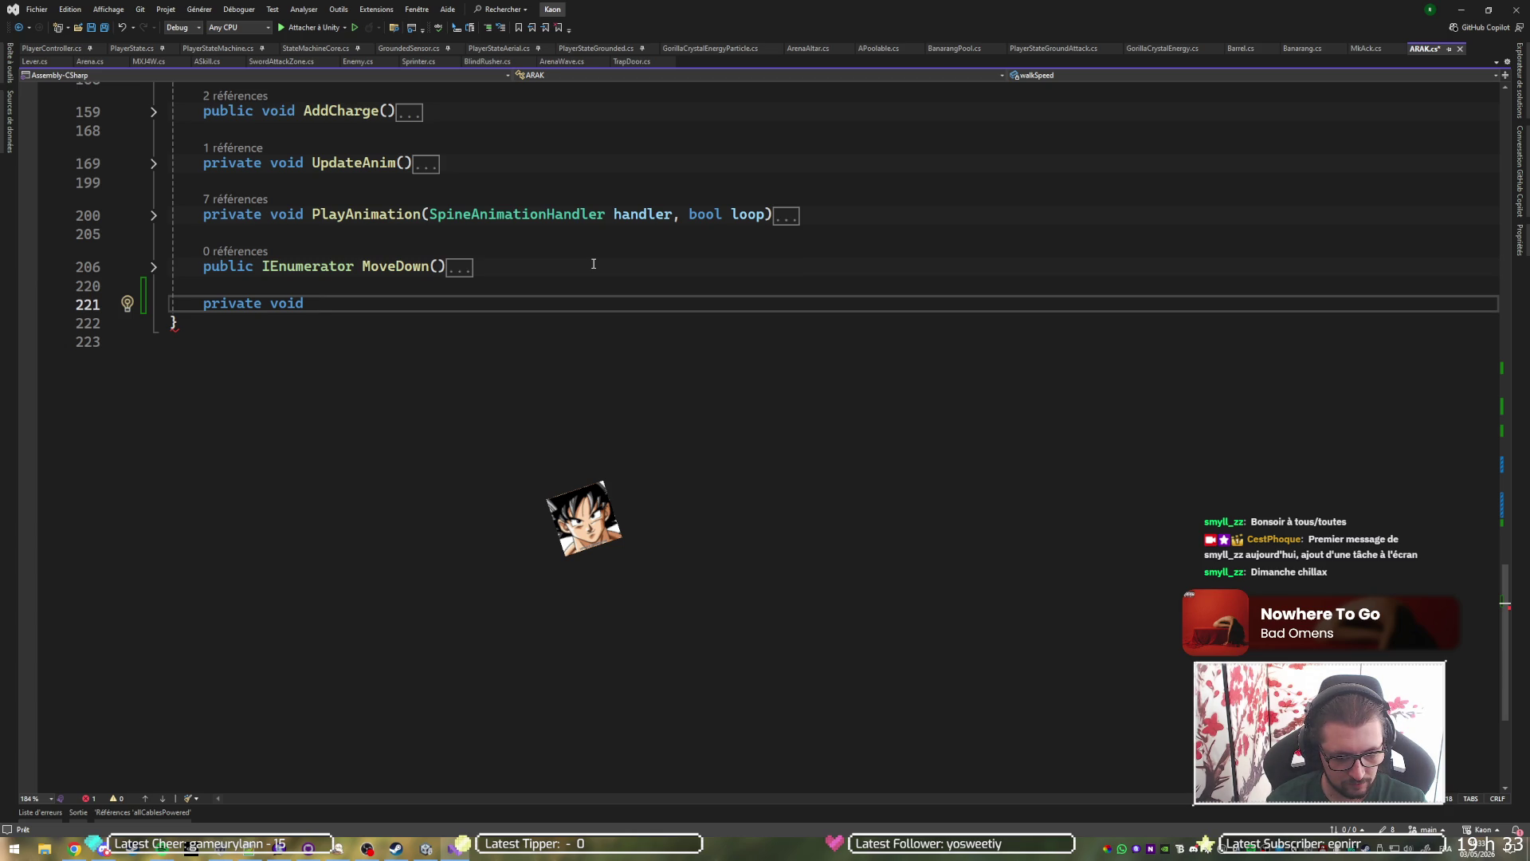
# Name the method TriggerOnElecDischarge(), correcting the doubled letters, and add its braces.
pyautogui.write('TTrriggerr')
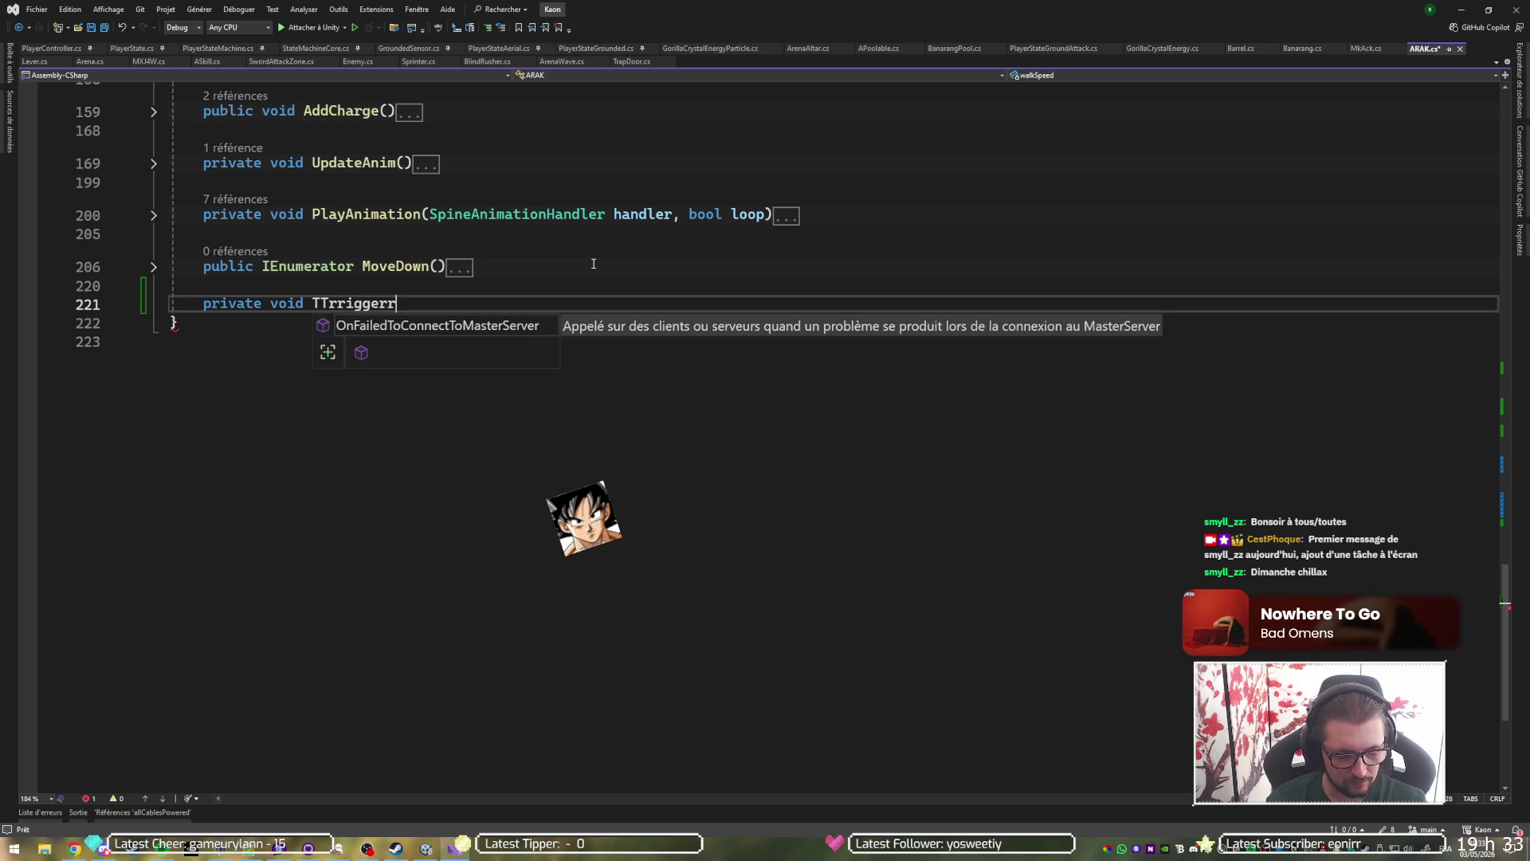
pyautogui.write('On')
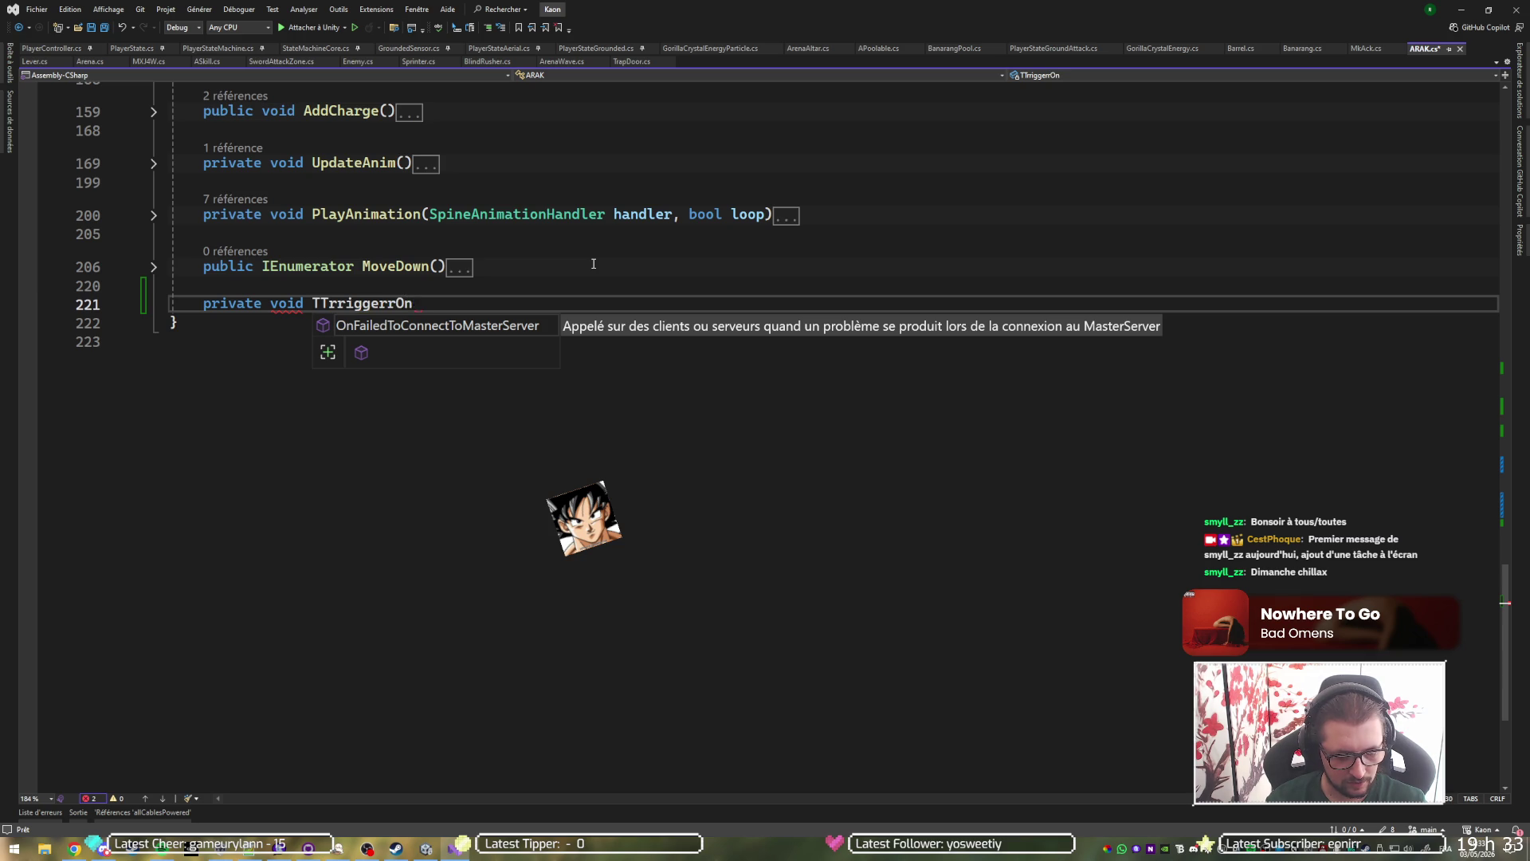
pyautogui.write('E')
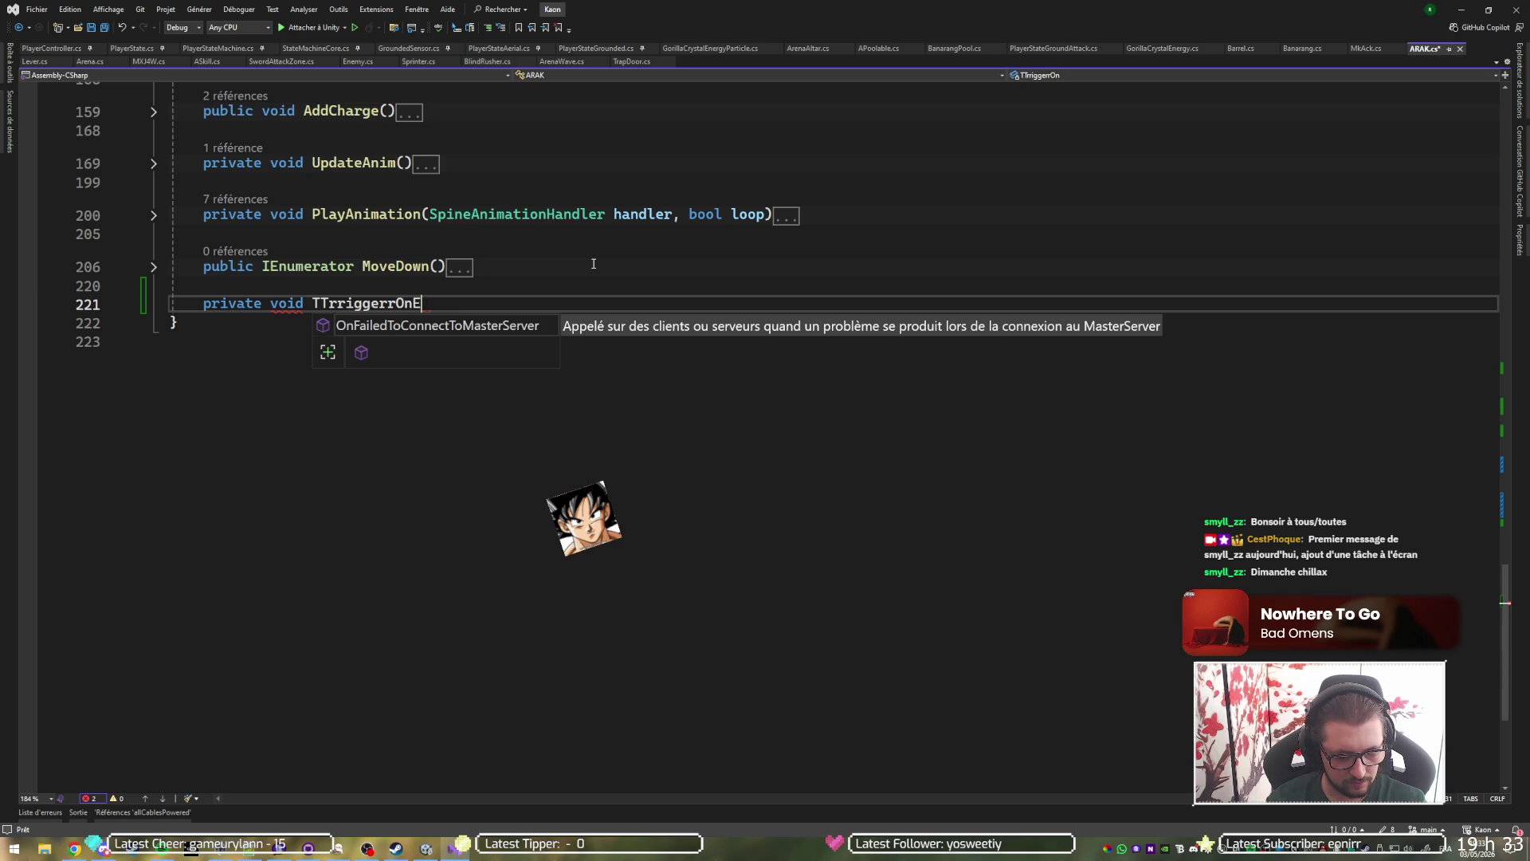
pyautogui.write('lecDischarrge(')
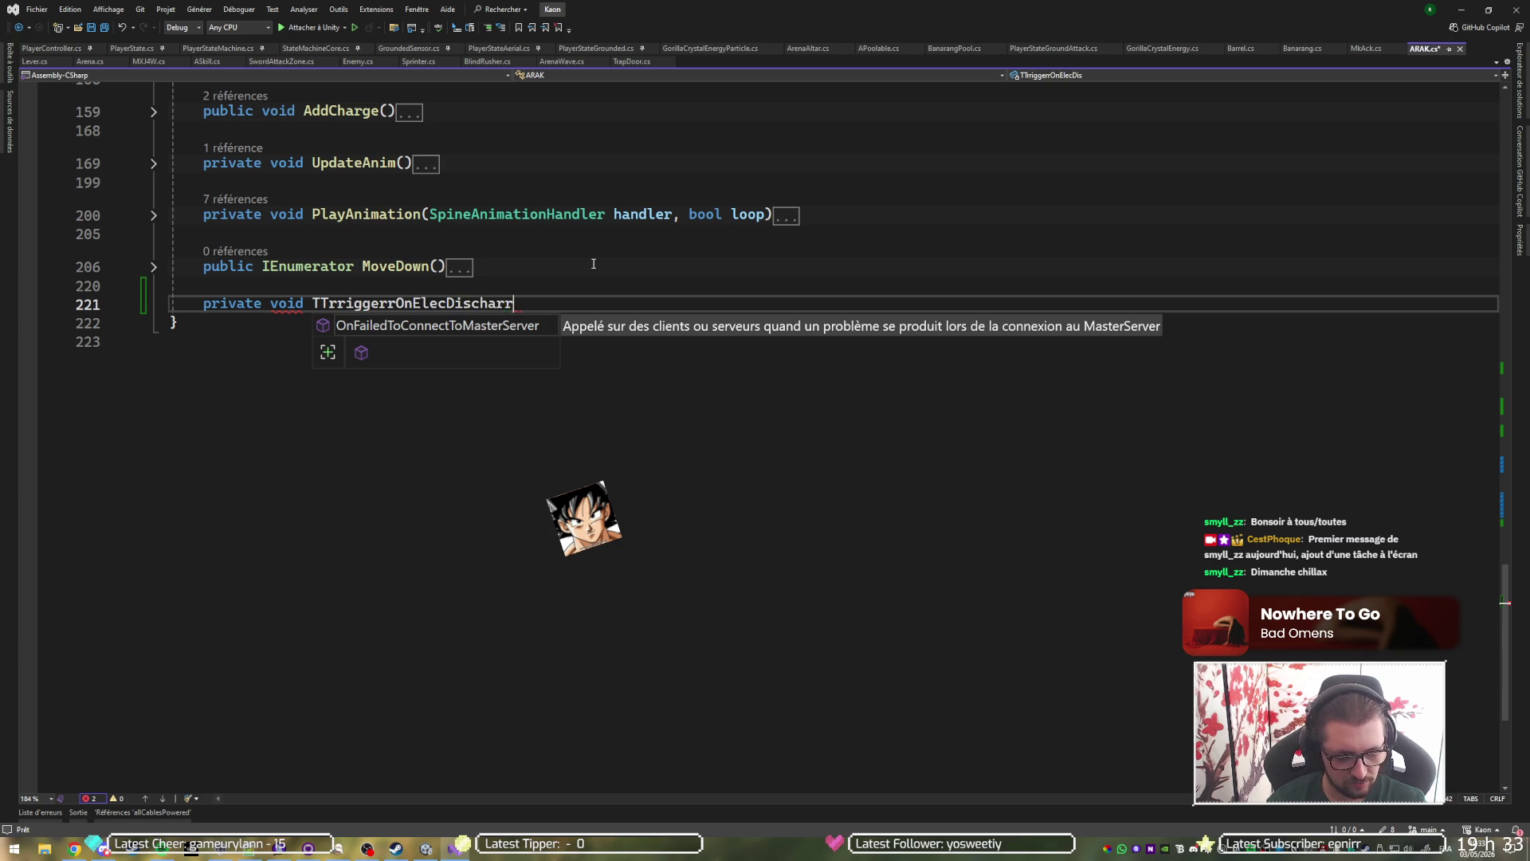
pyautogui.hotkey('ctrl', 'r')
pyautogui.hotkey('ctrl', 'r')
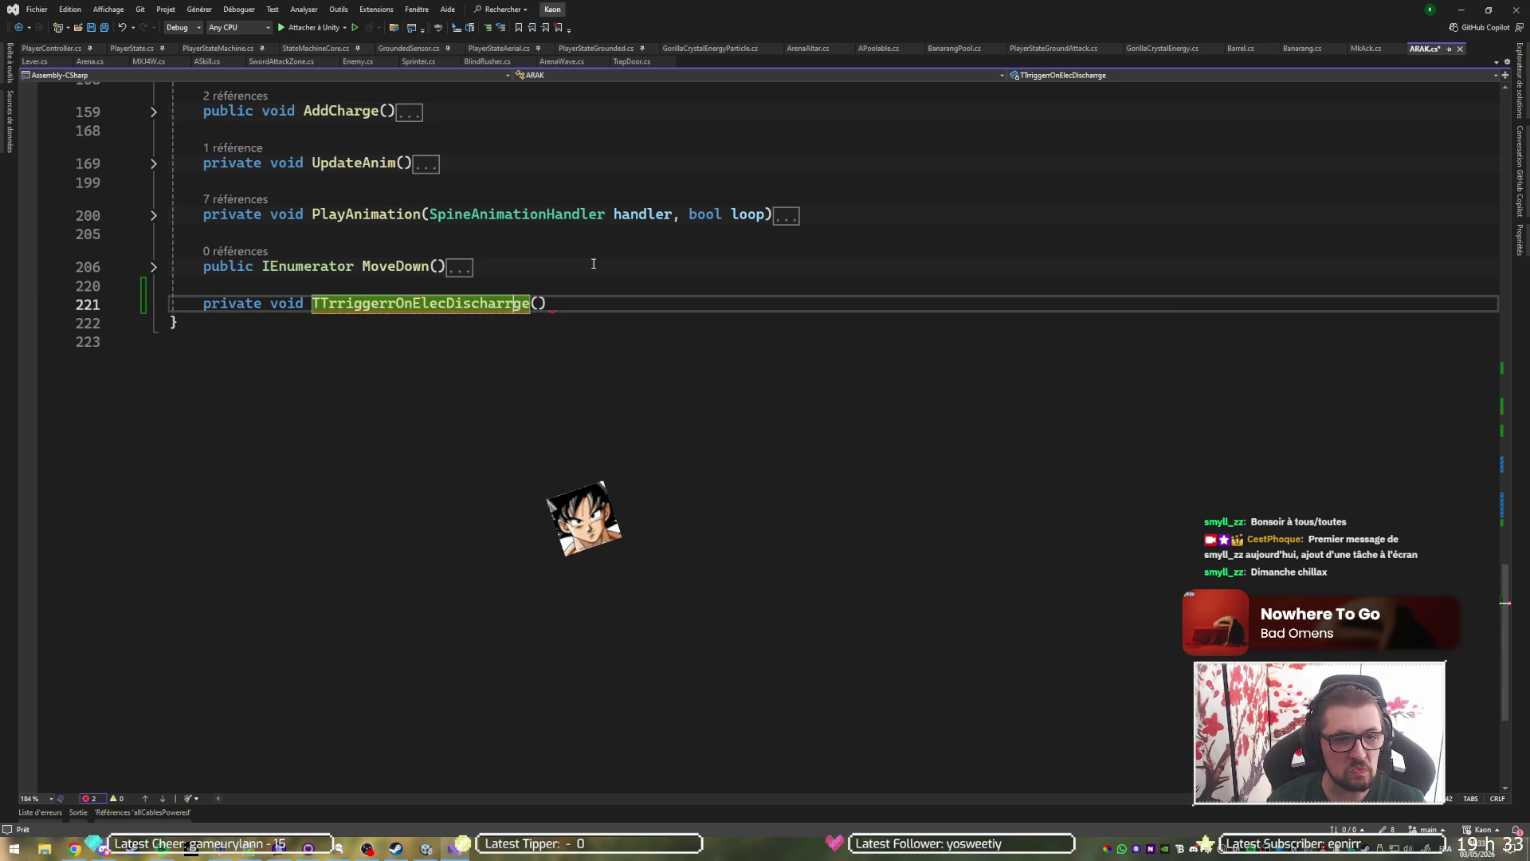
pyautogui.press('Right')
pyautogui.press('Right')
pyautogui.press('Delete')
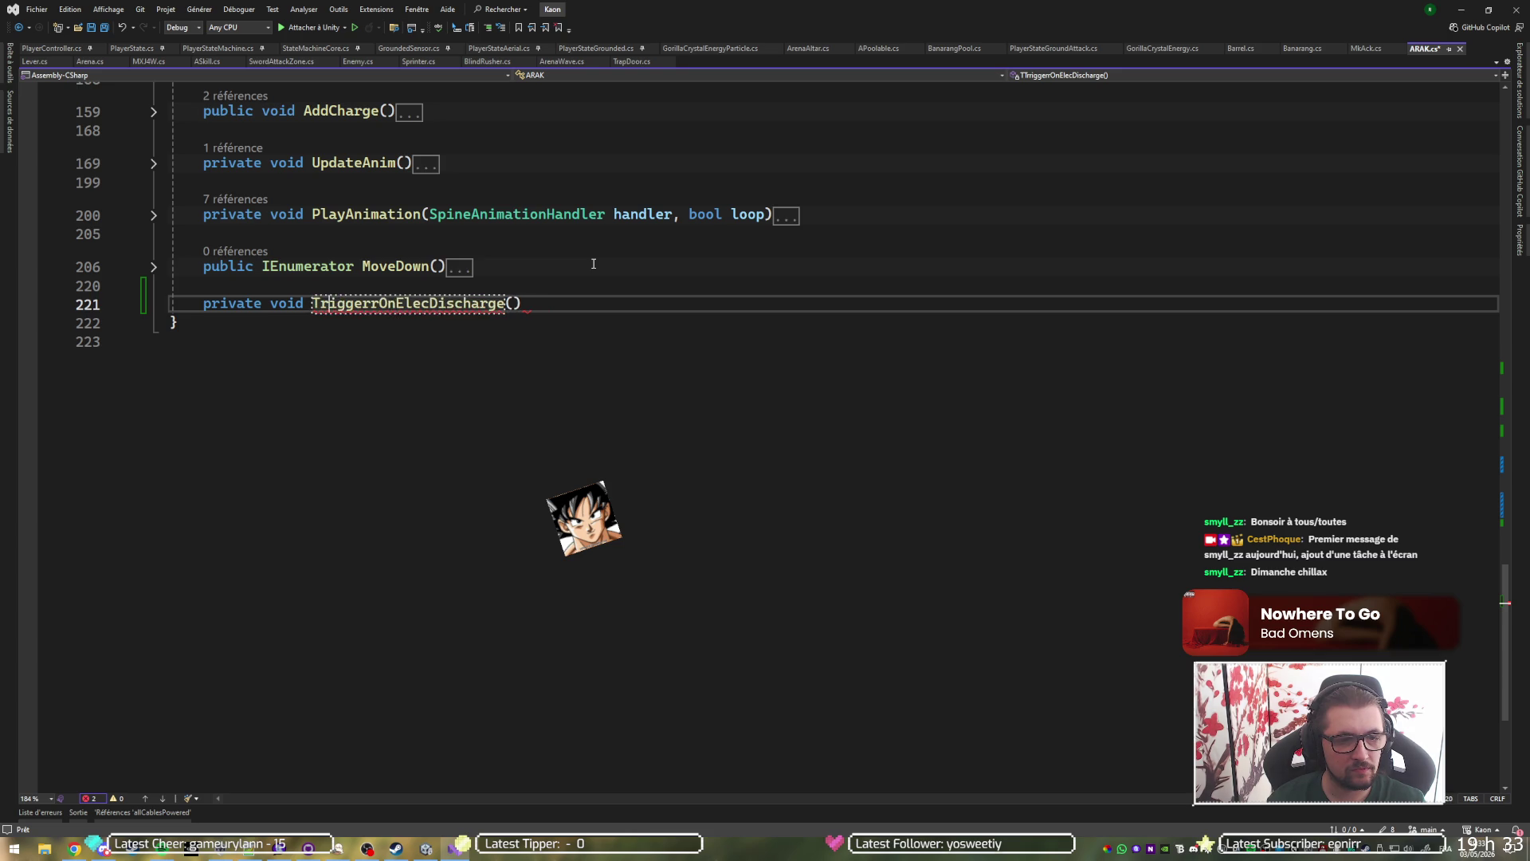
pyautogui.press('Right')
pyautogui.press('Right')
pyautogui.press('Right')
pyautogui.press('Delete')
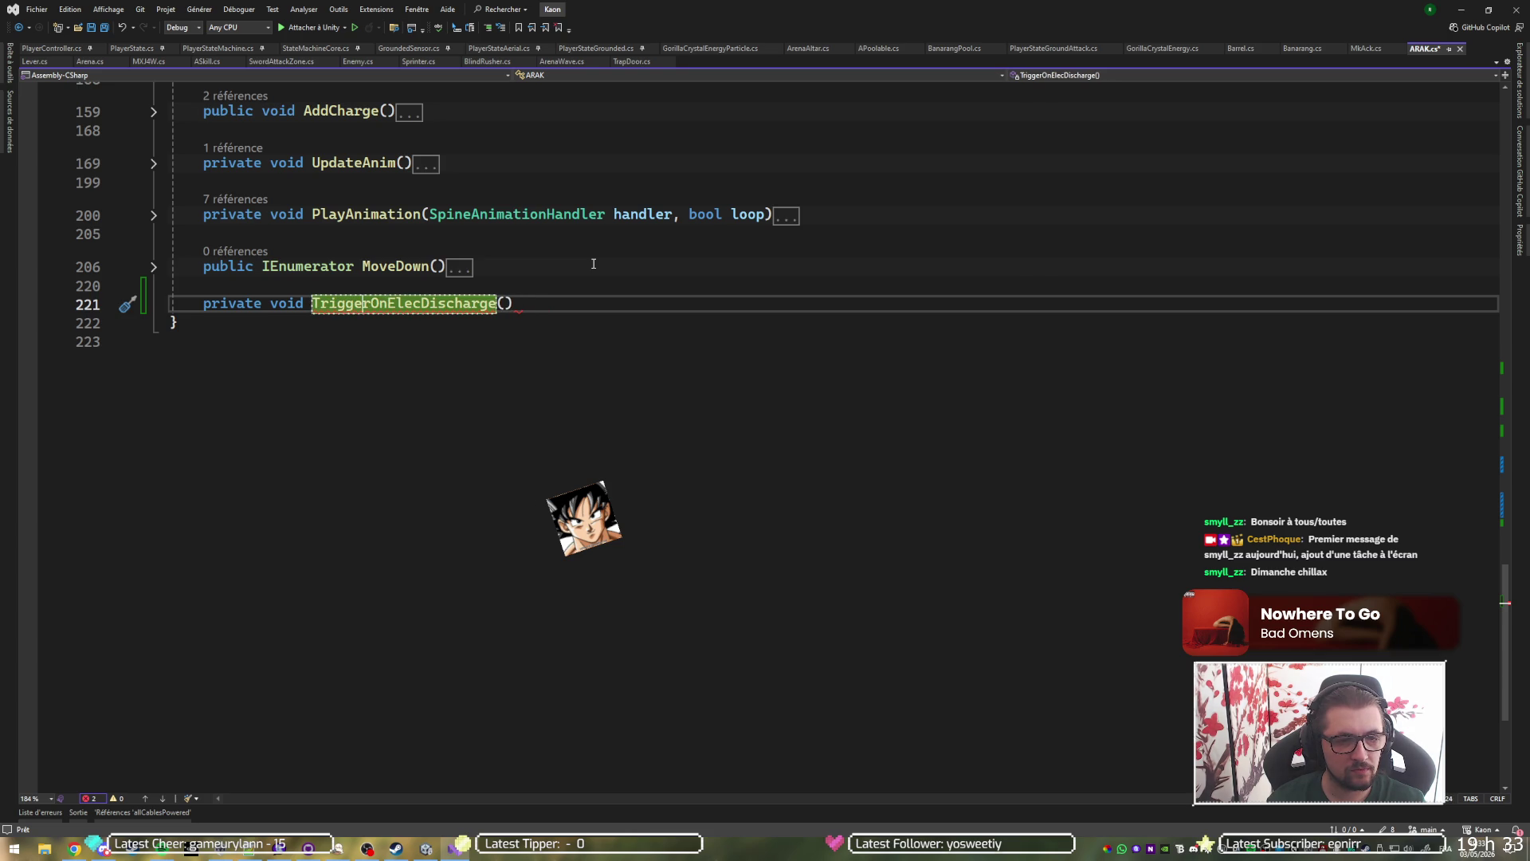
pyautogui.press('Return')
pyautogui.write('{')
pyautogui.press('Return')
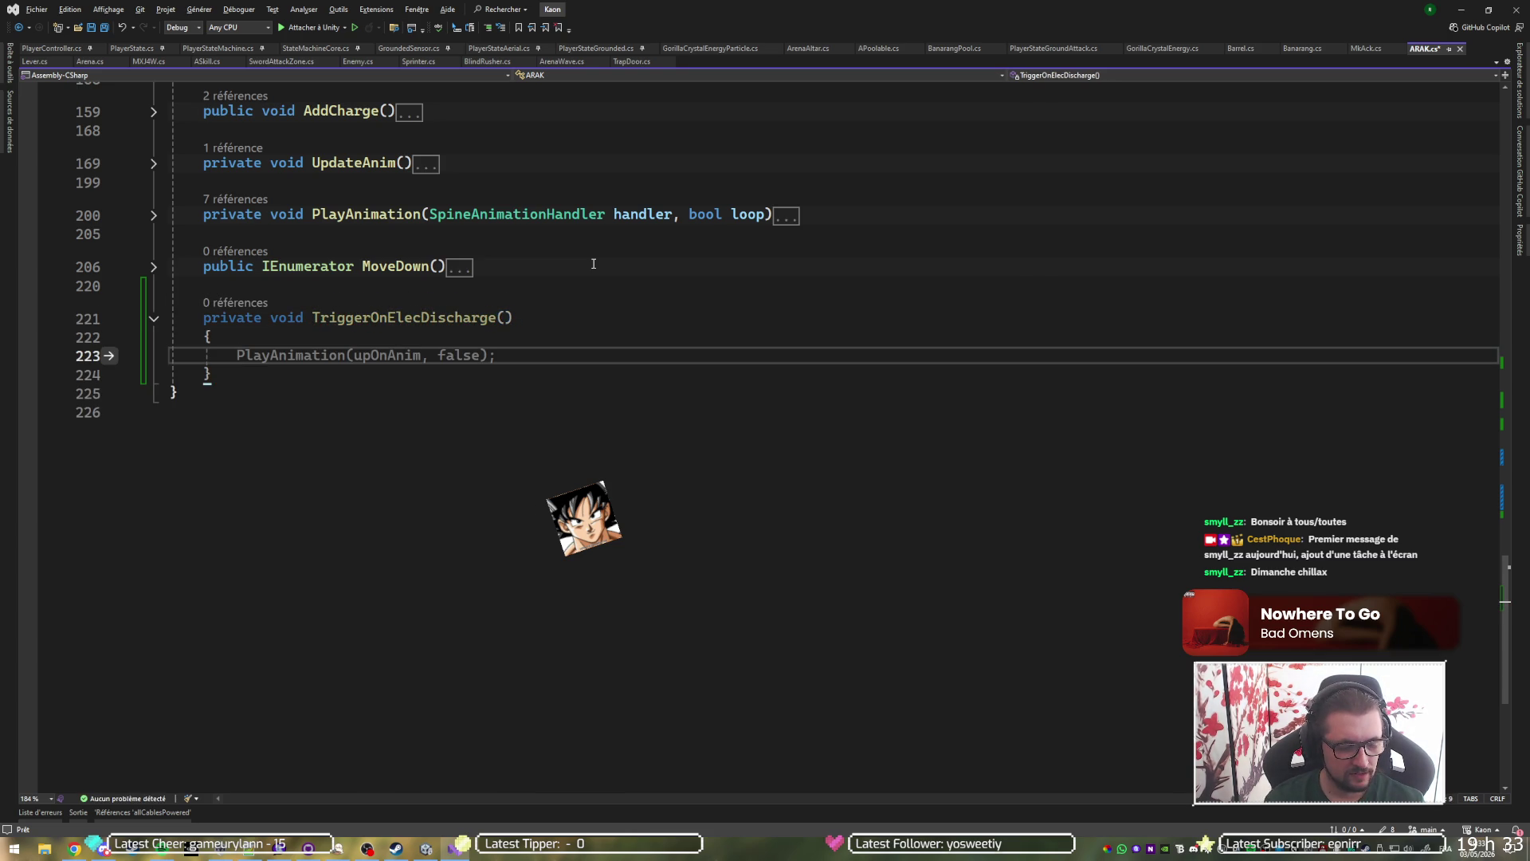
# List every reference to the OnArenaClear field with Shift+F12.
pyautogui.scroll(15, 593, 264)
pyautogui.scroll(8, 613, 262)
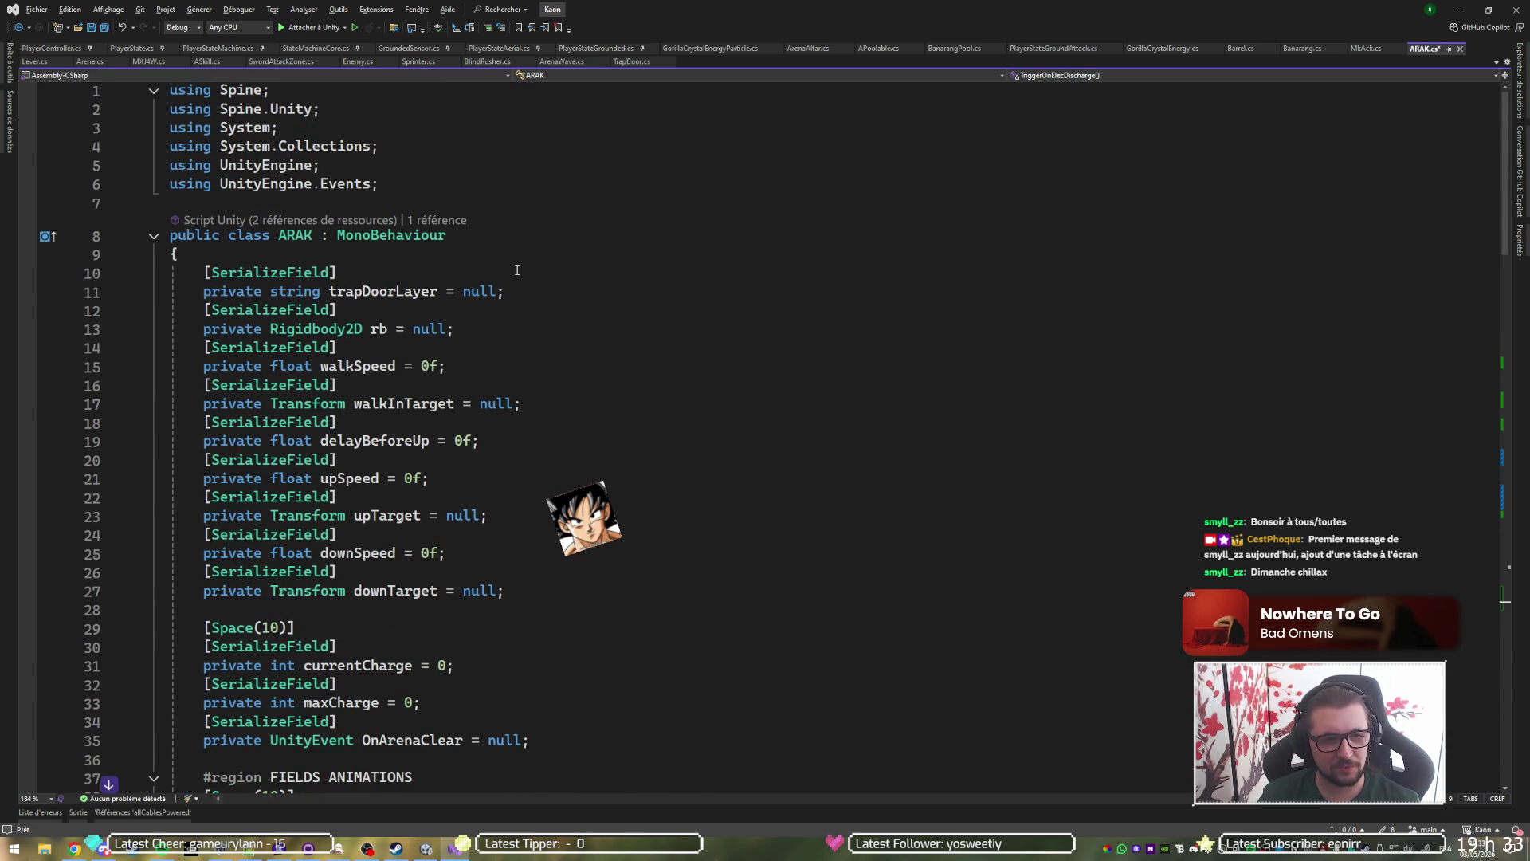
pyautogui.scroll(-5, 490, 414)
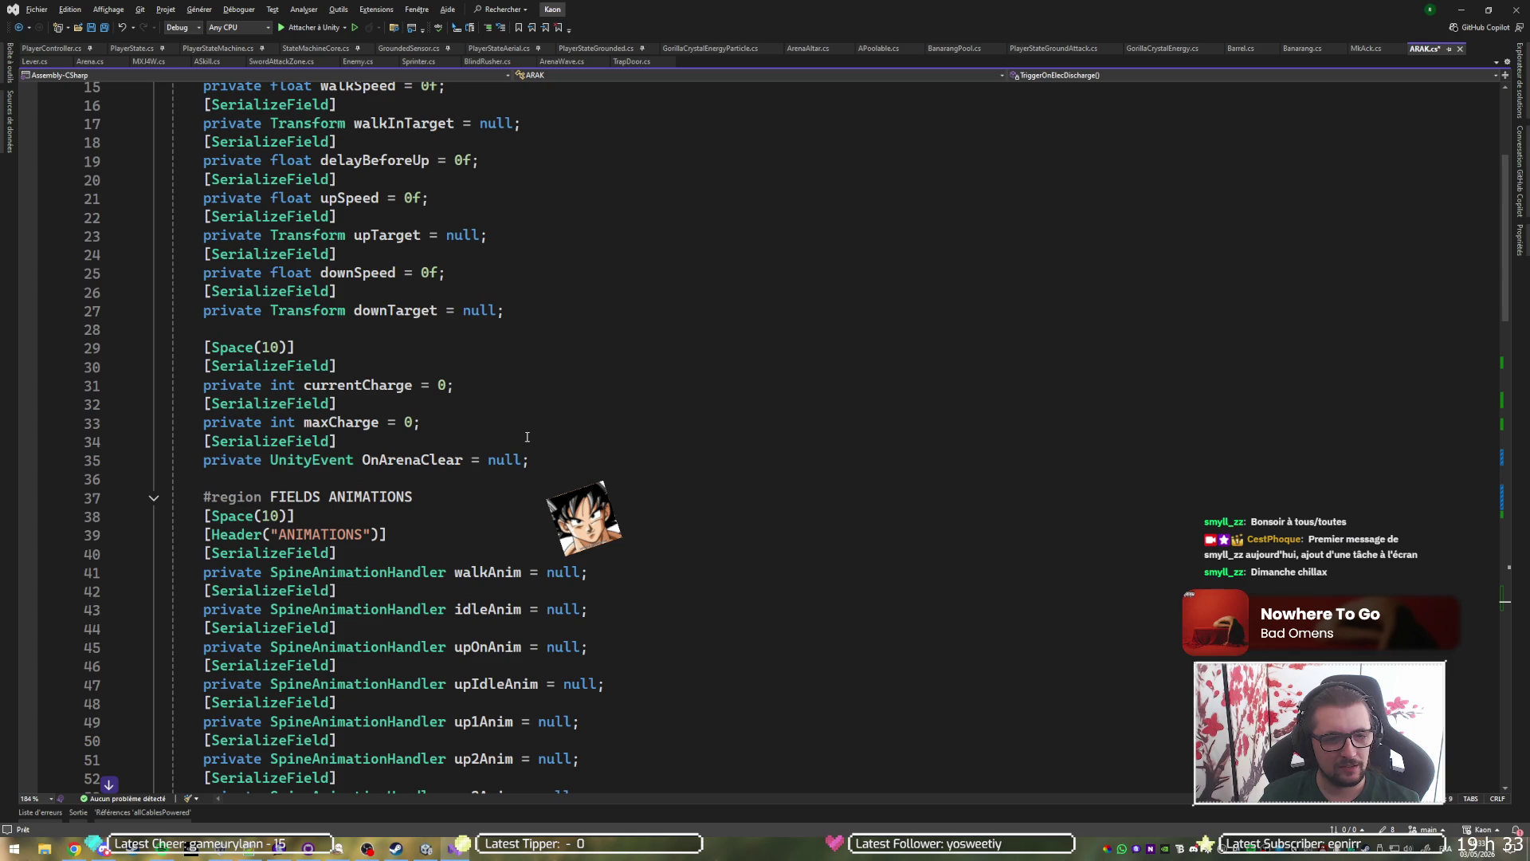
pyautogui.click(577, 465)
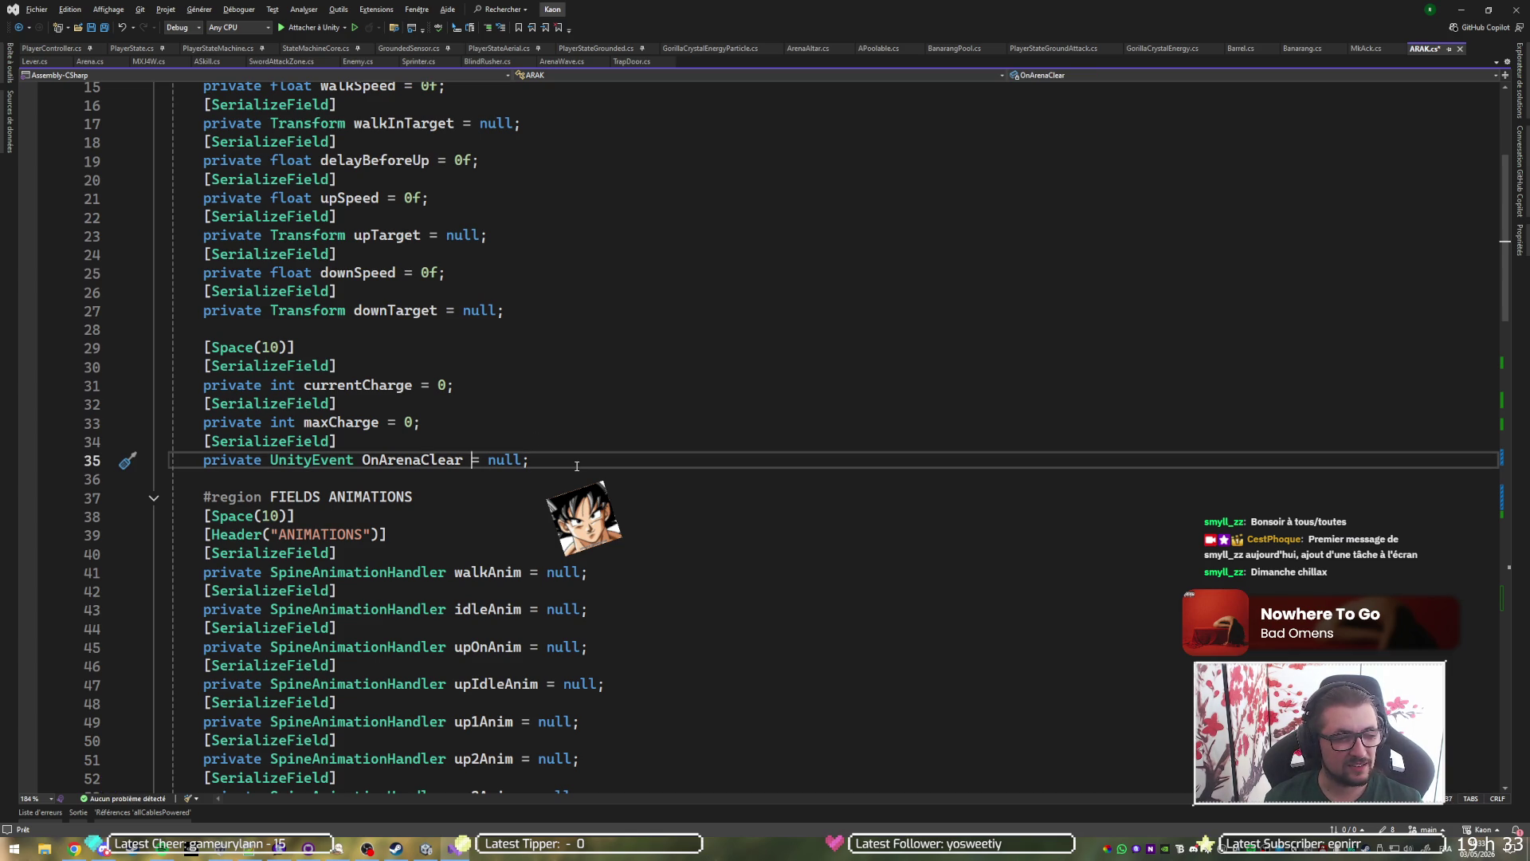
pyautogui.press('Left')
pyautogui.hotkey('shift', 'F12')
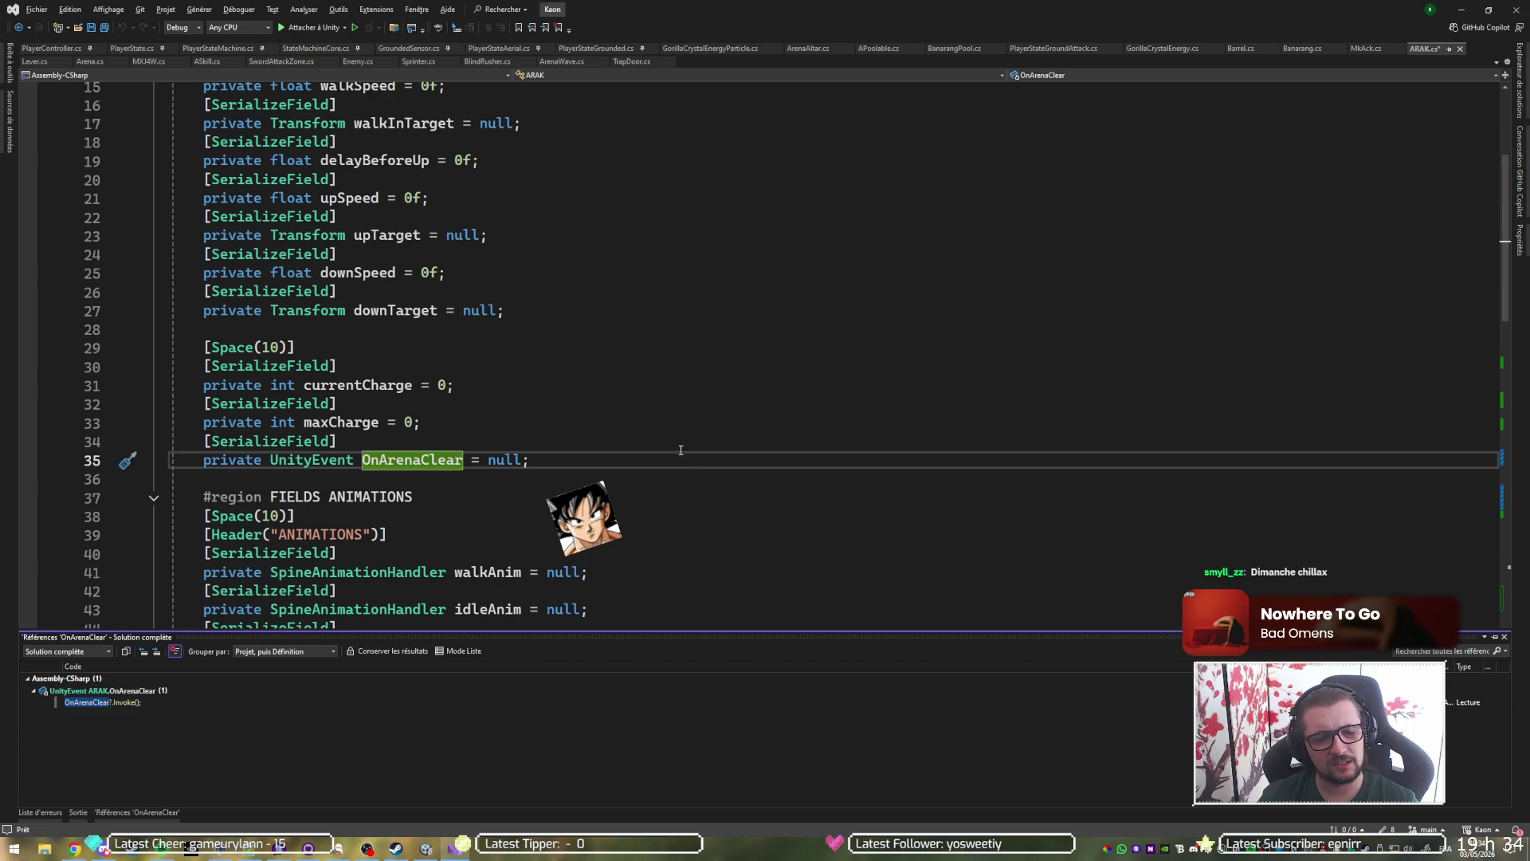
# Select and delete the TriggerOnElecDischarge method, then return to the Unity editor.
pyautogui.scroll(-8, 678, 448)
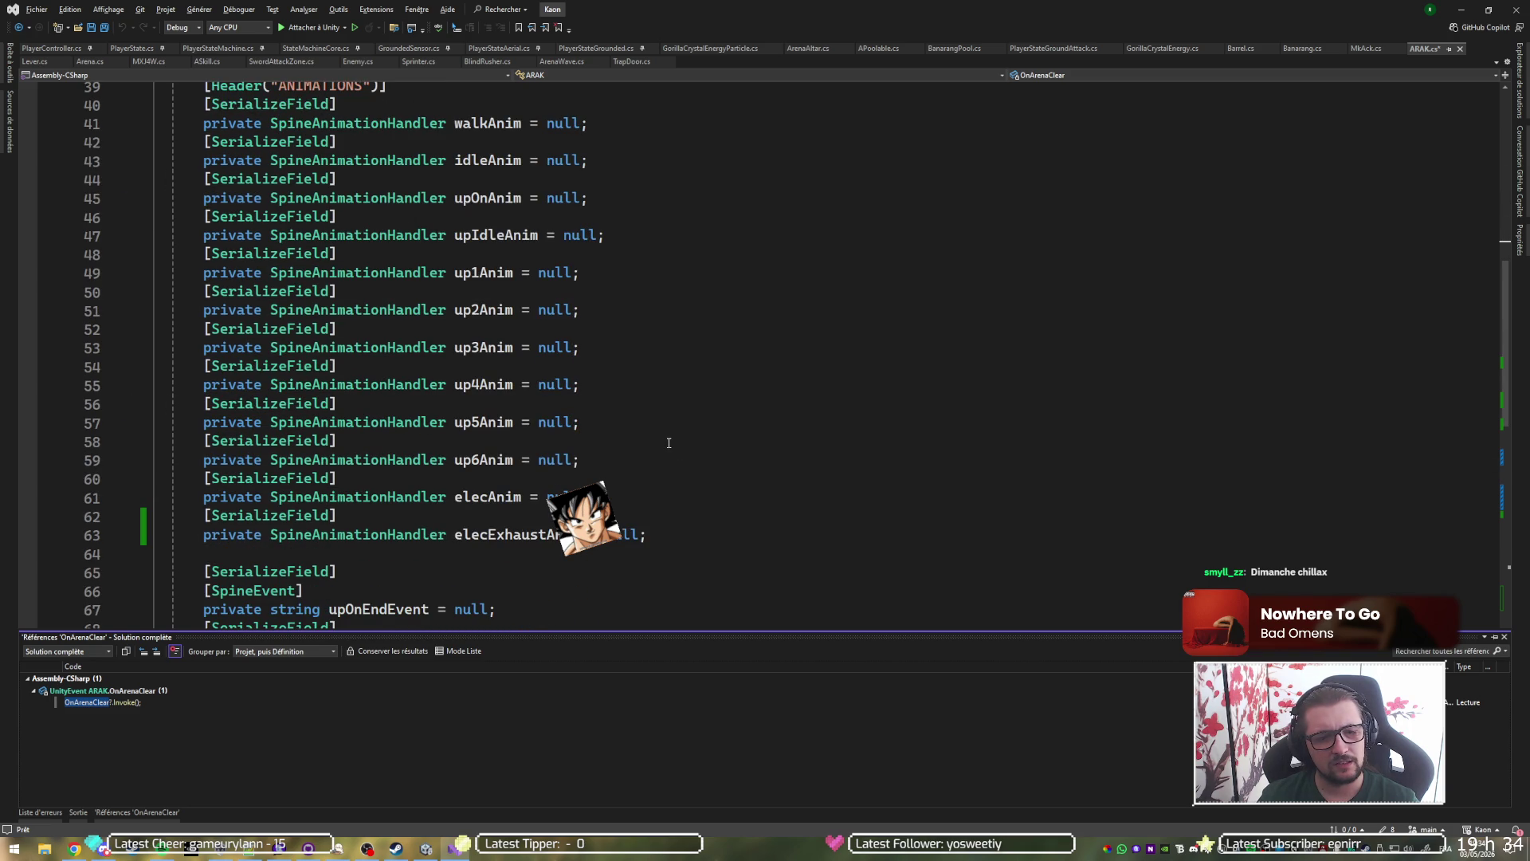
pyautogui.scroll(-20, 669, 443)
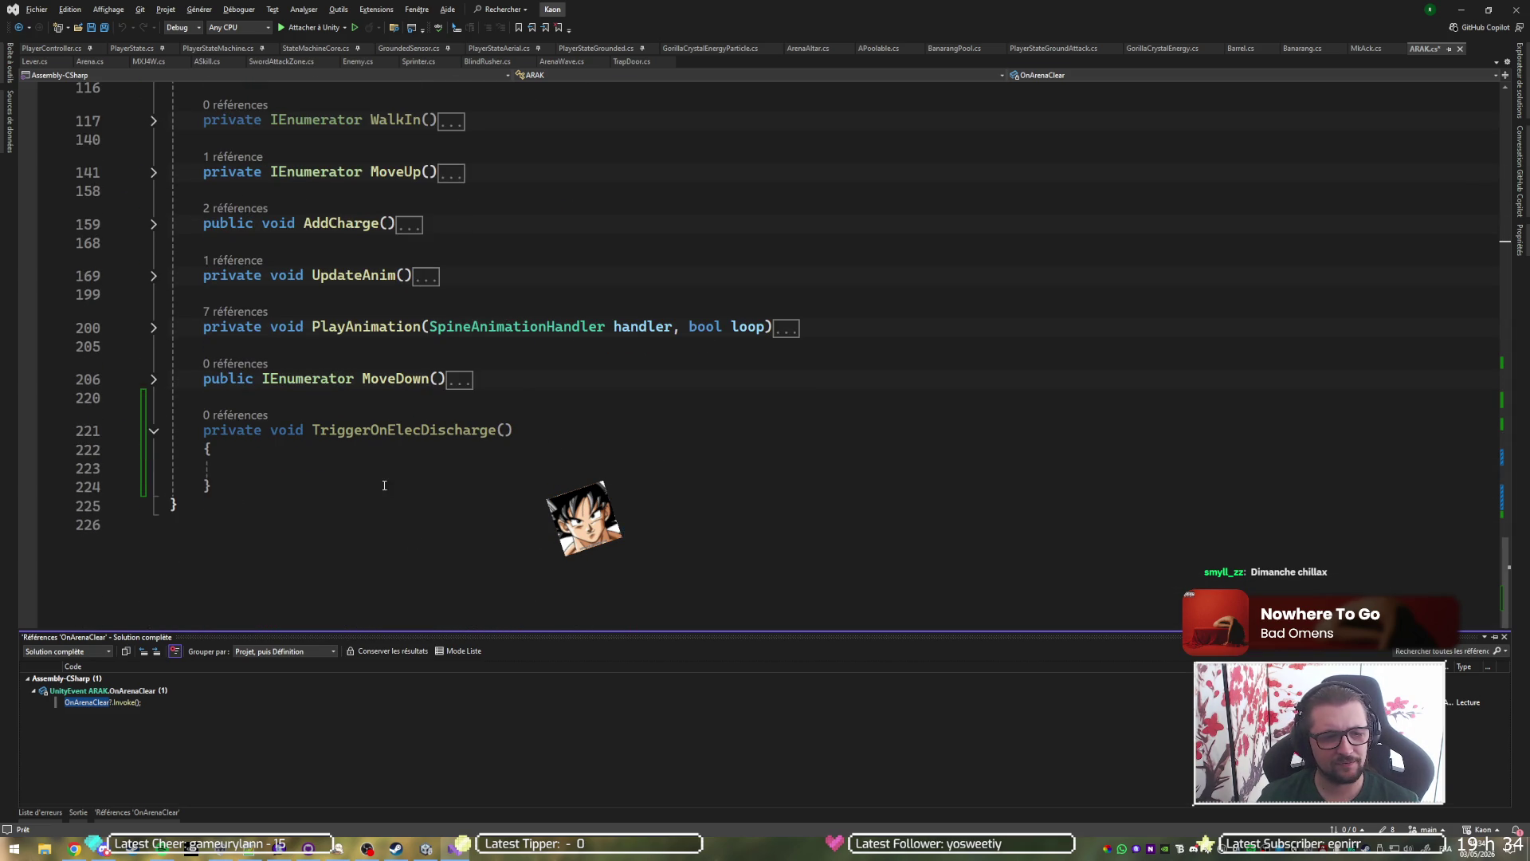
pyautogui.moveTo(384, 485); pyautogui.dragTo(518, 397)
pyautogui.press('Delete')
pyautogui.scroll(20, 546, 354)
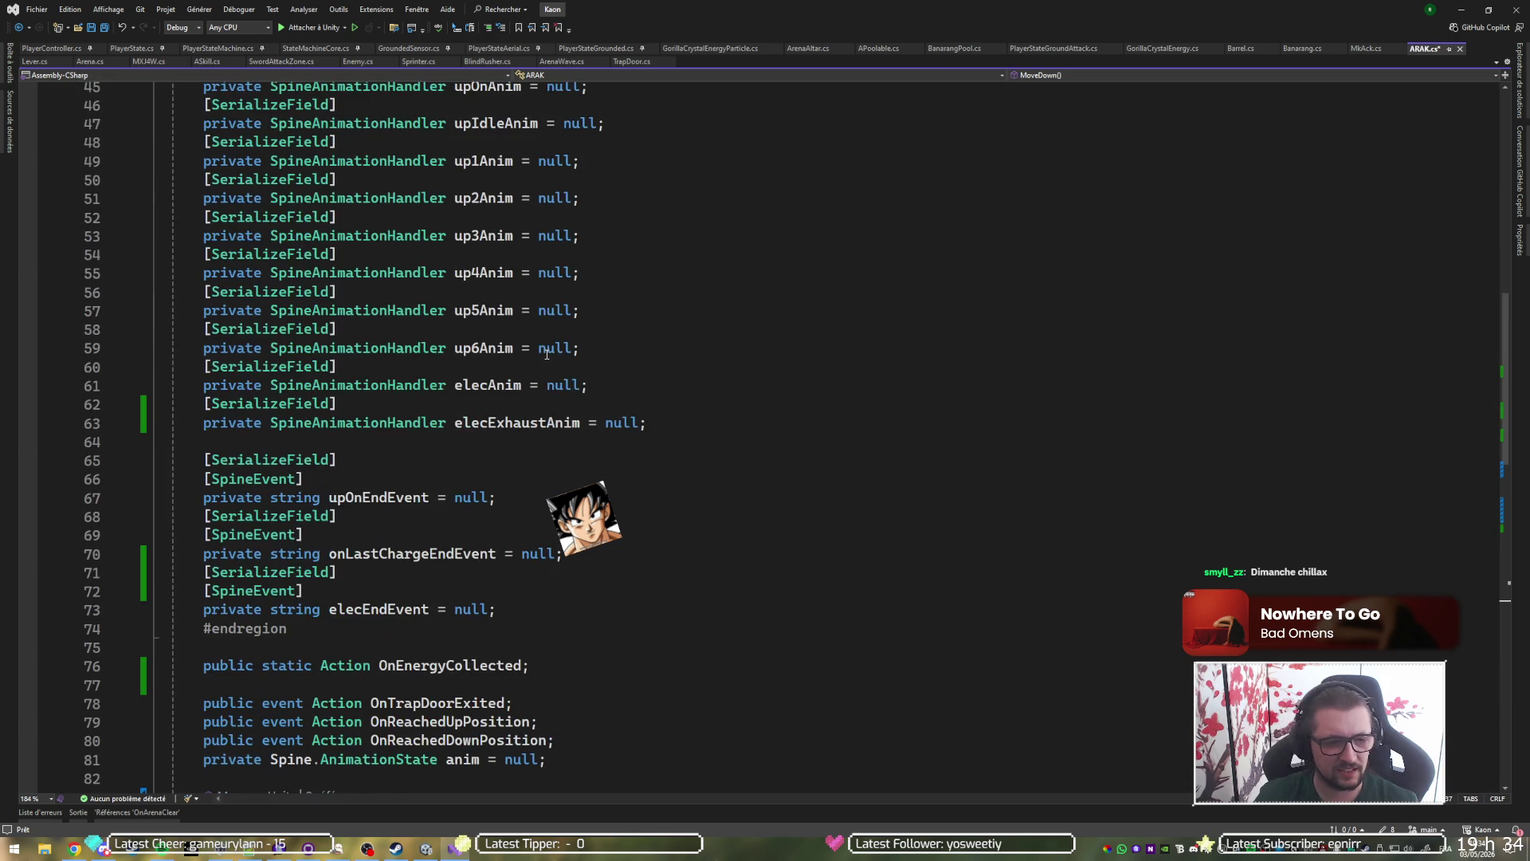
pyautogui.scroll(-9, 372, 497)
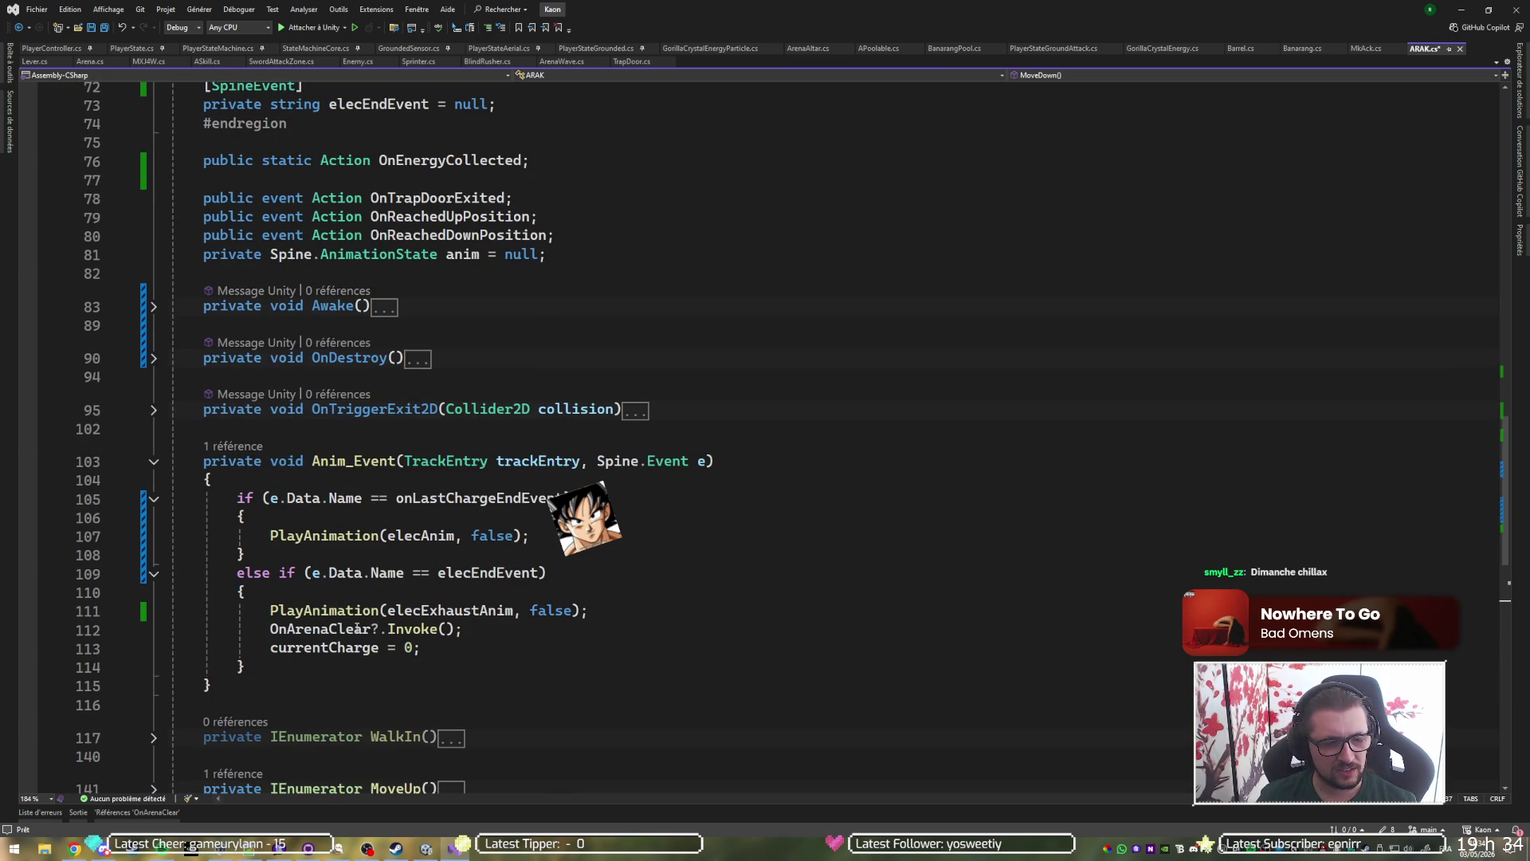
pyautogui.click(560, 329)
pyautogui.scroll(9, 561, 335)
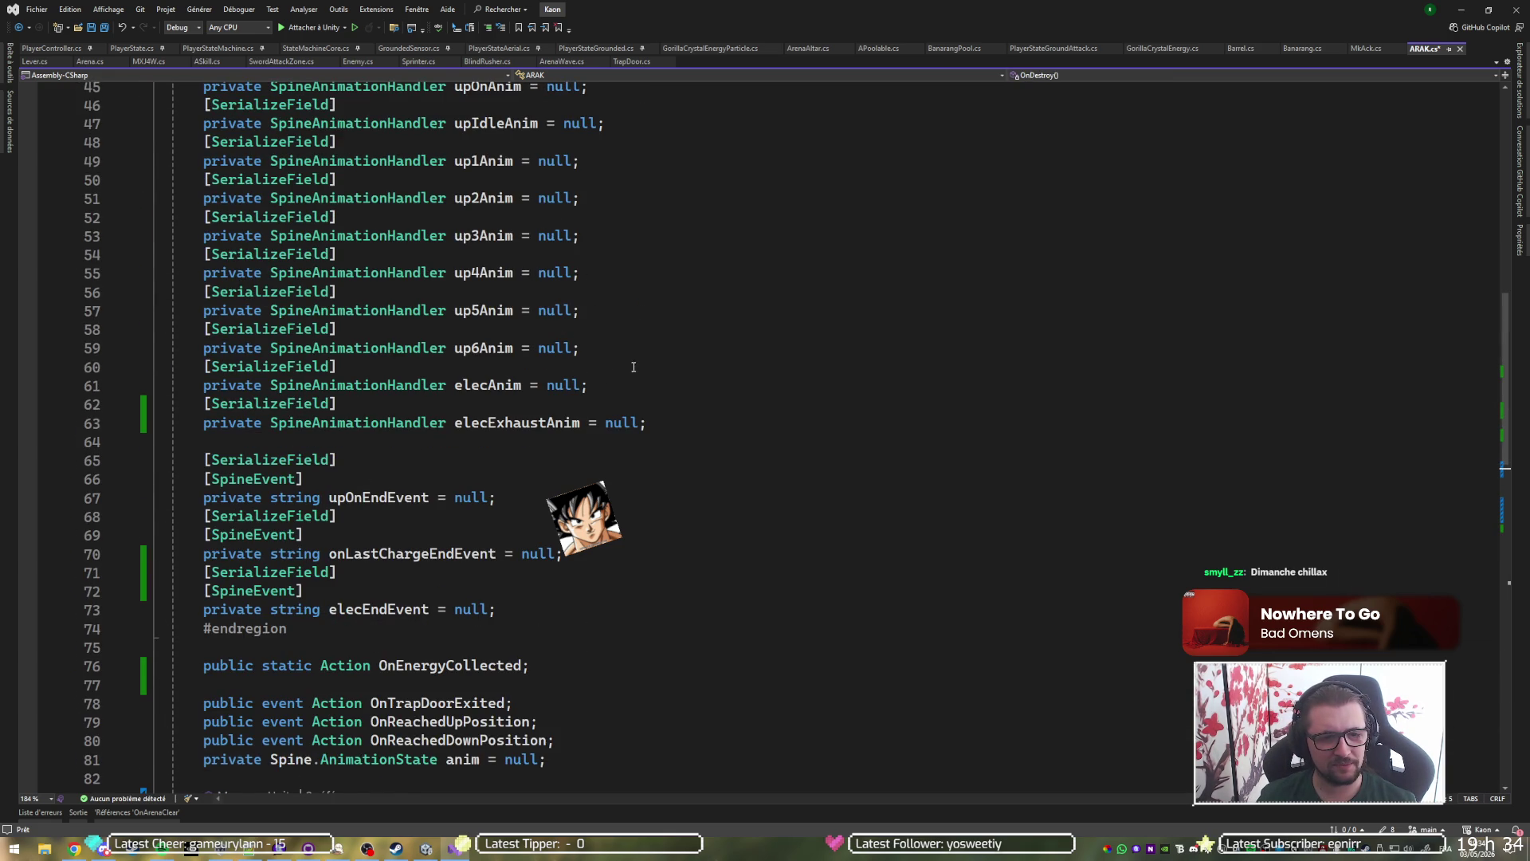
pyautogui.hotkey('alt', 'Tab')
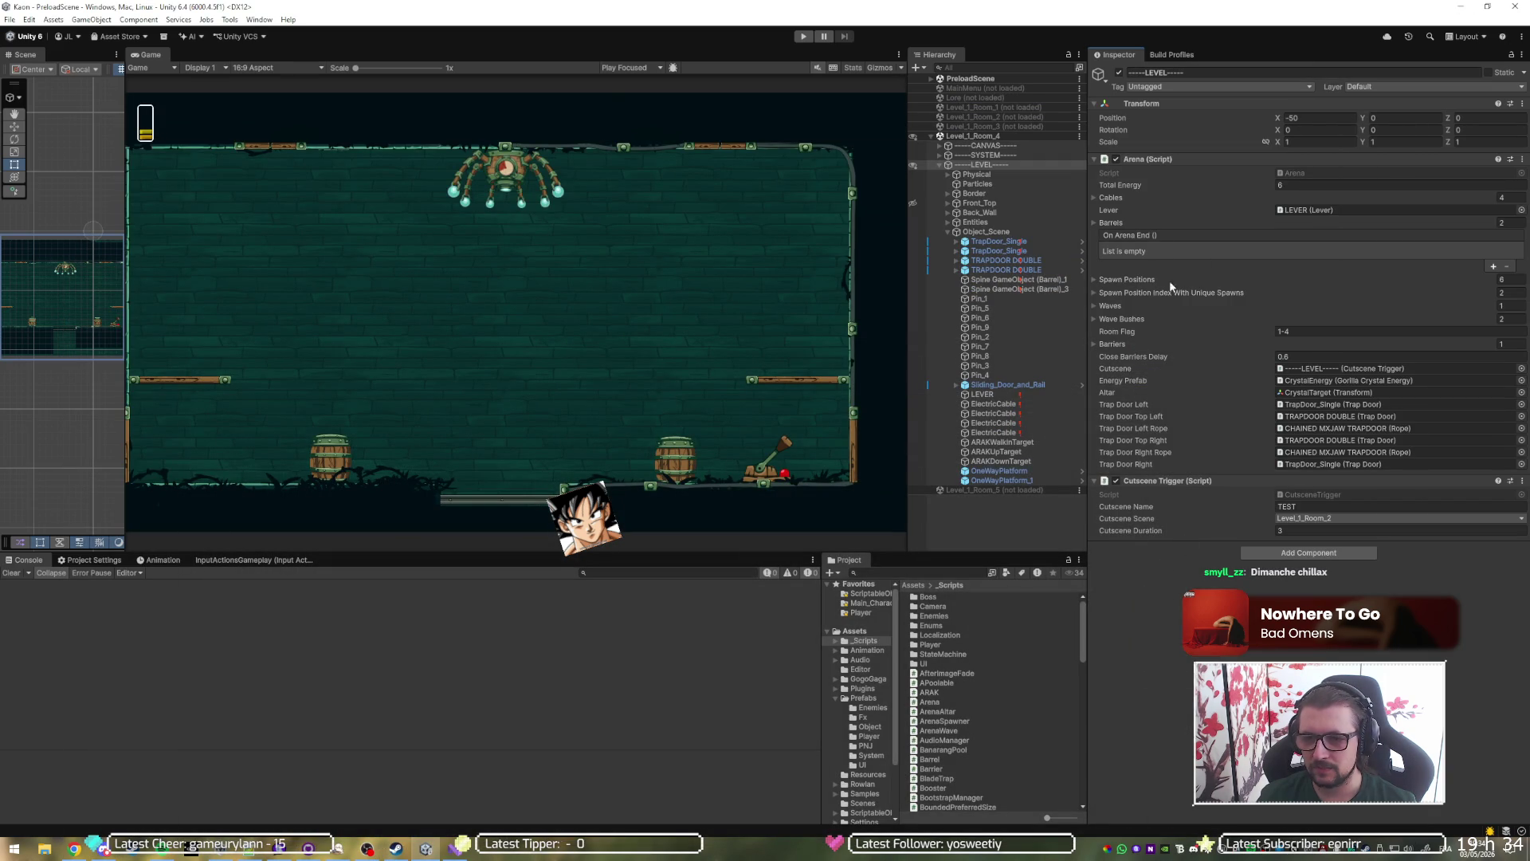
# Collapse the Arena component, expand Entities and select the first ElectricCable object.
pyautogui.click(1143, 159)
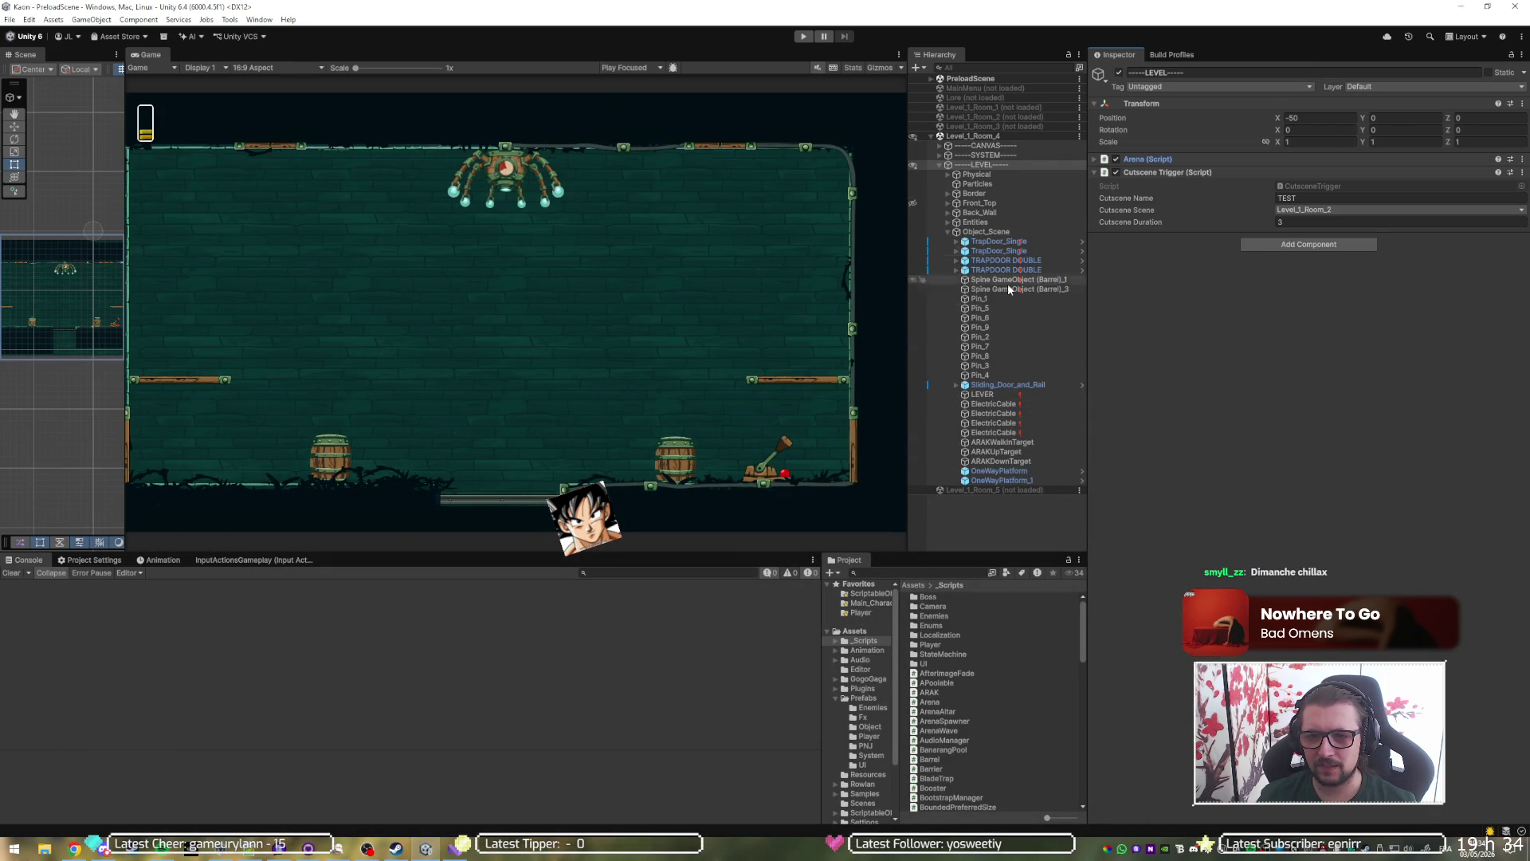
pyautogui.click(949, 222)
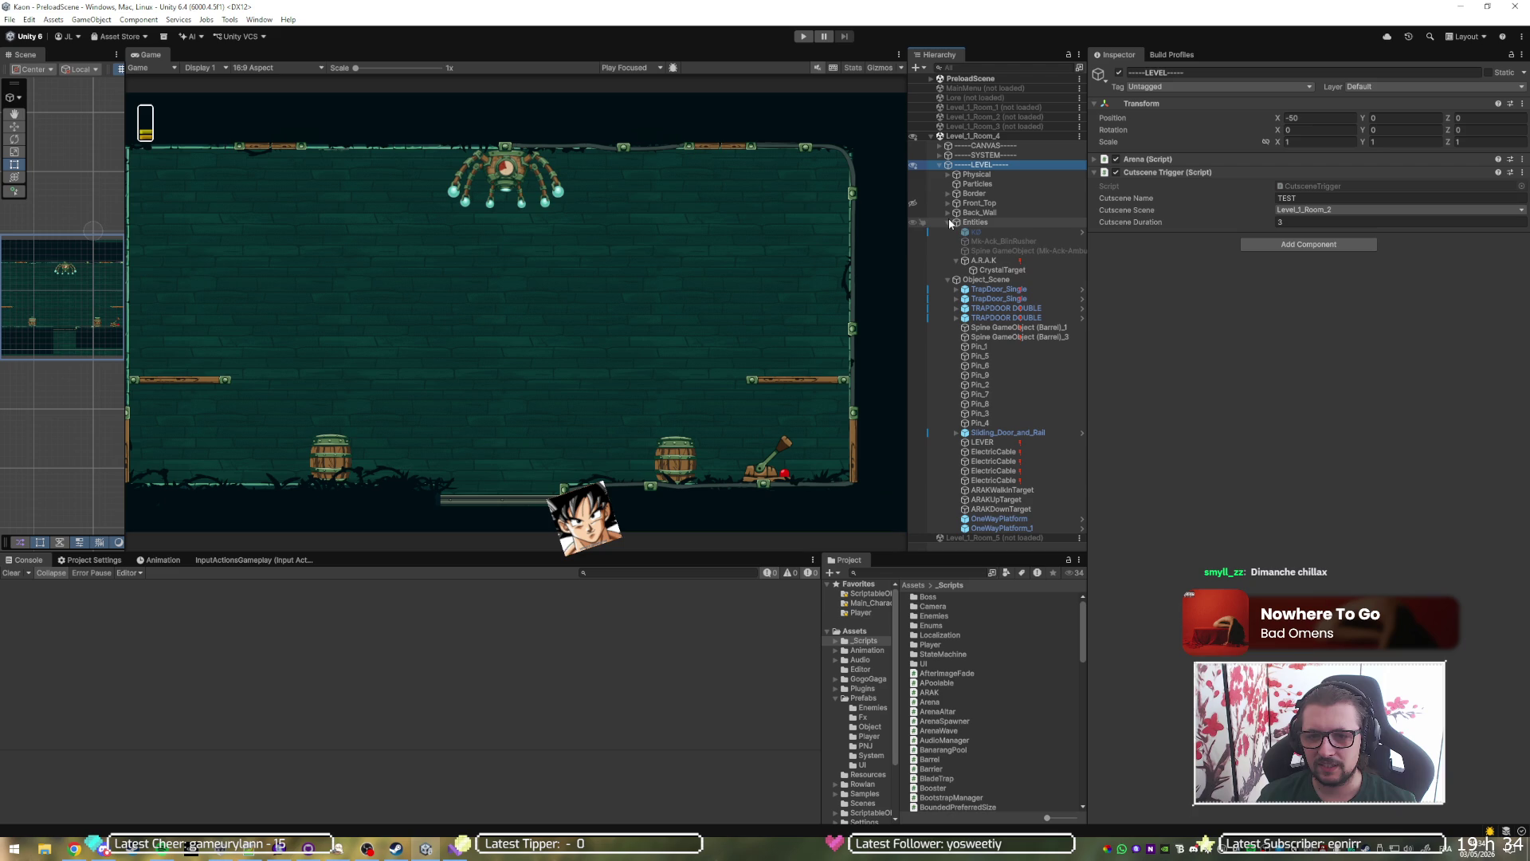
pyautogui.click(985, 261)
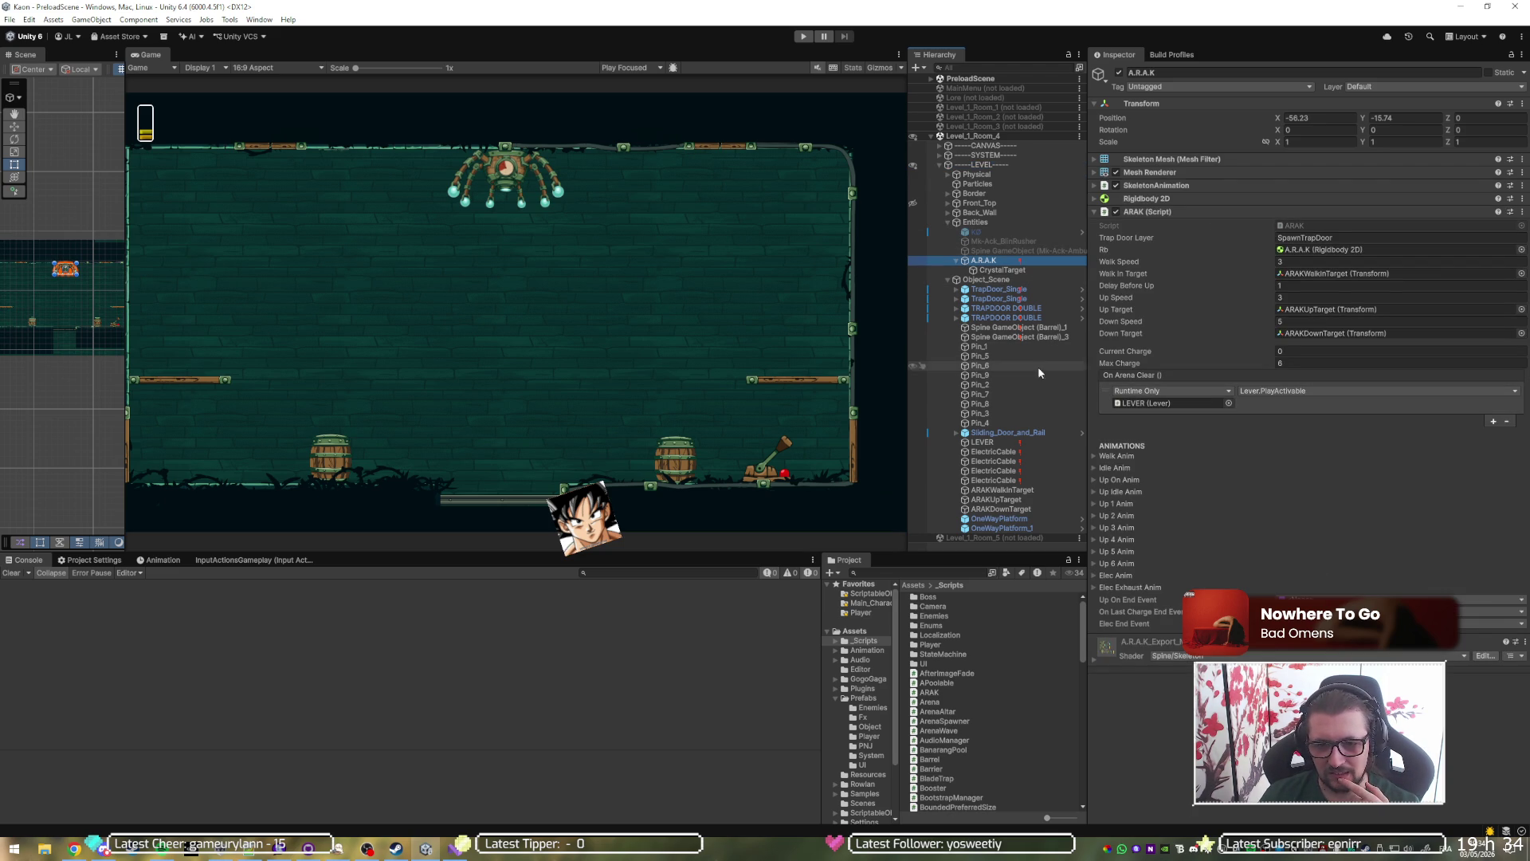
pyautogui.click(994, 452)
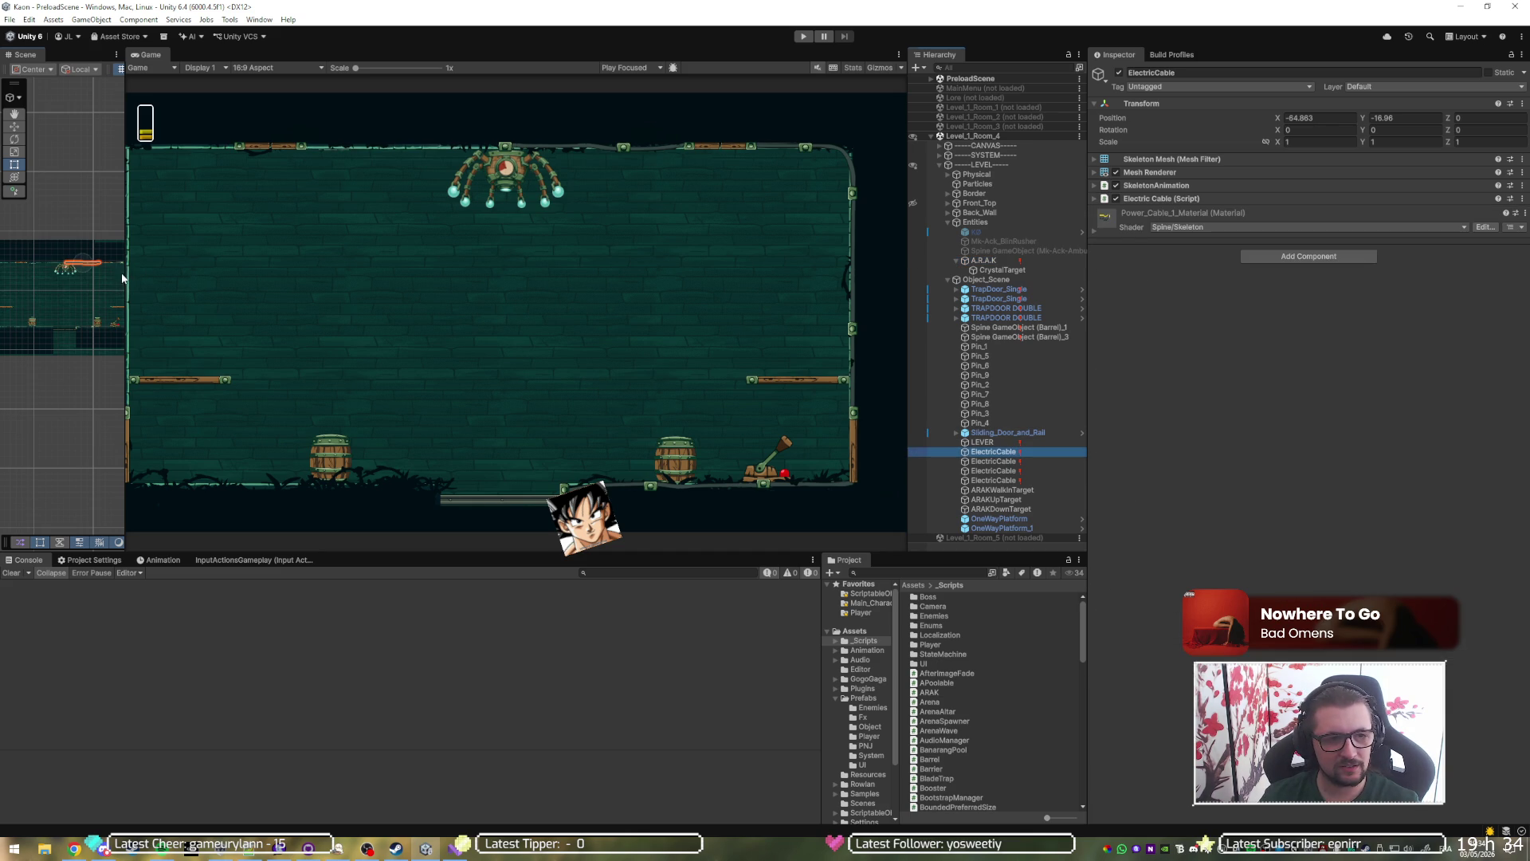
# Widen the Scene view, expand the Electric Cable script settings and open ElectricCable.cs.
pyautogui.moveTo(126, 285); pyautogui.dragTo(675, 286)
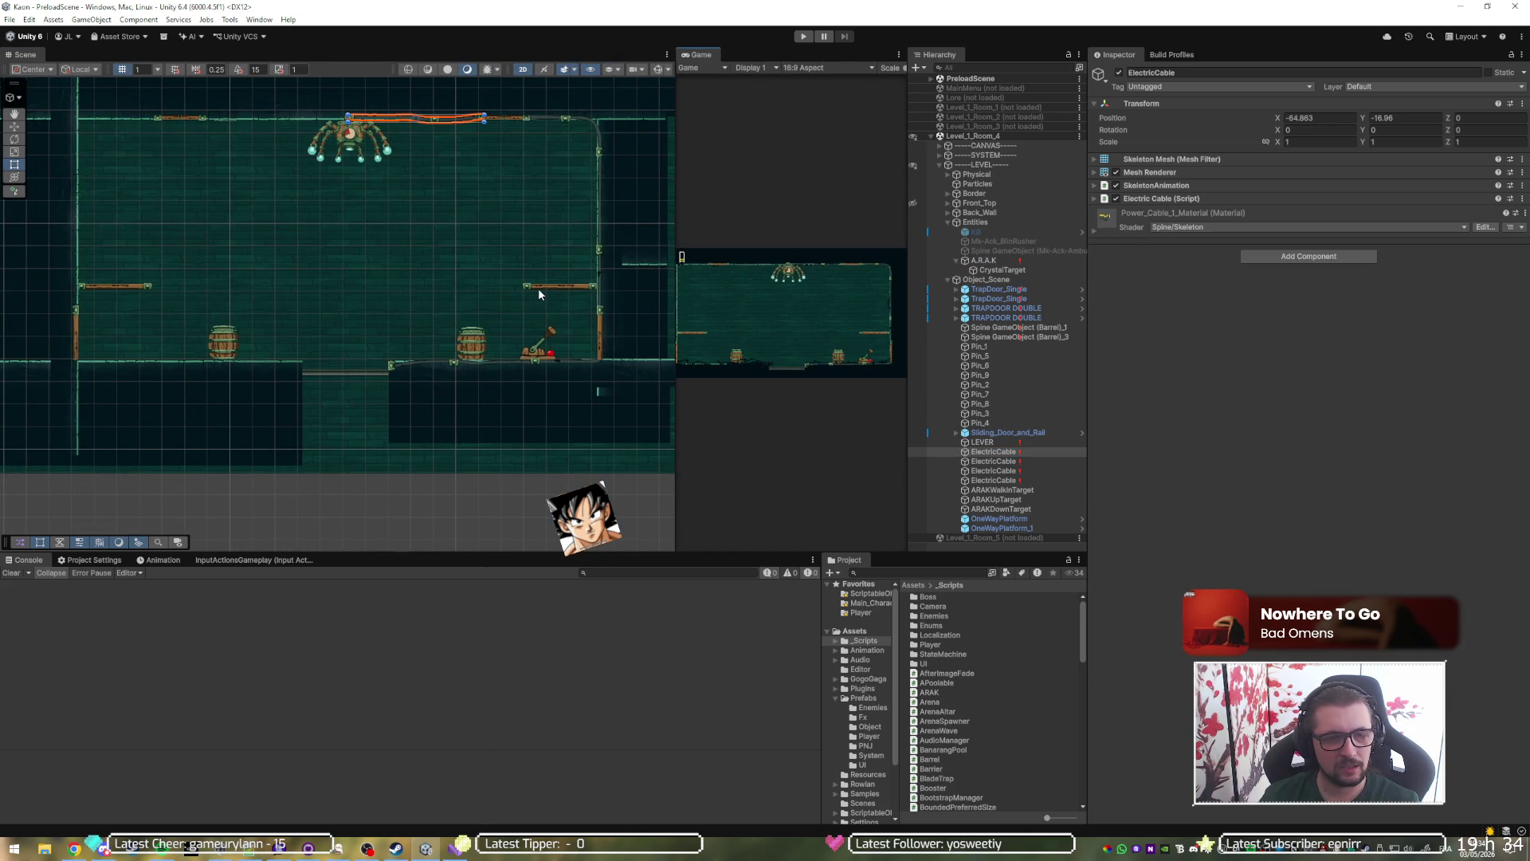
pyautogui.click(1201, 198)
pyautogui.click(1321, 211)
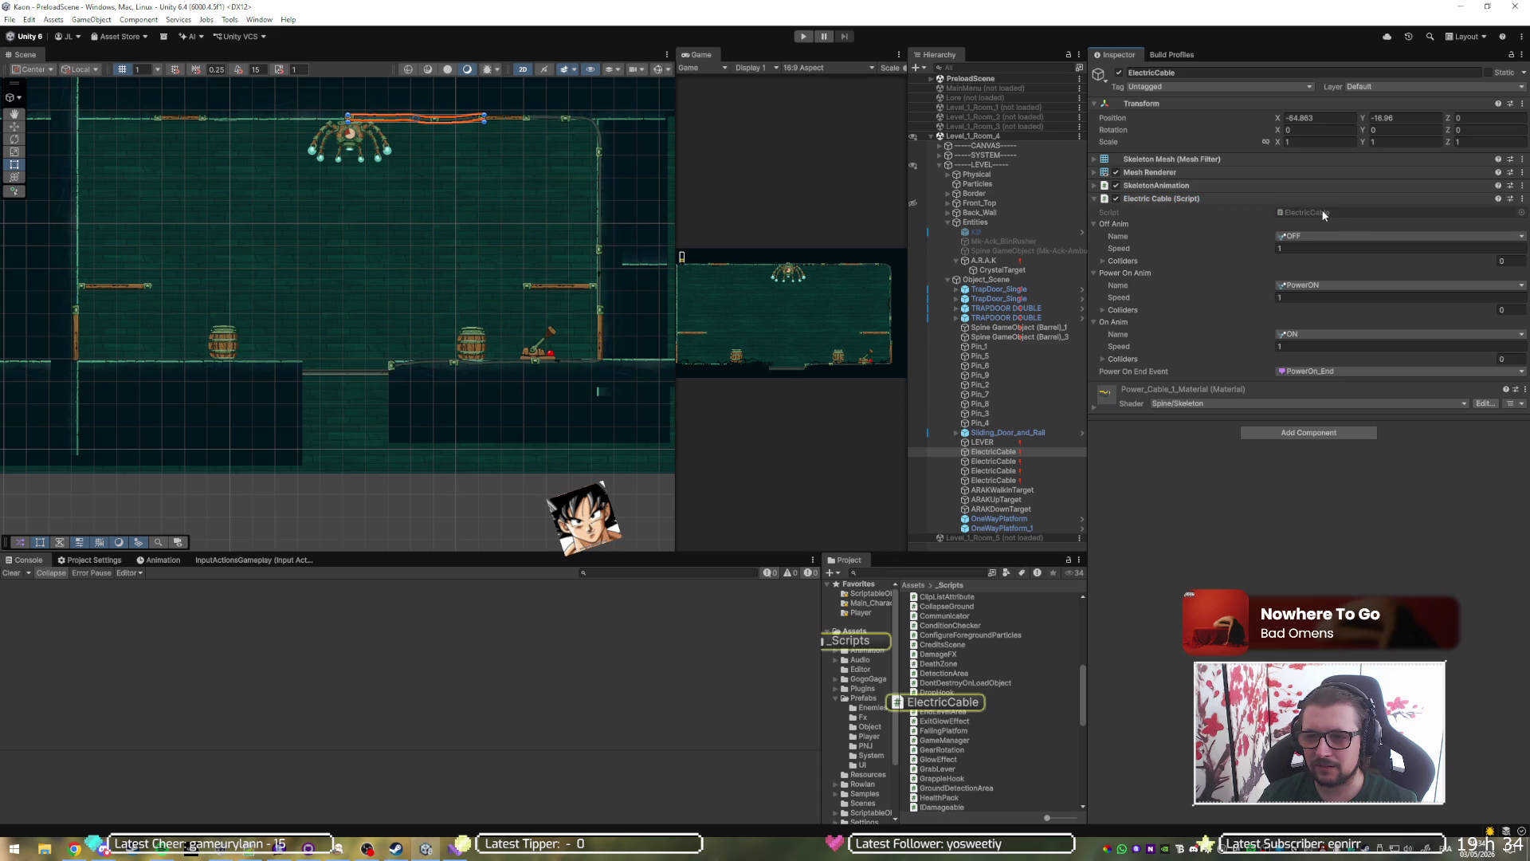
pyautogui.doubleClick(1321, 208)
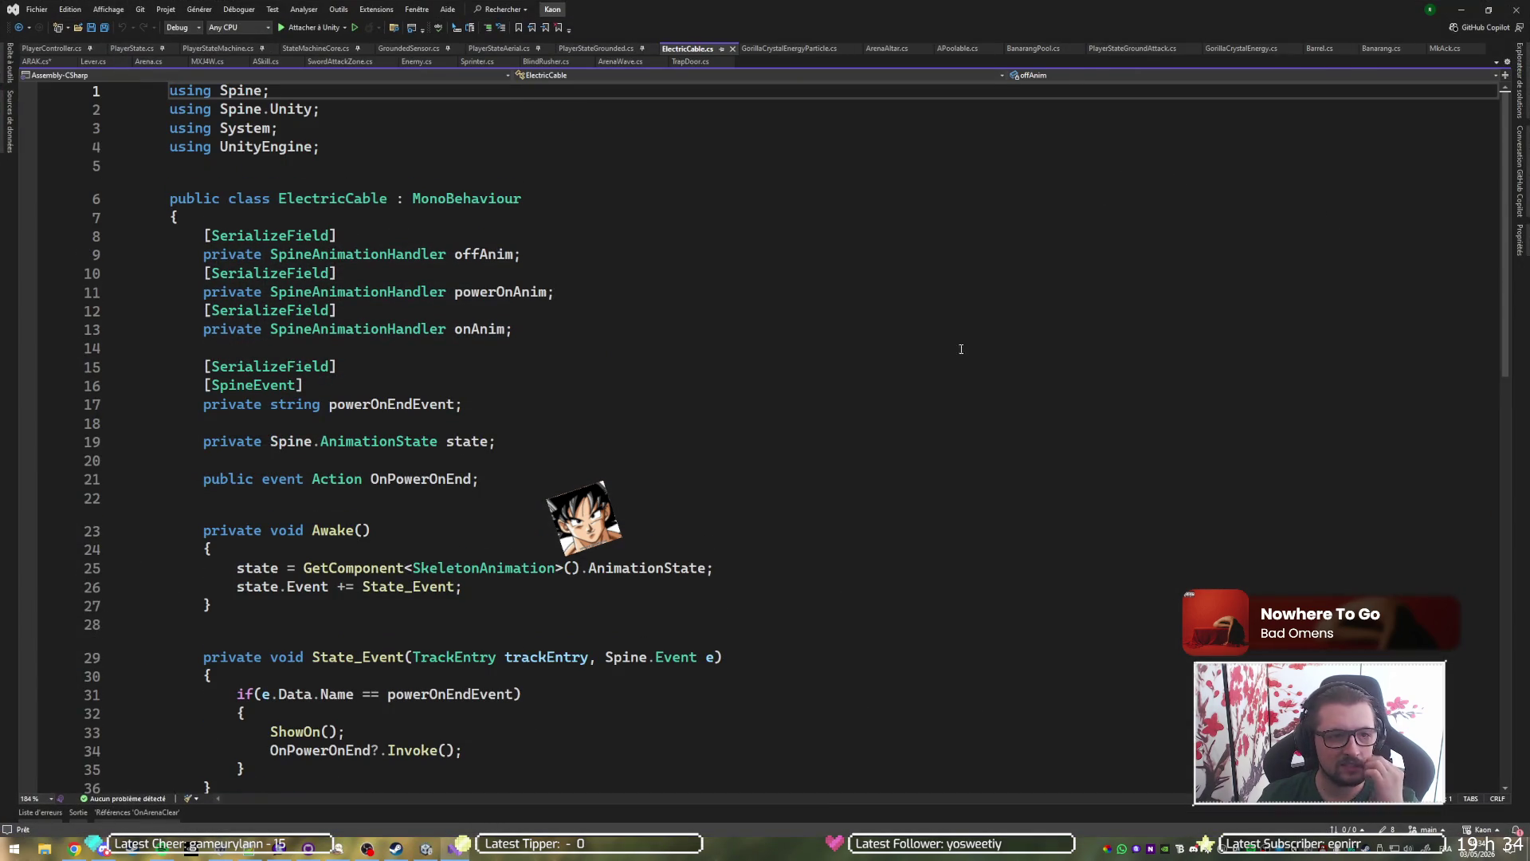
pyautogui.scroll(-4, 865, 415)
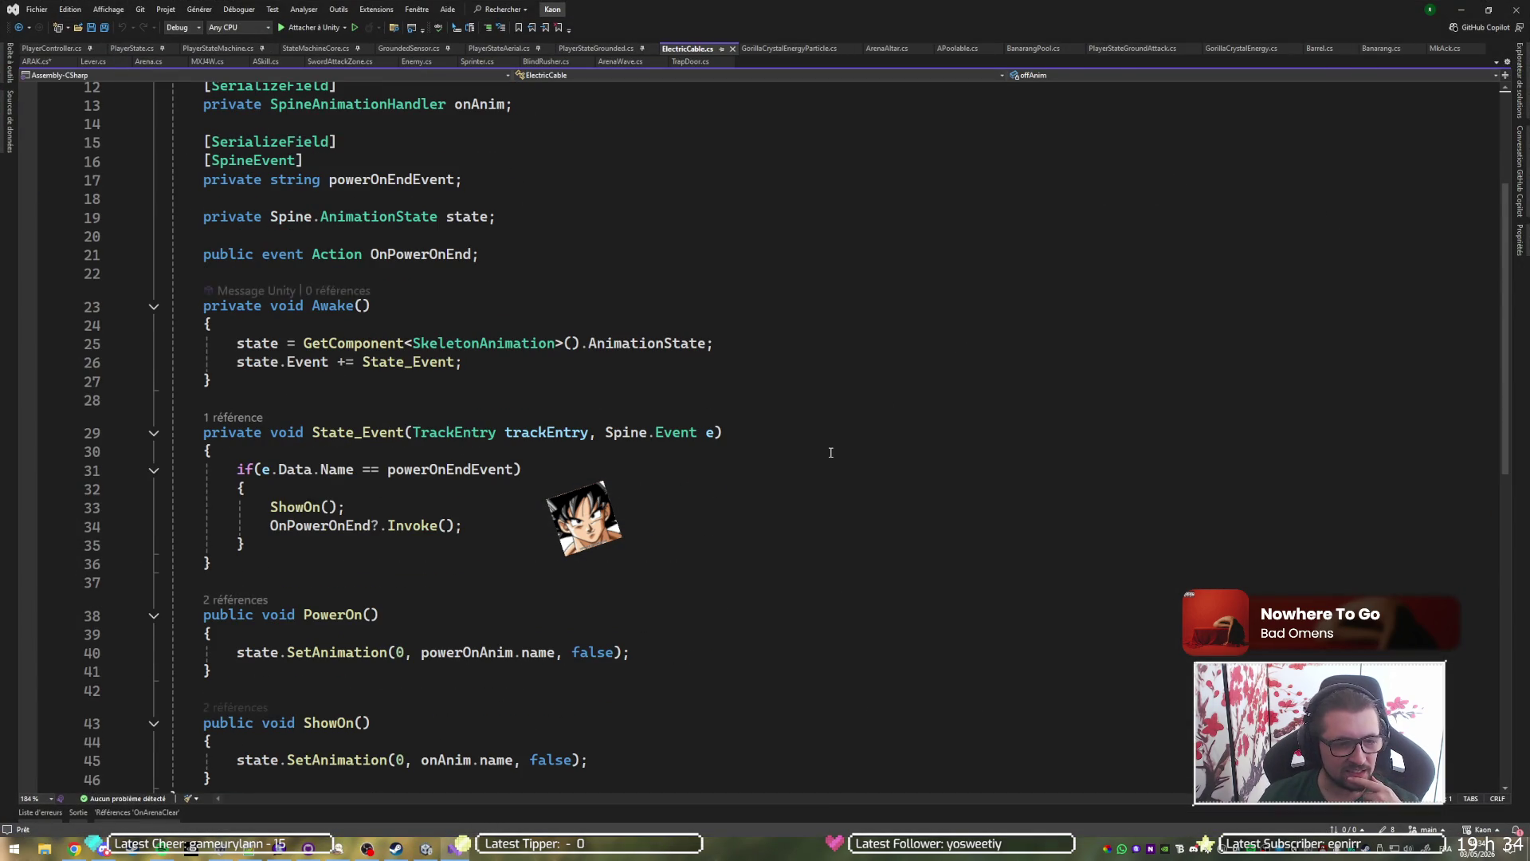
pyautogui.scroll(-5, 829, 448)
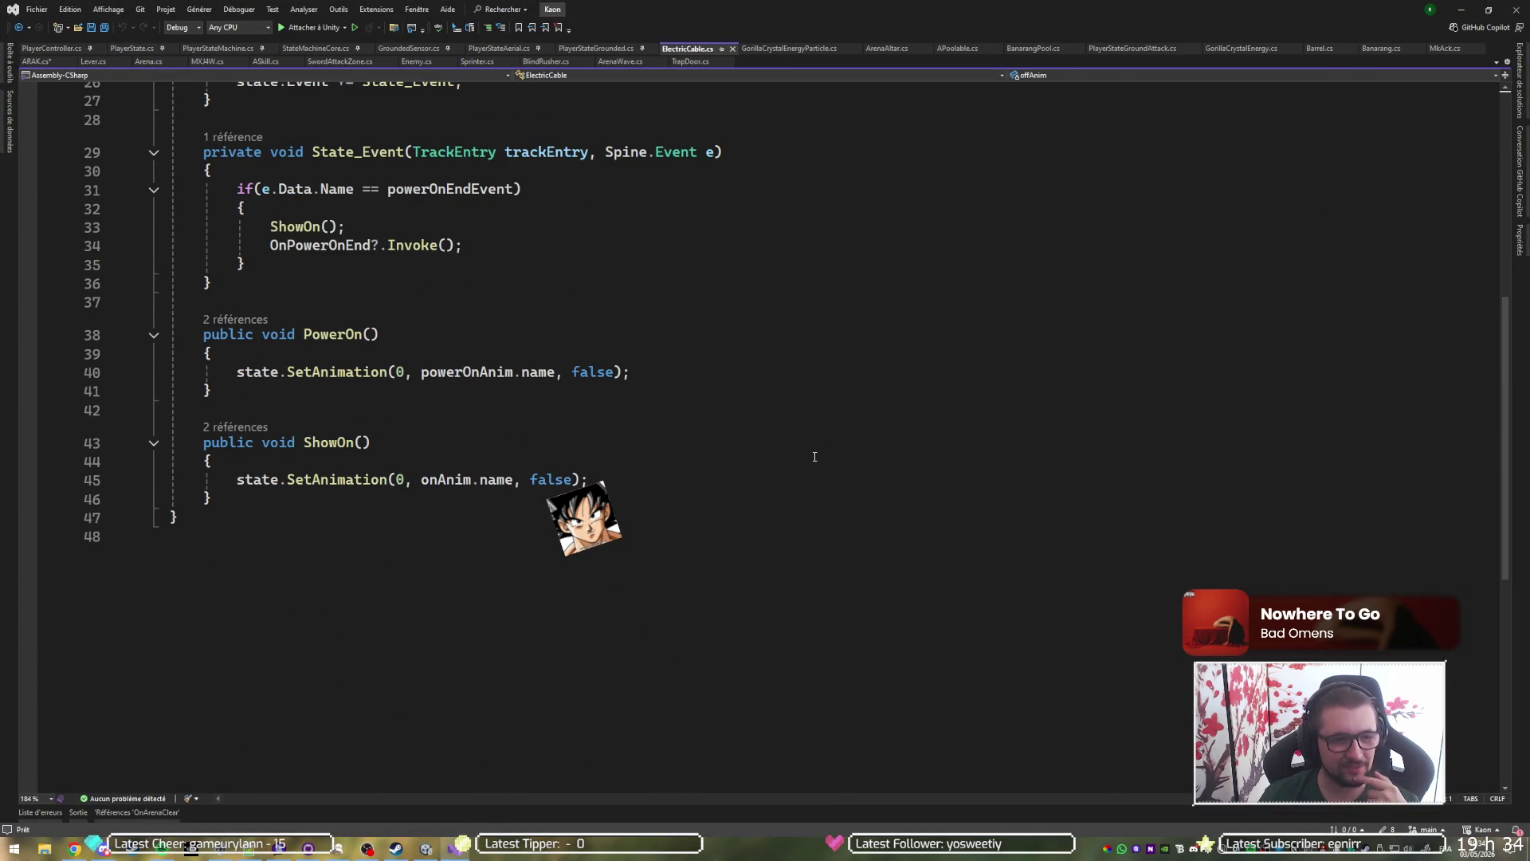
pyautogui.scroll(3, 814, 457)
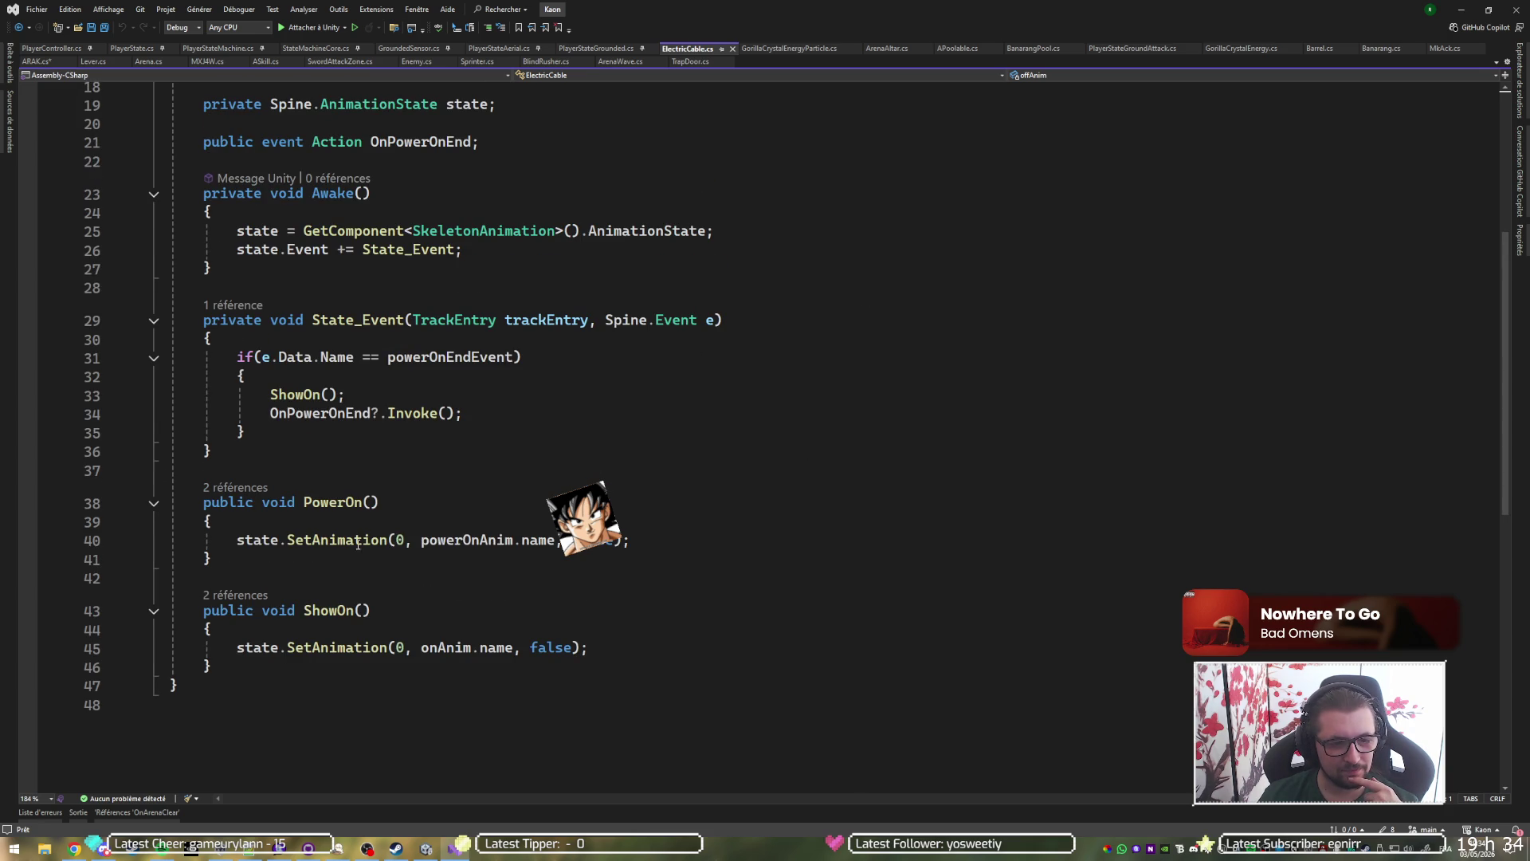
pyautogui.click(303, 395)
pyautogui.click(447, 357)
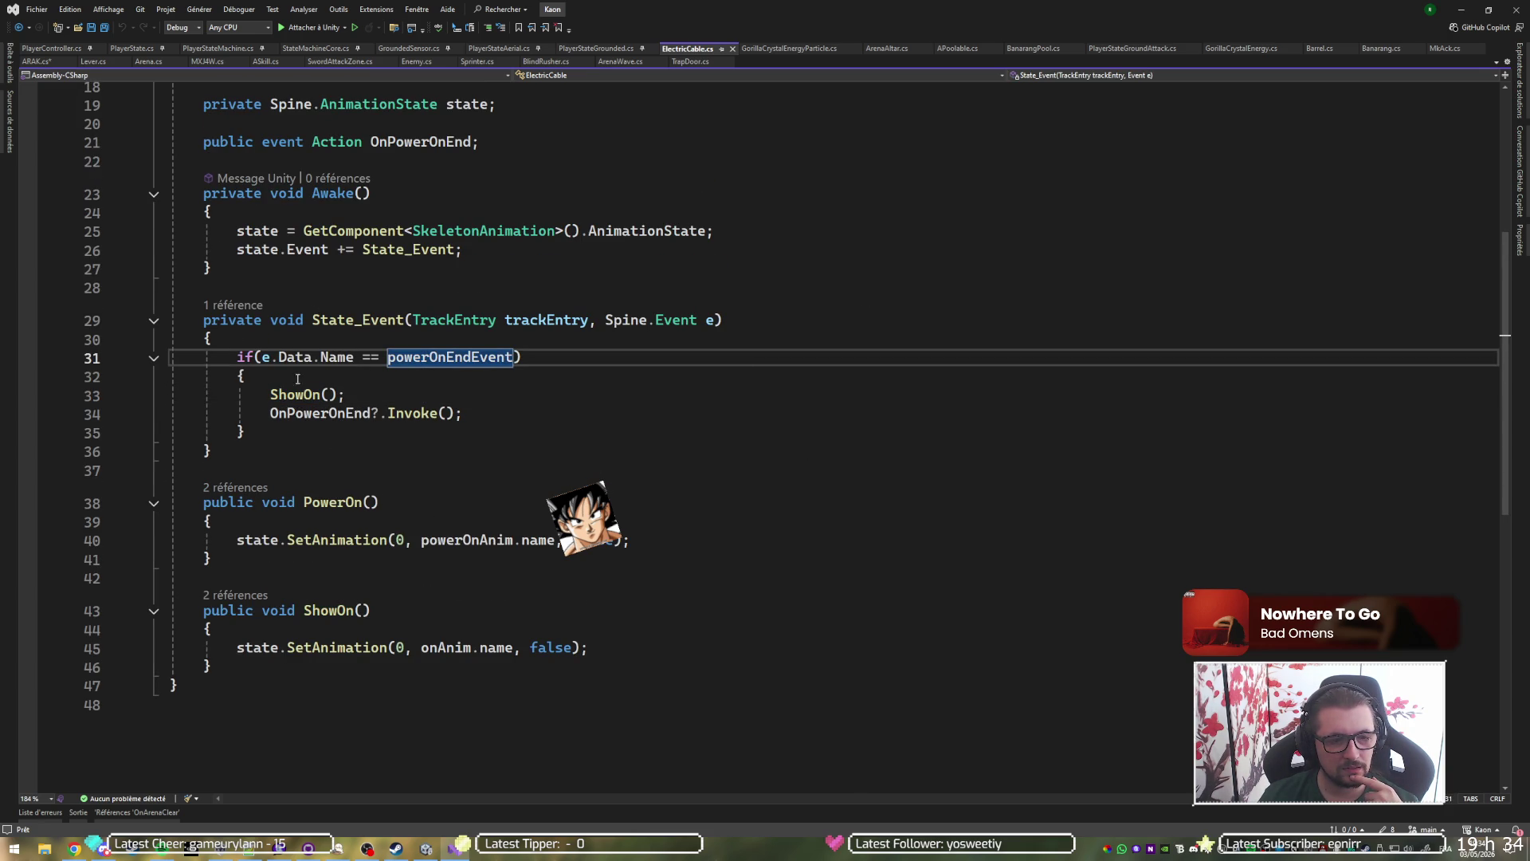
pyautogui.click(483, 412)
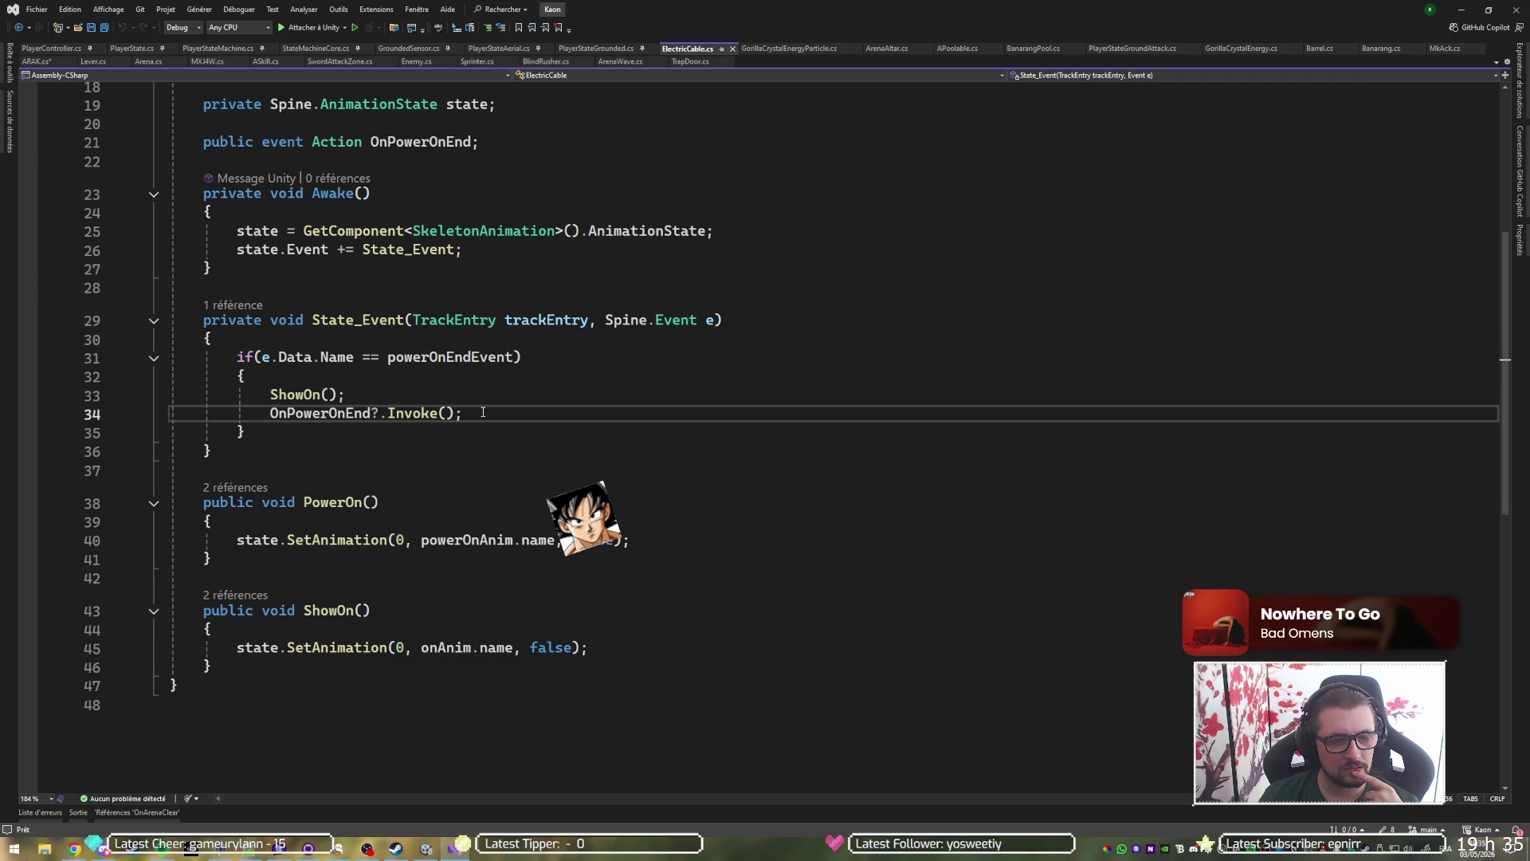
pyautogui.click(307, 394)
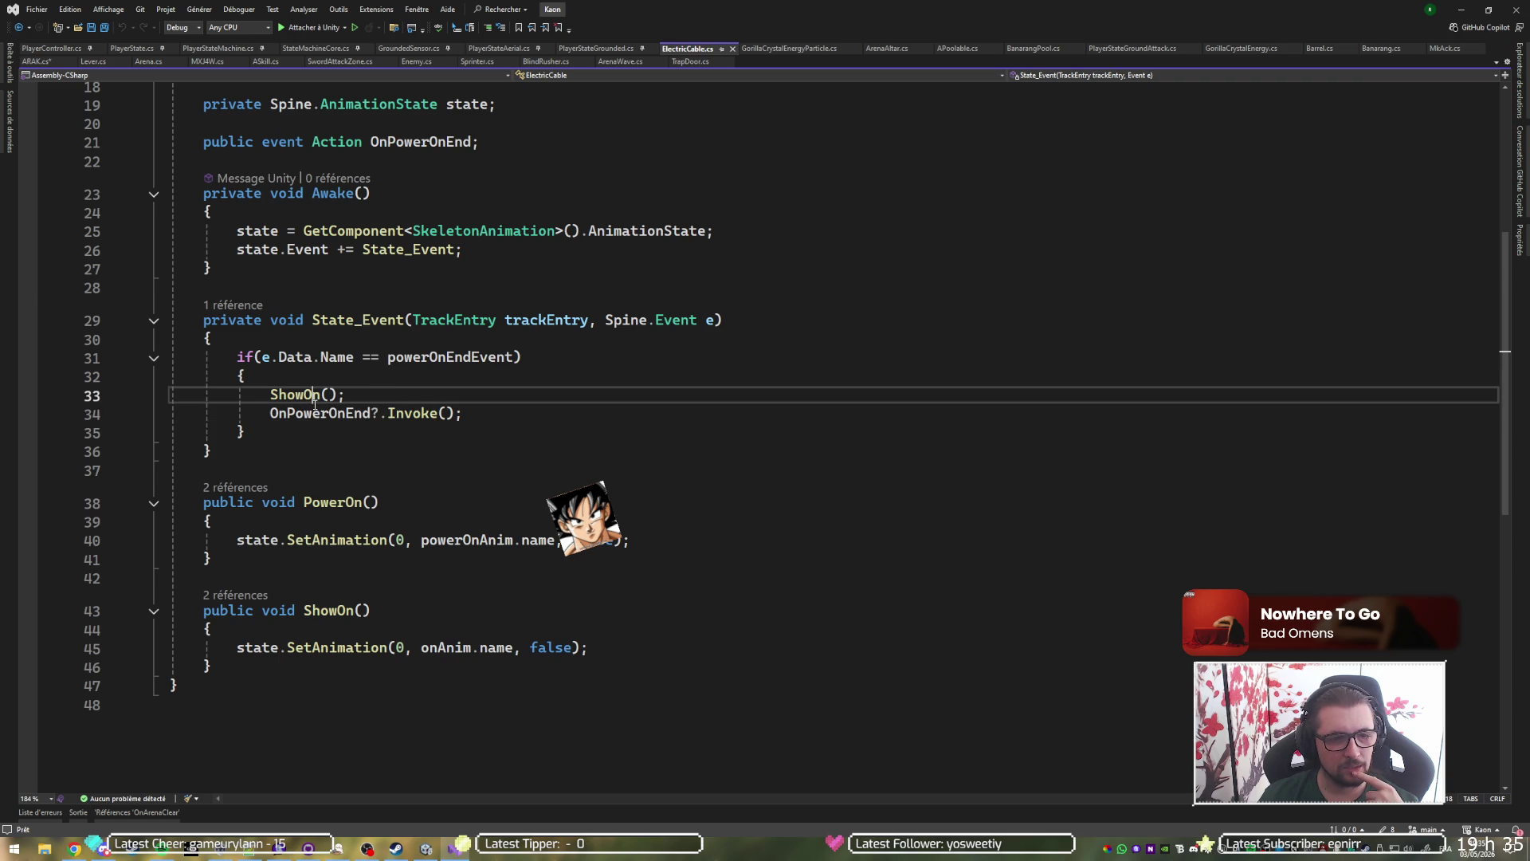
pyautogui.click(313, 412)
pyautogui.scroll(1, 350, 245)
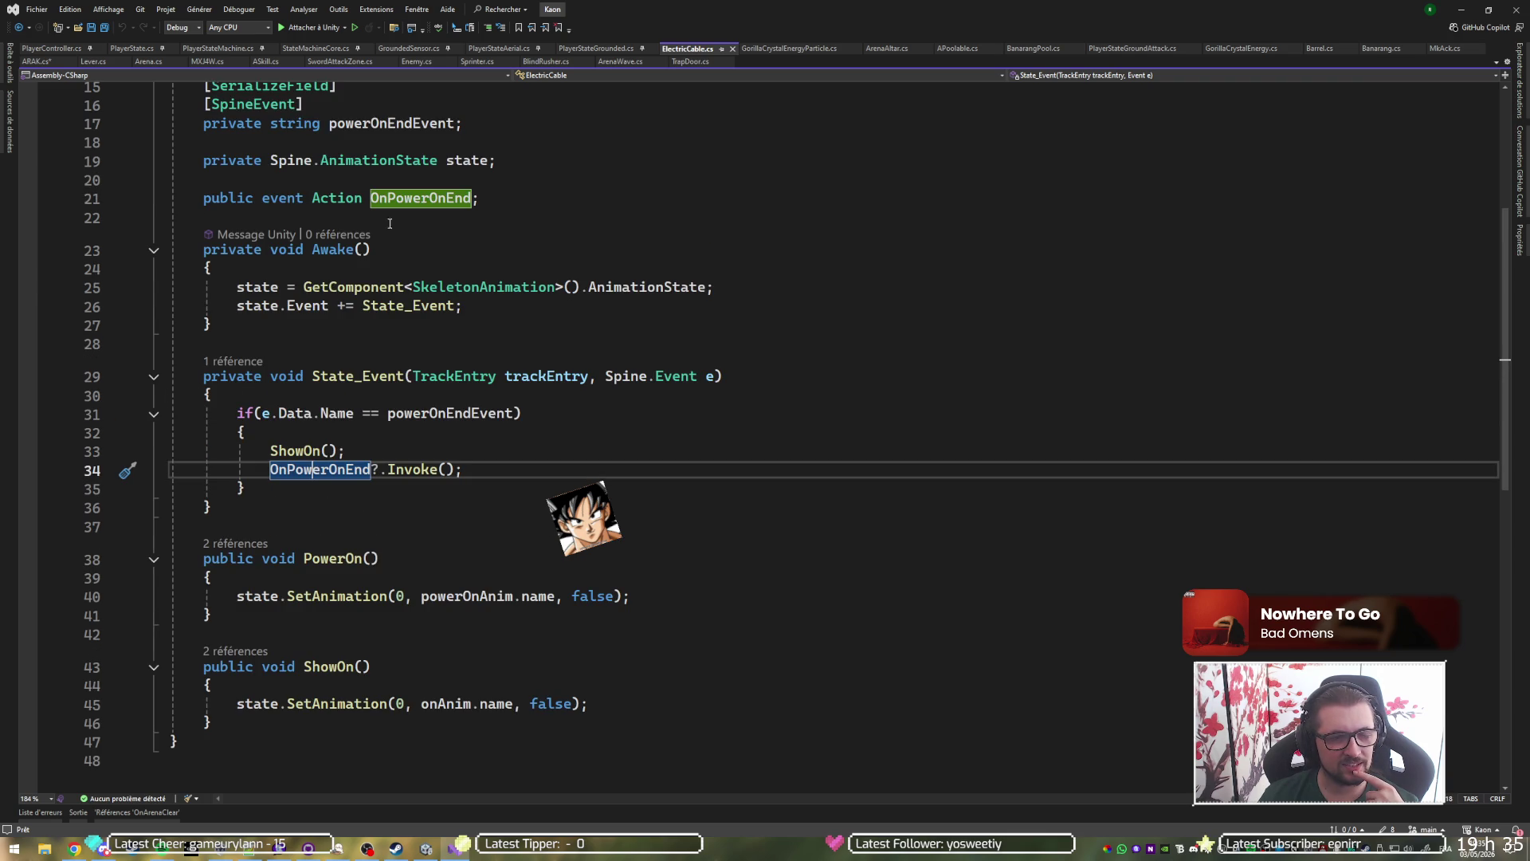
pyautogui.moveTo(357, 204)
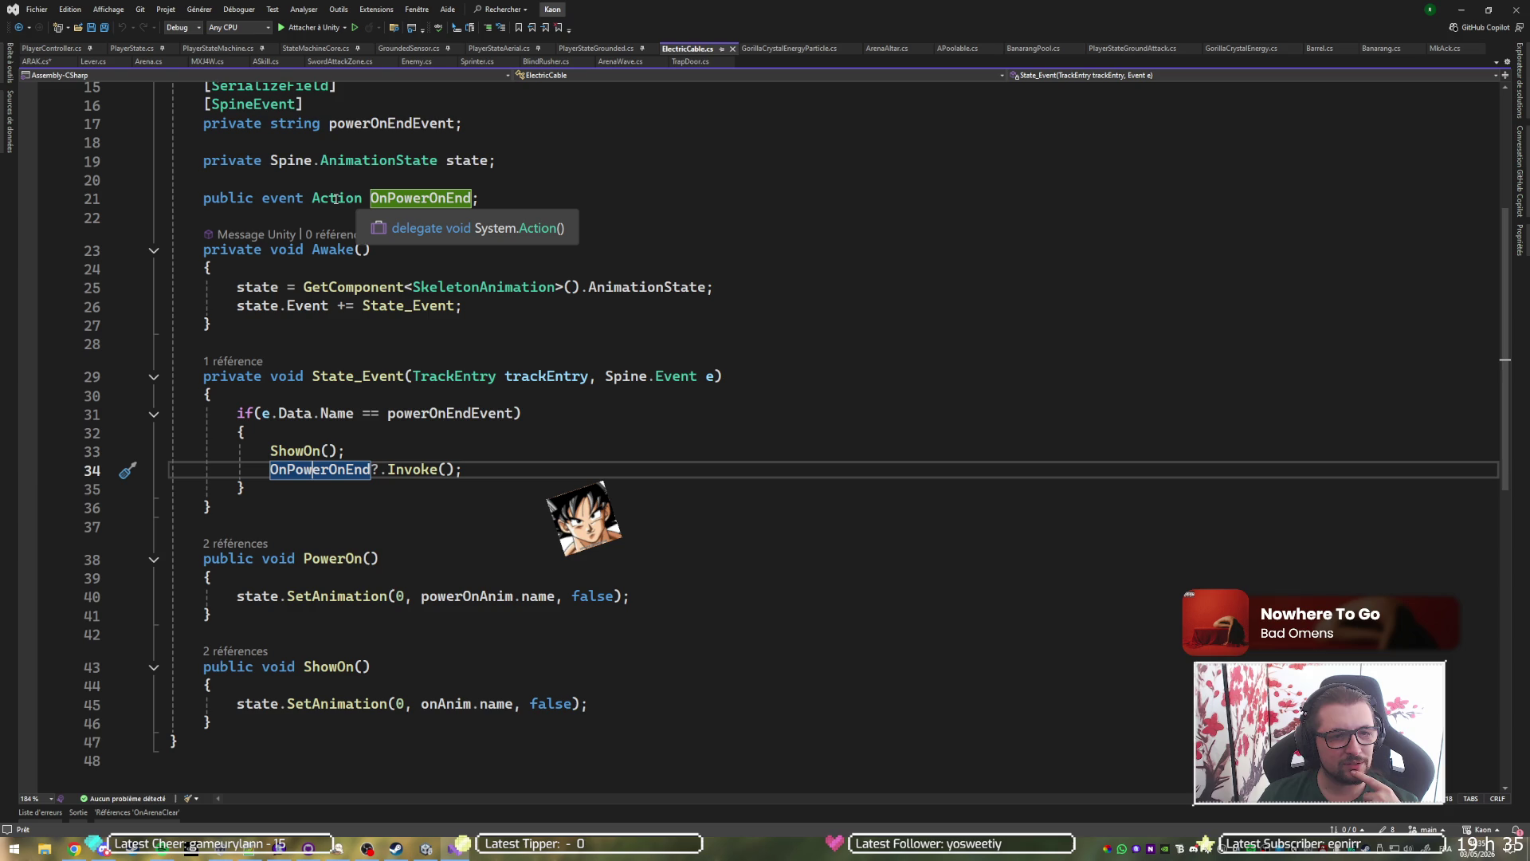
# Replace 'event Action' with UnityEvent for OnPowerOnEnd on line 21, save ElectricCable.cs, and return to Unity.
pyautogui.doubleClick(336, 199)
pyautogui.moveTo(335, 199); pyautogui.dragTo(280, 201)
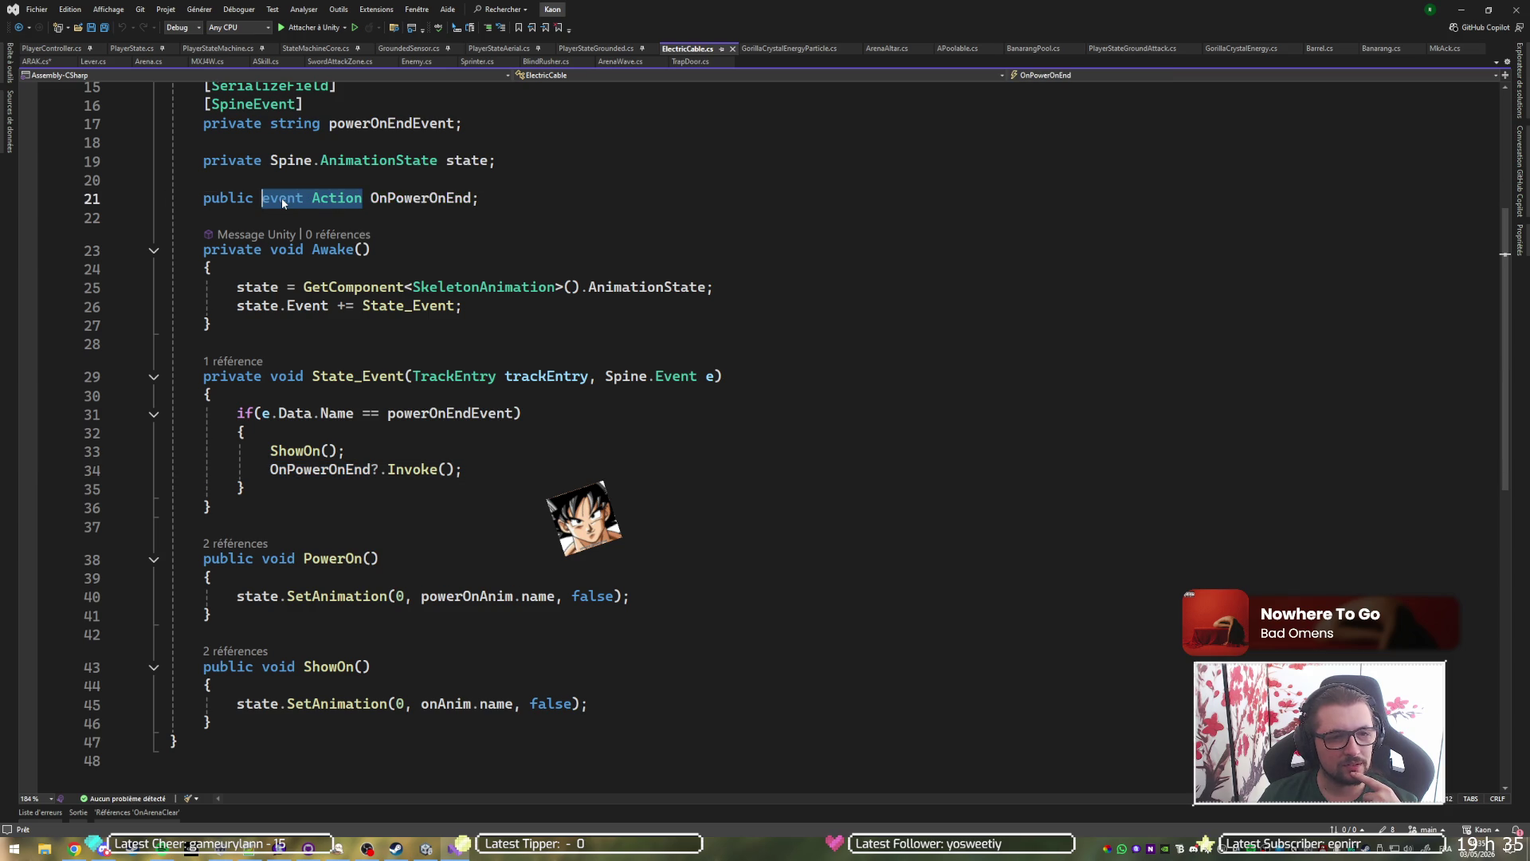
pyautogui.write('Unity')
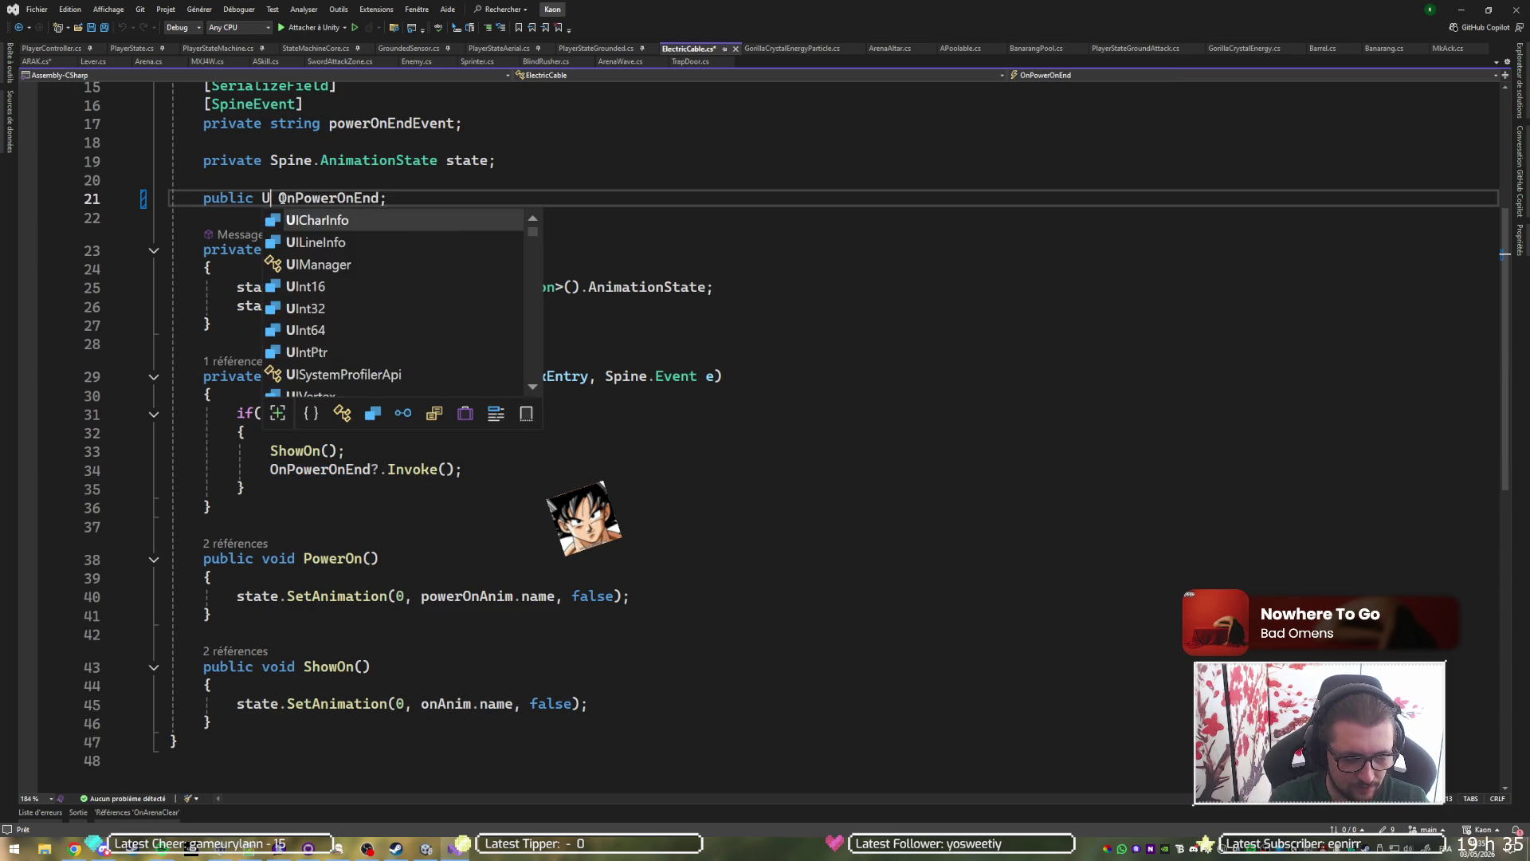
pyautogui.write('Event')
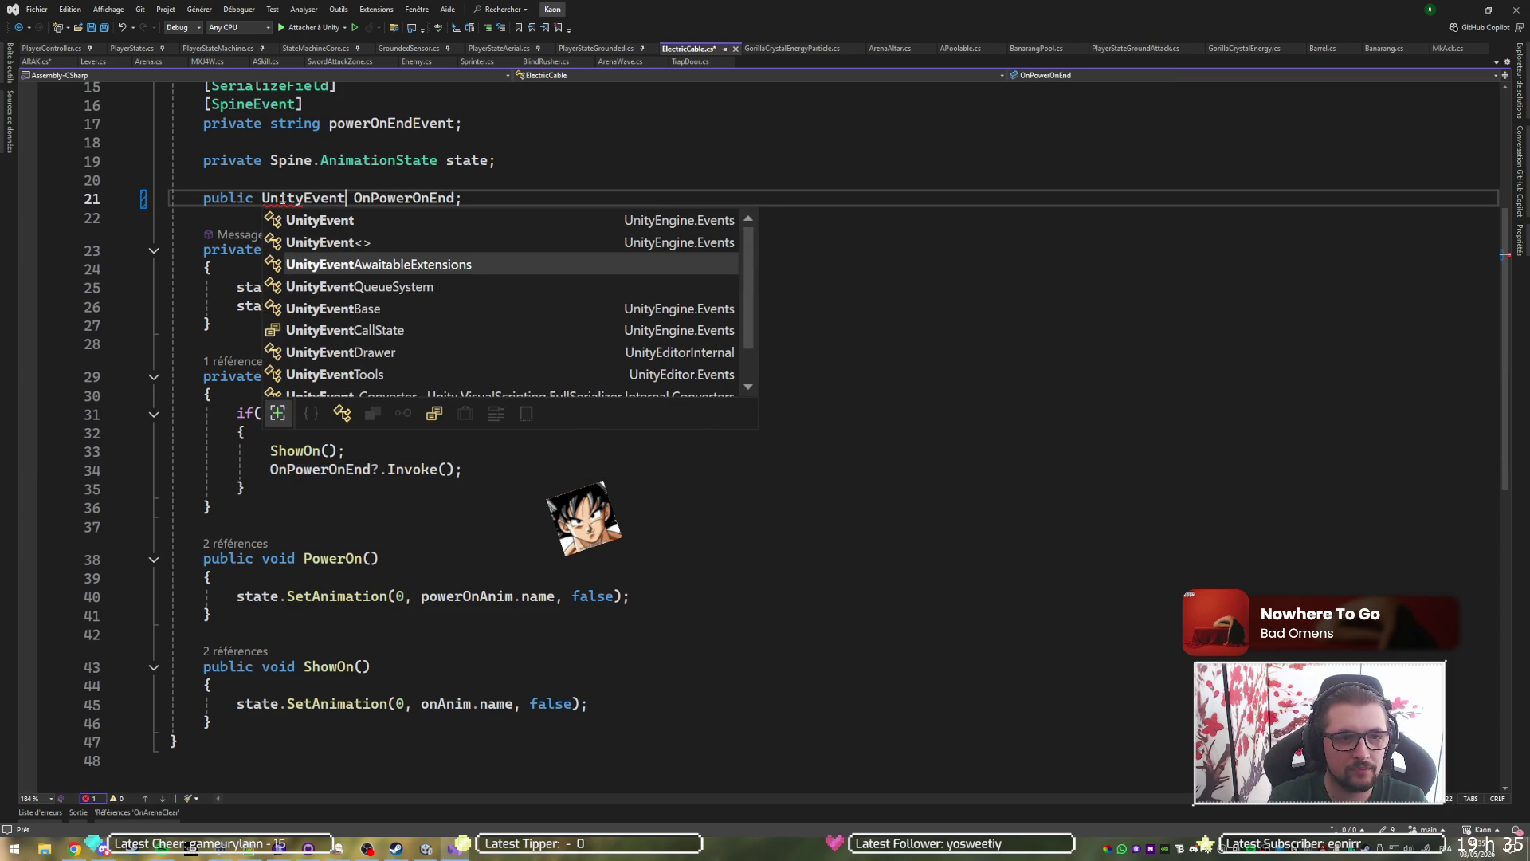
pyautogui.press('Tab')
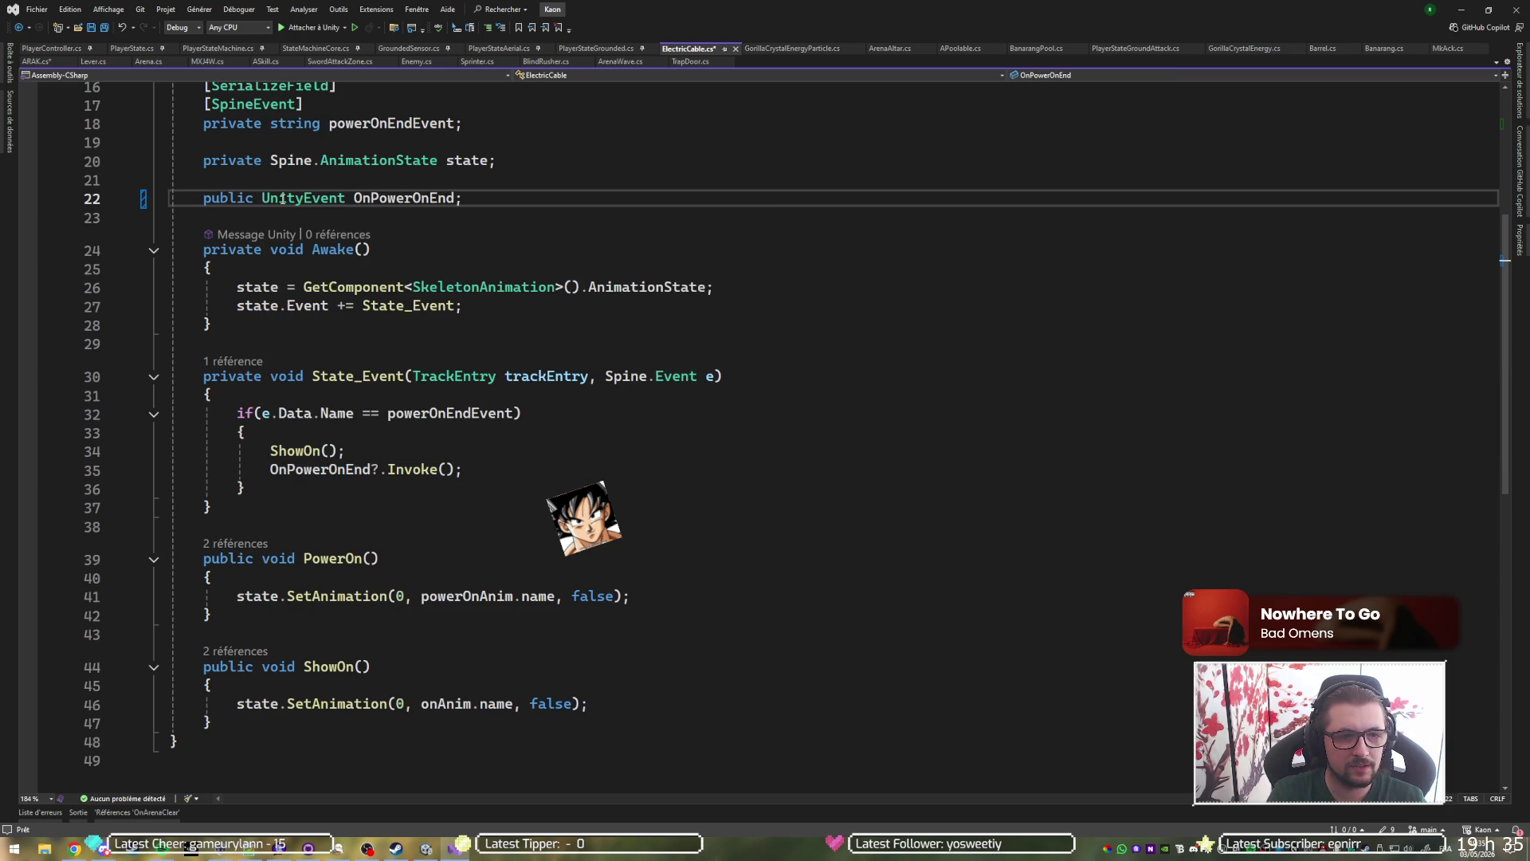
pyautogui.click(398, 526)
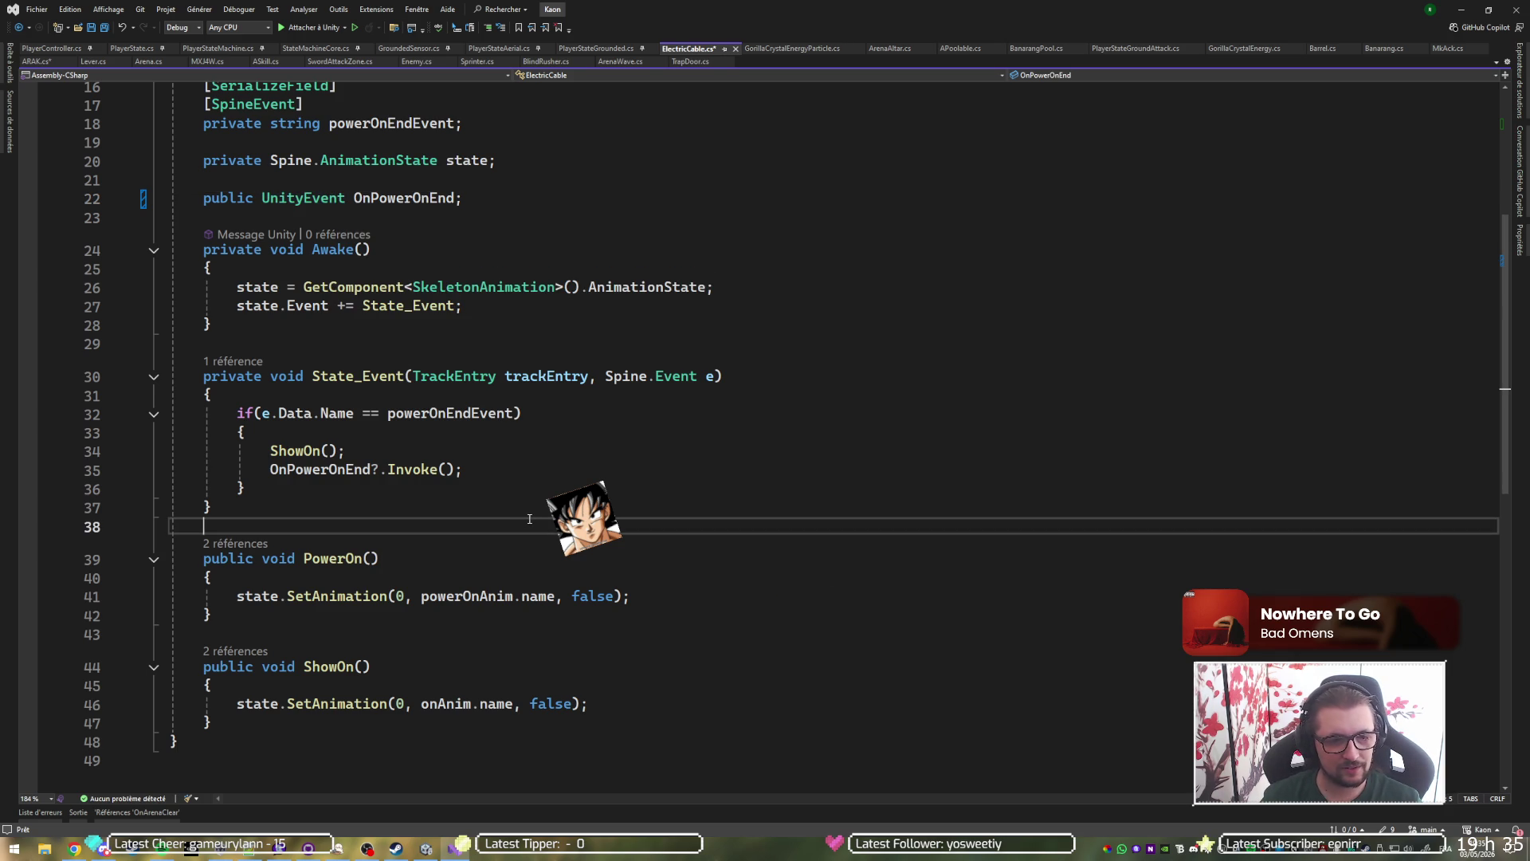
pyautogui.hotkey('ctrl', 's')
pyautogui.hotkey('alt', 'Tab')
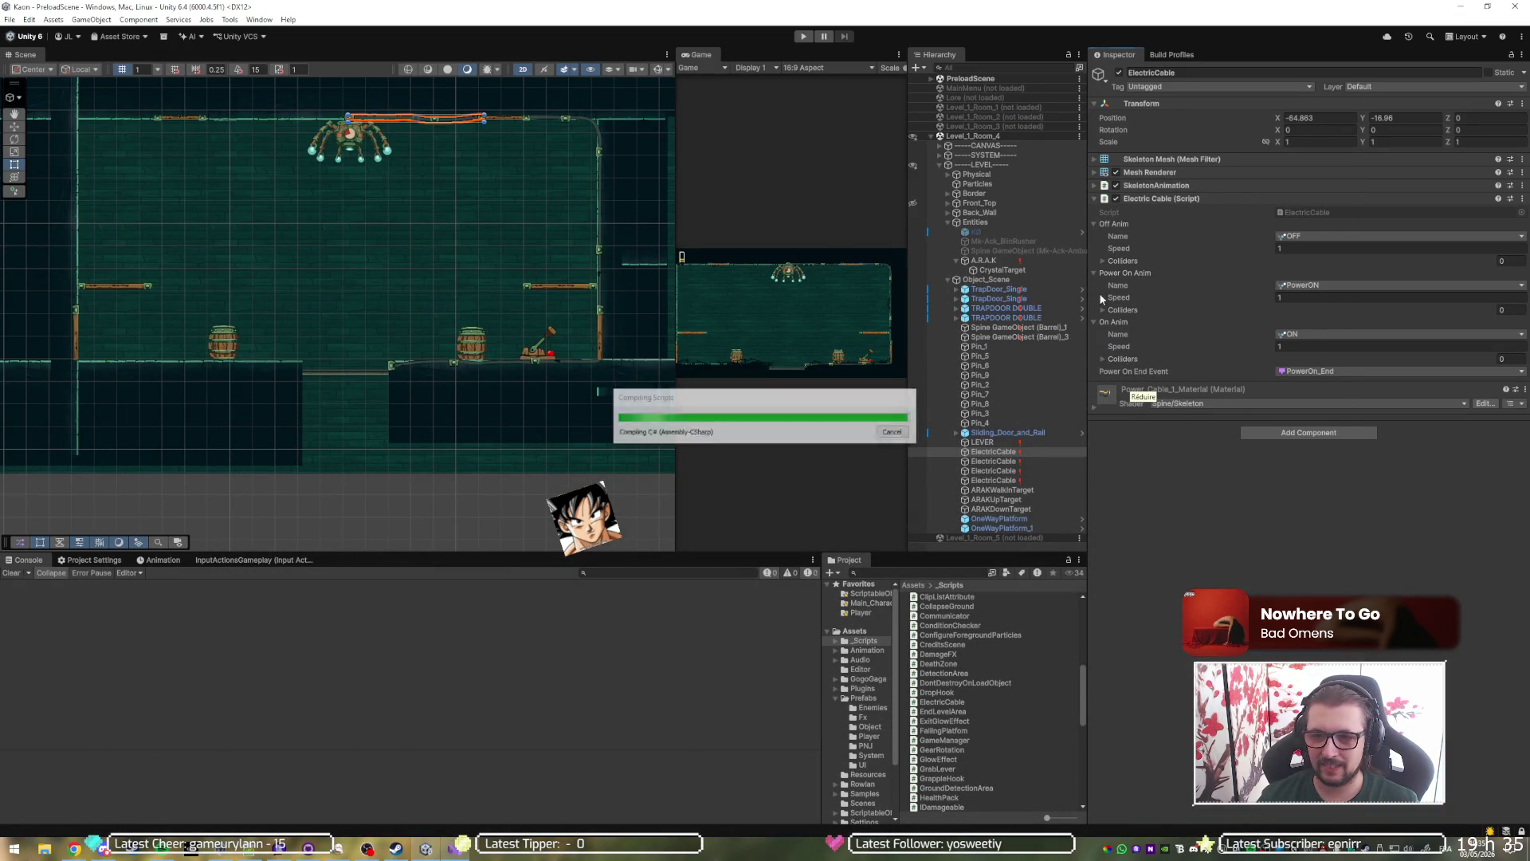
# Make A.R.A.K's On Arena Clear call the first ElectricCable's PowerOn().
pyautogui.click(986, 262)
pyautogui.moveTo(994, 451)
pyautogui.mouseDown()
pyautogui.moveTo(1228, 392)
pyautogui.moveTo(1203, 399)
pyautogui.mouseUp()
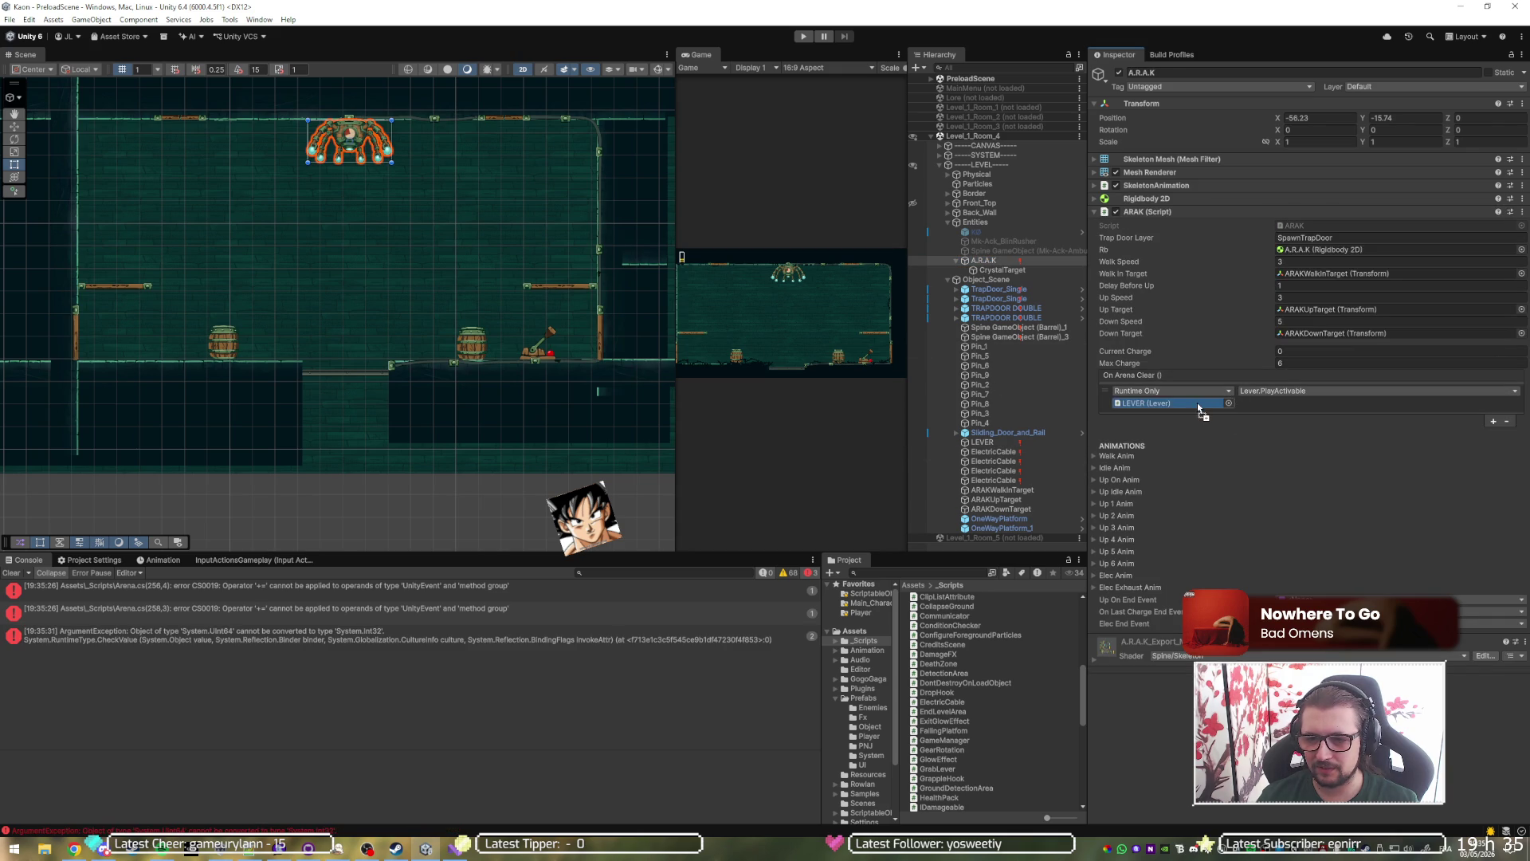
pyautogui.click(1291, 392)
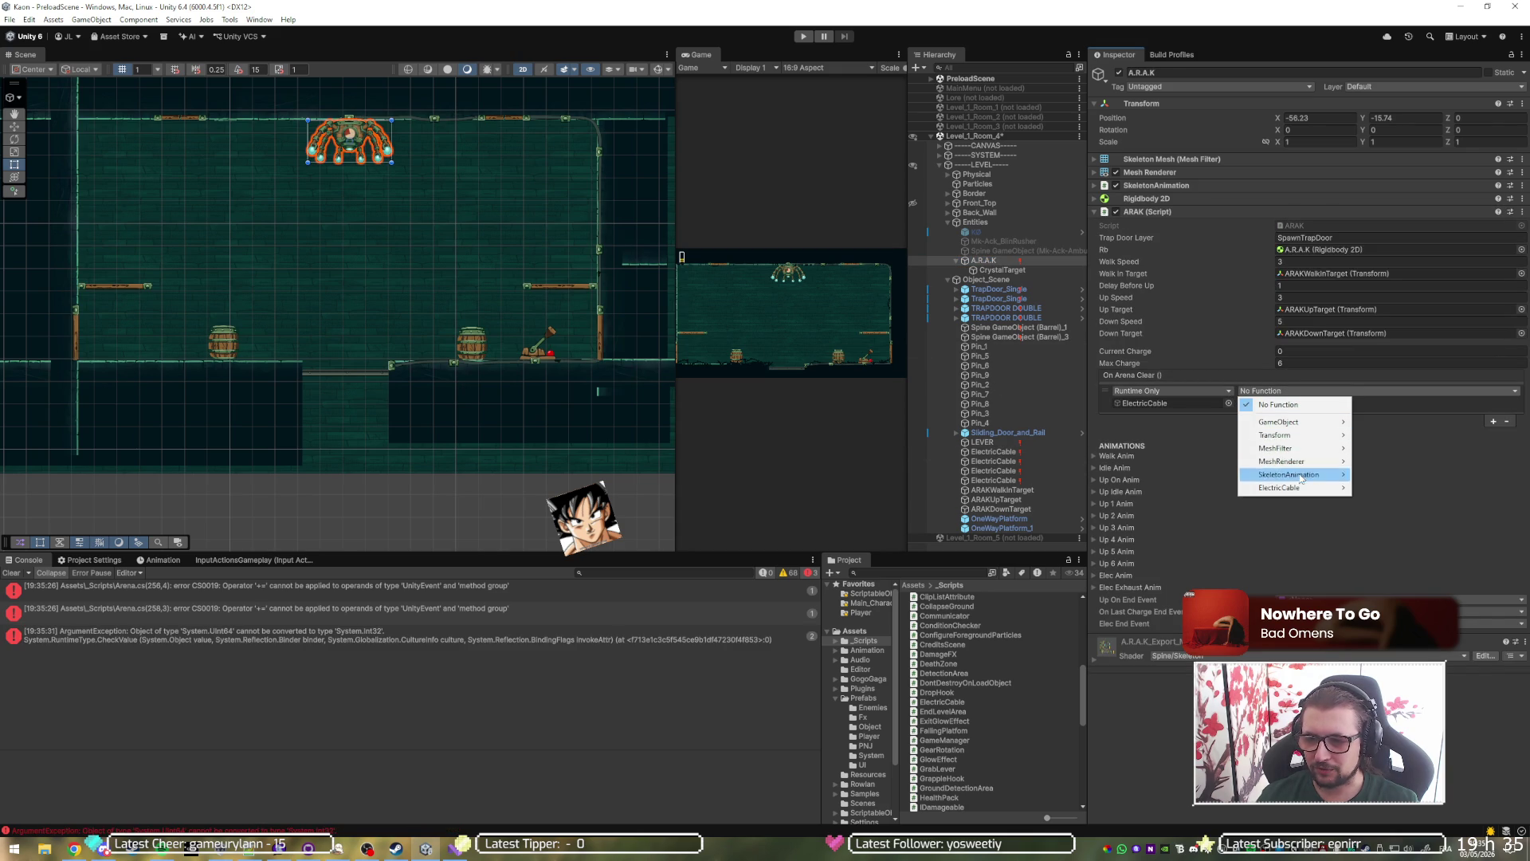
pyautogui.moveTo(1299, 489)
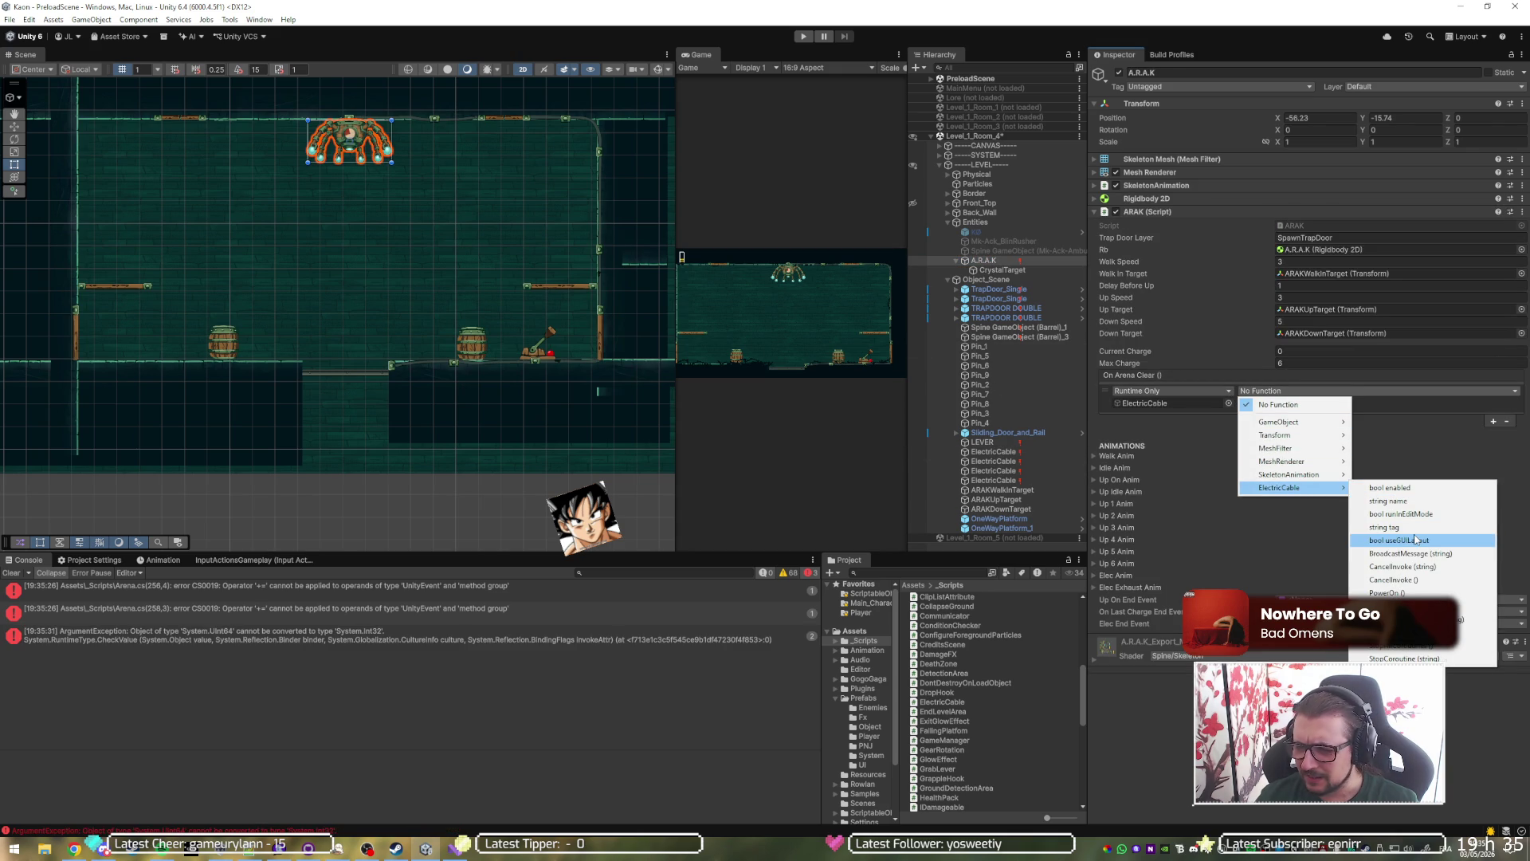
pyautogui.click(1422, 593)
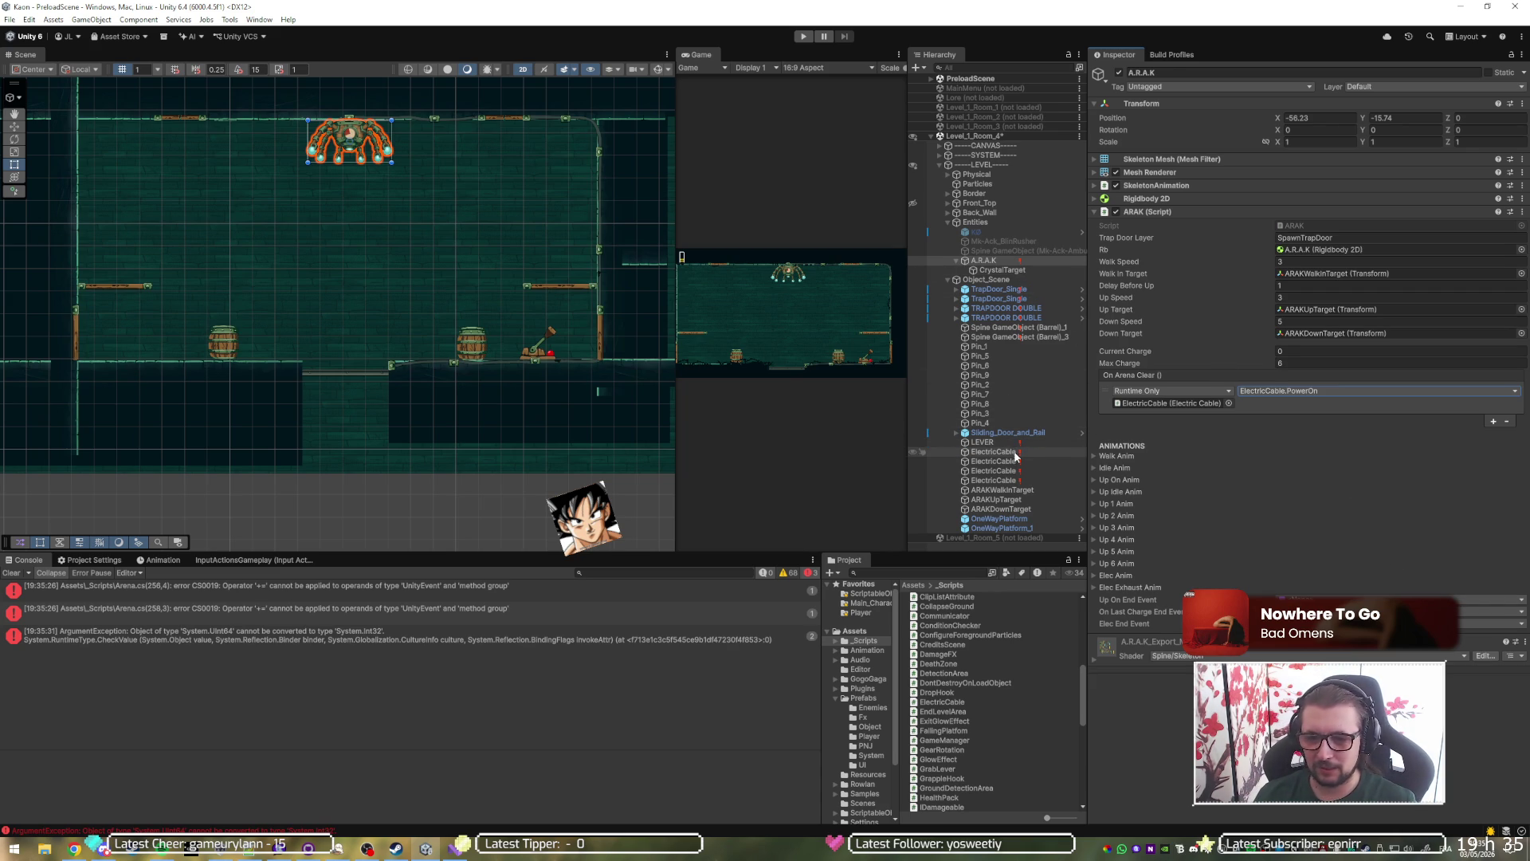
# Collapse the first ElectricCable's Off Anim, Power On Anim and On Anim settings.
pyautogui.click(1000, 451)
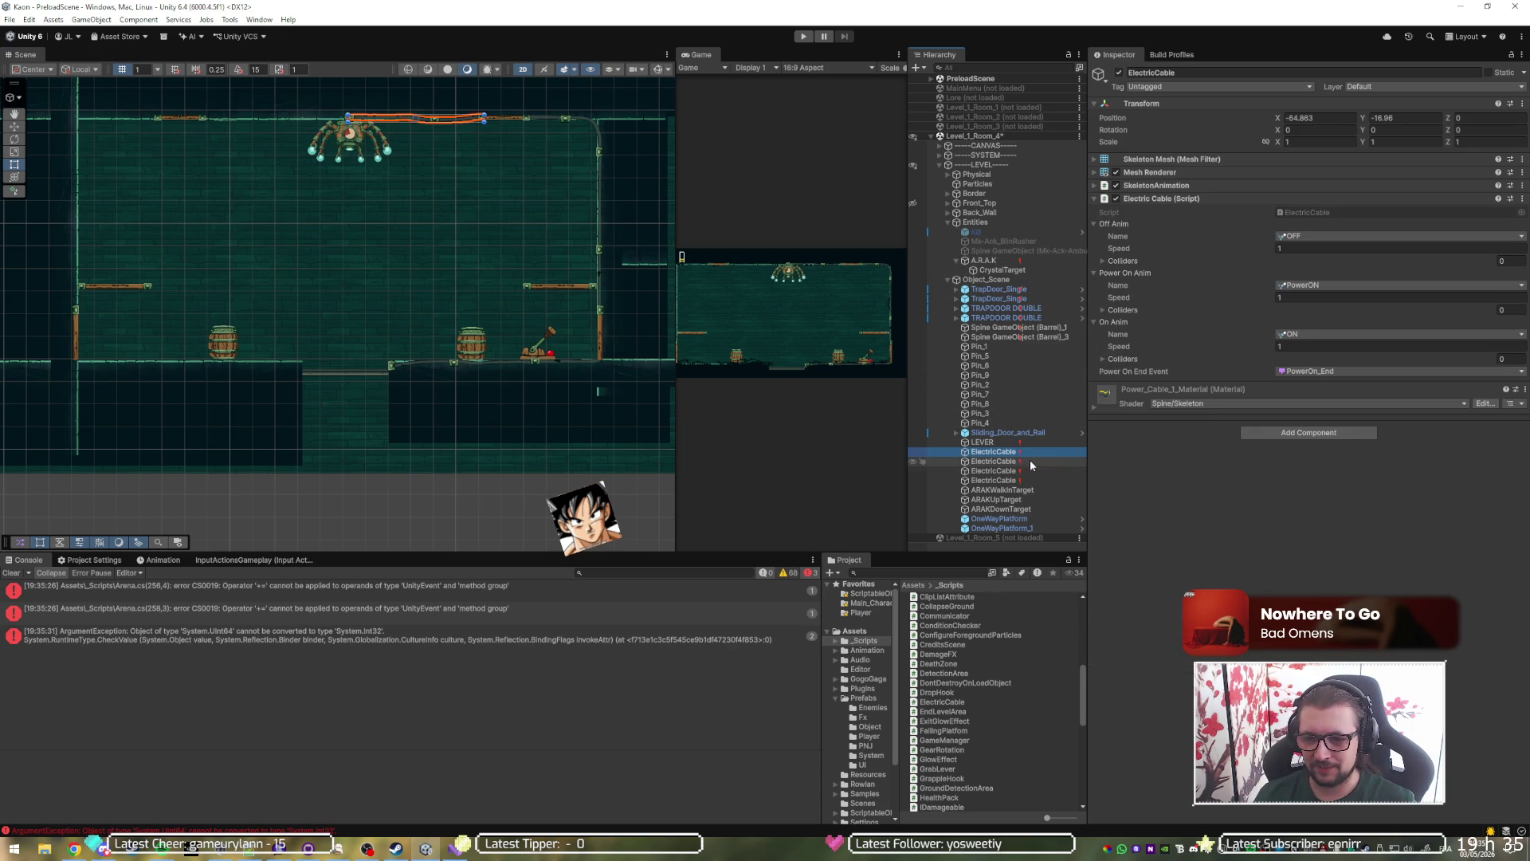
pyautogui.click(1136, 225)
pyautogui.click(1144, 236)
pyautogui.click(1149, 248)
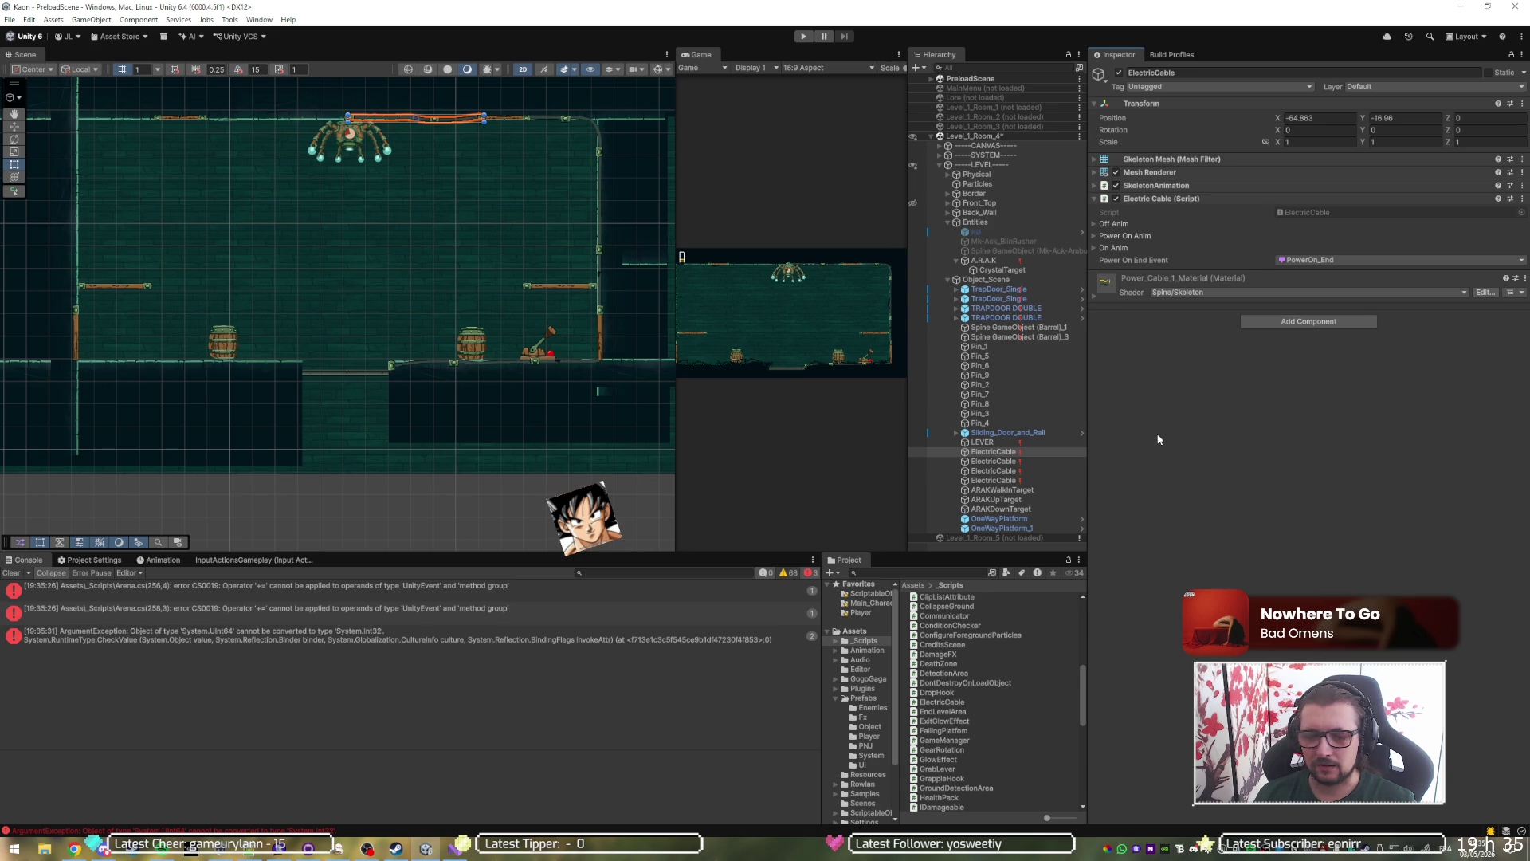
# Open the Arena.cs line 256 compile error from the Console in the code editor.
pyautogui.click(313, 642)
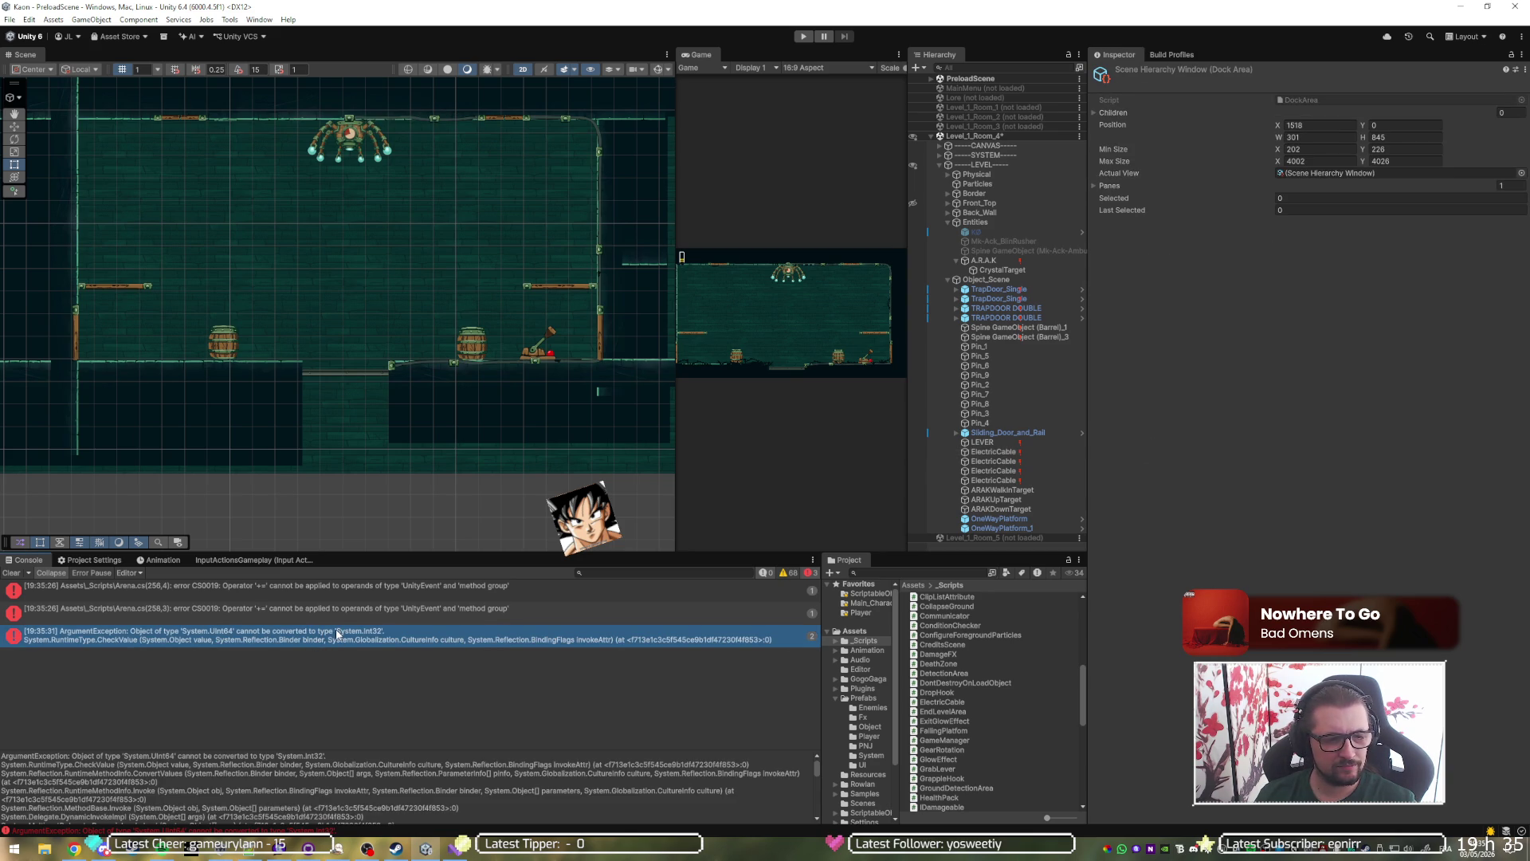
pyautogui.click(301, 586)
pyautogui.doubleClick(300, 584)
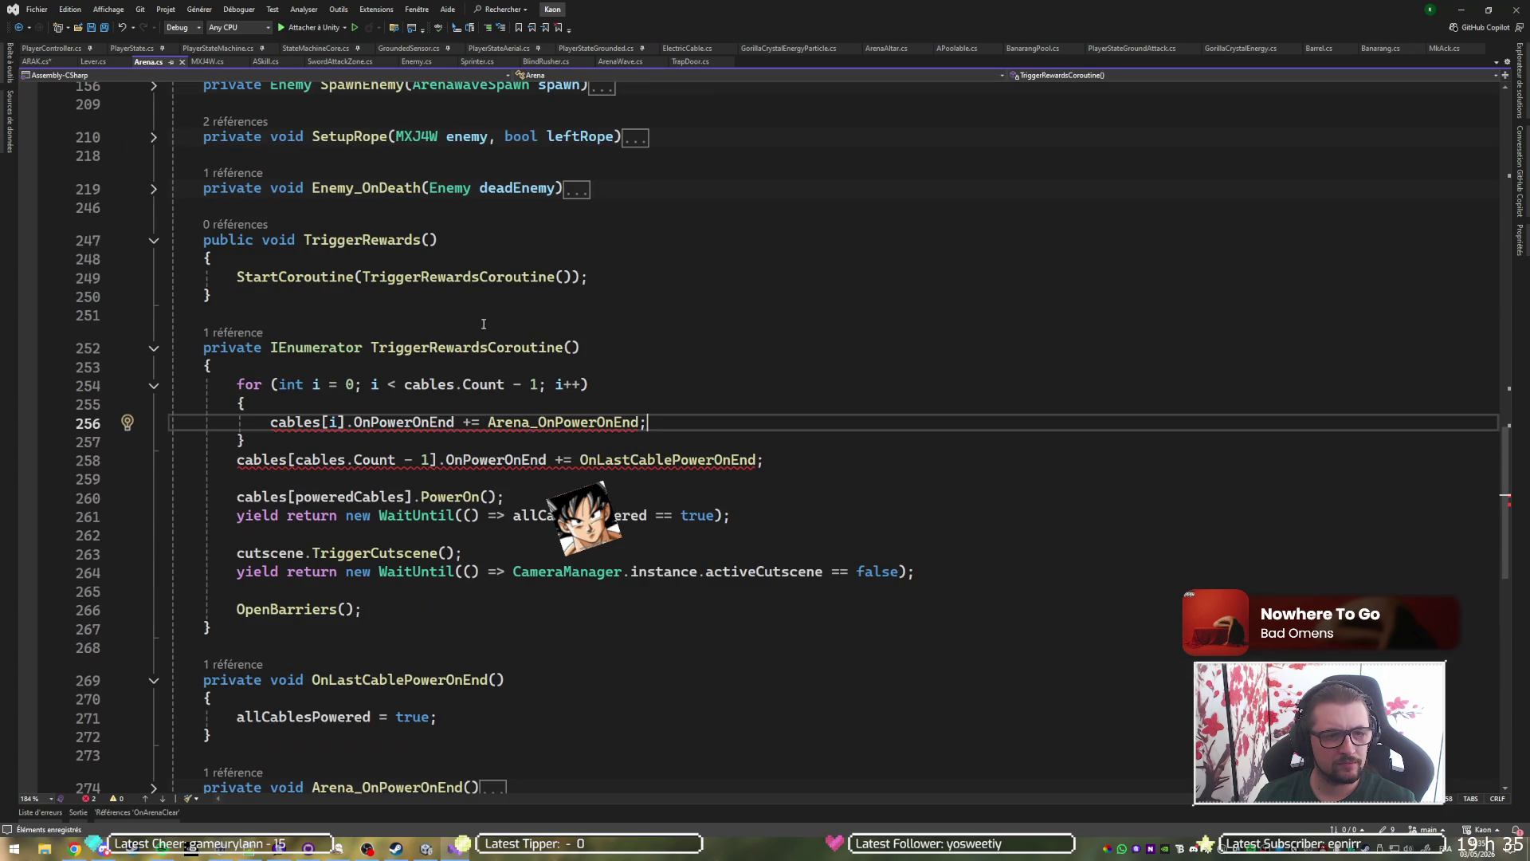
# Inspect the Arena_OnPowerOnEnd subscription error and OnPowerOnEnd's type.
pyautogui.click(554, 423)
pyautogui.moveTo(526, 428)
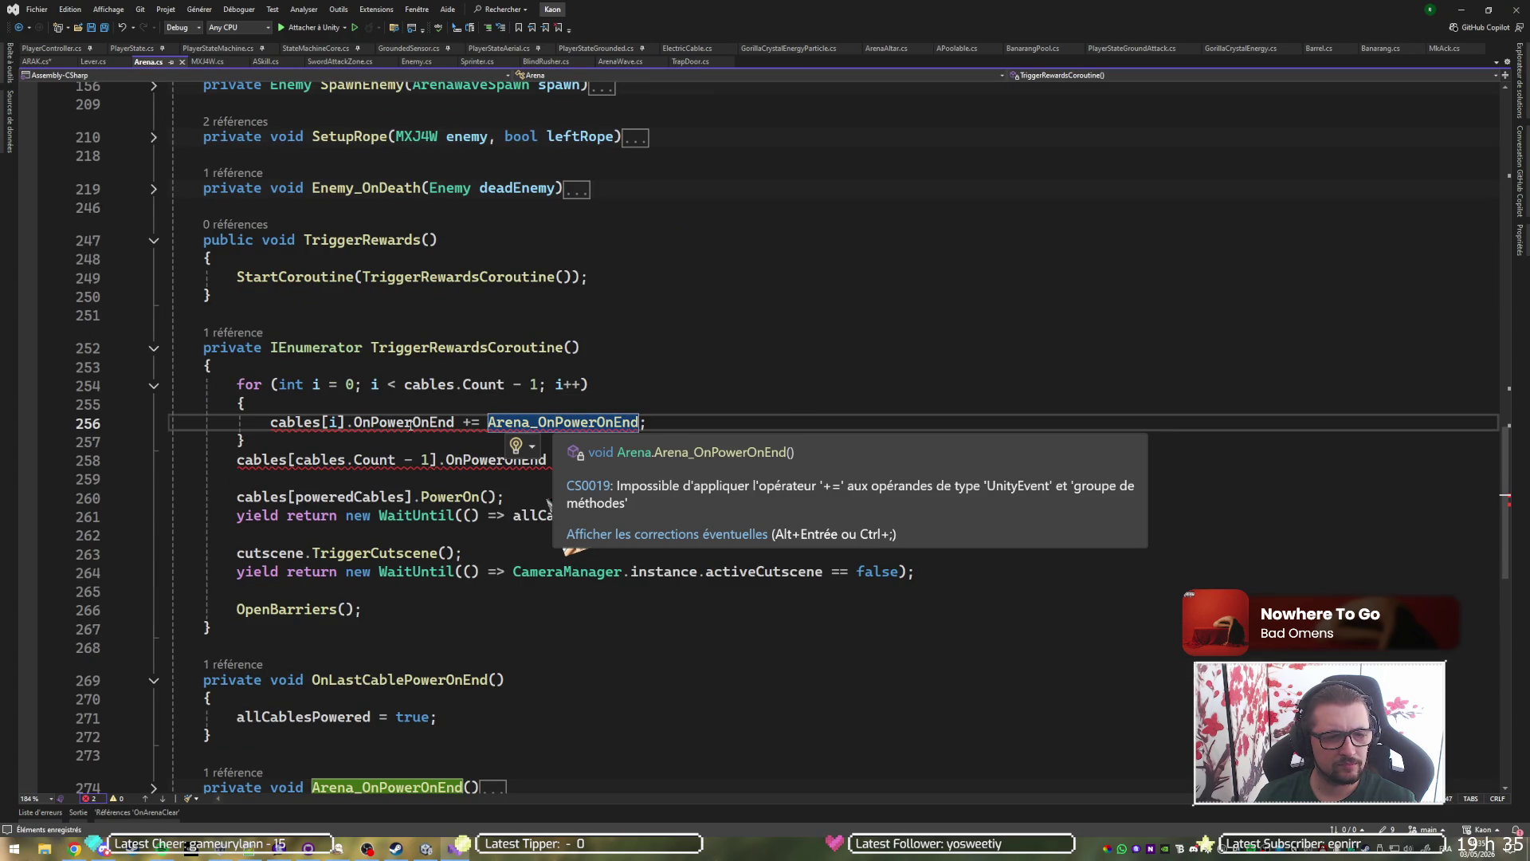
pyautogui.click(409, 424)
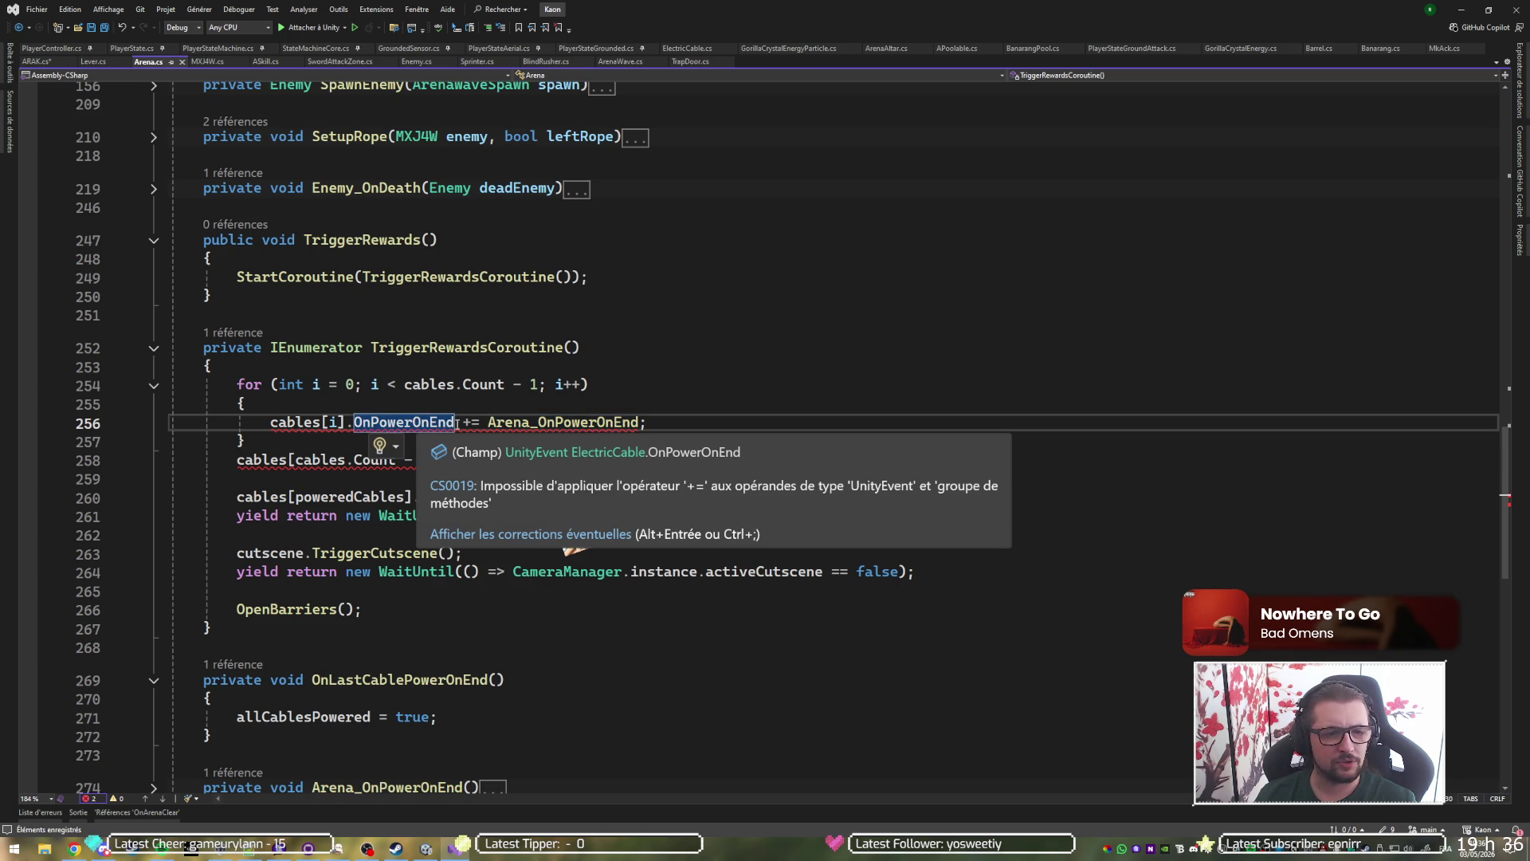
# Delete the cable subscription loop from TriggerRewardsCoroutine, save Arena.cs, and return to Unity.
pyautogui.moveTo(524, 474)
pyautogui.mouseDown()
pyautogui.moveTo(574, 458)
pyautogui.moveTo(619, 366)
pyautogui.mouseUp()
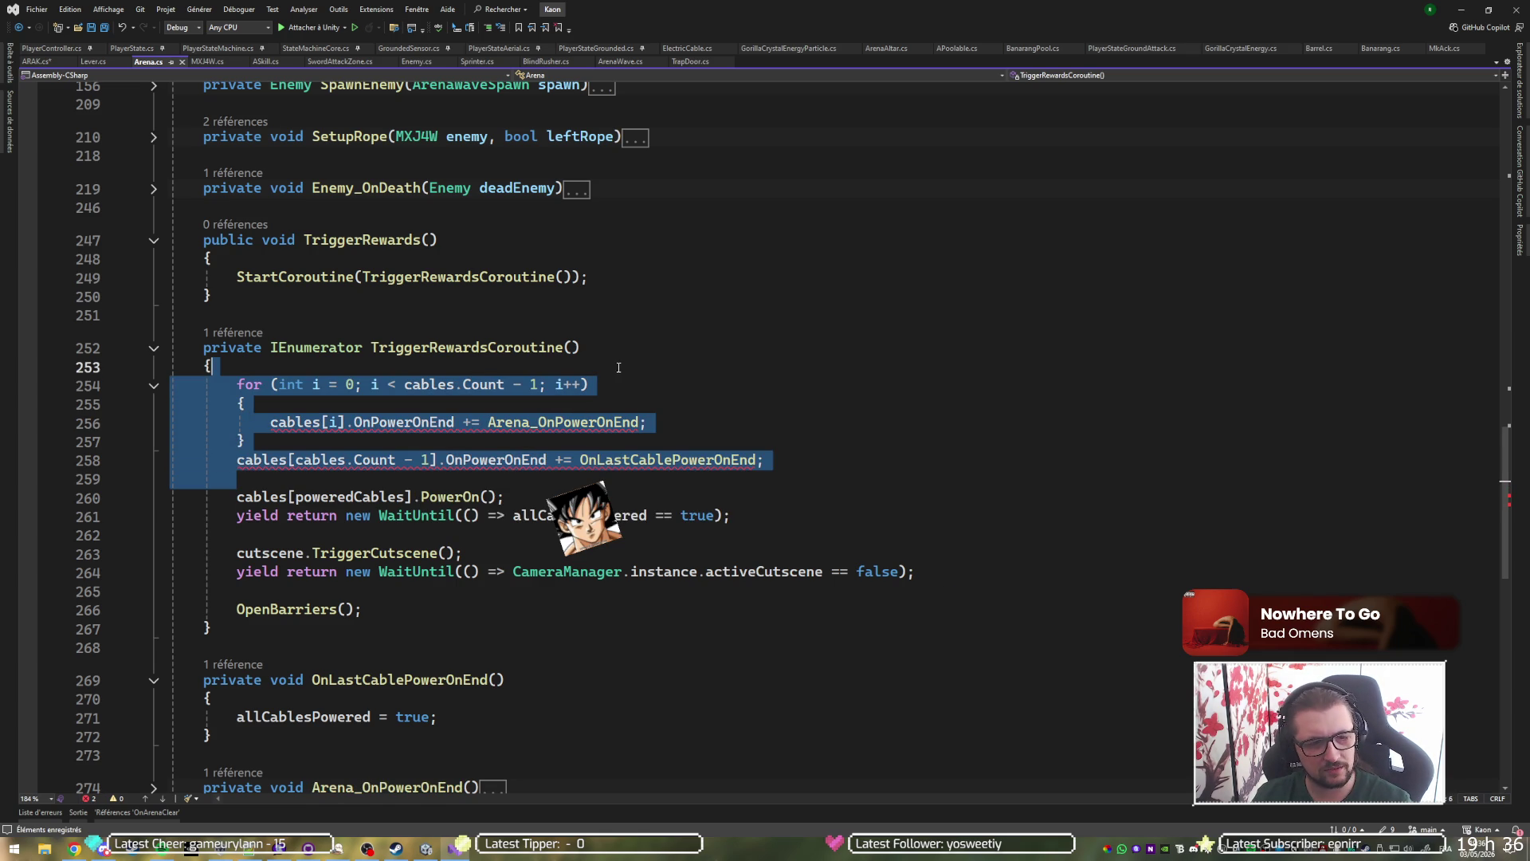
pyautogui.press('BackSpace')
pyautogui.hotkey('ctrl', 's')
pyautogui.hotkey('alt', 'Tab')
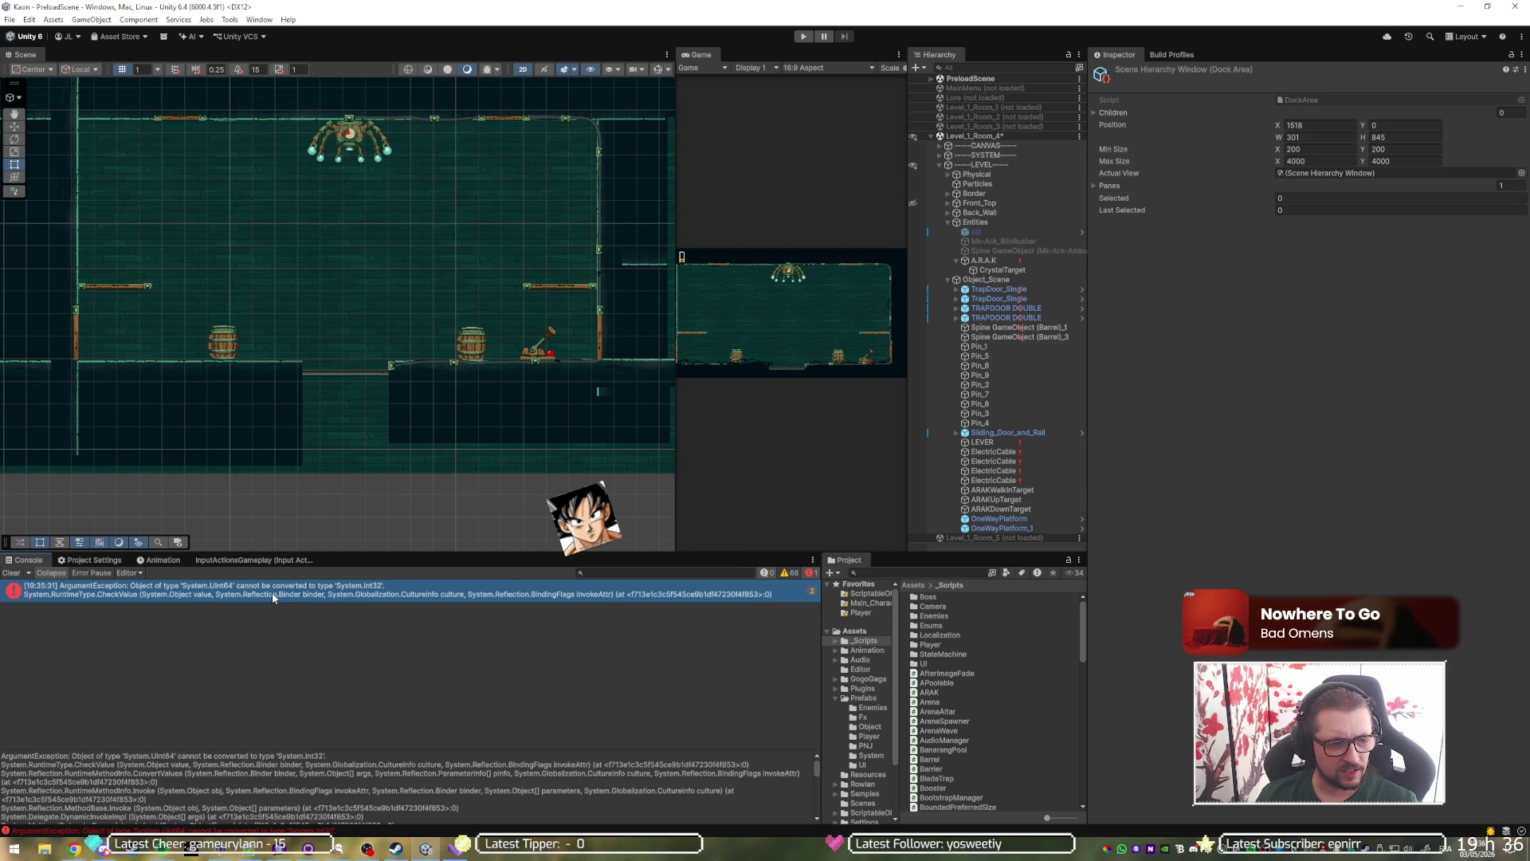
# Enlarge the Console's stack trace for the UInt64-to-Int32 error, then return to Arena.cs after OpenBarriers.
pyautogui.scroll(-10, 314, 781)
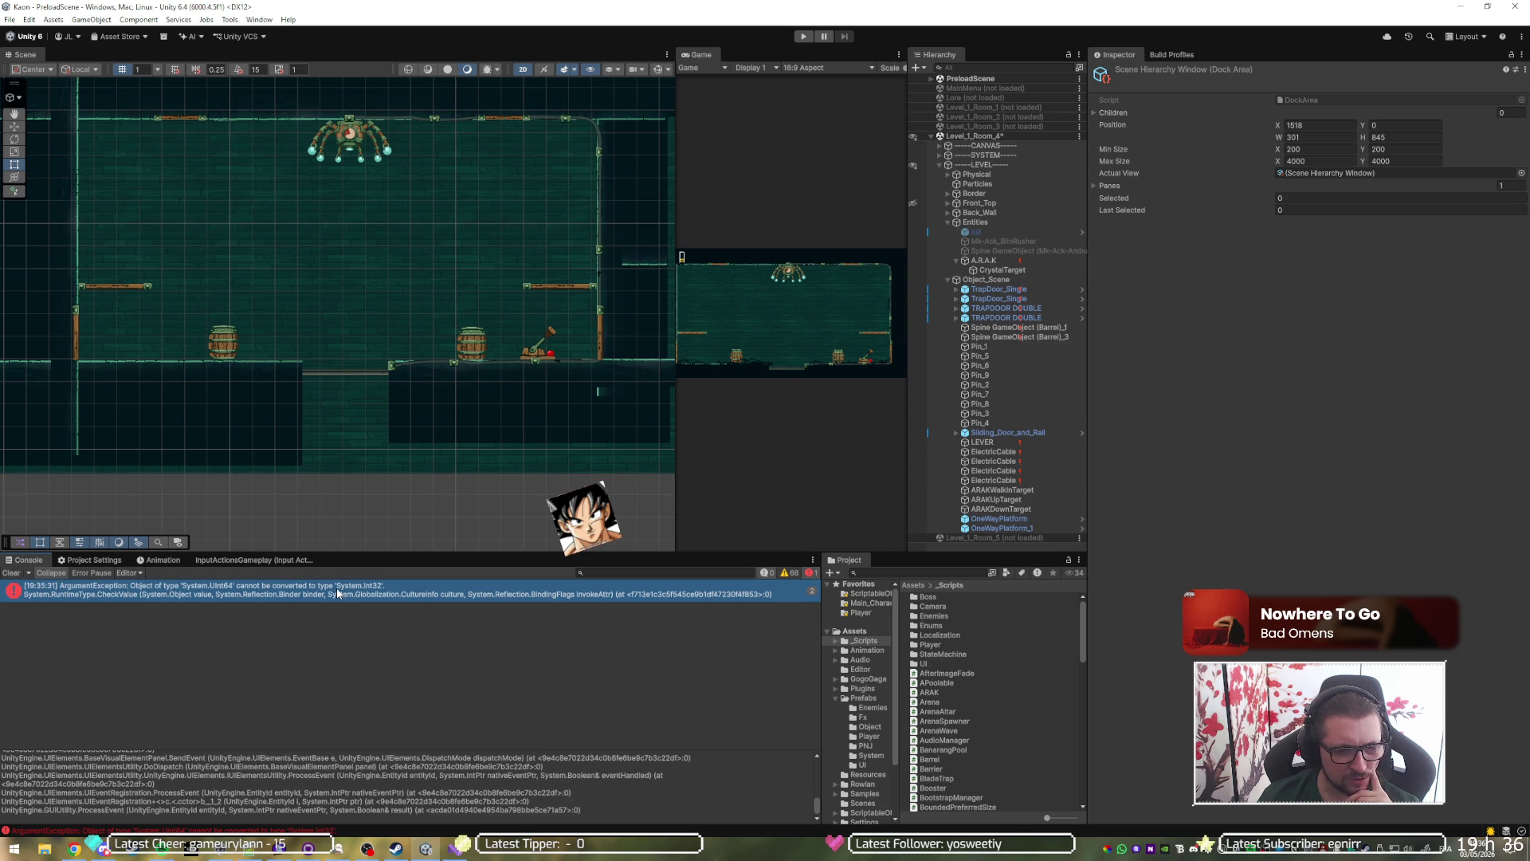
pyautogui.moveTo(486, 753); pyautogui.dragTo(490, 614)
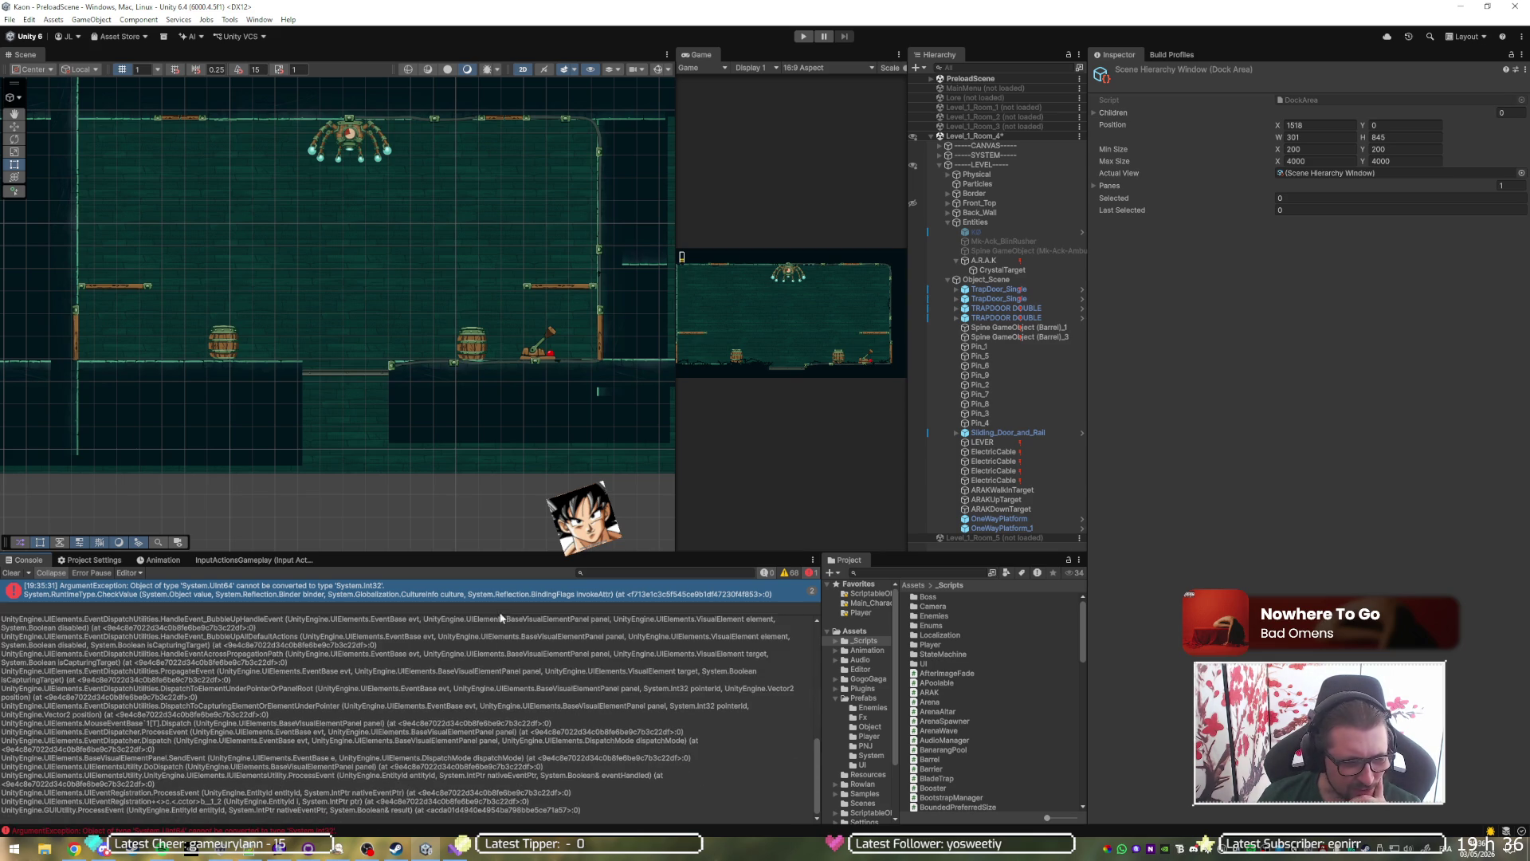
pyautogui.scroll(5, 504, 703)
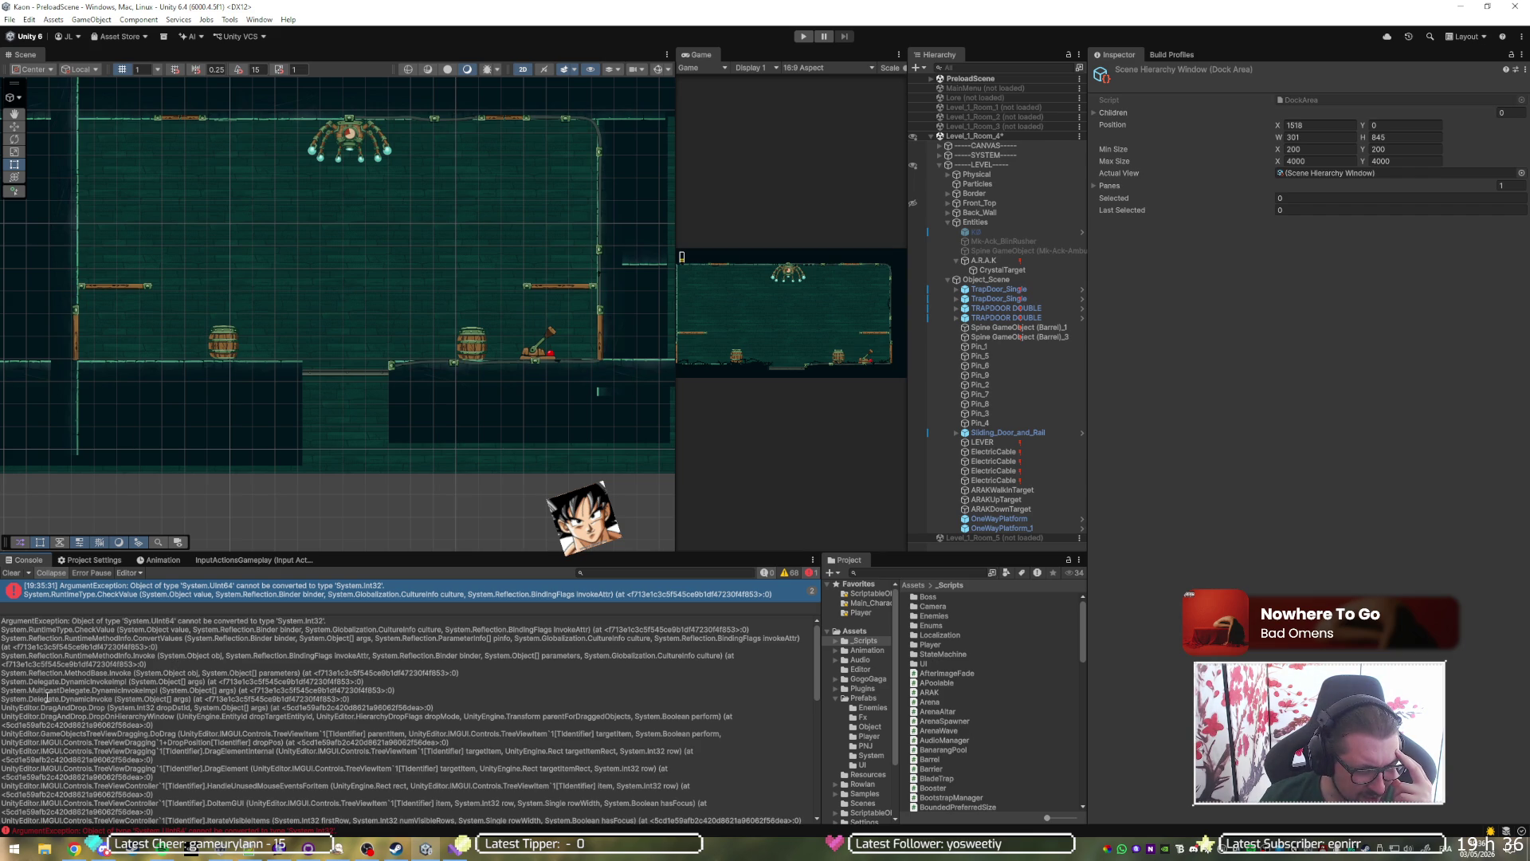
pyautogui.hotkey('alt', 'Tab')
pyautogui.click(934, 499)
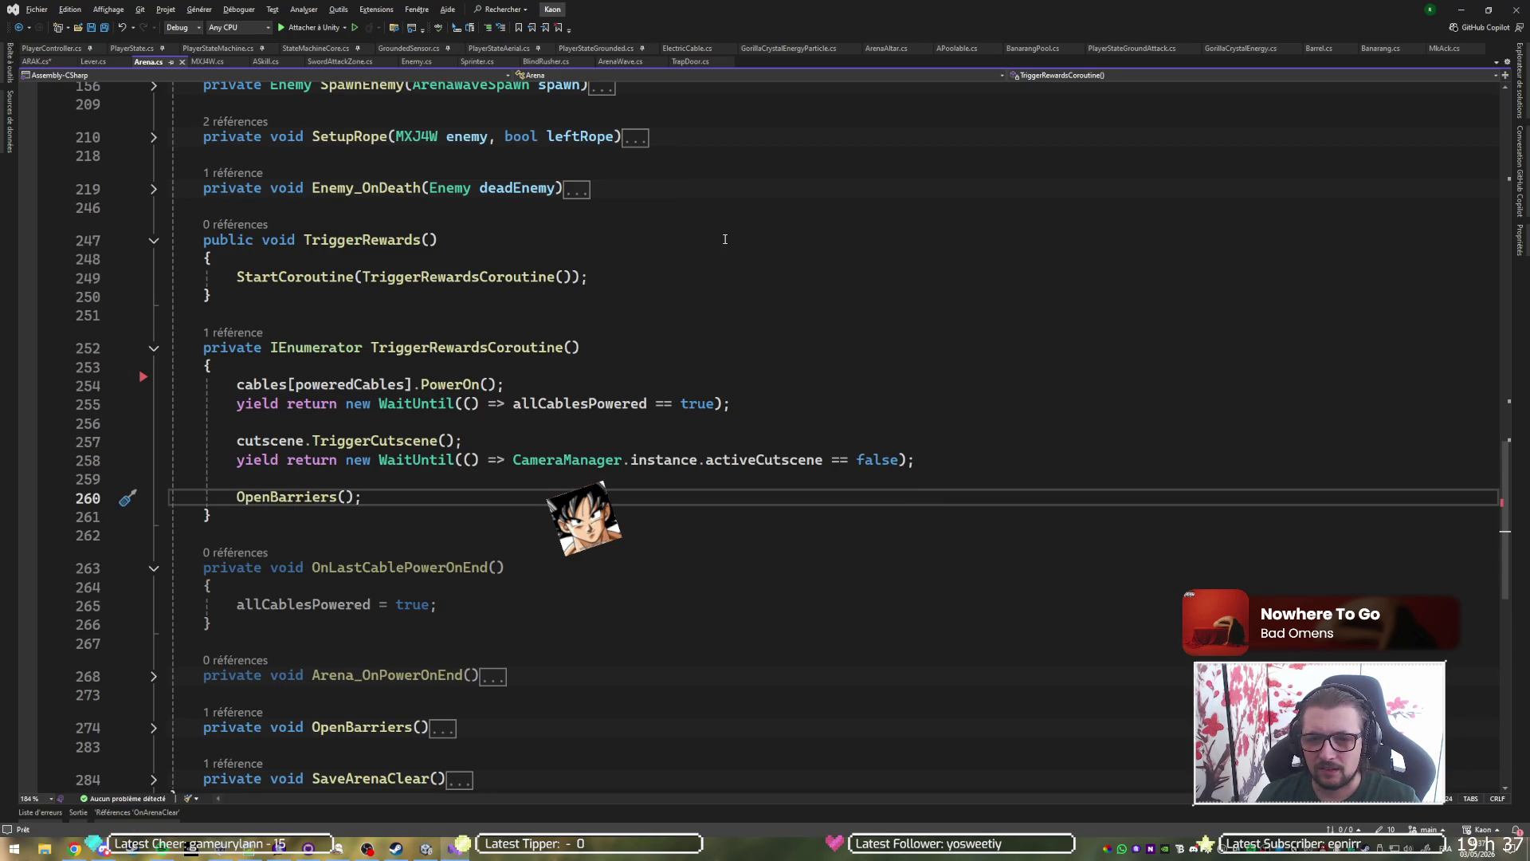
# Save ARAK.cs and shrink the Console's stack-trace area in Unity.
pyautogui.hotkey('ctrl', 'Tab')
pyautogui.hotkey('ctrl', 'Tab')
pyautogui.hotkey('ctrl', 's')
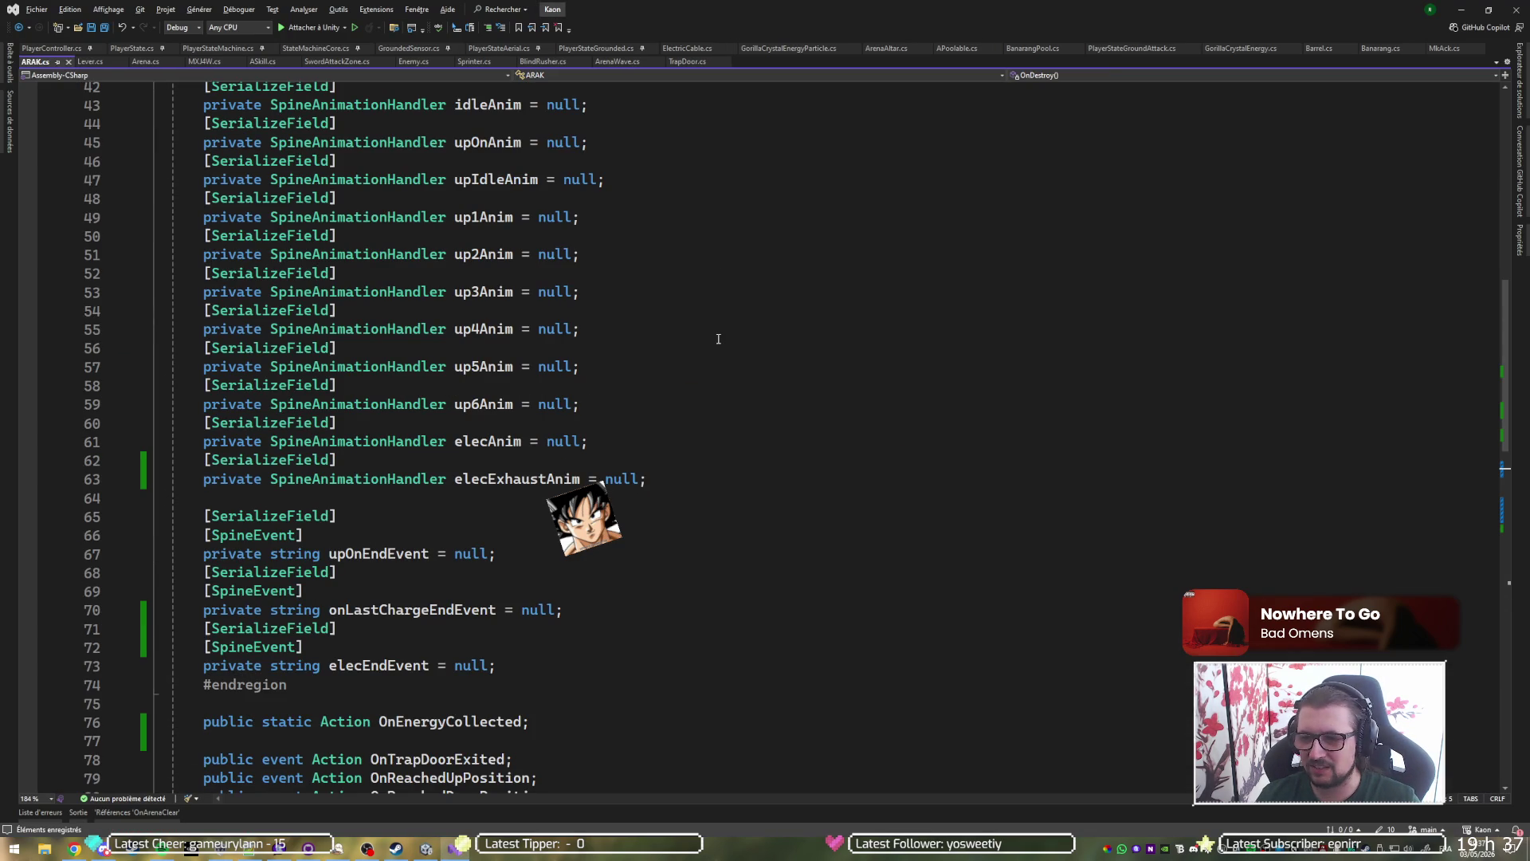
pyautogui.scroll(-10, 718, 339)
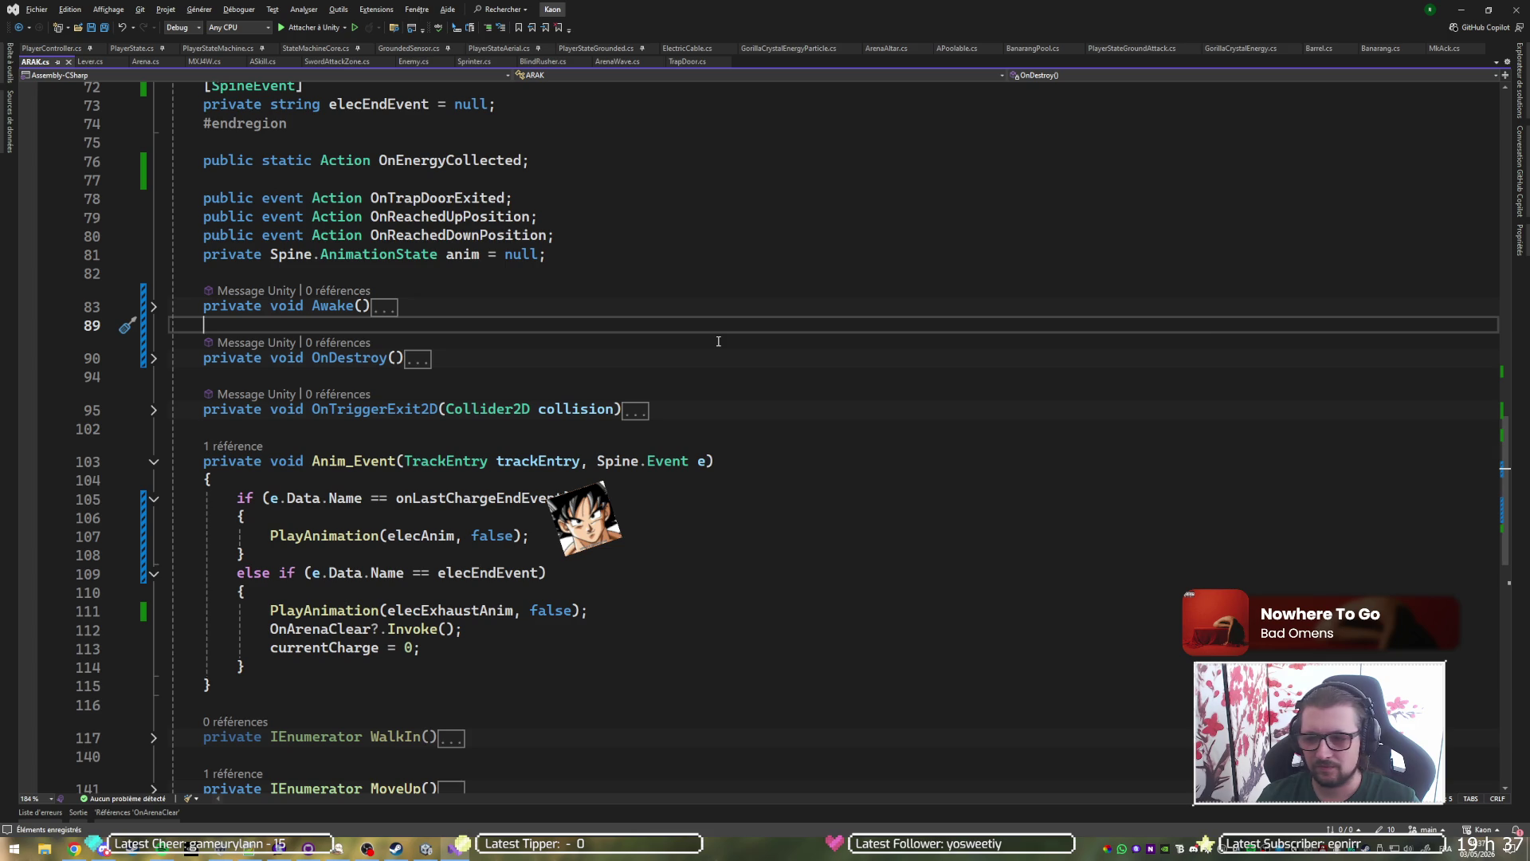
pyautogui.hotkey('alt', 'Tab')
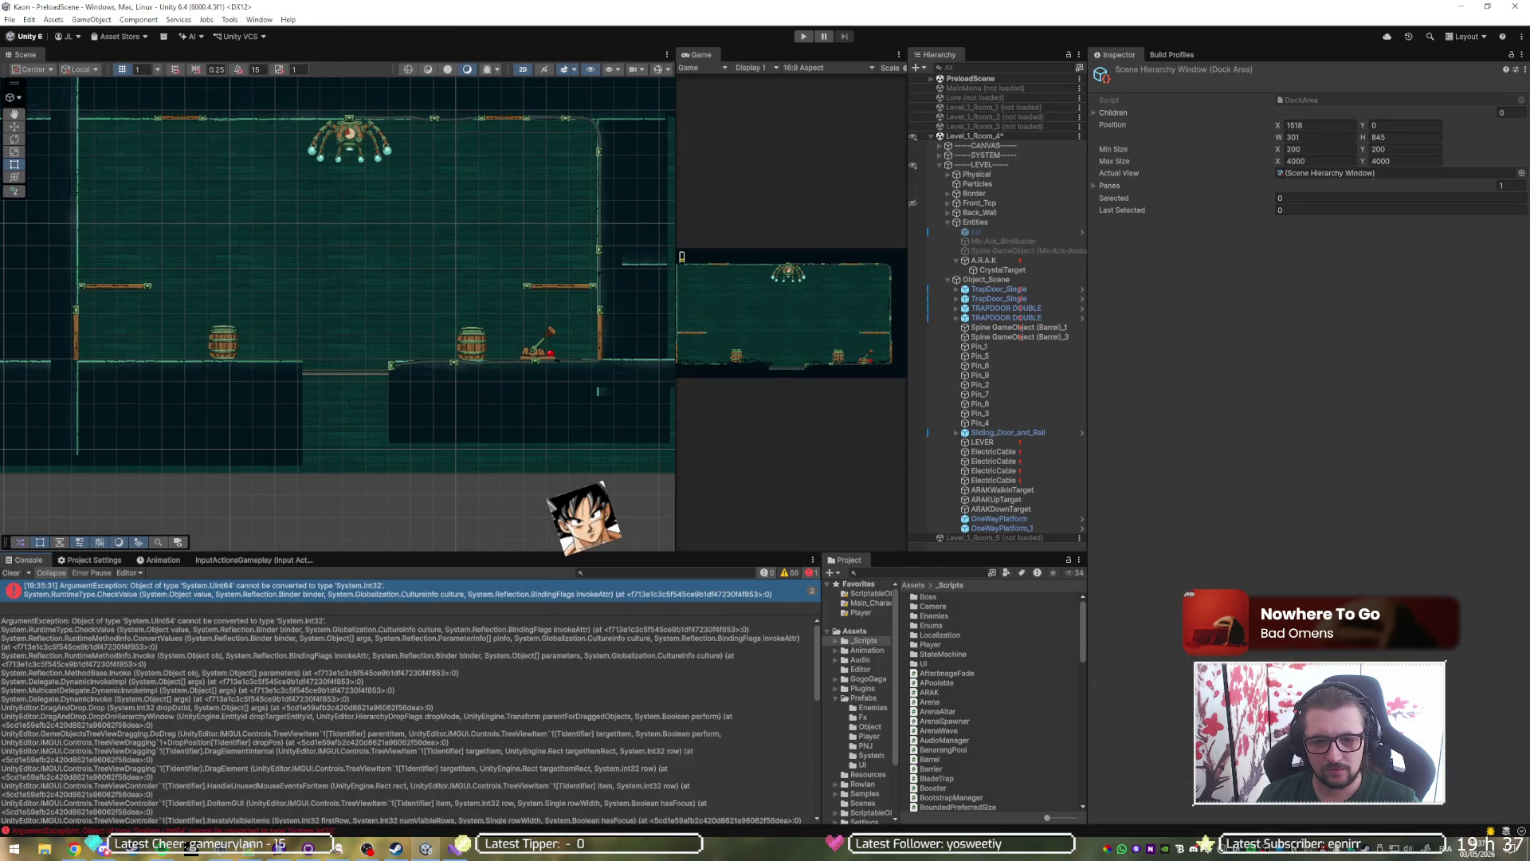
pyautogui.moveTo(258, 613)
pyautogui.mouseDown()
pyautogui.moveTo(398, 638)
pyautogui.moveTo(534, 714)
pyautogui.mouseUp()
pyautogui.hotkey('alt', 'Tab')
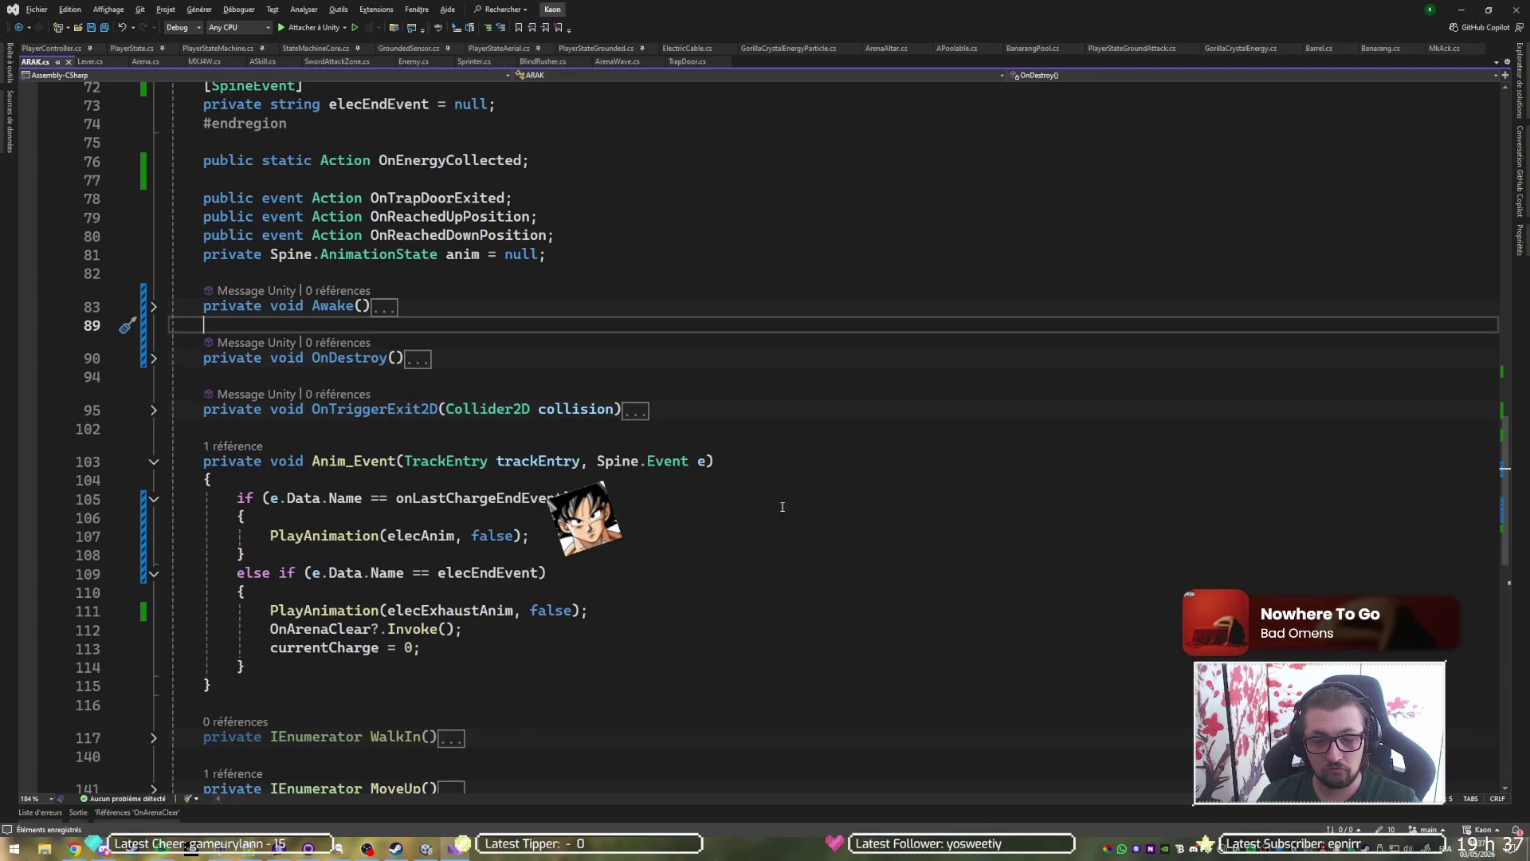
# Look through the Enemy, Arena, MkAck and ARAK scripts, then return to Unity.
pyautogui.hotkey('ctrl', 'Tab')
pyautogui.hotkey('ctrl', 'Tab')
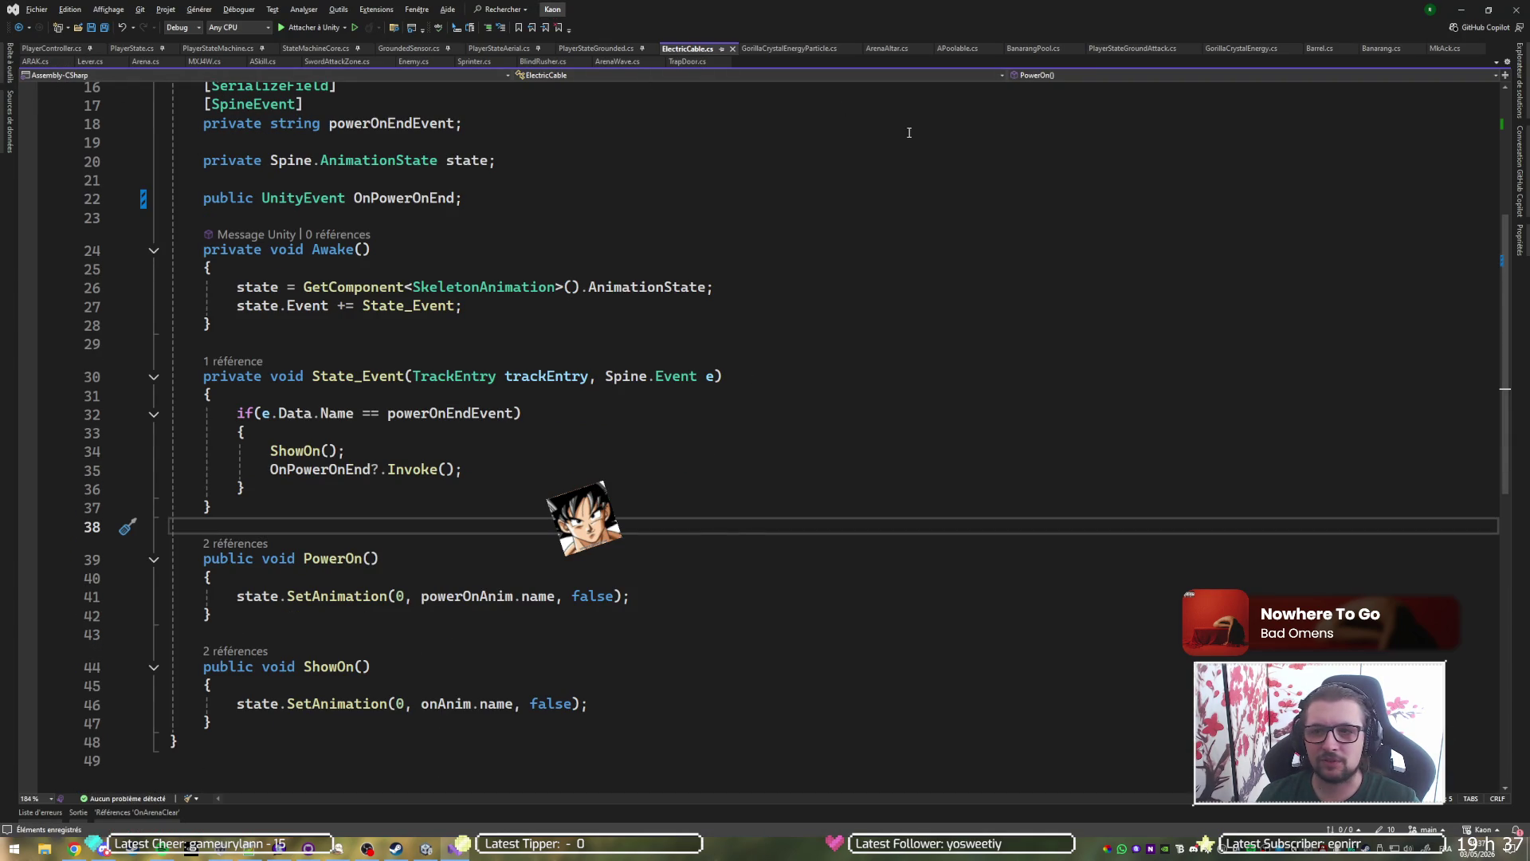
pyautogui.hotkey('ctrl', 'Tab')
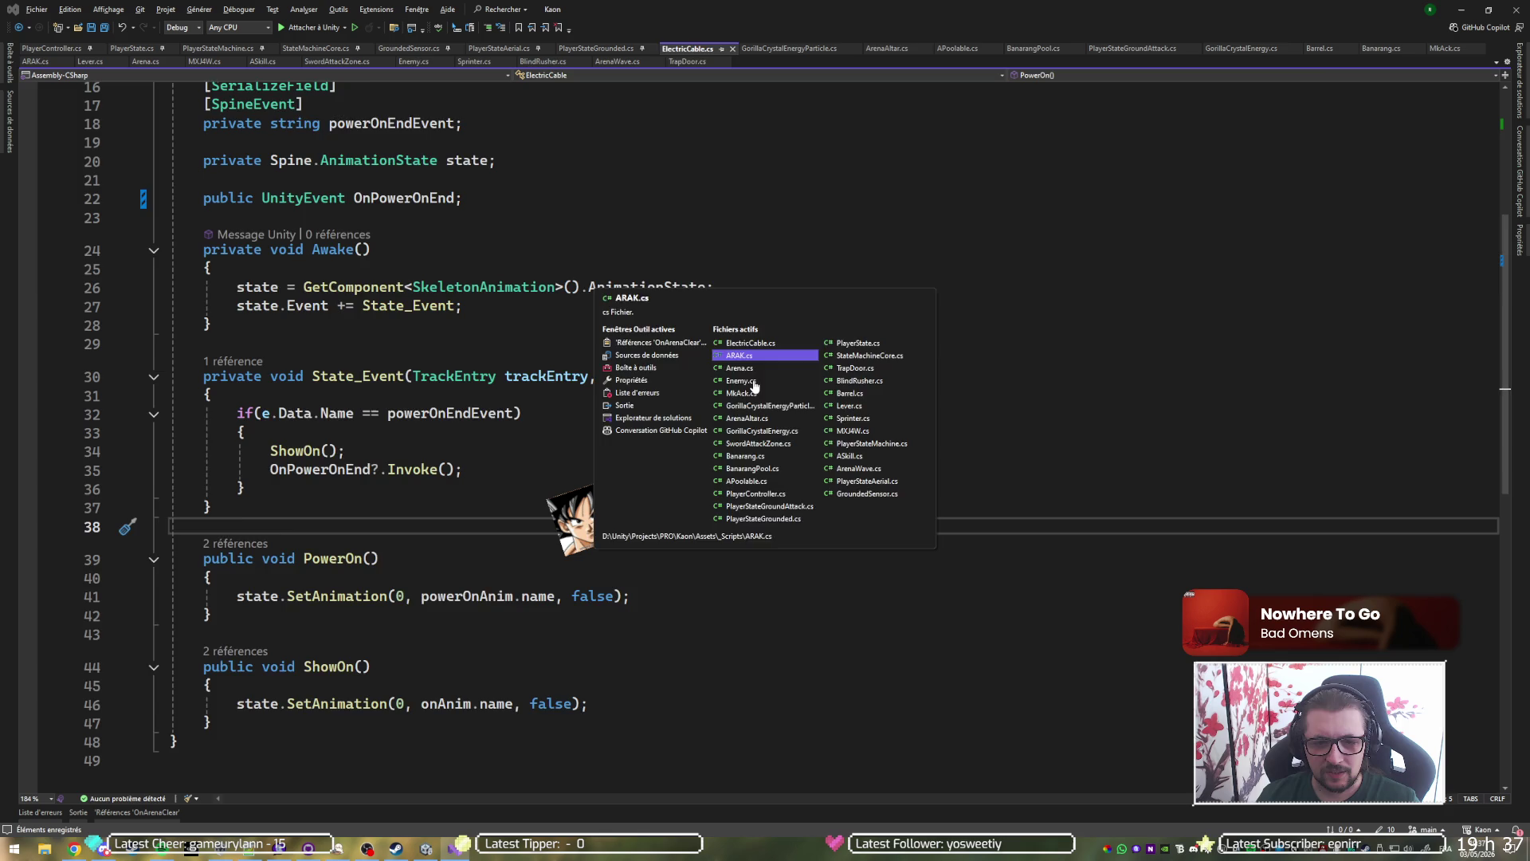
pyautogui.click(753, 387)
pyautogui.hotkey('ctrl', 'Tab')
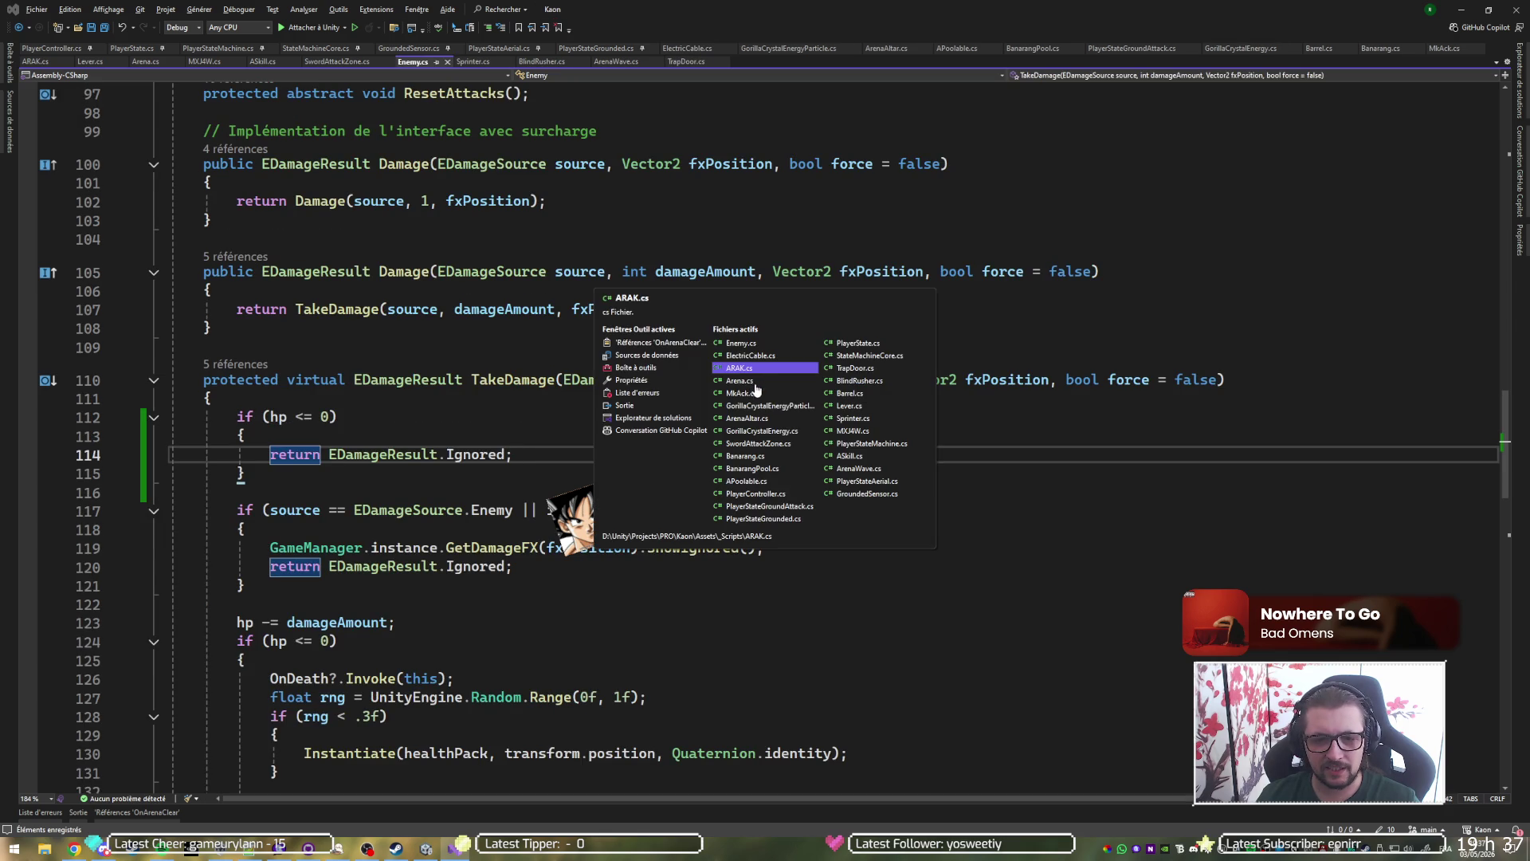
pyautogui.hotkey('ctrl', 'Tab')
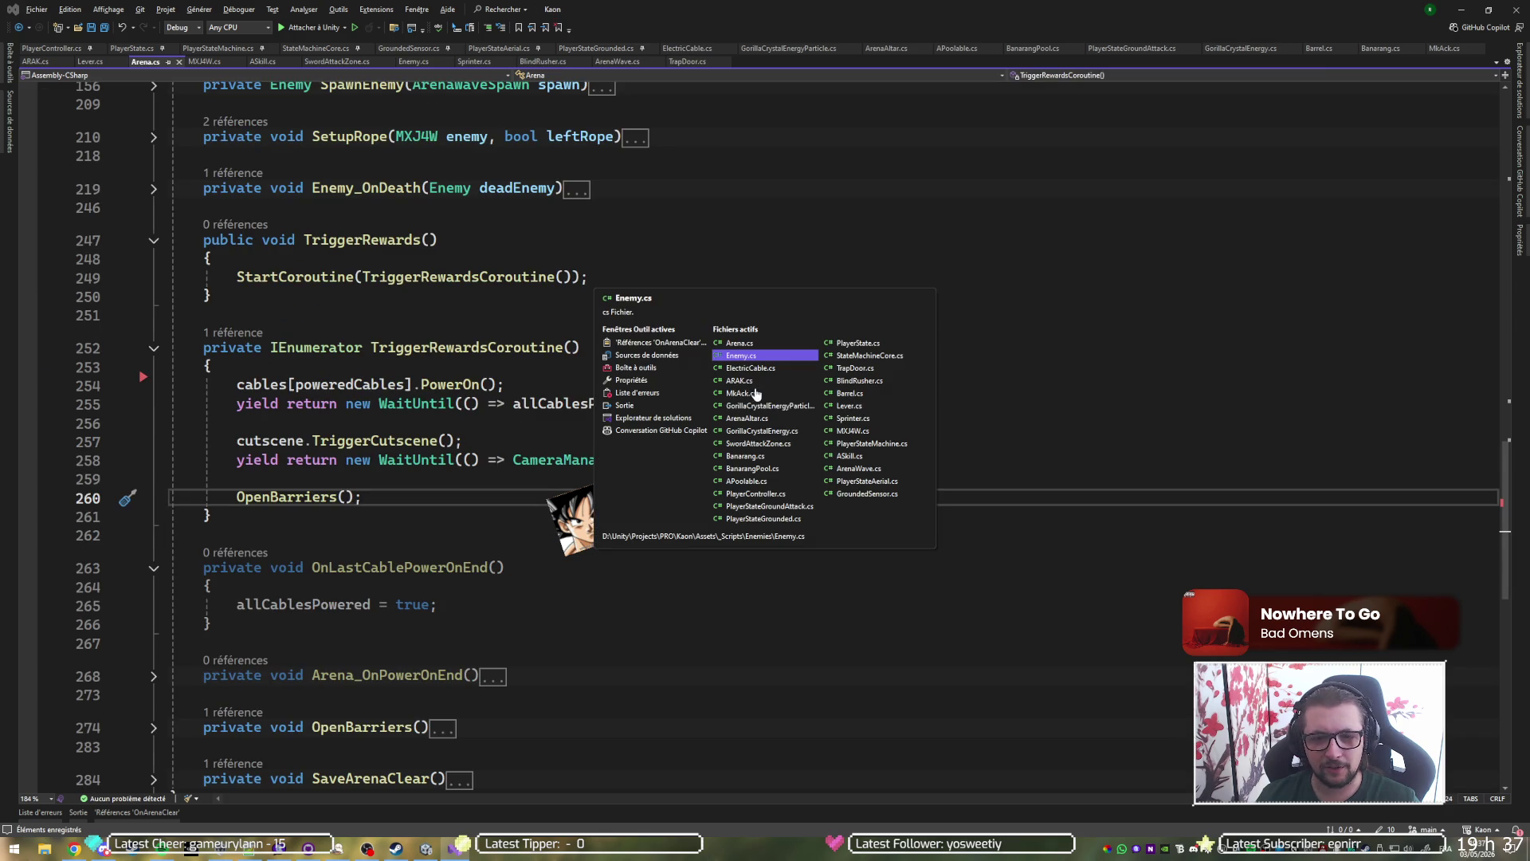
pyautogui.click(758, 391)
pyautogui.hotkey('ctrl', 'Tab')
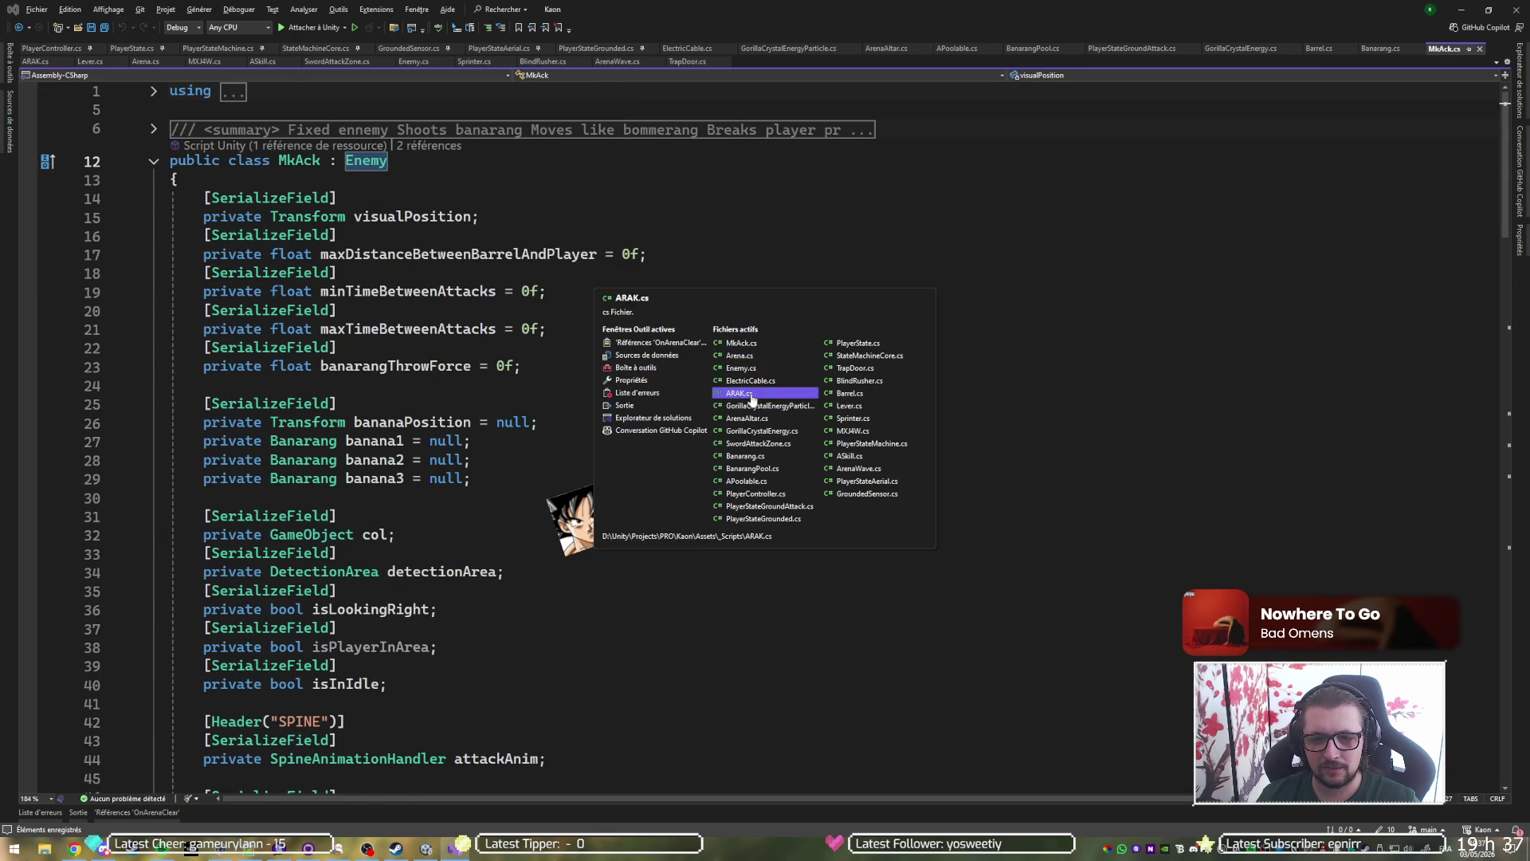
pyautogui.click(757, 393)
pyautogui.hotkey('alt', 'Tab')
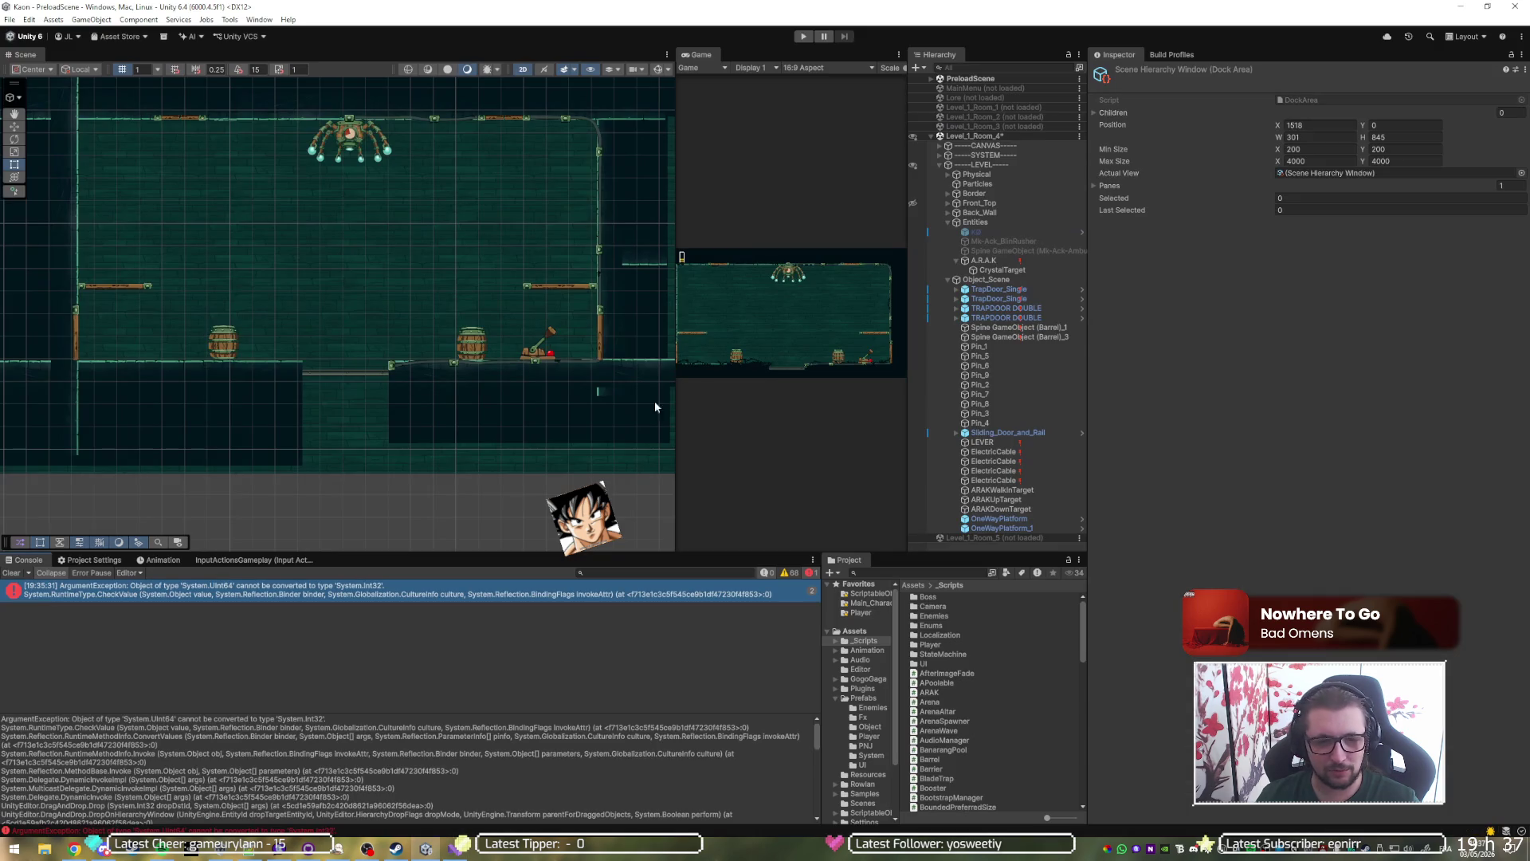
# Clear the Console, enter Play mode, and inspect A.R.A.K and the first ElectricCable.
pyautogui.click(17, 574)
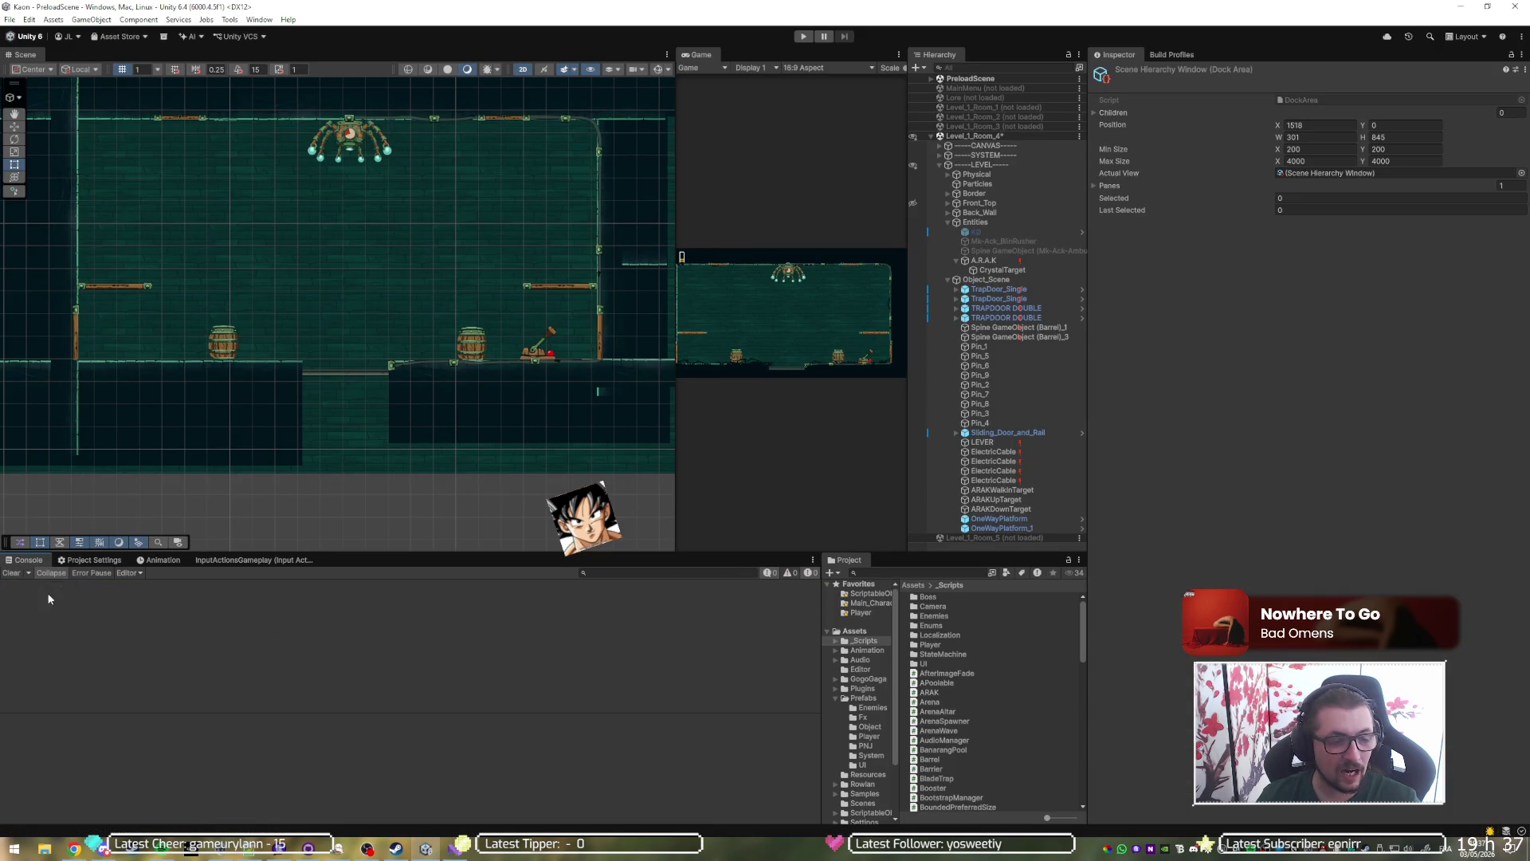
pyautogui.click(802, 37)
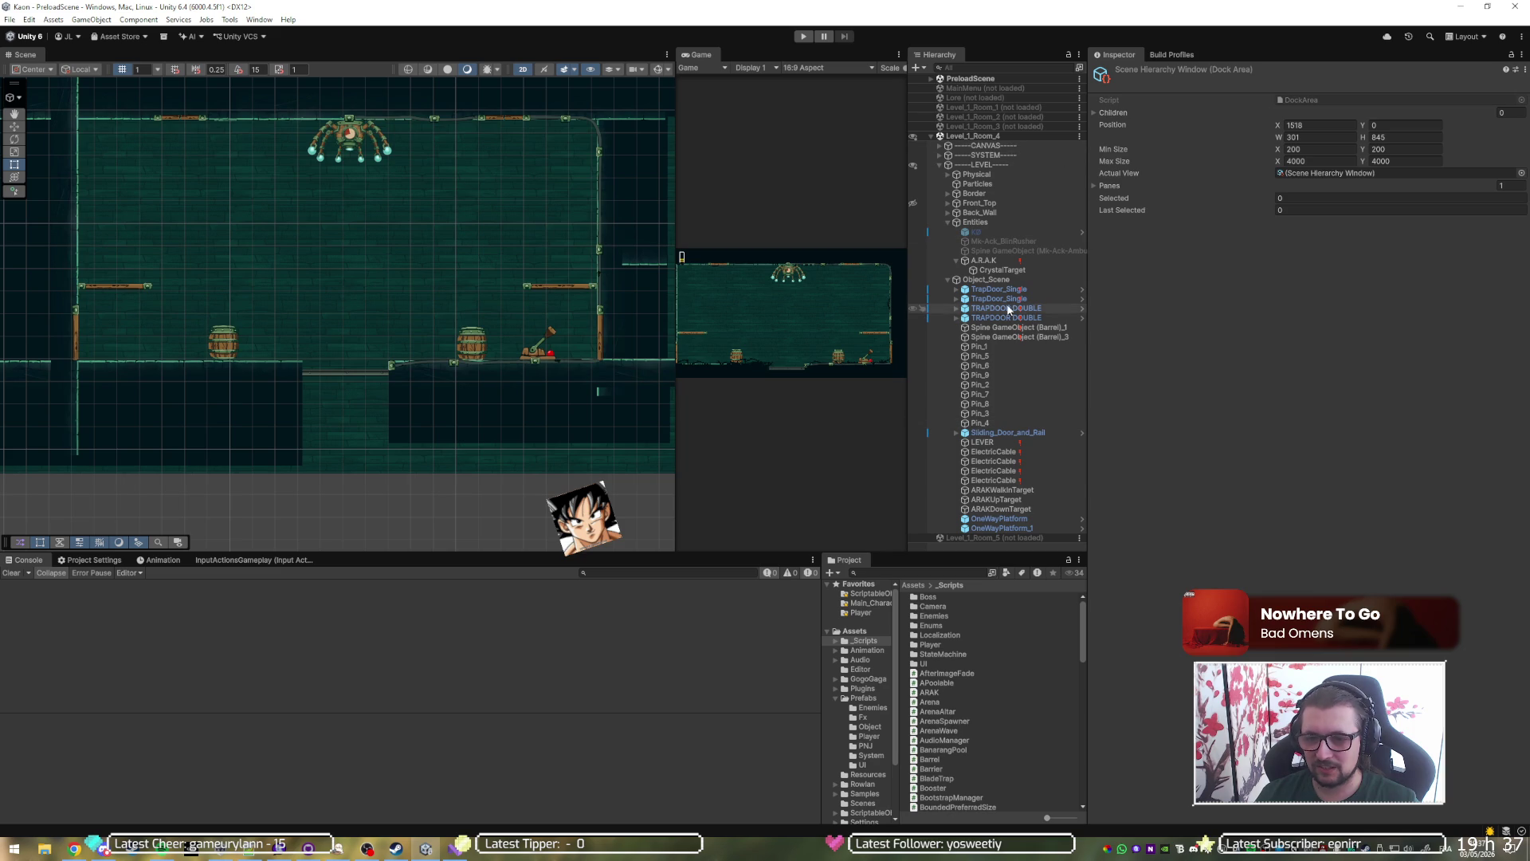
pyautogui.click(1006, 261)
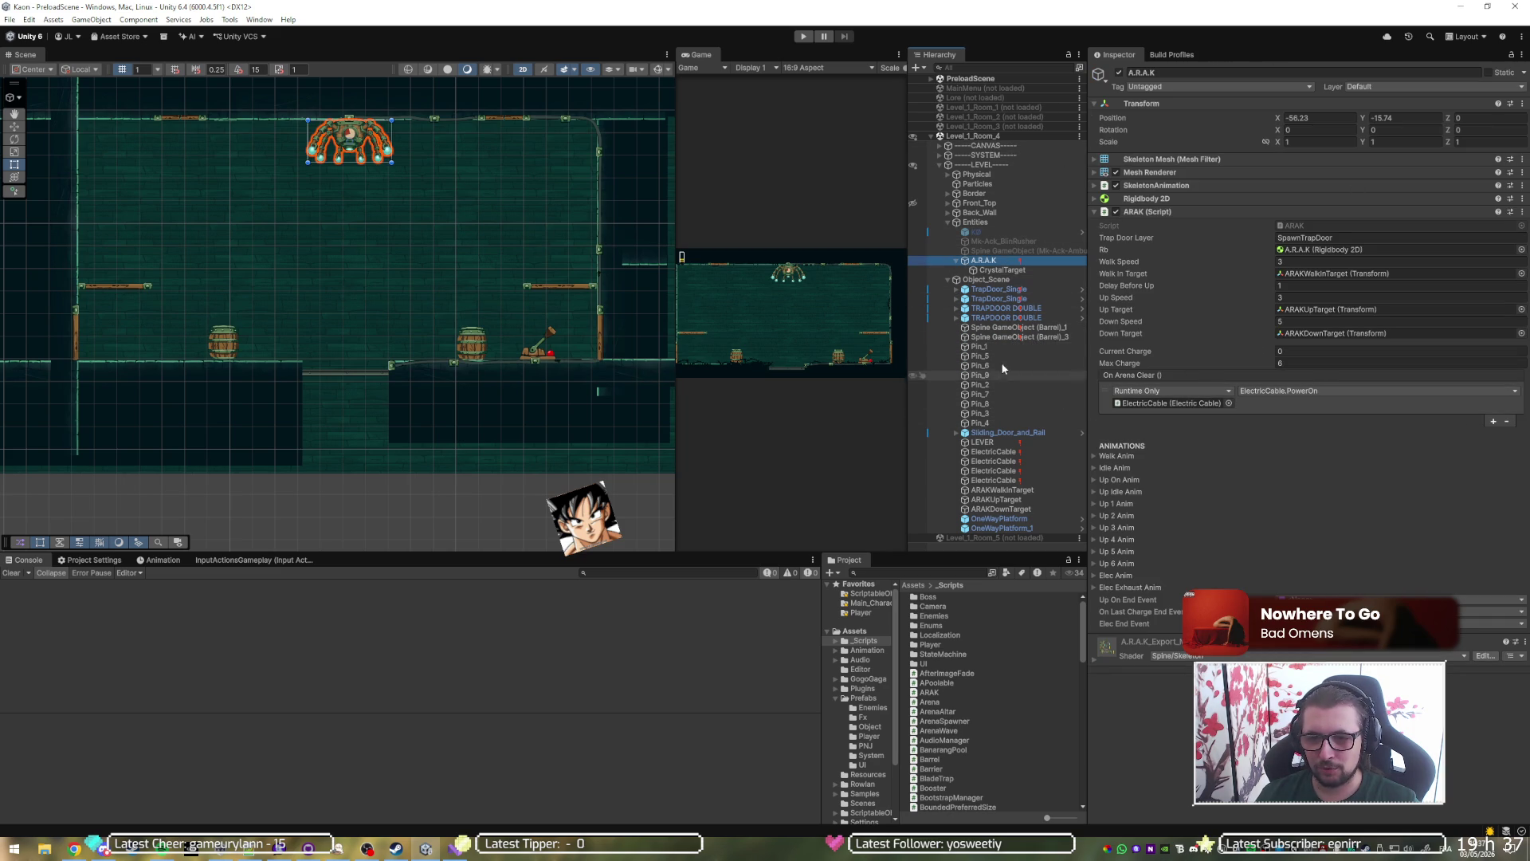
pyautogui.click(996, 451)
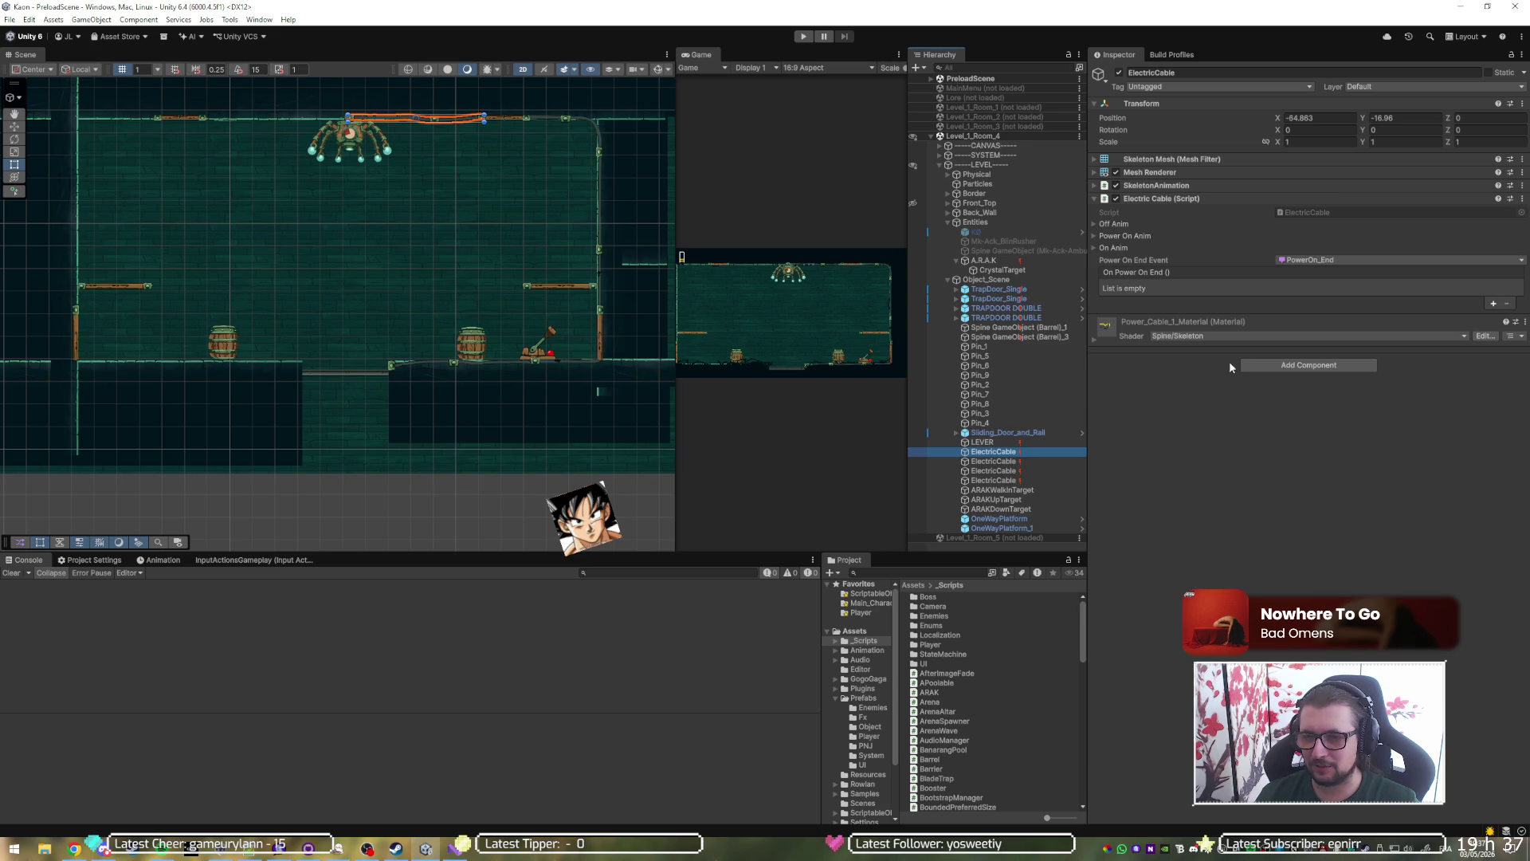
# Add an On Power On End entry with an ElectricCable target and check the other cables.
pyautogui.click(1494, 303)
pyautogui.moveTo(984, 464); pyautogui.dragTo(1170, 300)
pyautogui.click(1005, 454)
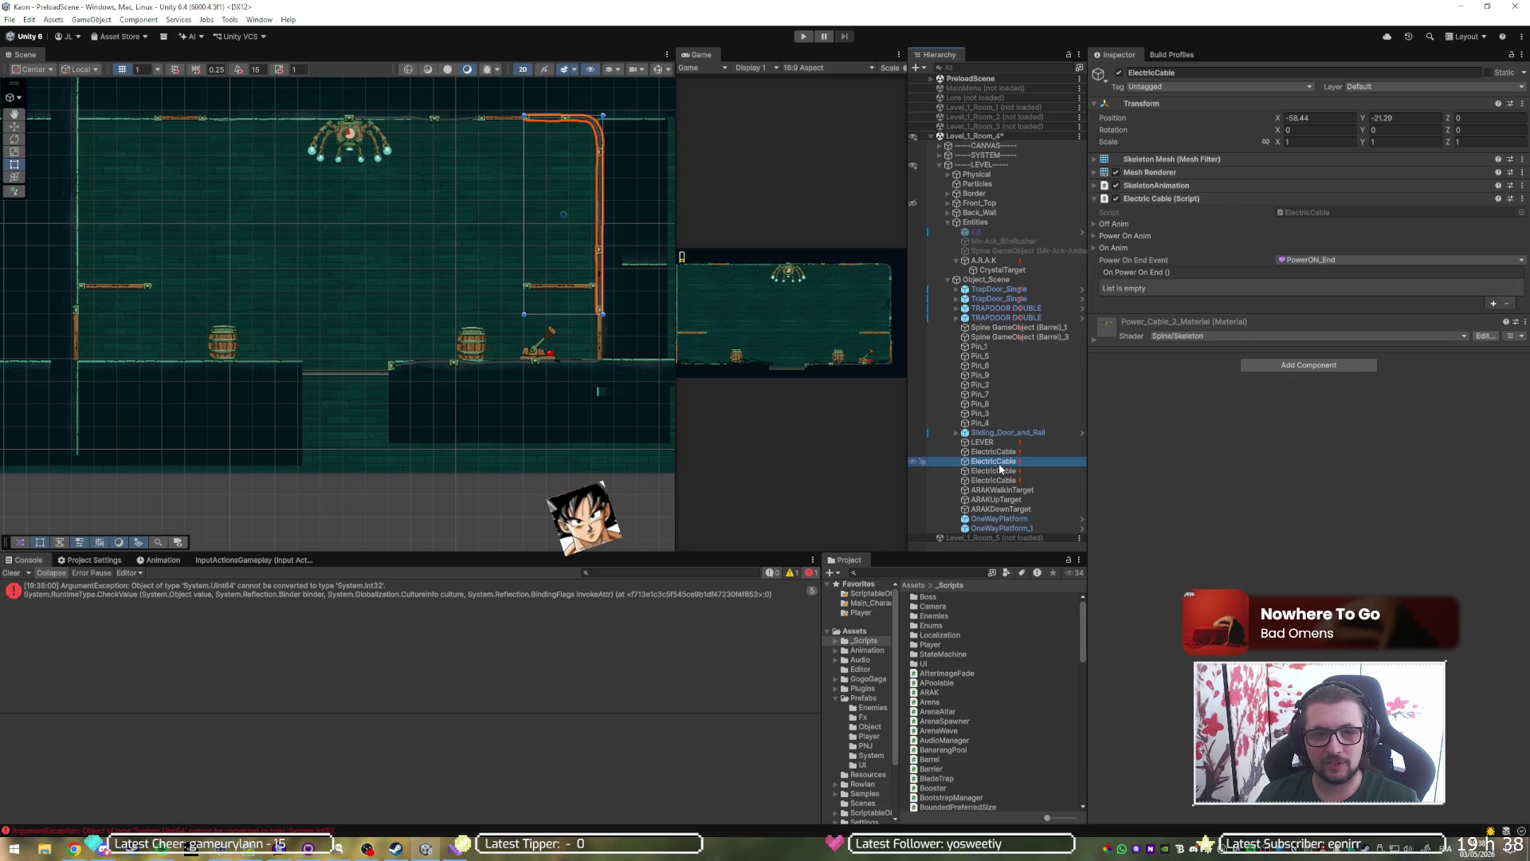
pyautogui.click(996, 462)
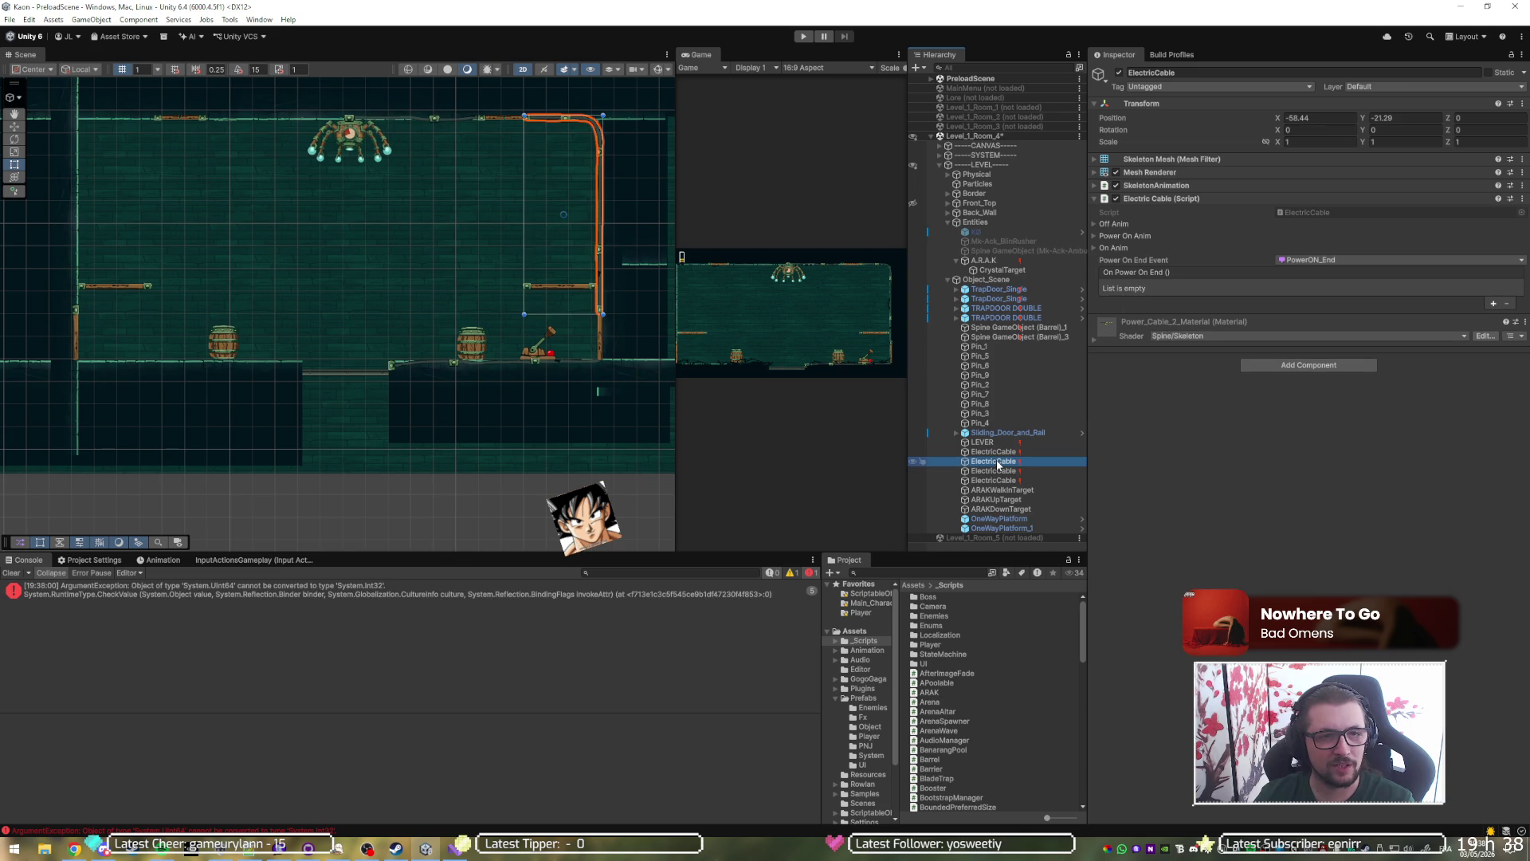
pyautogui.press('Down')
pyautogui.click(997, 462)
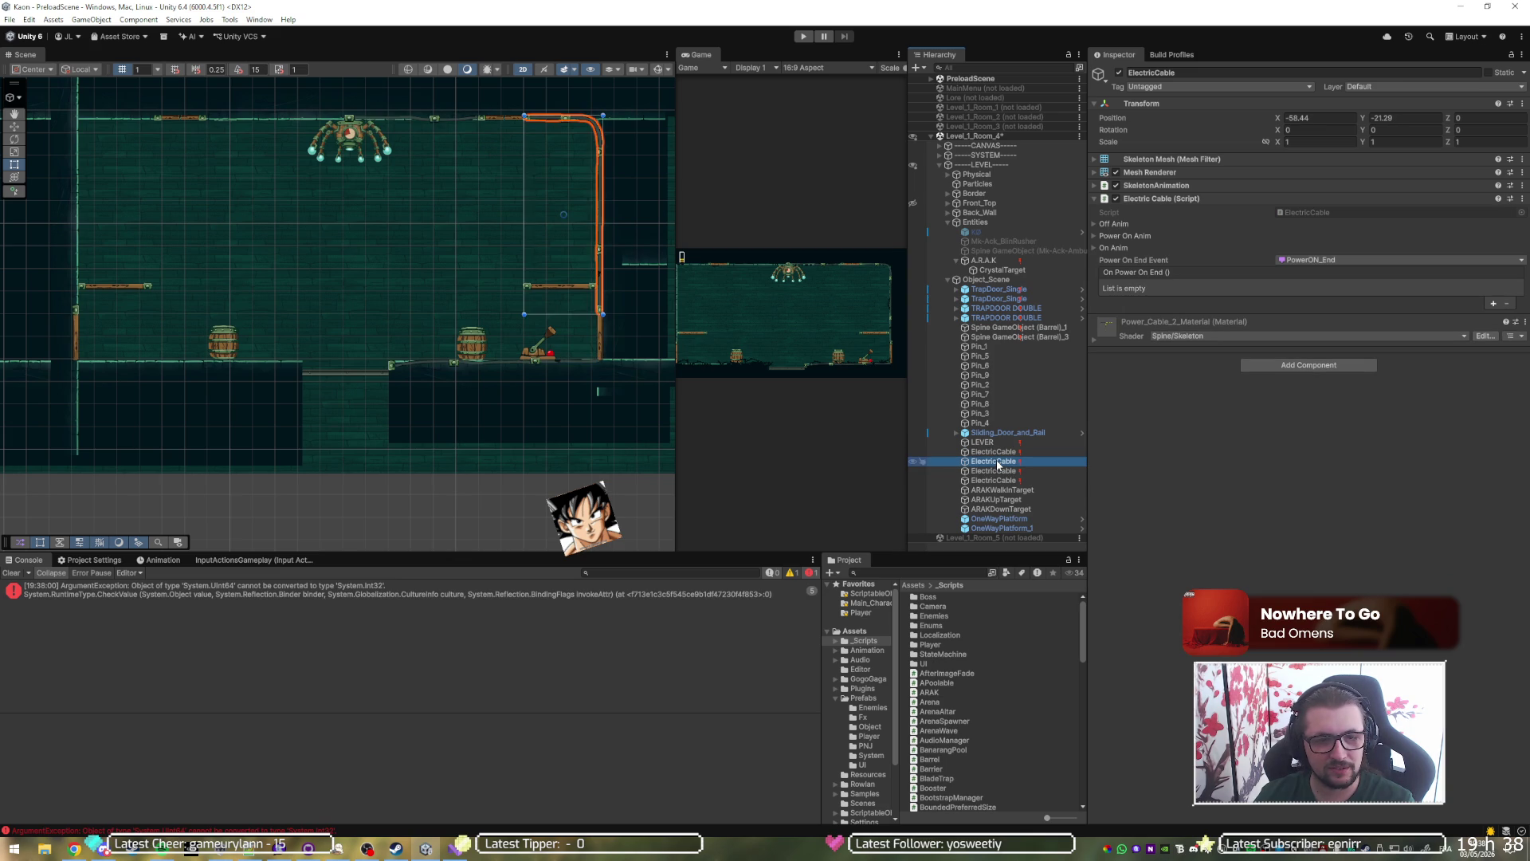
pyautogui.press('Down')
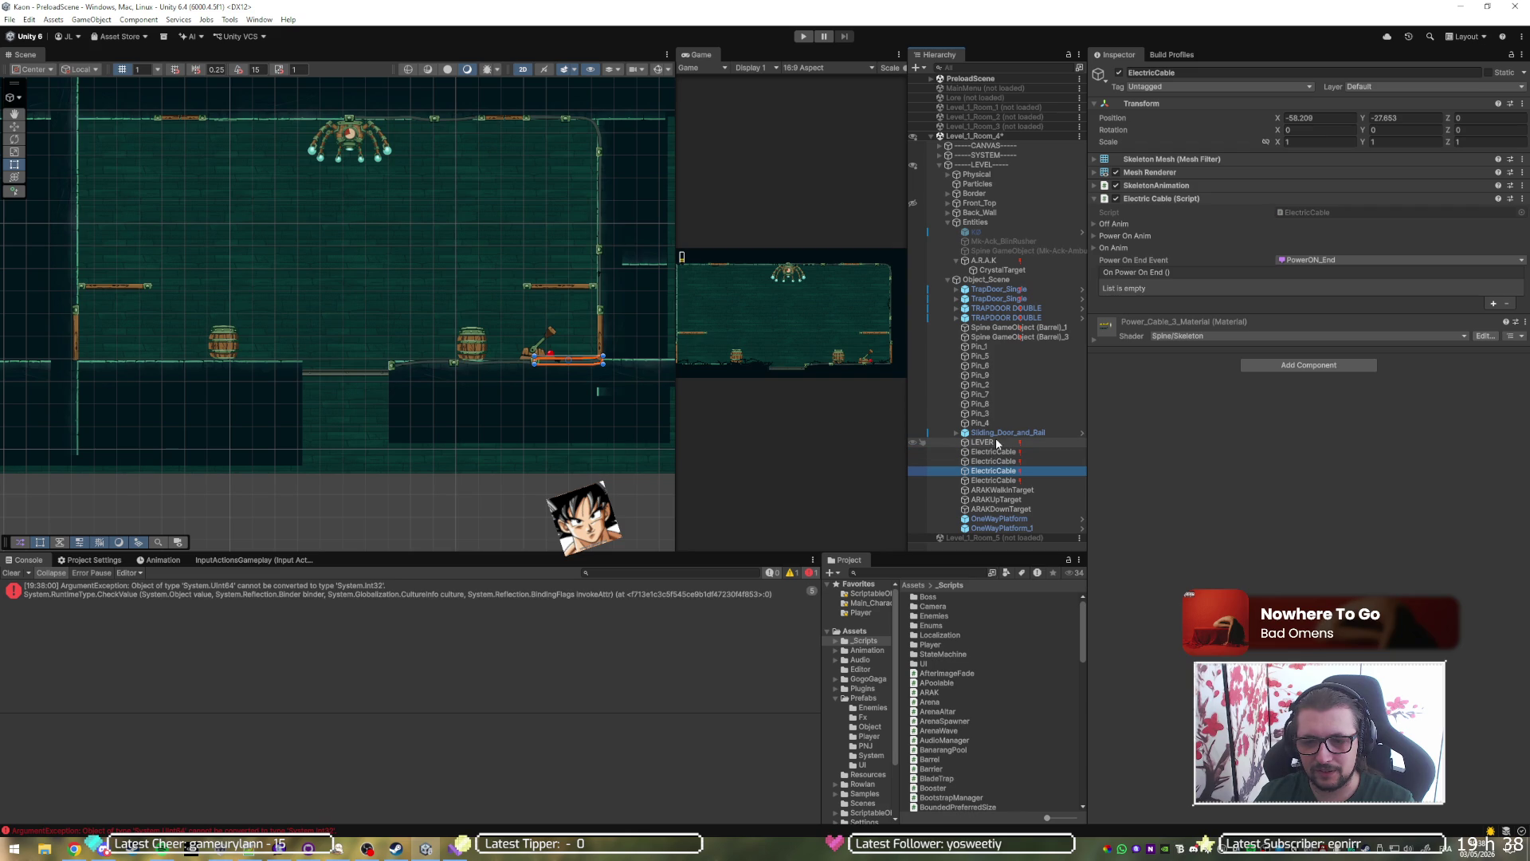
# Set the first cable's On Power On End to call ElectricCable.PowerOn().
pyautogui.click(993, 451)
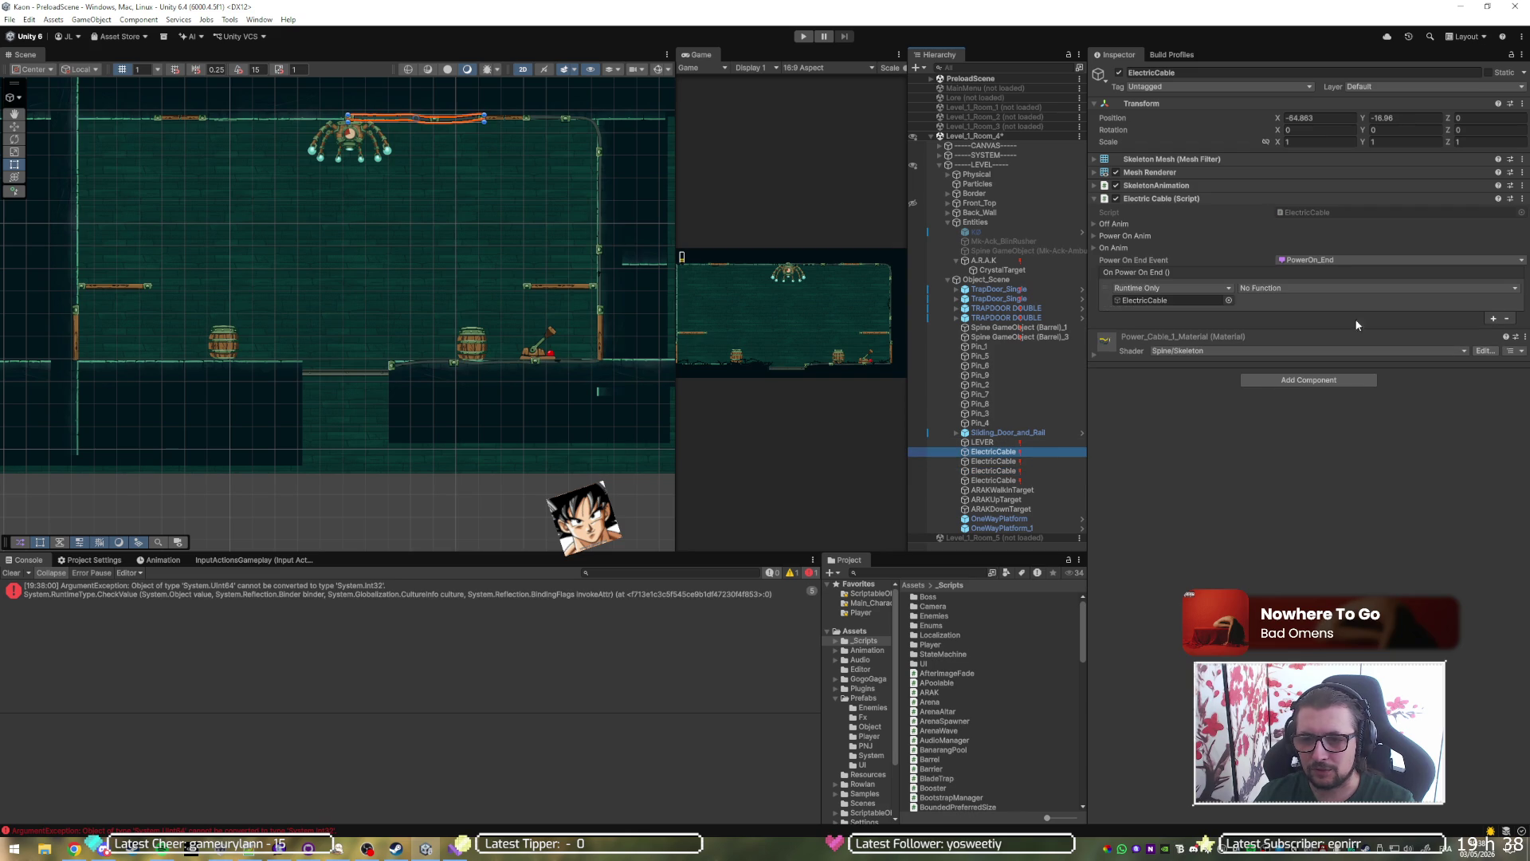
pyautogui.click(1326, 292)
pyautogui.moveTo(1315, 385)
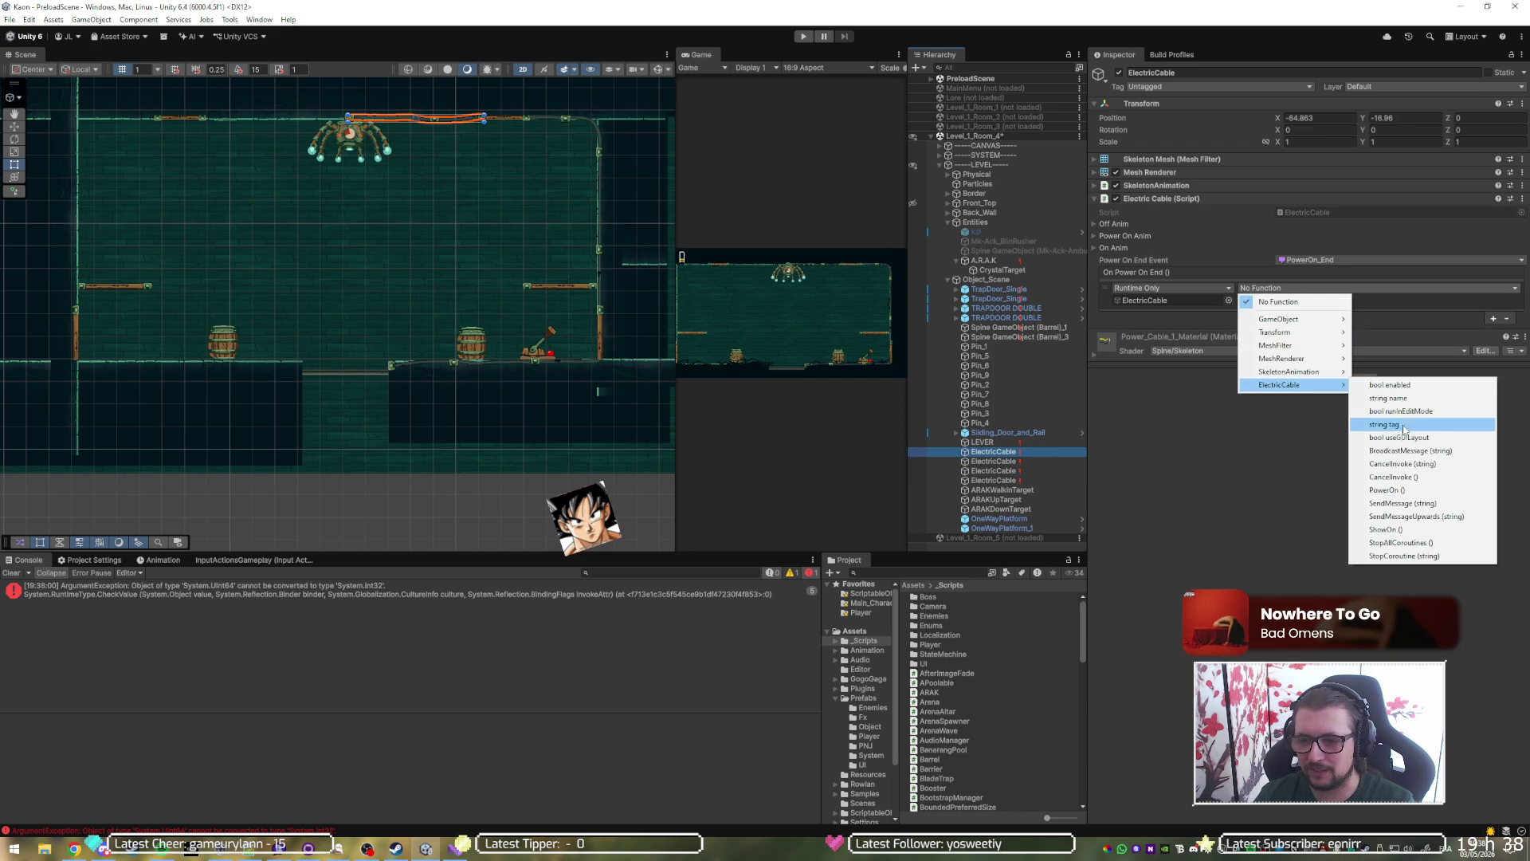
pyautogui.click(1385, 489)
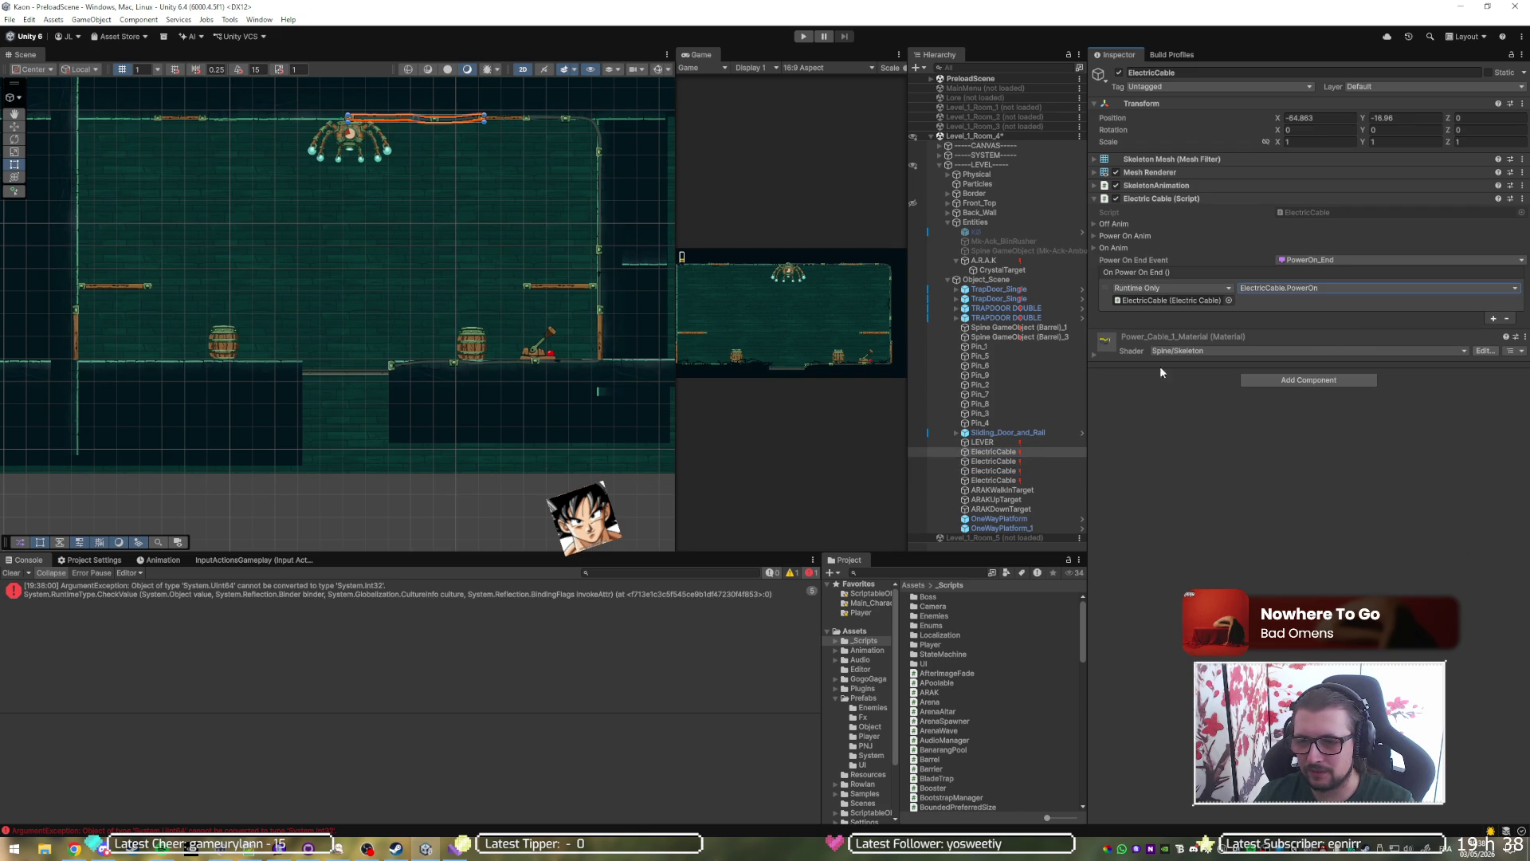
pyautogui.click(1026, 464)
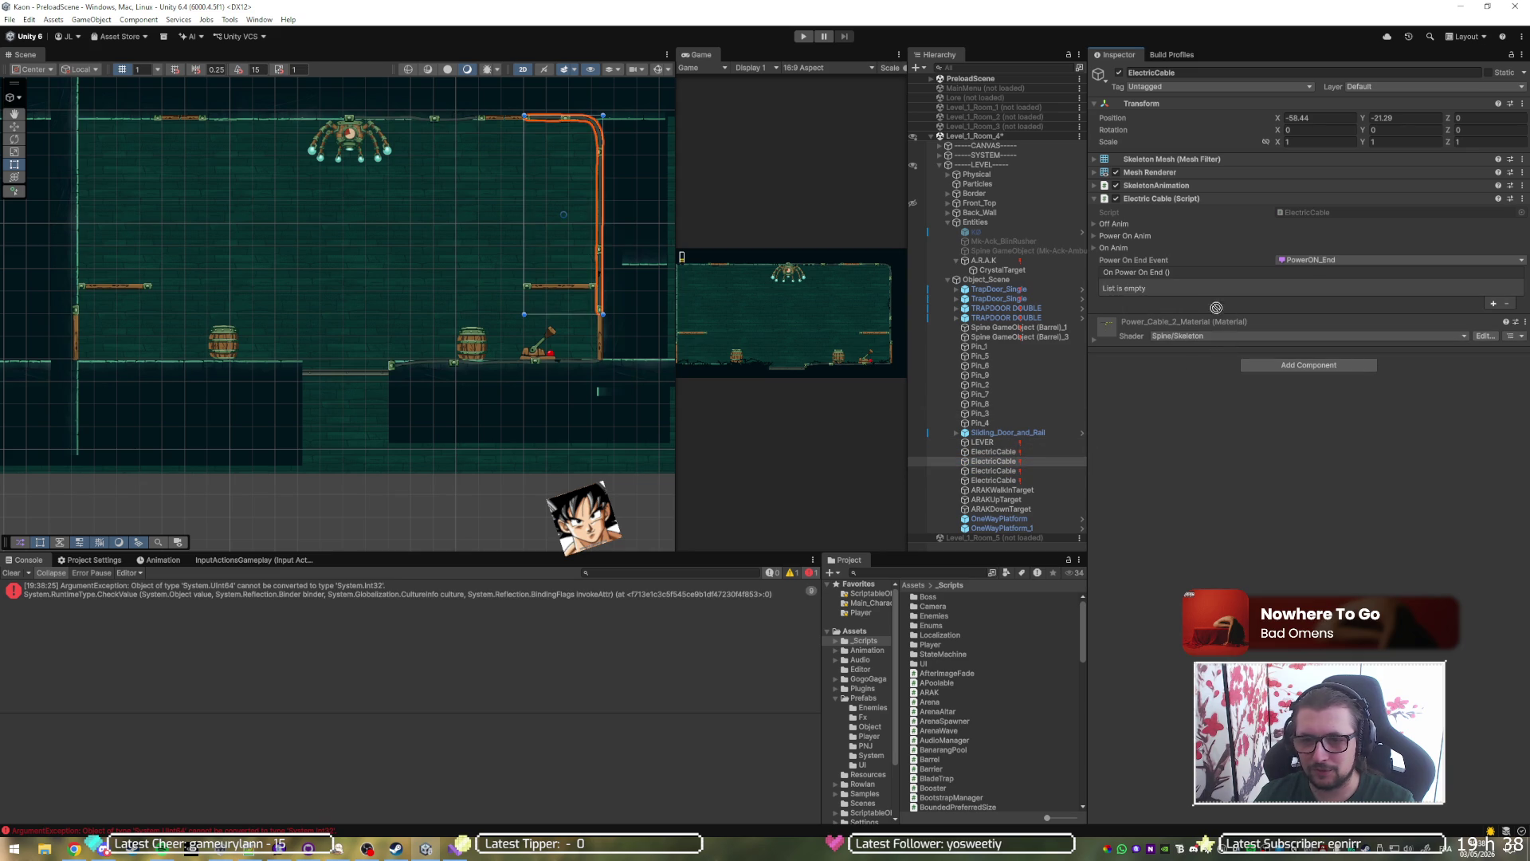
pyautogui.click(1195, 327)
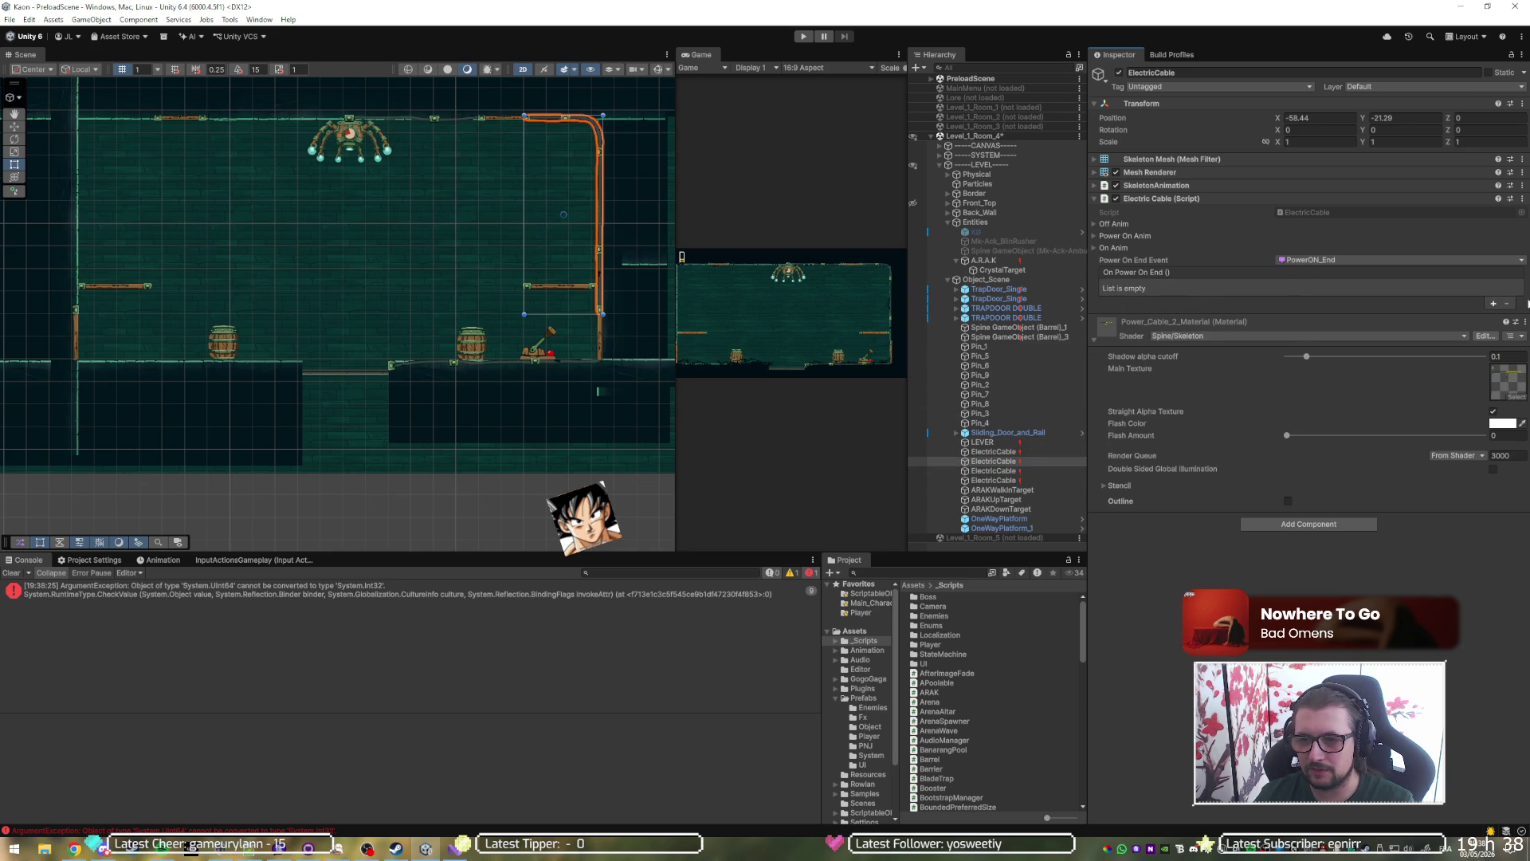
pyautogui.click(1494, 305)
pyautogui.click(1014, 472)
pyautogui.moveTo(1014, 472); pyautogui.dragTo(1170, 301)
pyautogui.click(1267, 288)
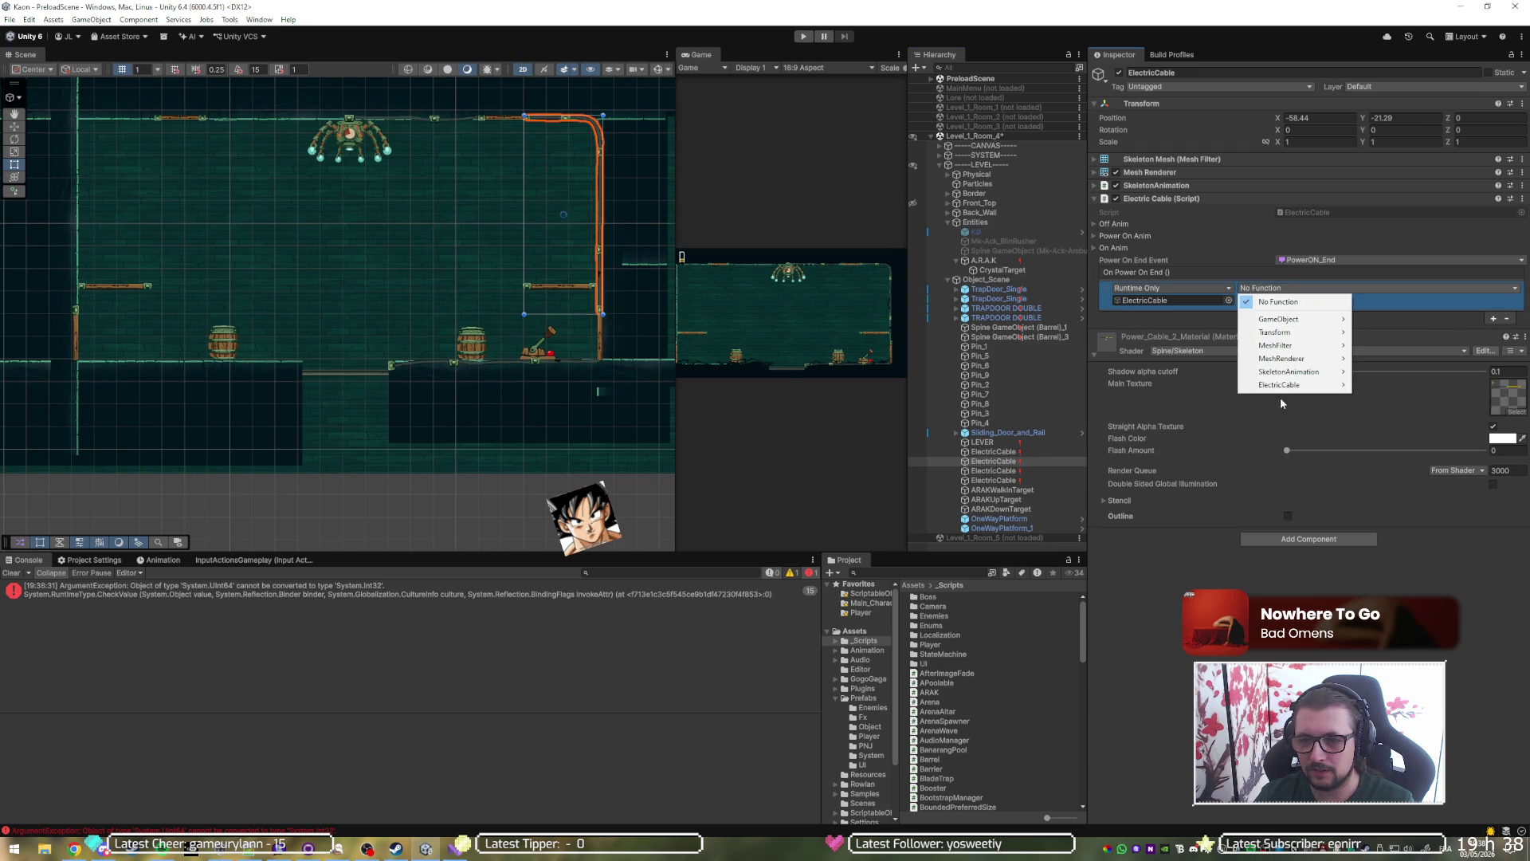
pyautogui.moveTo(1295, 392)
pyautogui.click(1390, 489)
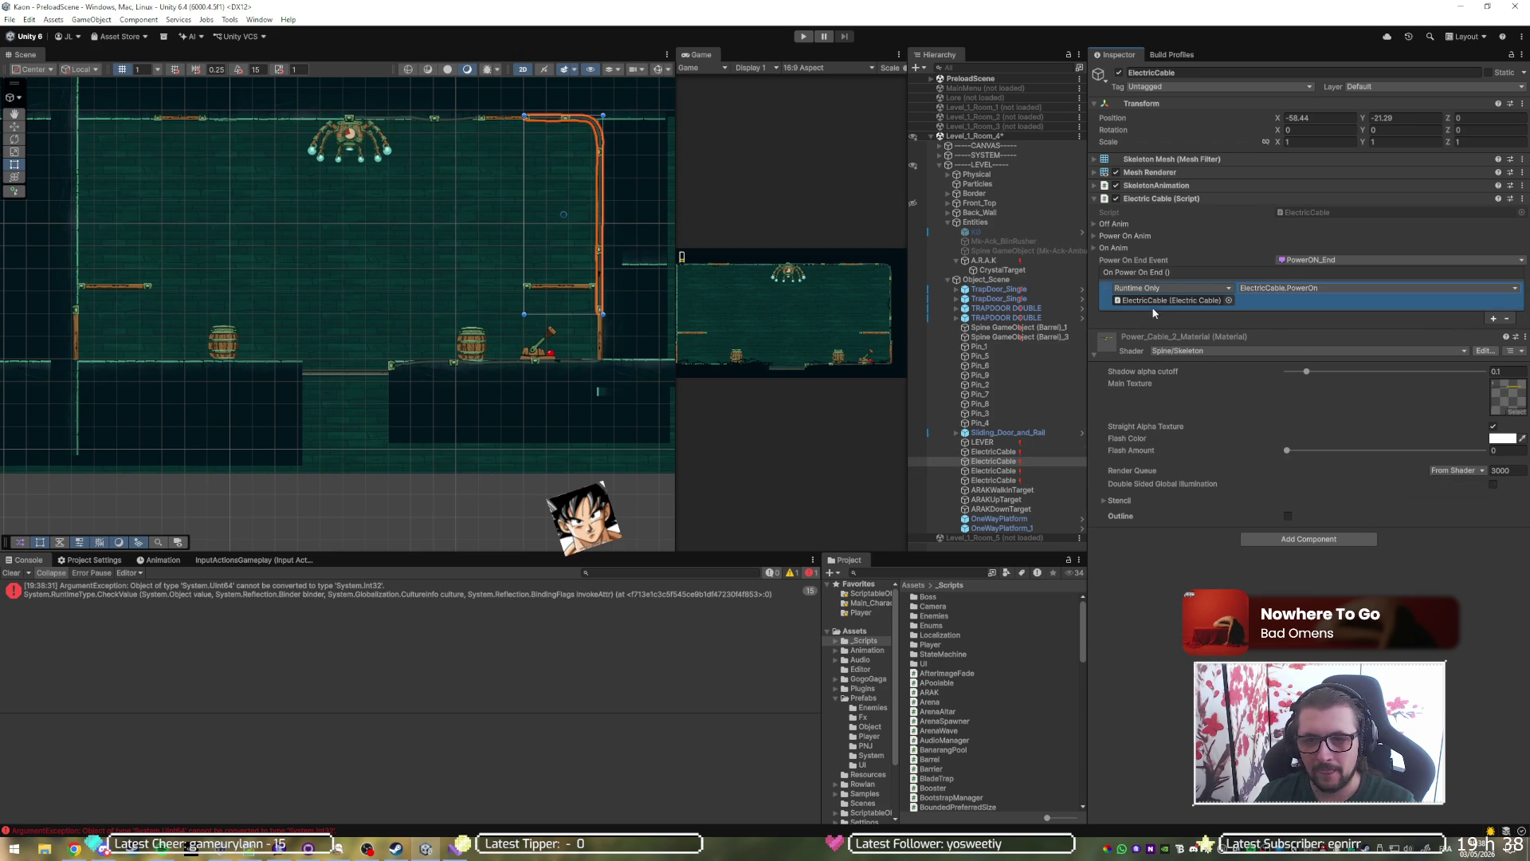
pyautogui.click(993, 471)
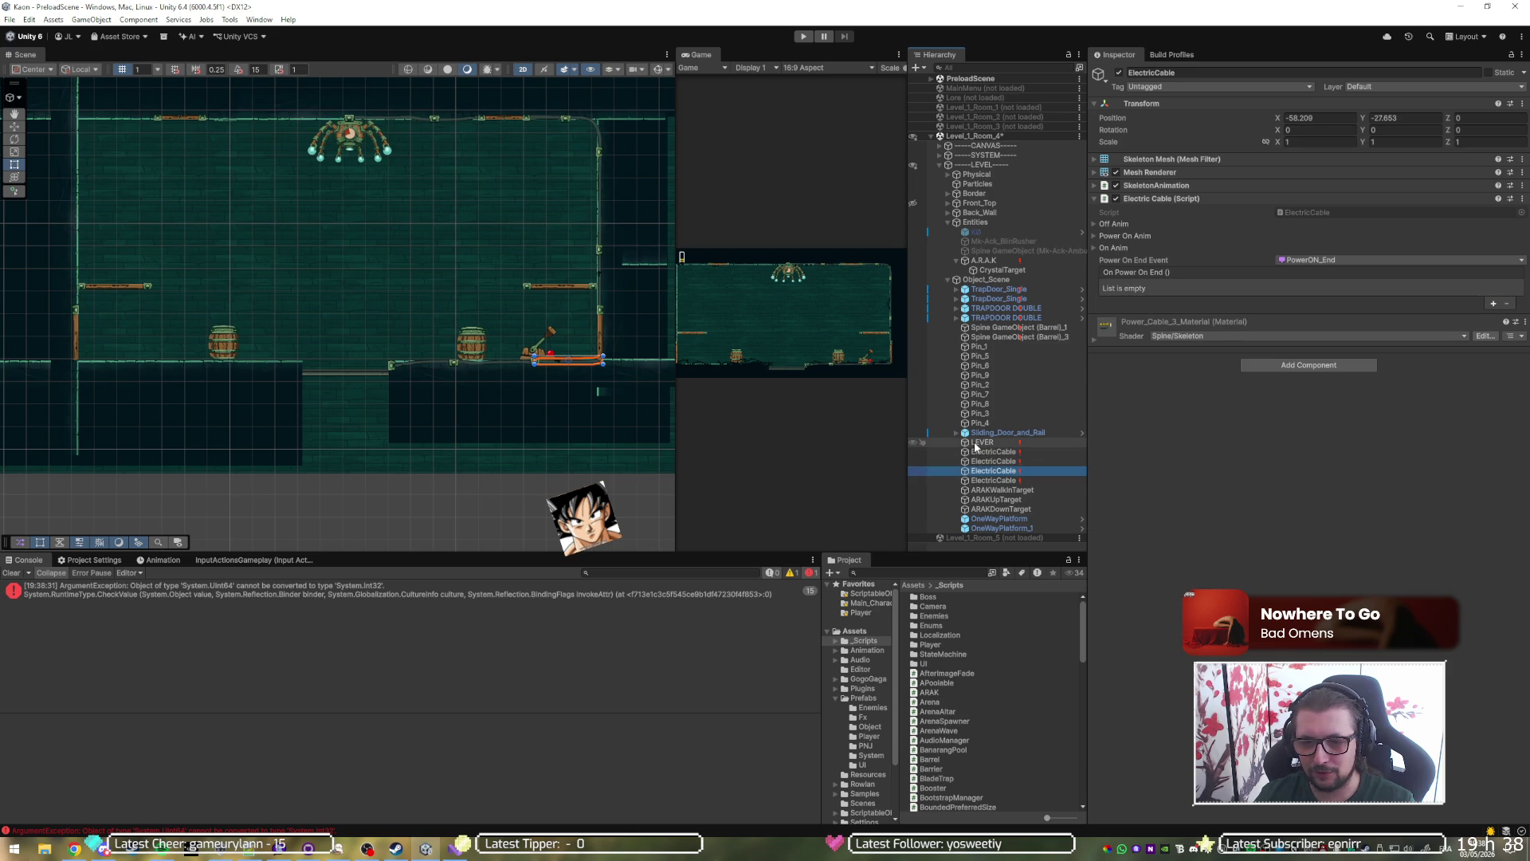
pyautogui.moveTo(981, 452)
pyautogui.mouseDown()
pyautogui.moveTo(990, 518)
pyautogui.moveTo(1002, 488)
pyautogui.mouseUp()
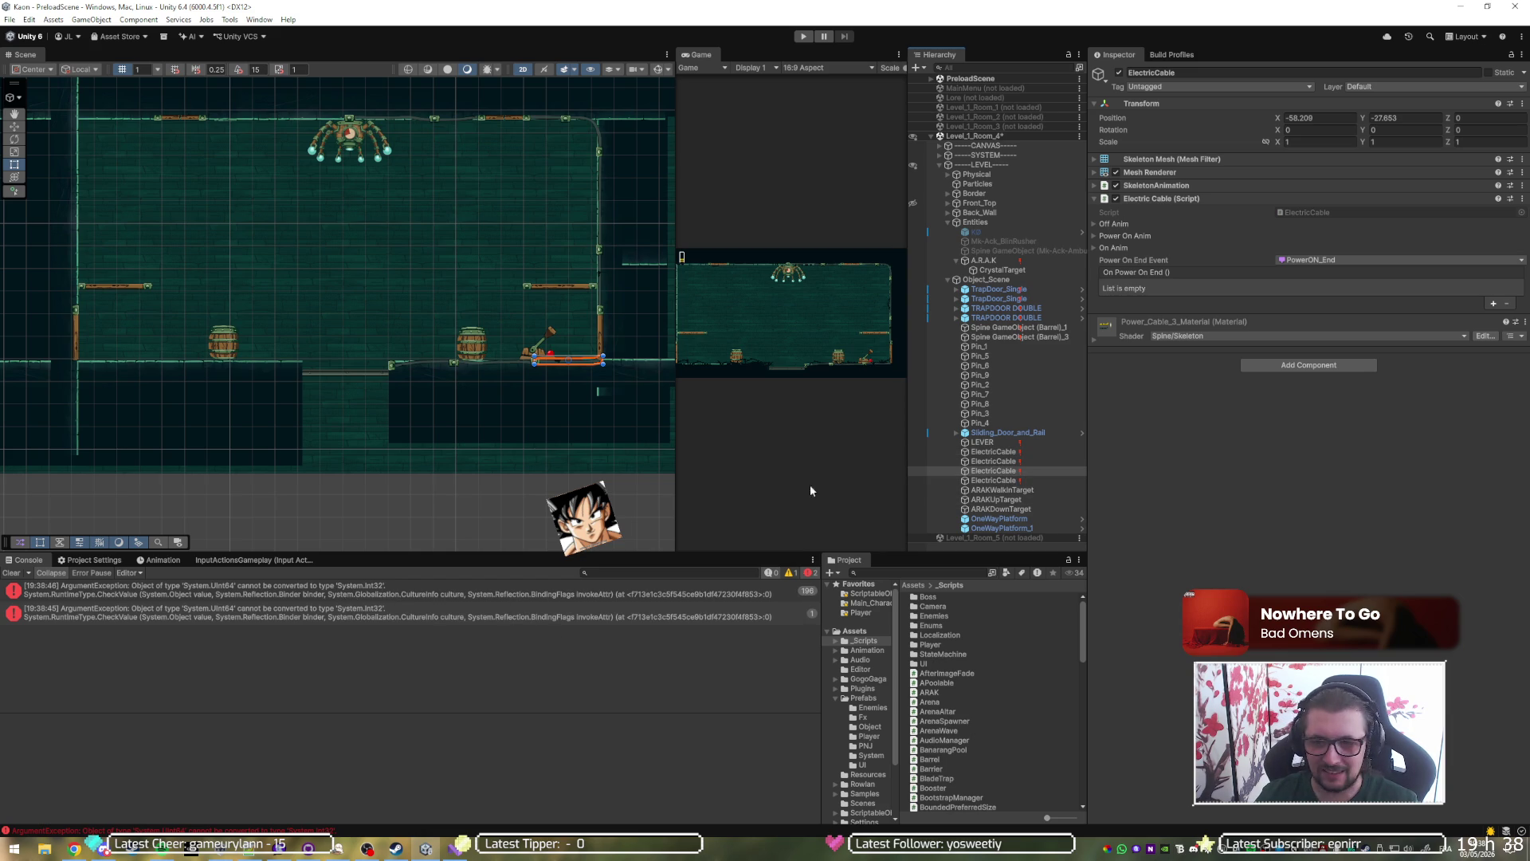
pyautogui.click(996, 462)
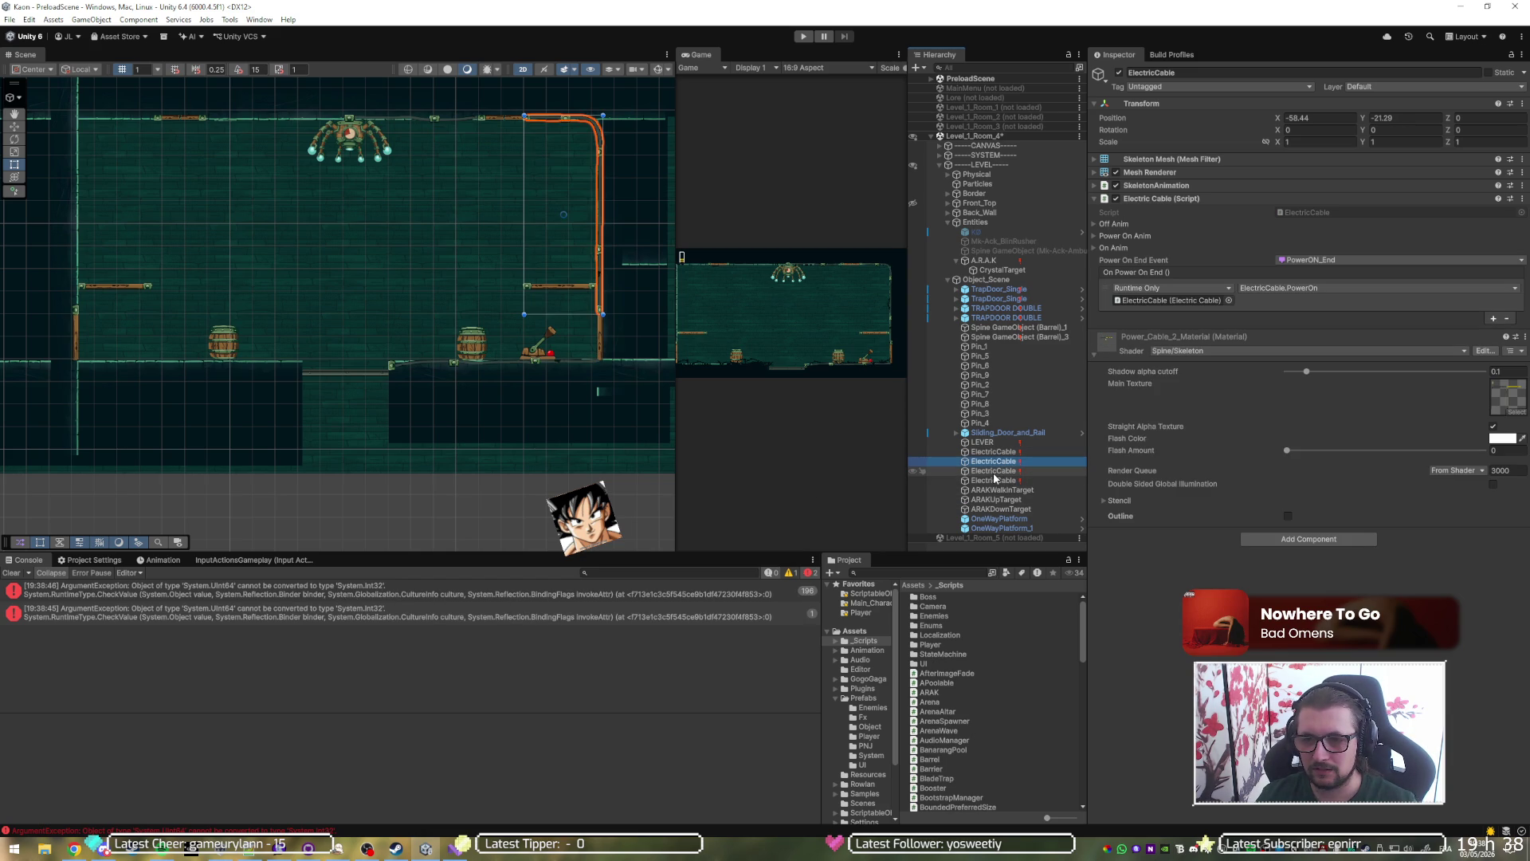
pyautogui.click(994, 472)
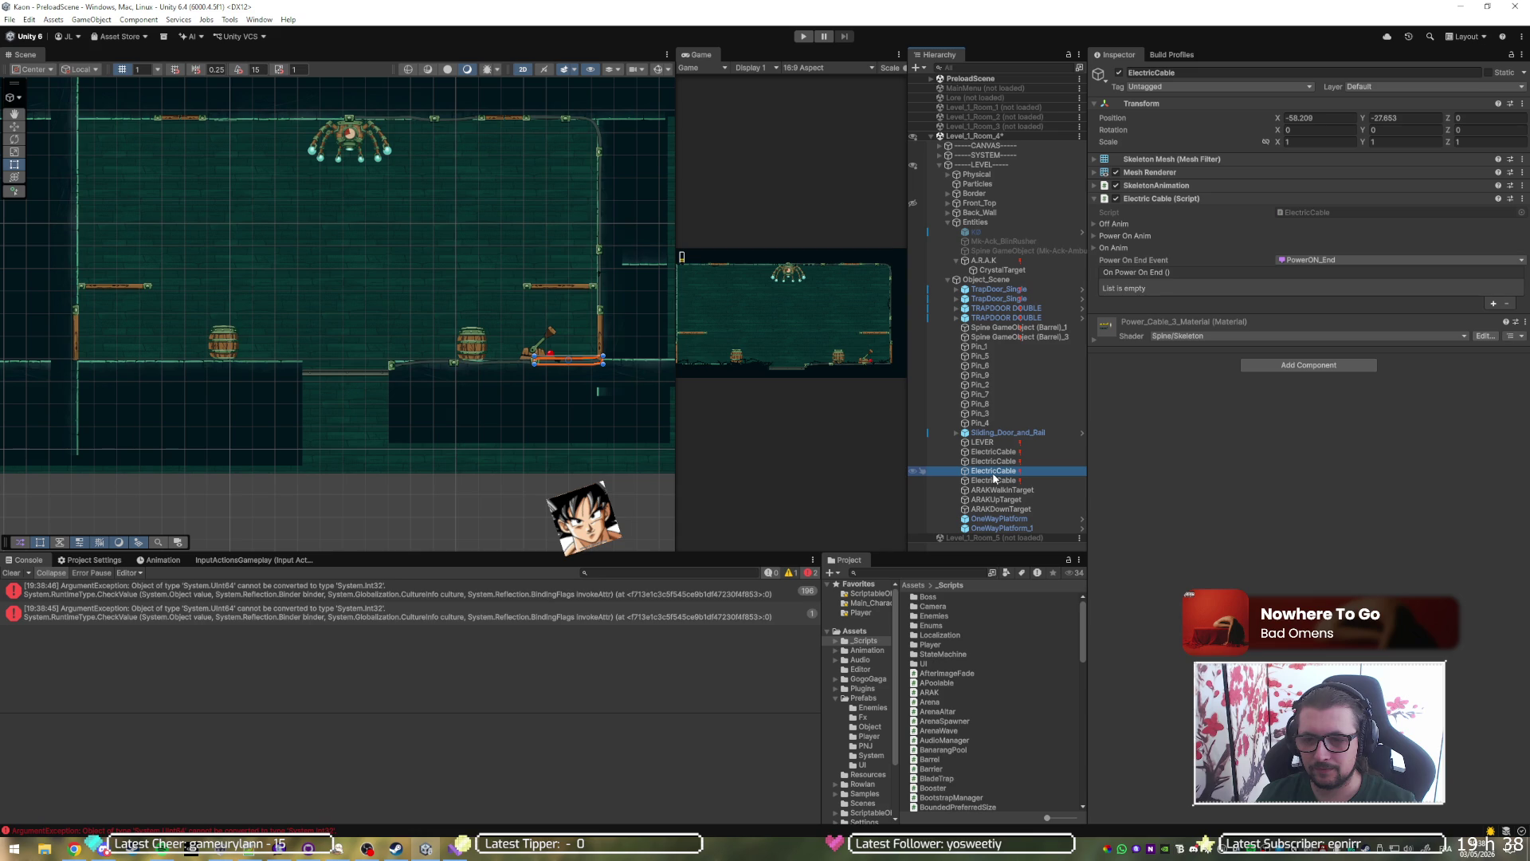
# Make the third cable's On Power On End call LEVER's Lever.PlayActivable, then close the Unity editor.
pyautogui.click(1493, 304)
pyautogui.click(981, 443)
pyautogui.moveTo(979, 448); pyautogui.dragTo(1167, 301)
pyautogui.click(1291, 288)
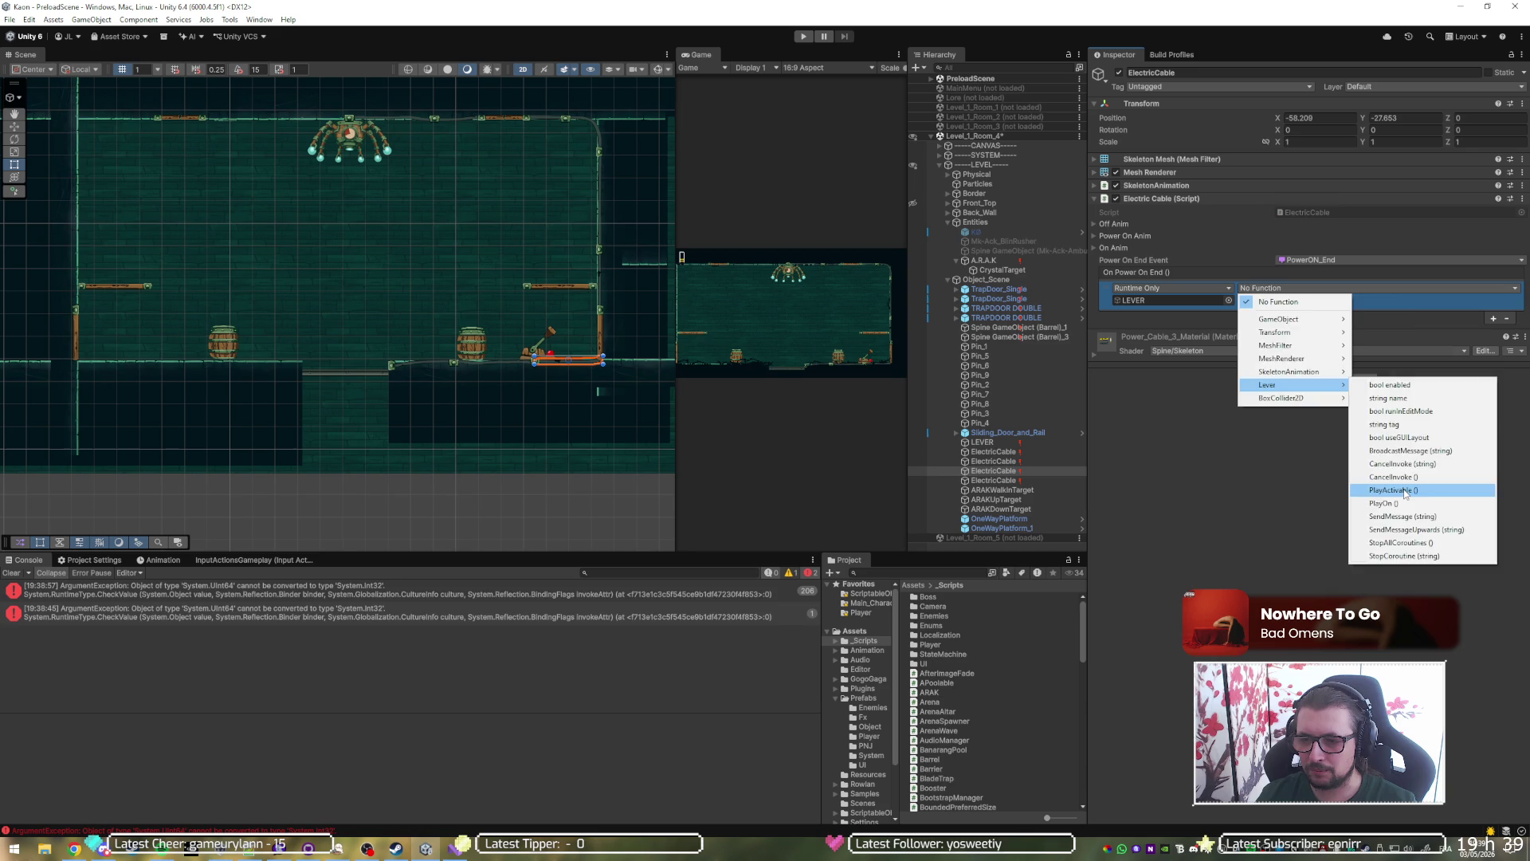
pyautogui.click(1401, 491)
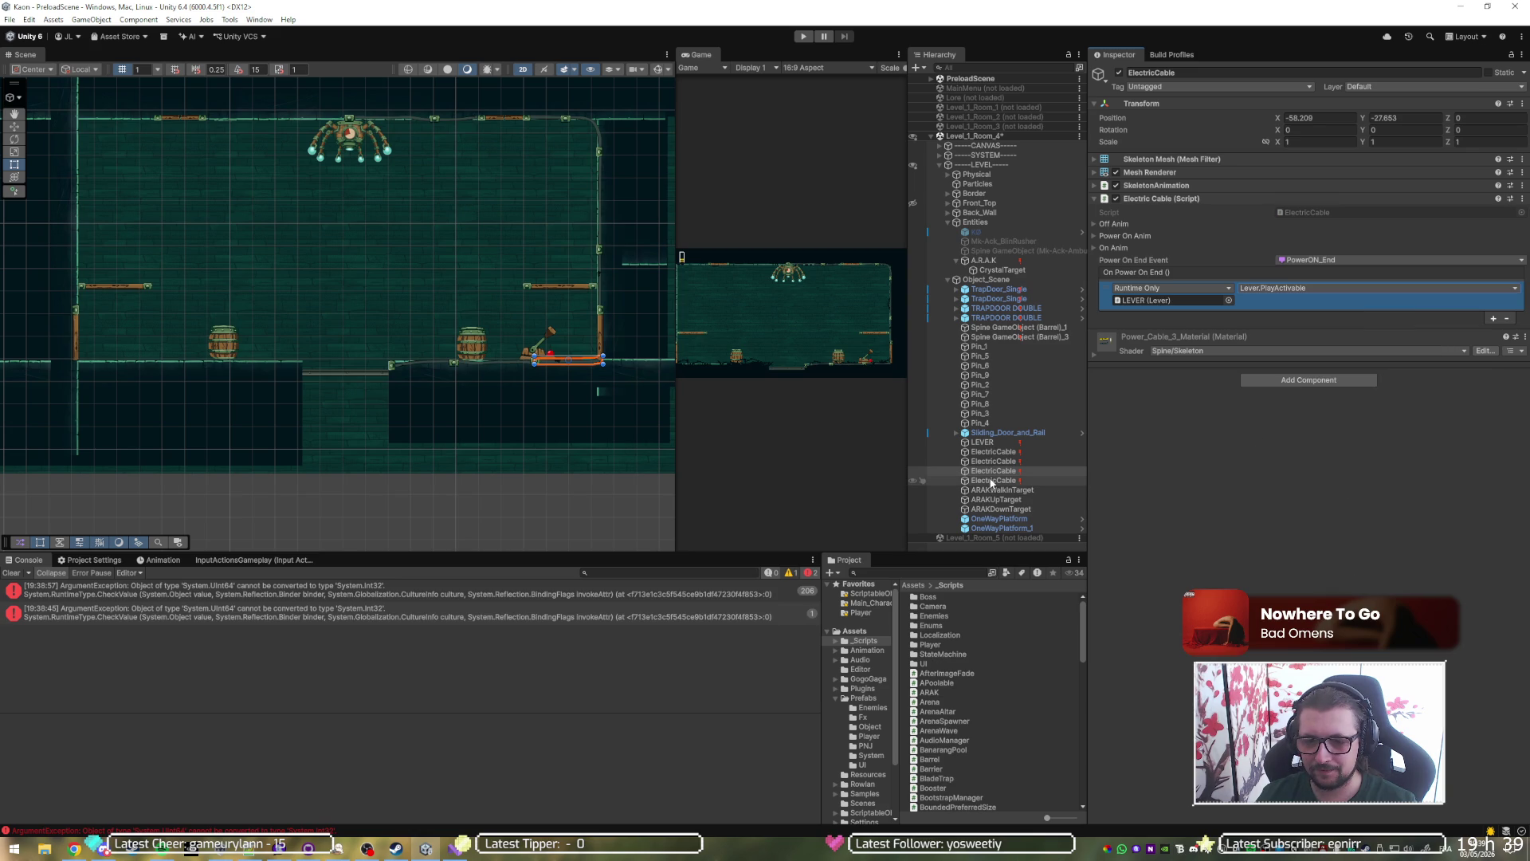
pyautogui.click(982, 442)
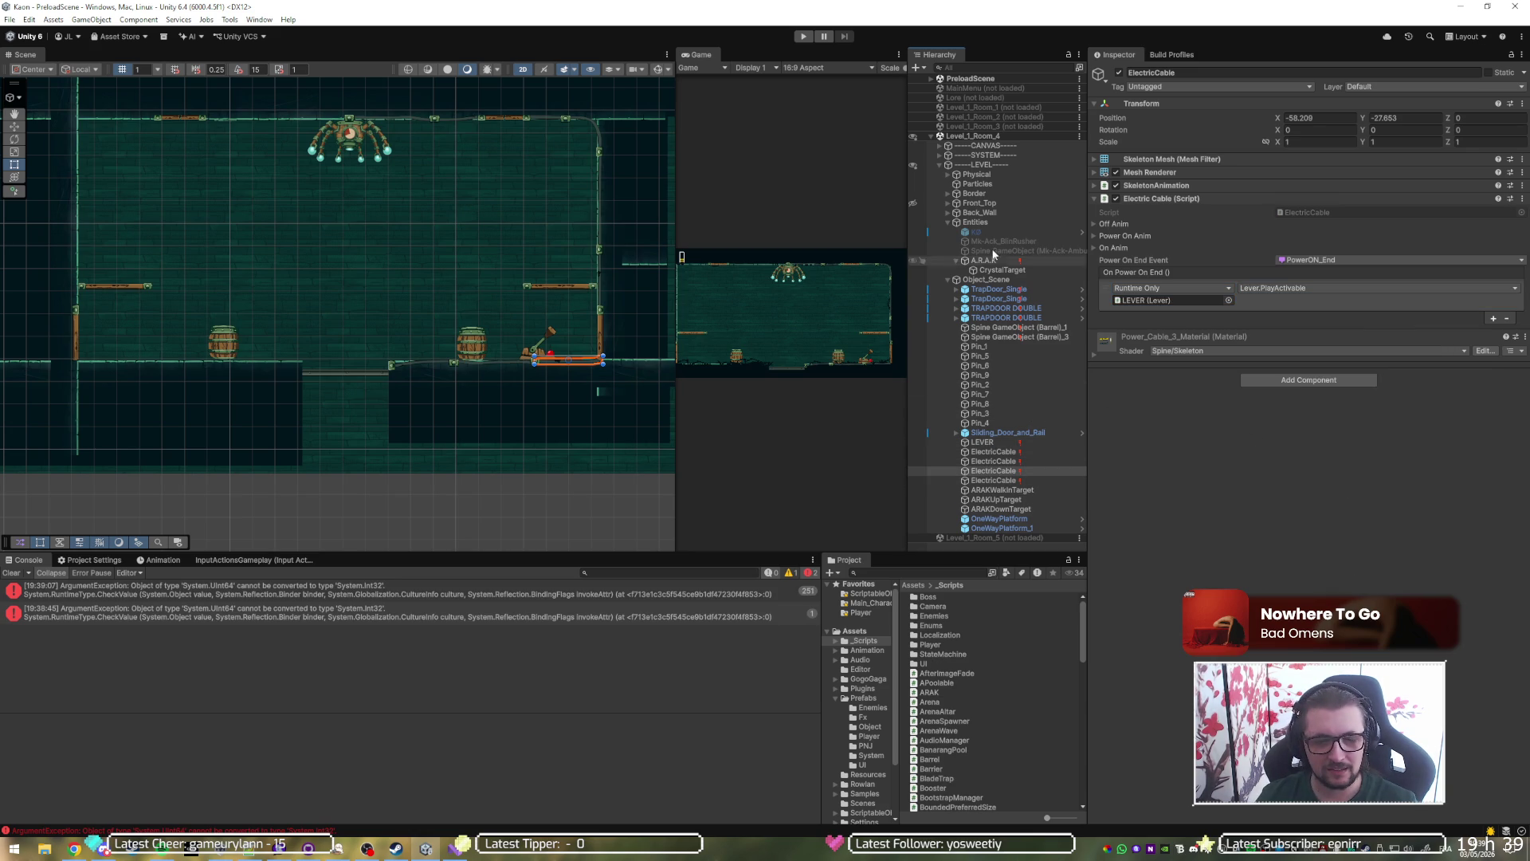
pyautogui.click(1516, 7)
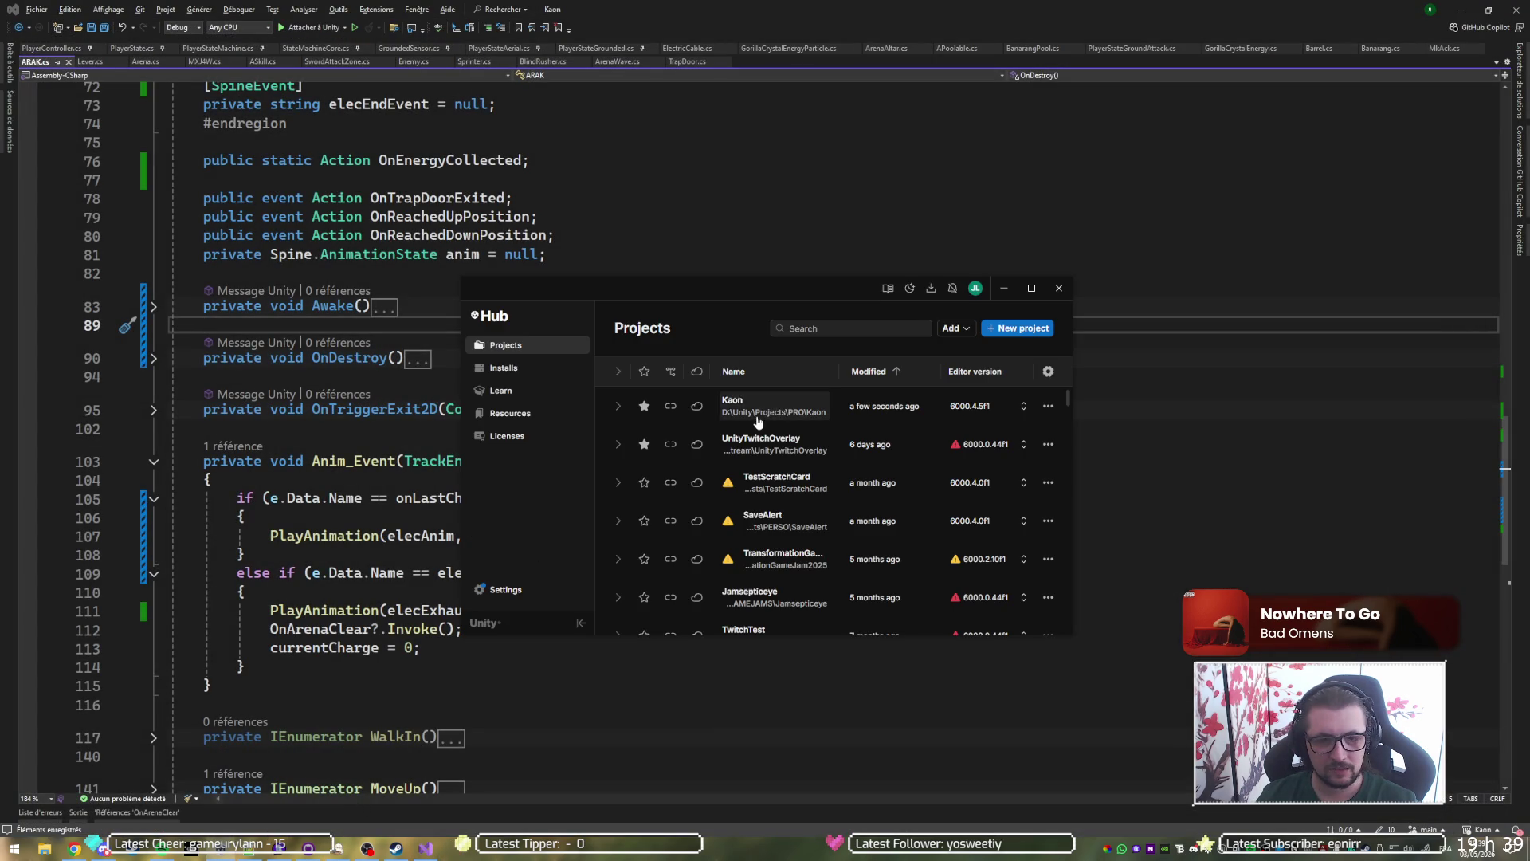
# Bring up Unity Hub's project list and minimize Visual Studio.
pyautogui.click(769, 414)
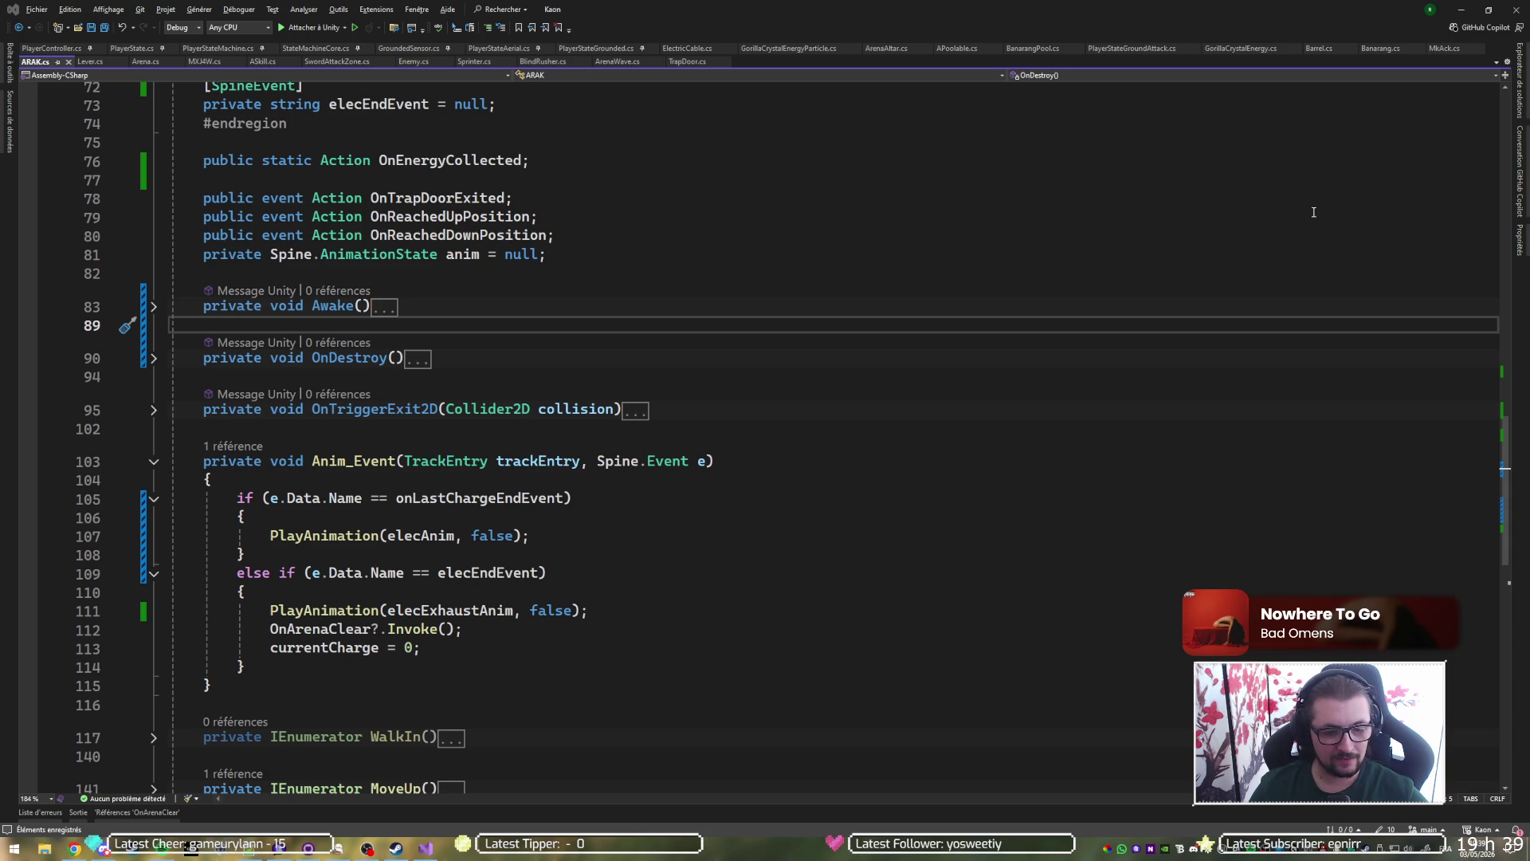
pyautogui.click(1480, 14)
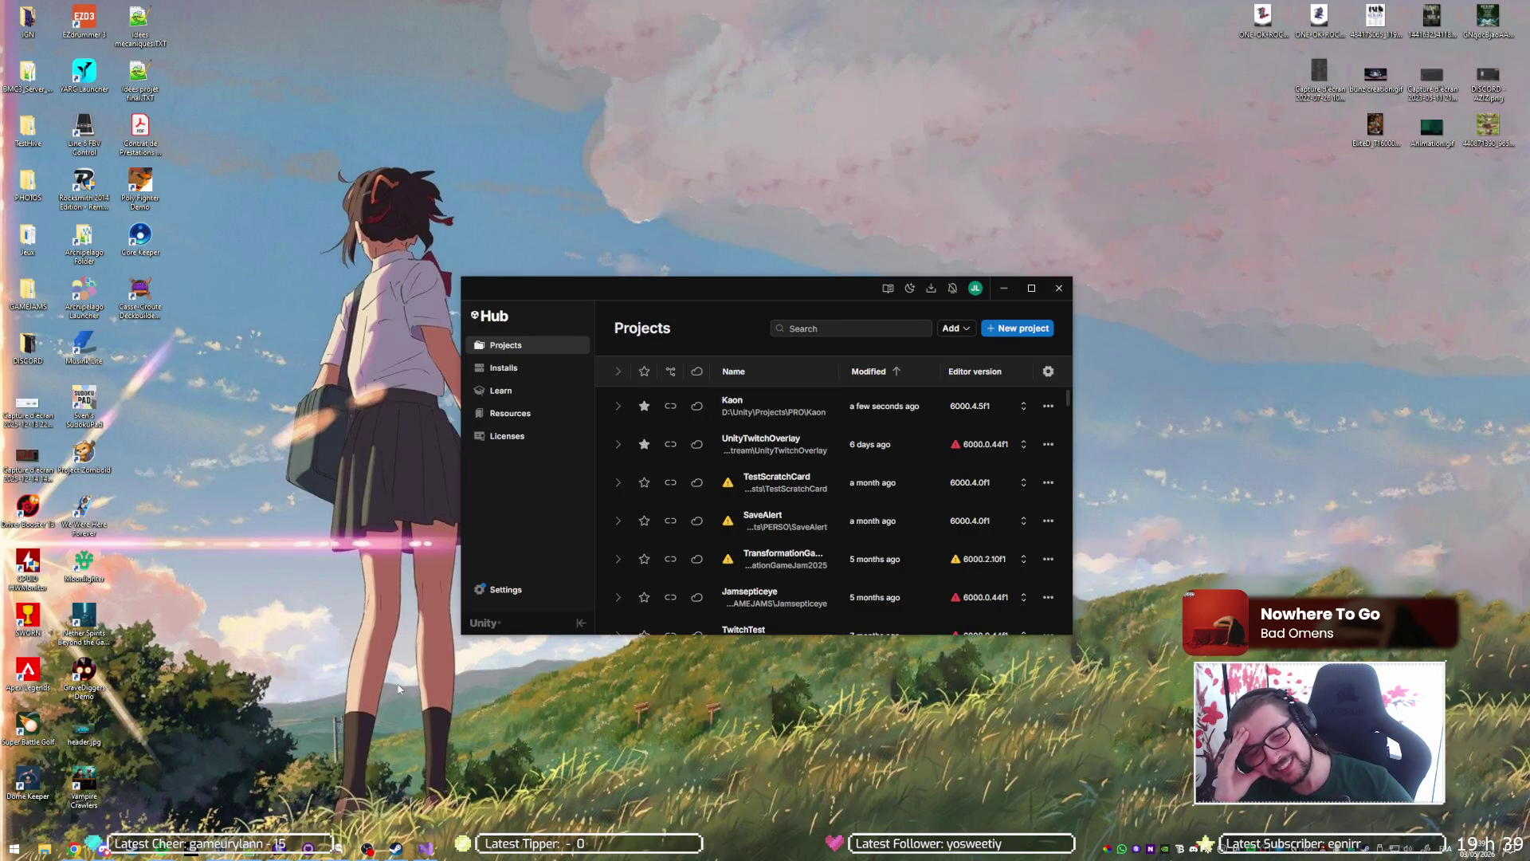
# Relaunch the Kaon project from Unity Hub's Projects list.
pyautogui.click(794, 419)
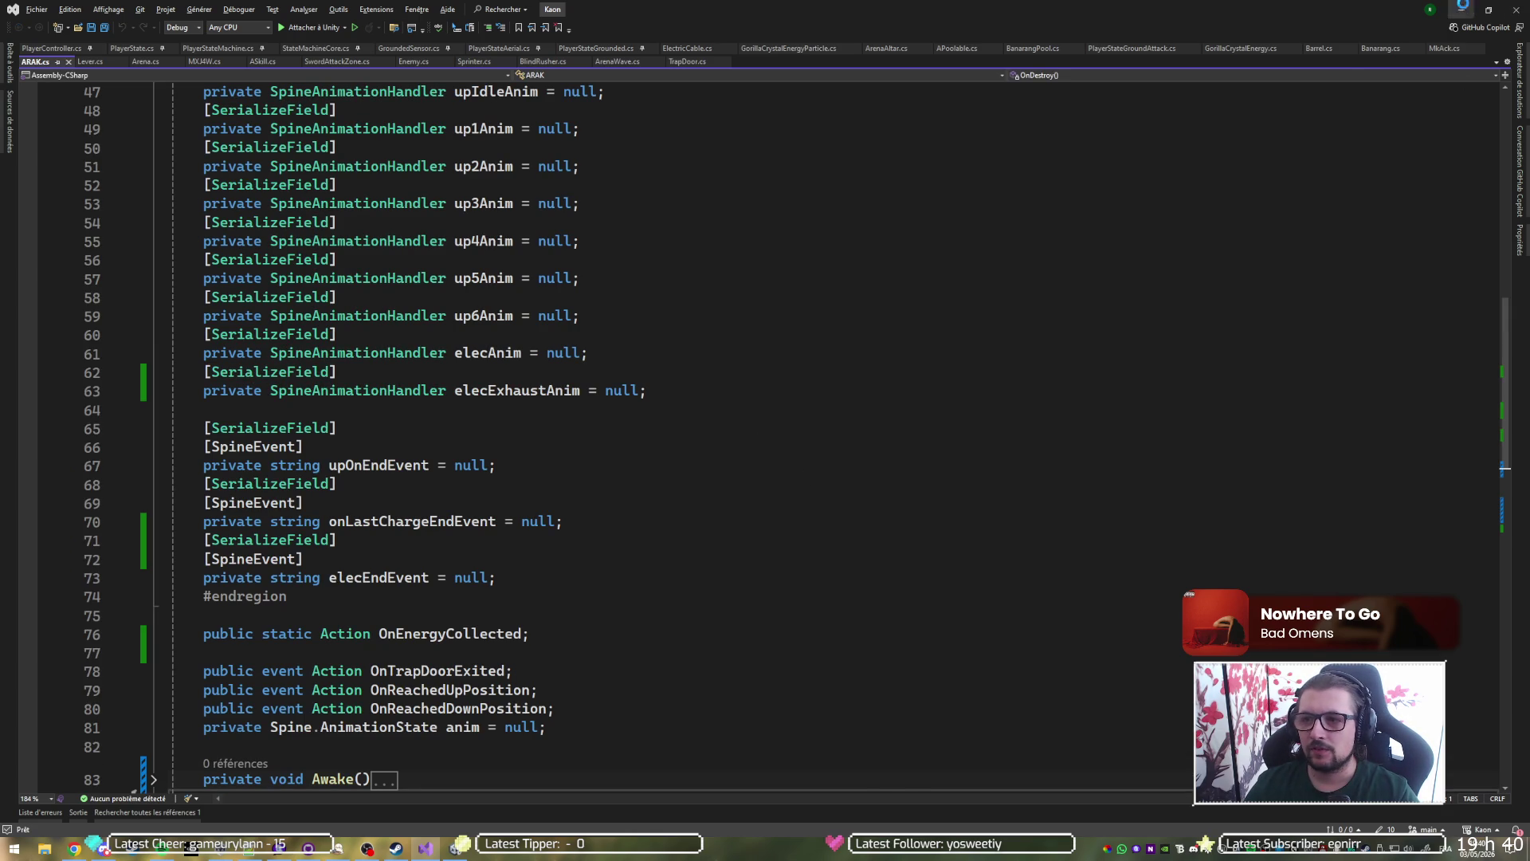
# Back in Unity, expand Level_1_Room_4 > LEVEL > Object_Scene in the Hierarchy.
pyautogui.click(1462, 9)
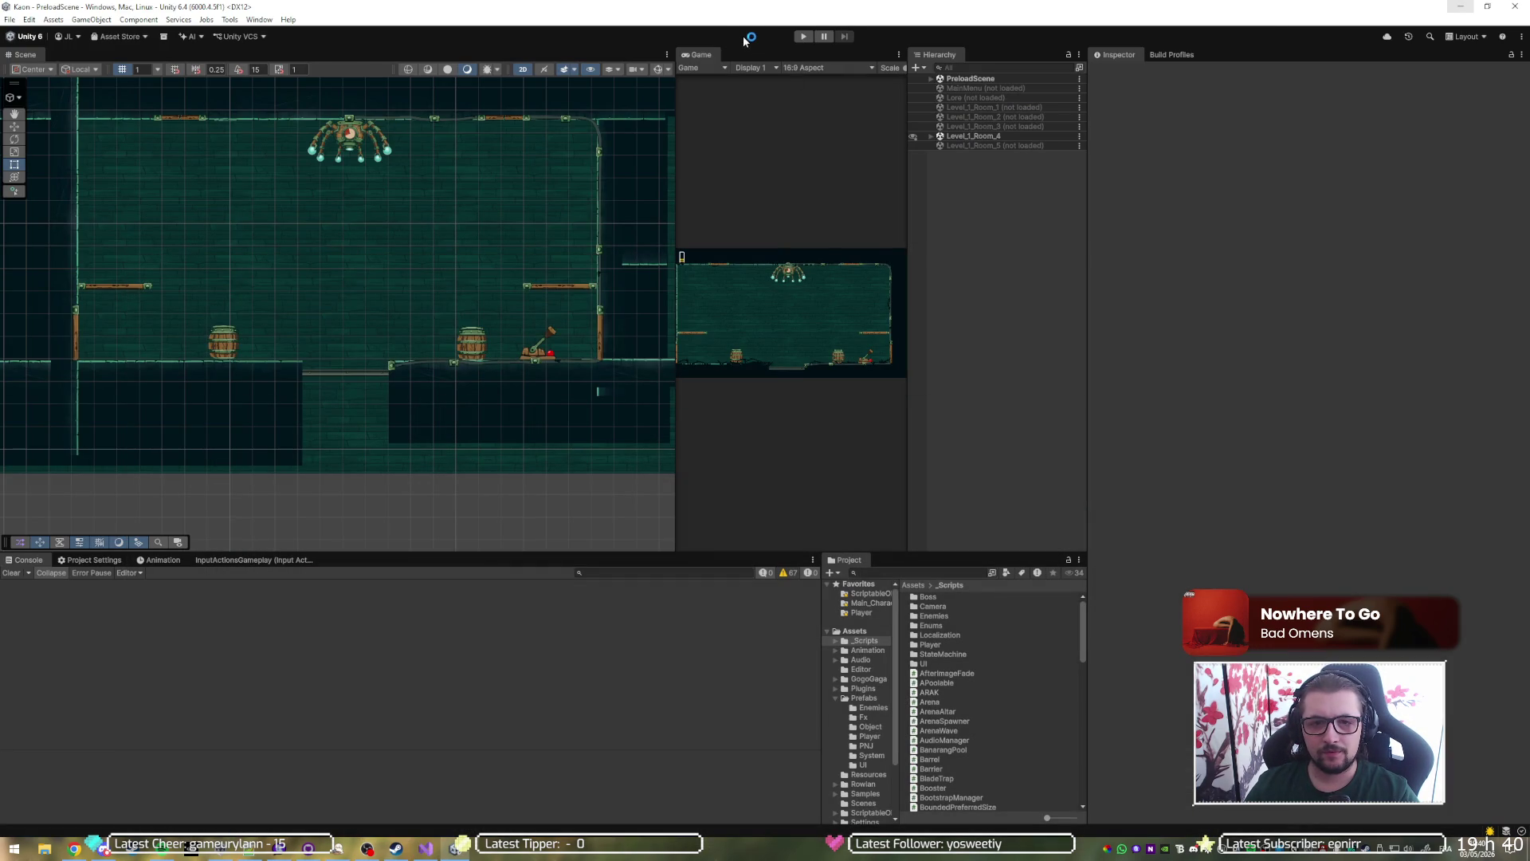
pyautogui.click(932, 137)
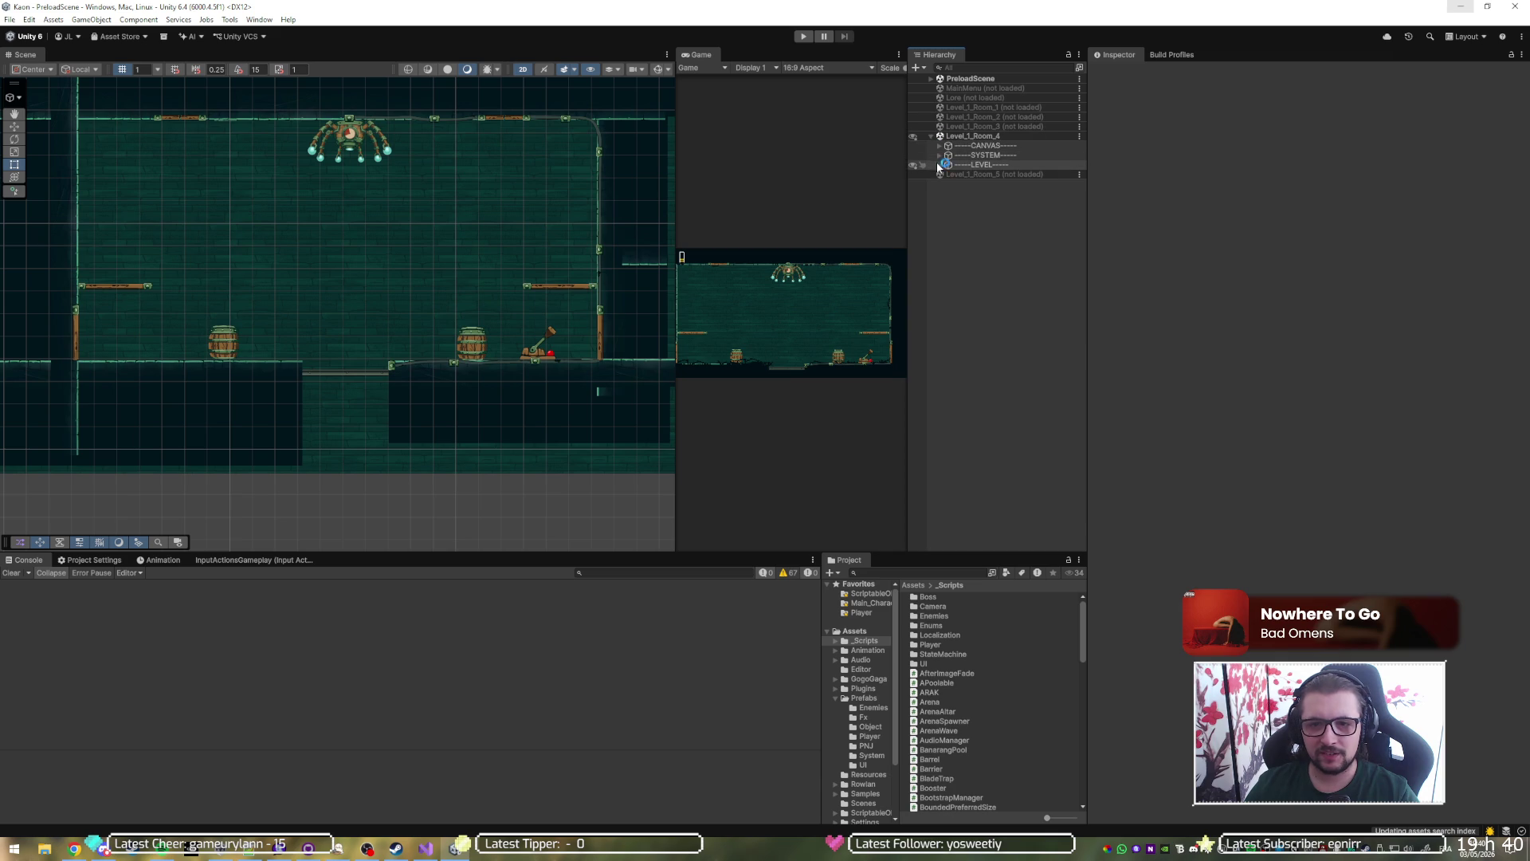
pyautogui.click(940, 165)
pyautogui.click(947, 232)
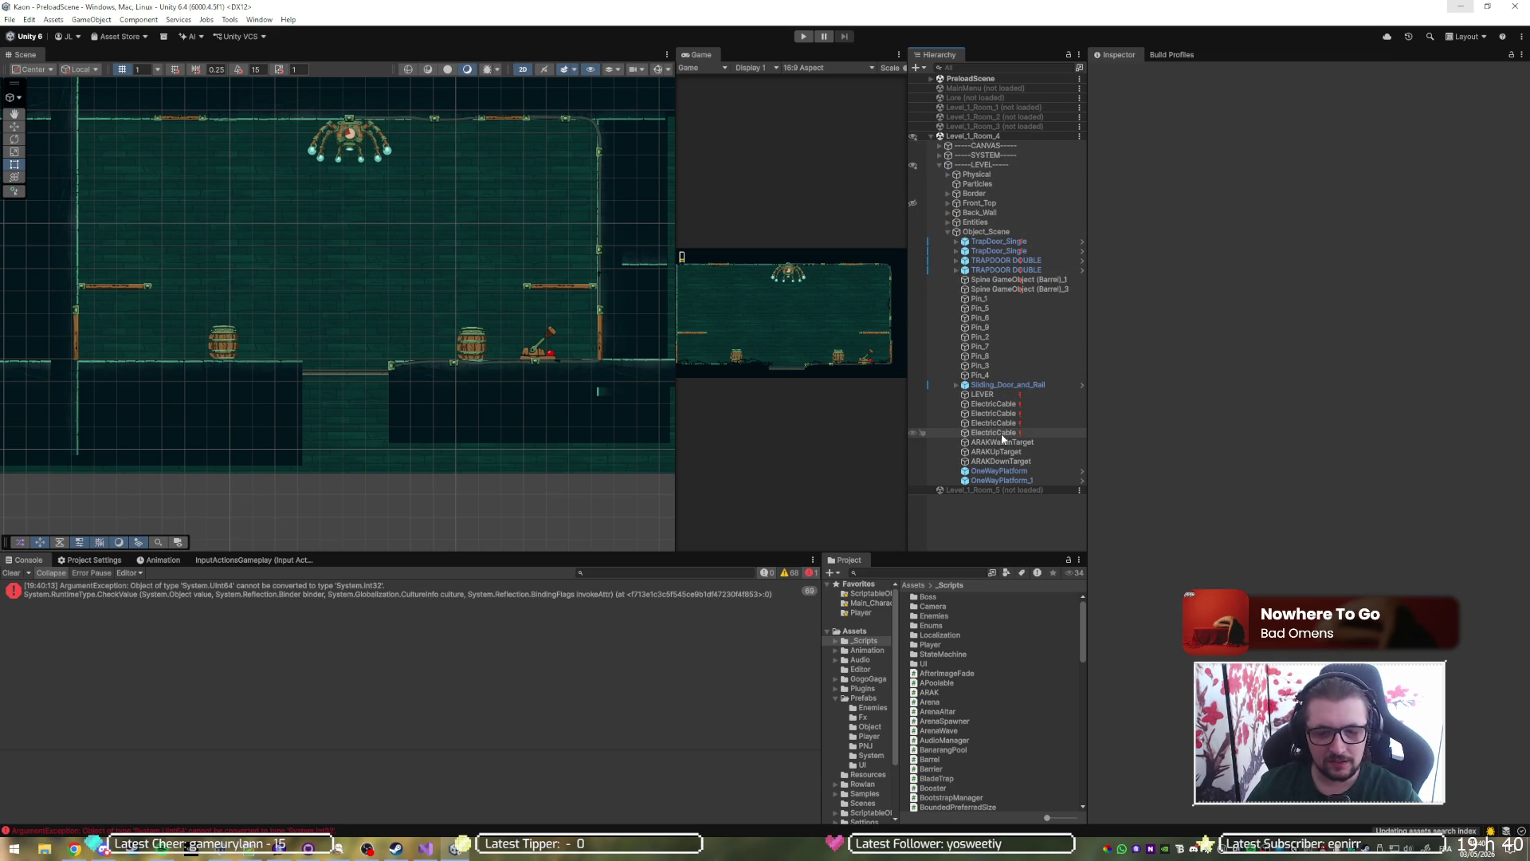
# Show the console error's stack trace and inspect the first ElectricCable's On Power On End event.
pyautogui.click(518, 594)
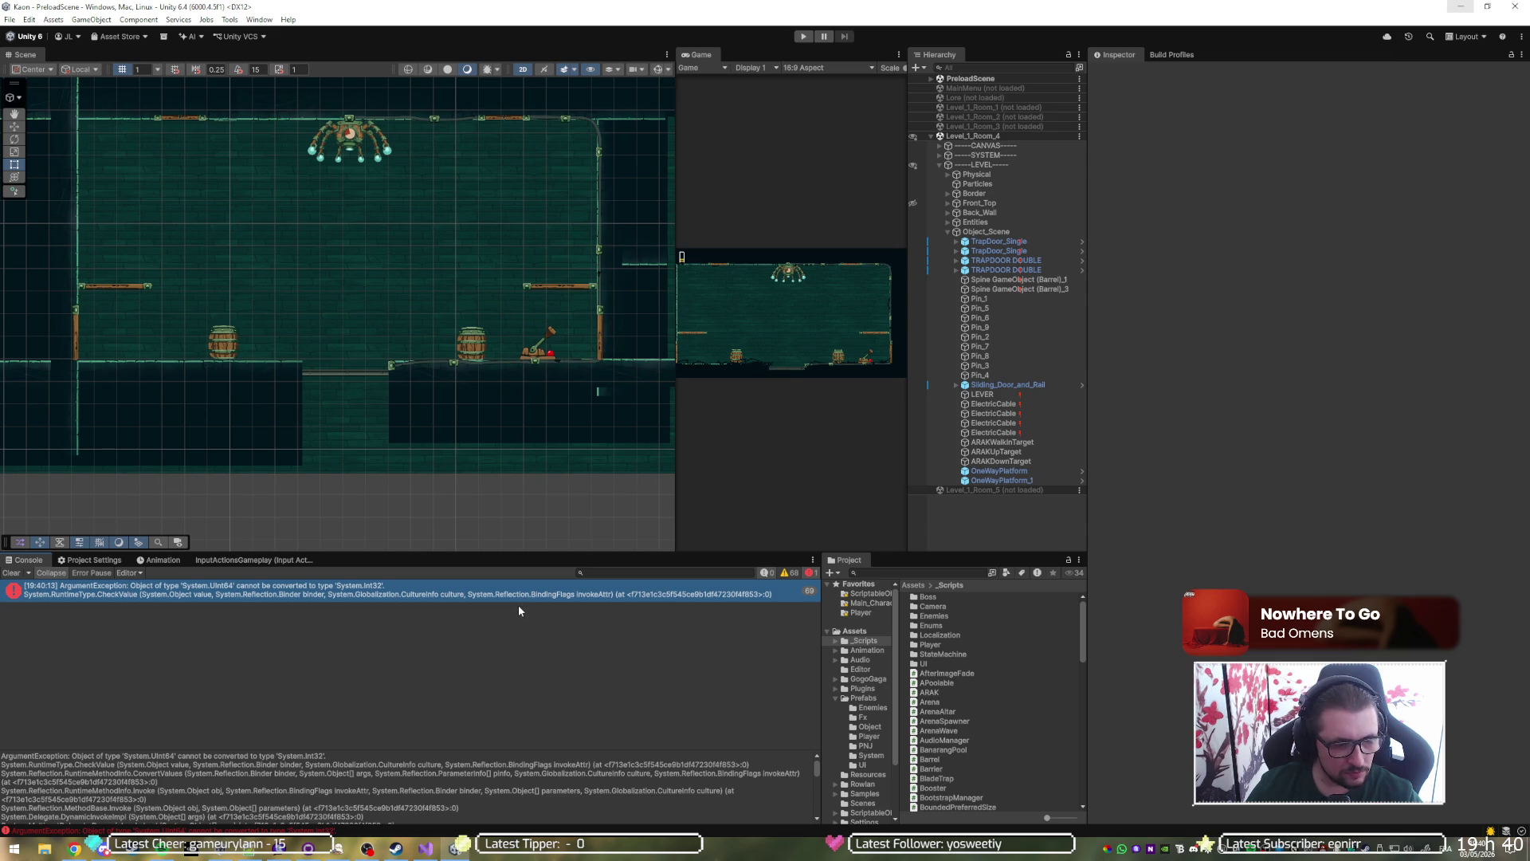
pyautogui.click(989, 397)
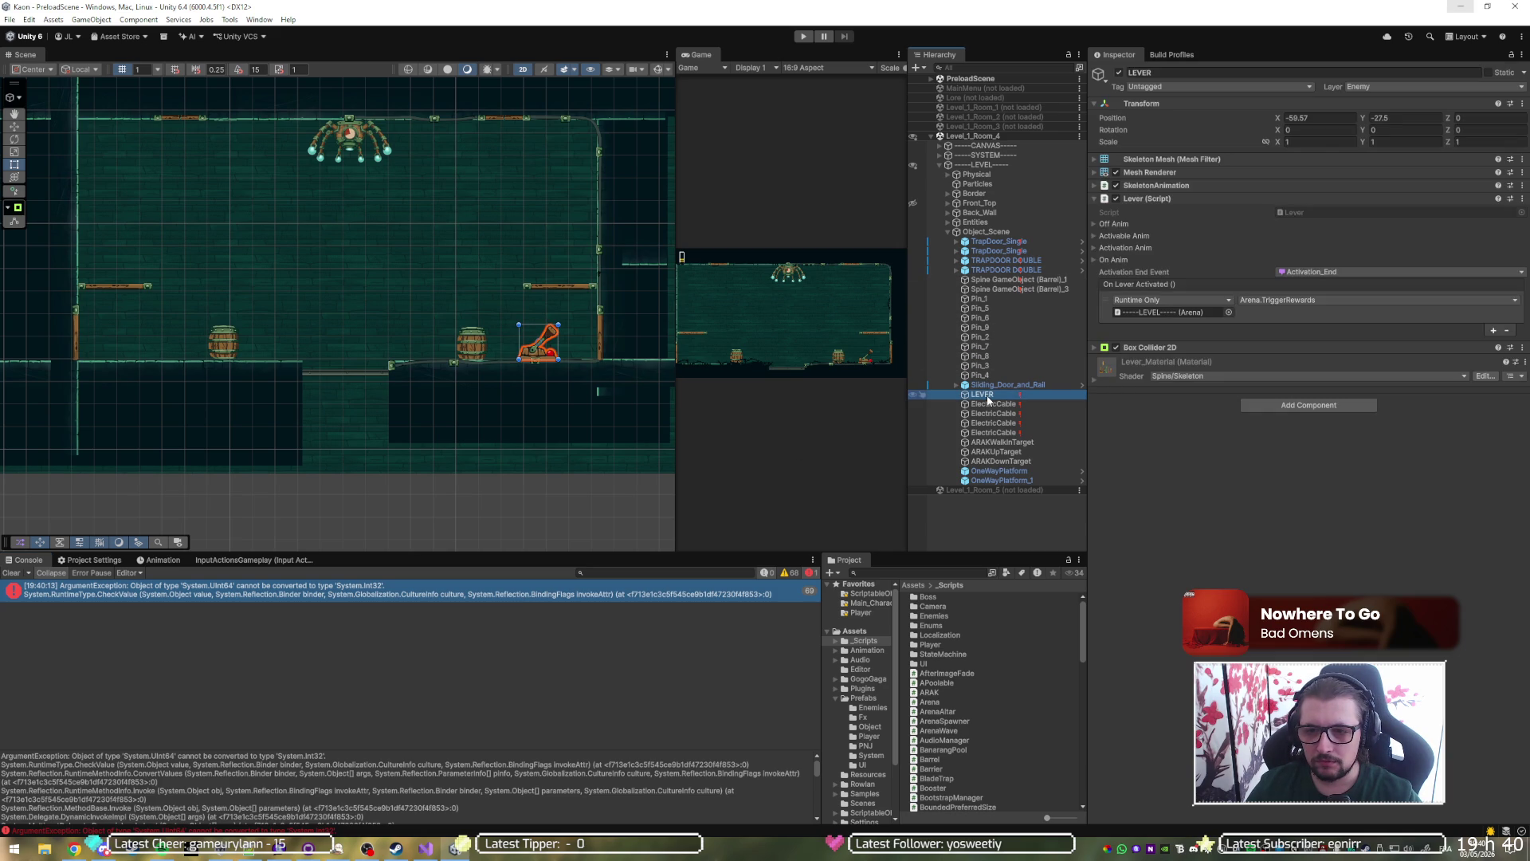
pyautogui.click(989, 407)
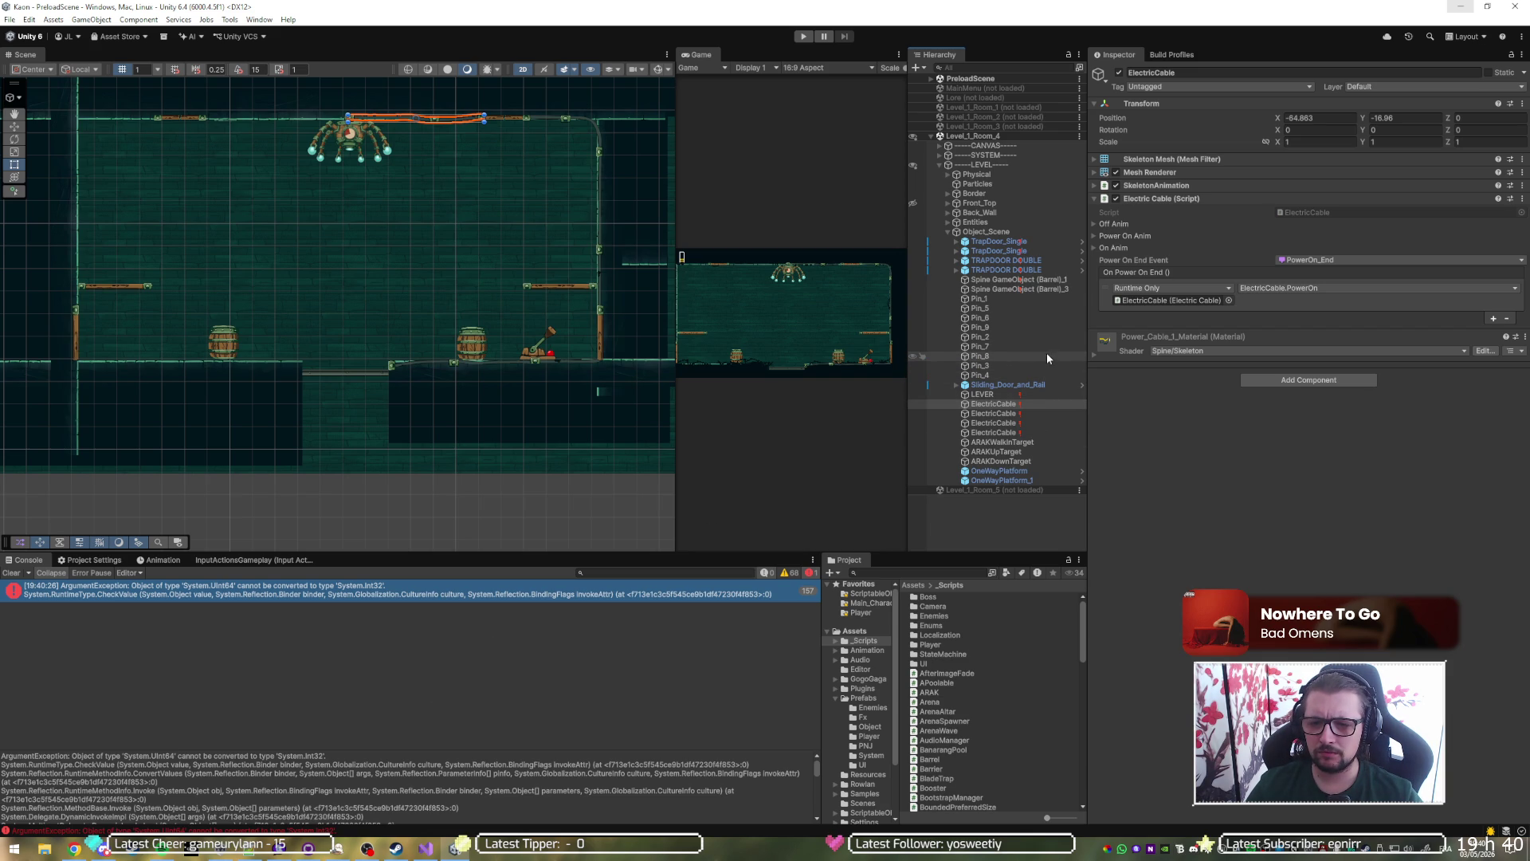
pyautogui.moveTo(1002, 298)
pyautogui.mouseDown()
pyautogui.moveTo(1006, 347)
pyautogui.moveTo(1002, 296)
pyautogui.mouseUp()
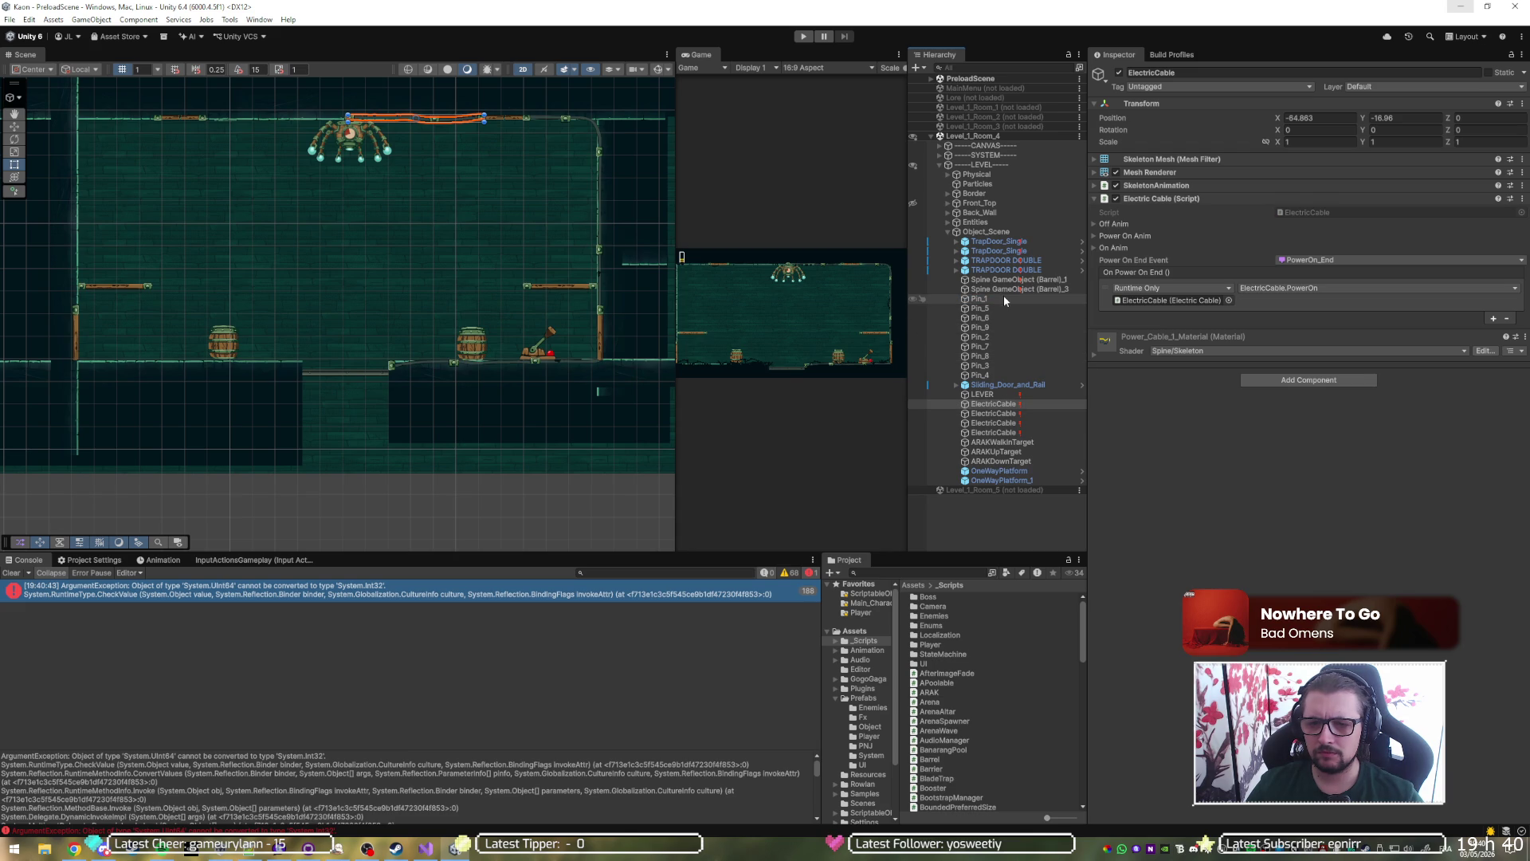
# Load Level_1_Room_1 and unload Level_1_Room_4 in the Hierarchy.
pyautogui.rightClick(996, 108)
pyautogui.click(1004, 118)
pyautogui.rightClick(983, 193)
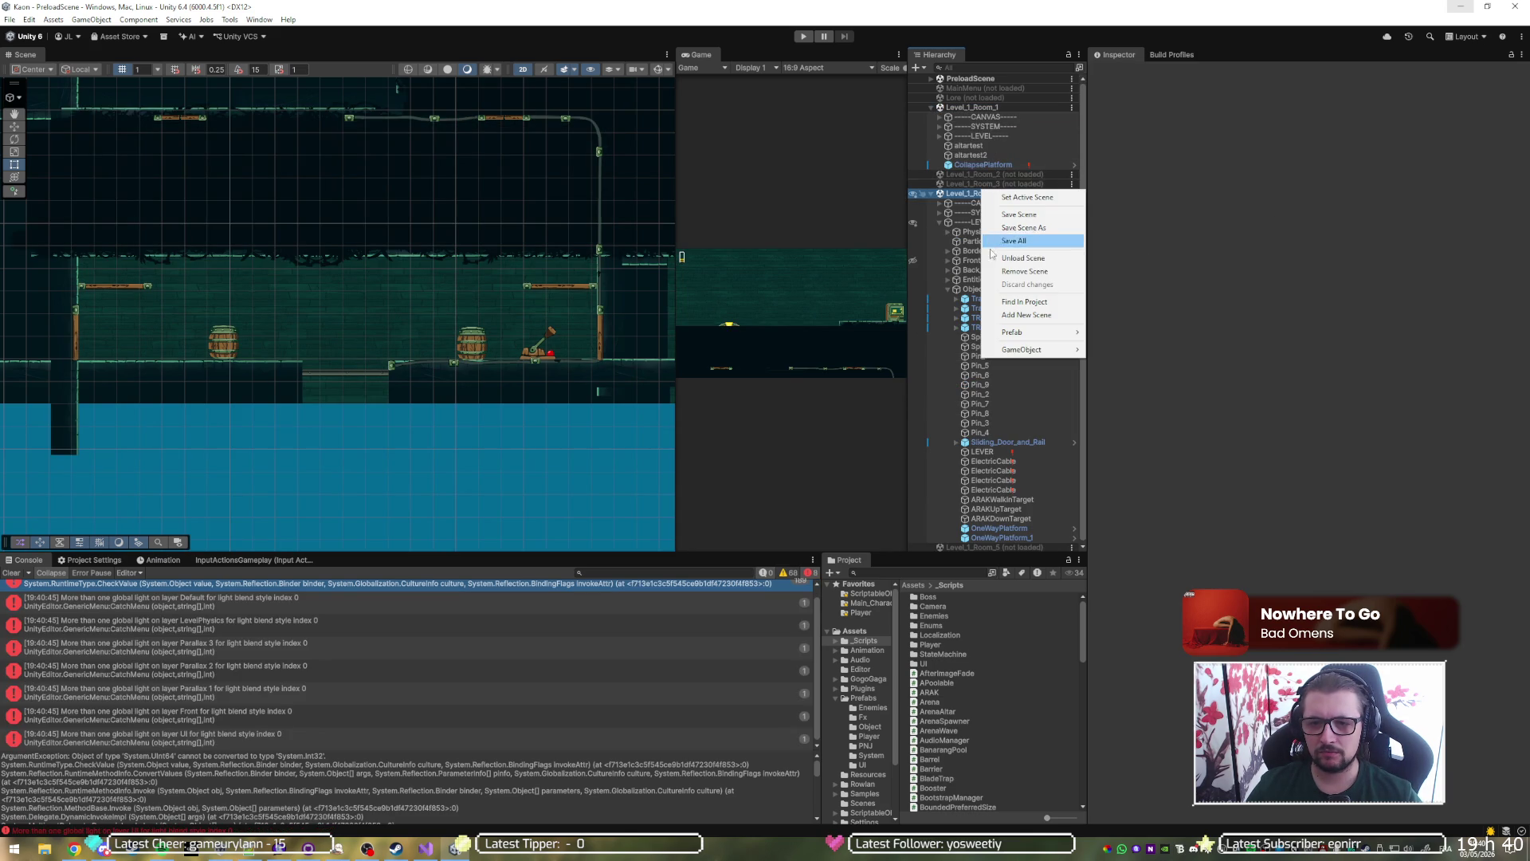
pyautogui.click(1000, 257)
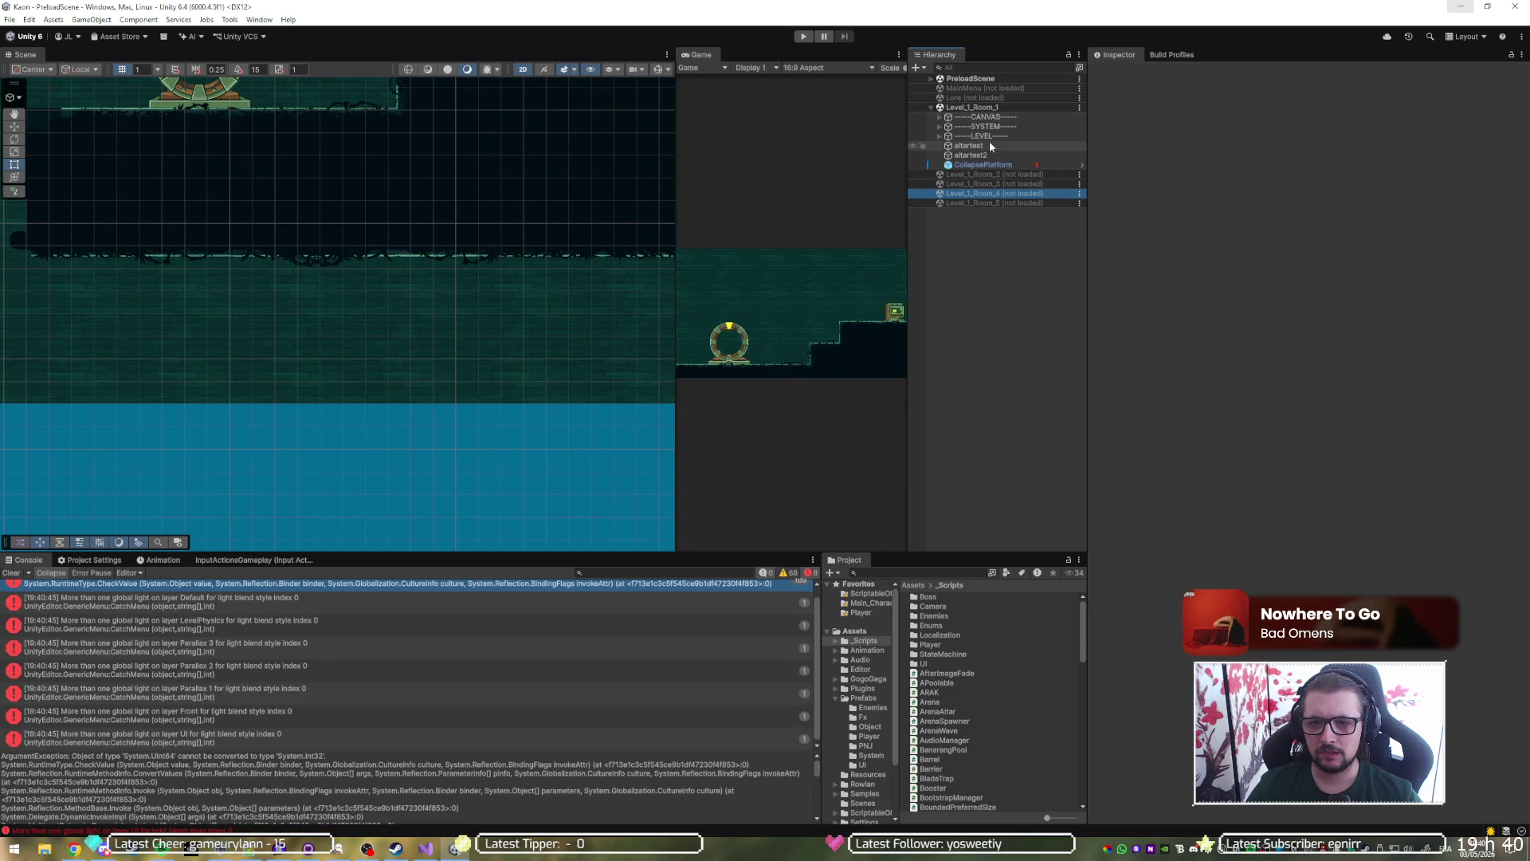
pyautogui.click(967, 147)
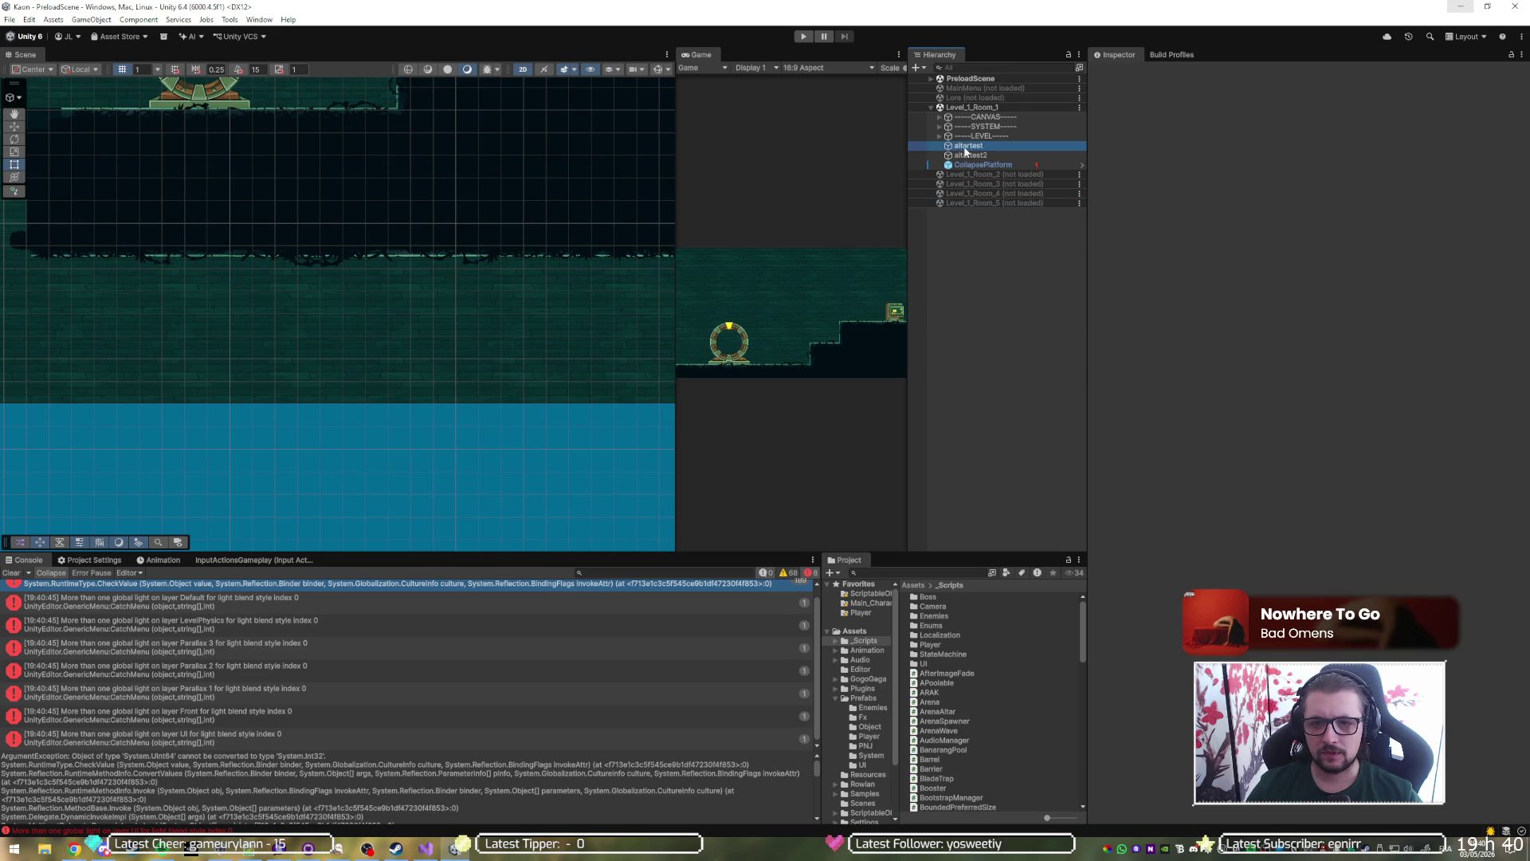
pyautogui.click(963, 191)
pyautogui.click(1001, 271)
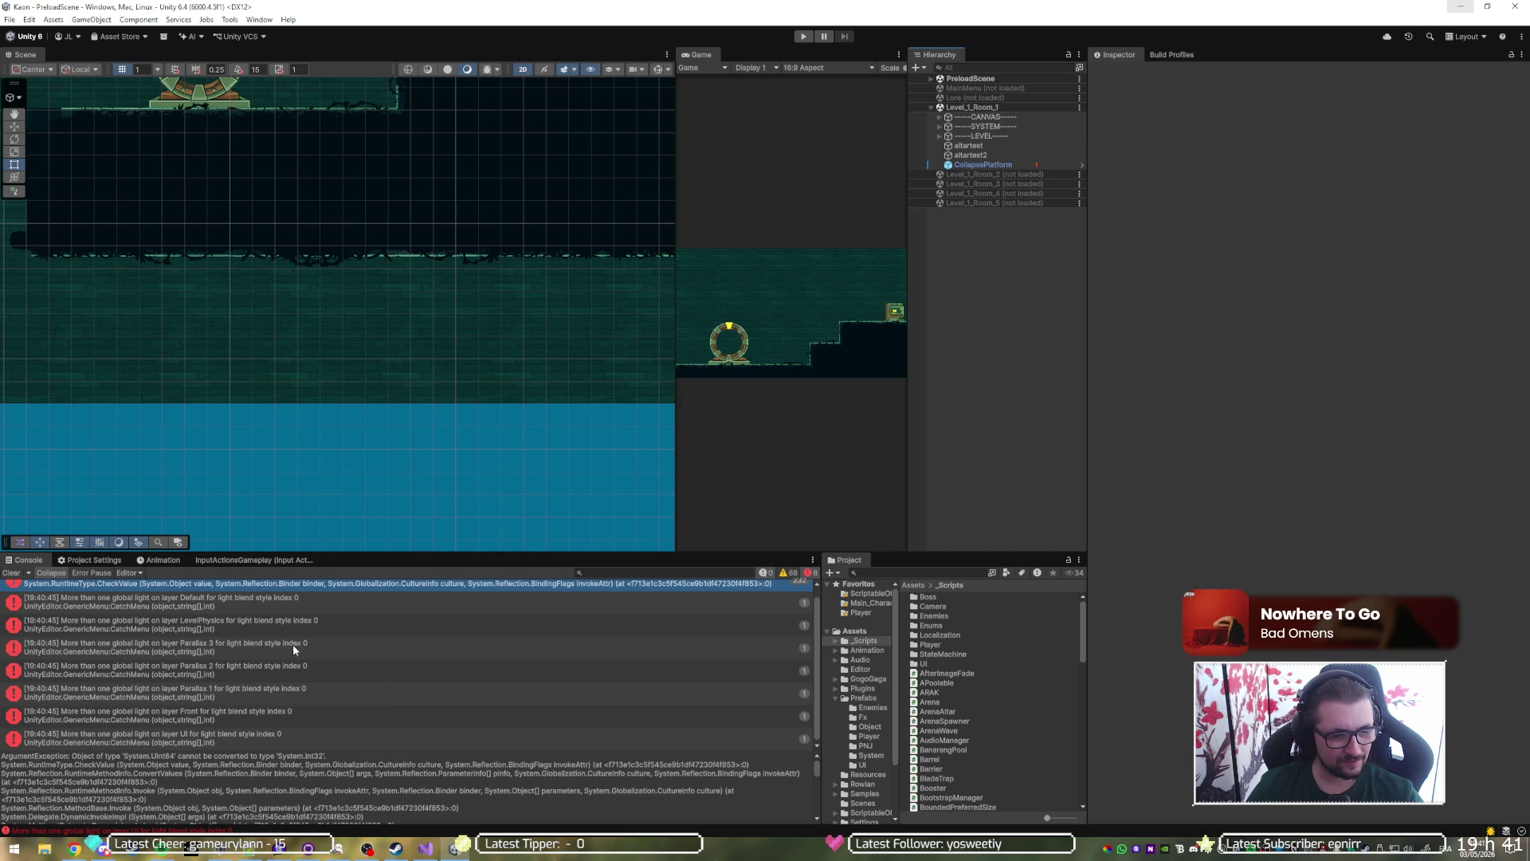
# Clear the Console and select the new ArgumentException's full stack trace text.
pyautogui.click(11, 572)
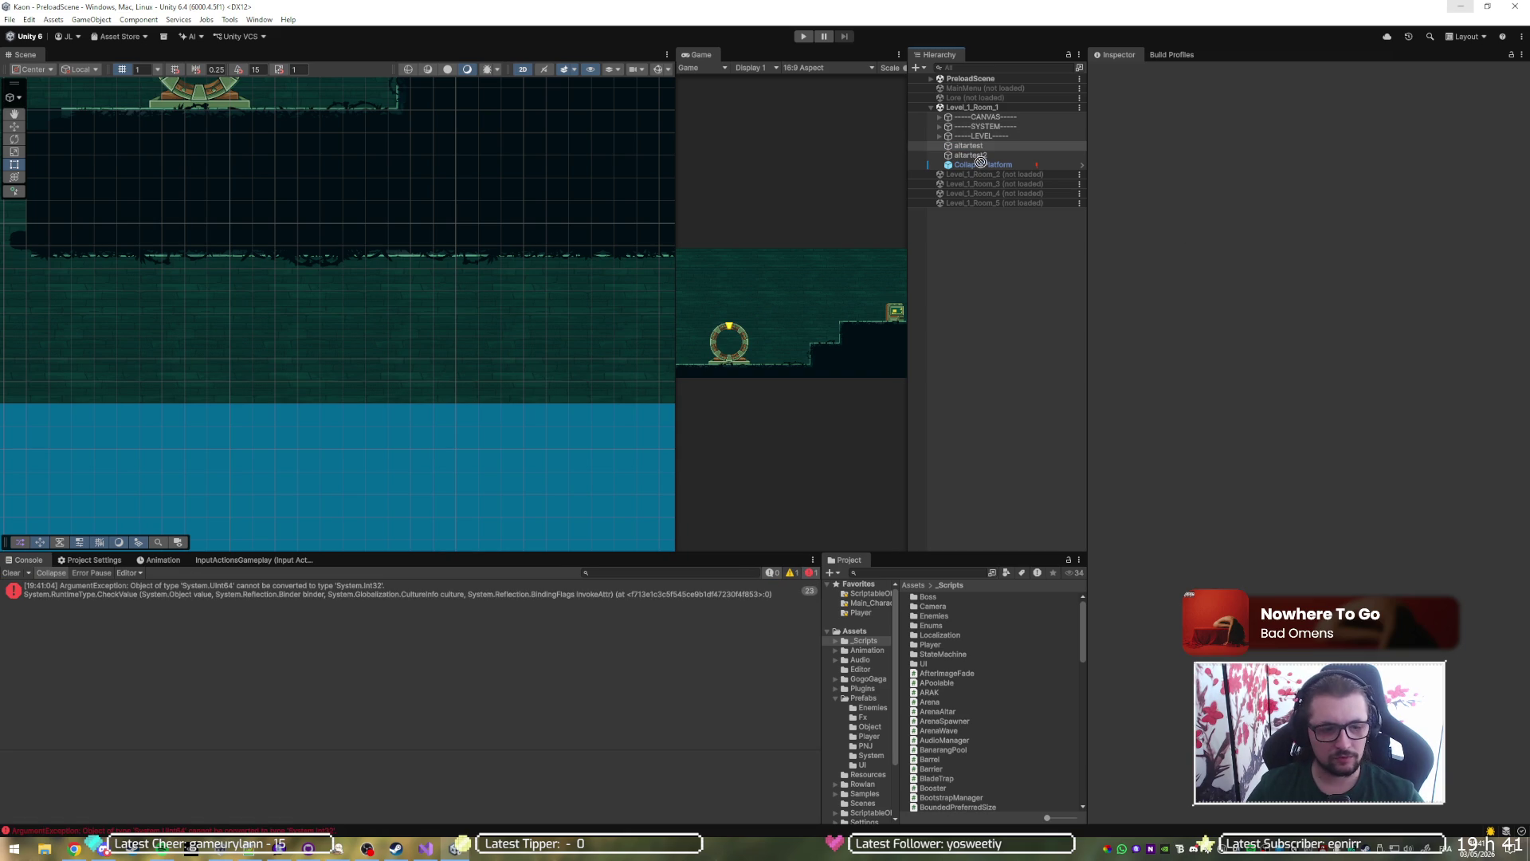
pyautogui.click(512, 593)
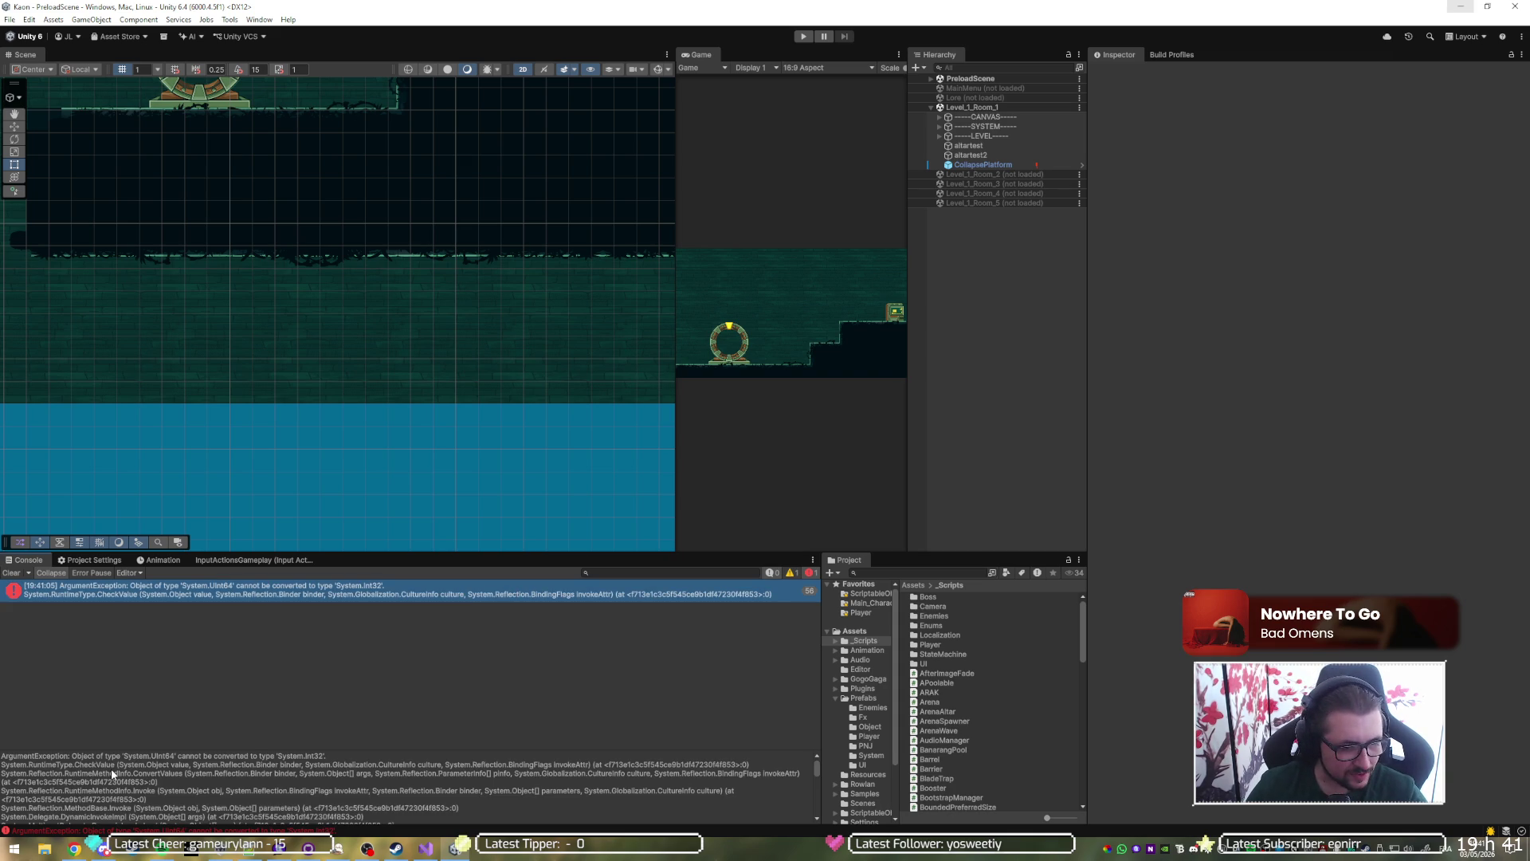
pyautogui.doubleClick(109, 773)
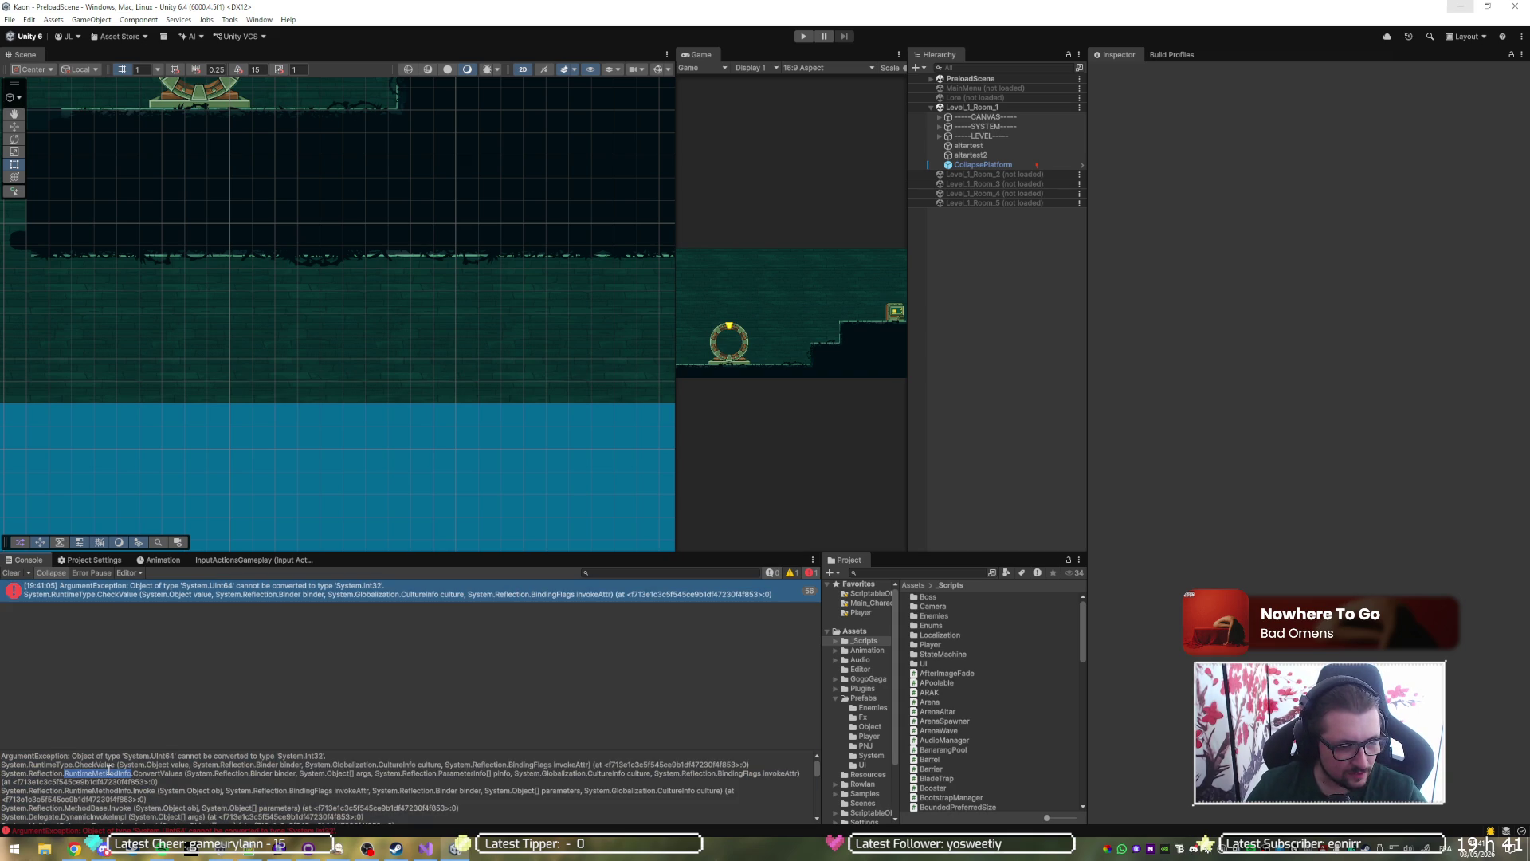
pyautogui.hotkey('ctrl', 'a')
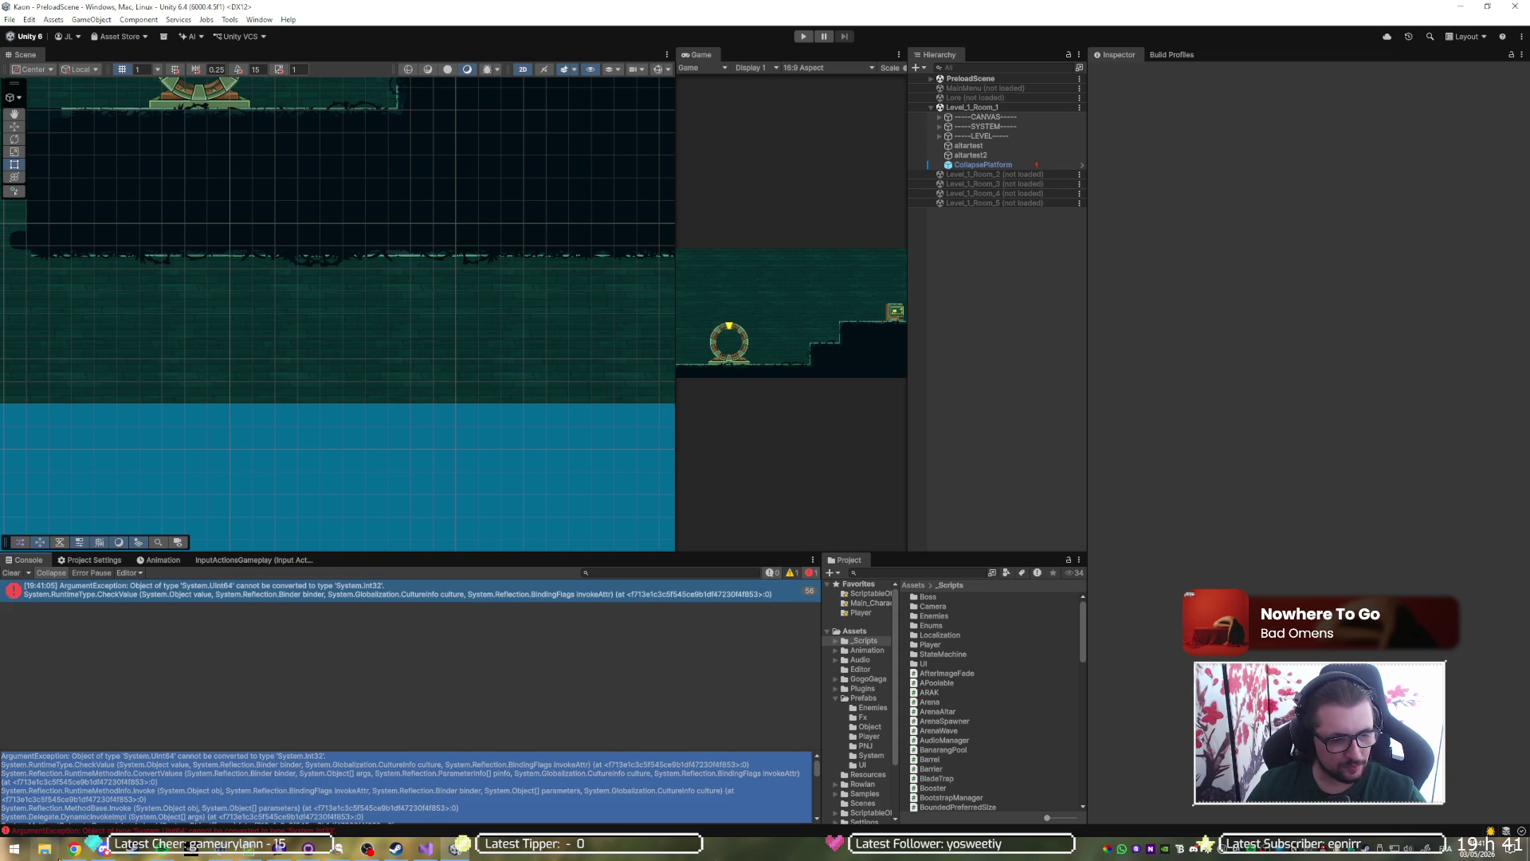
pyautogui.click(105, 735)
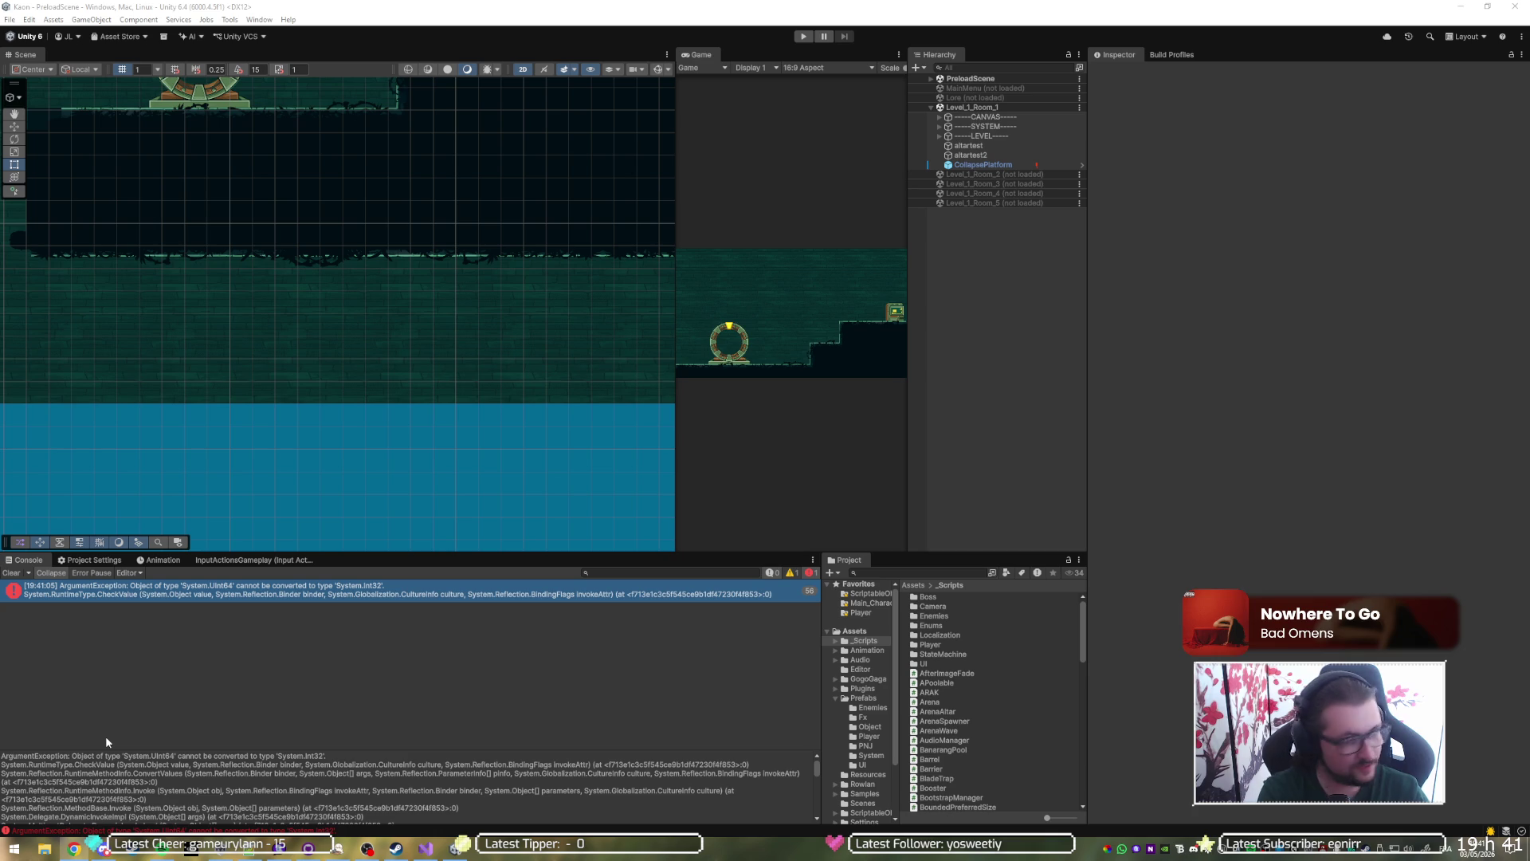